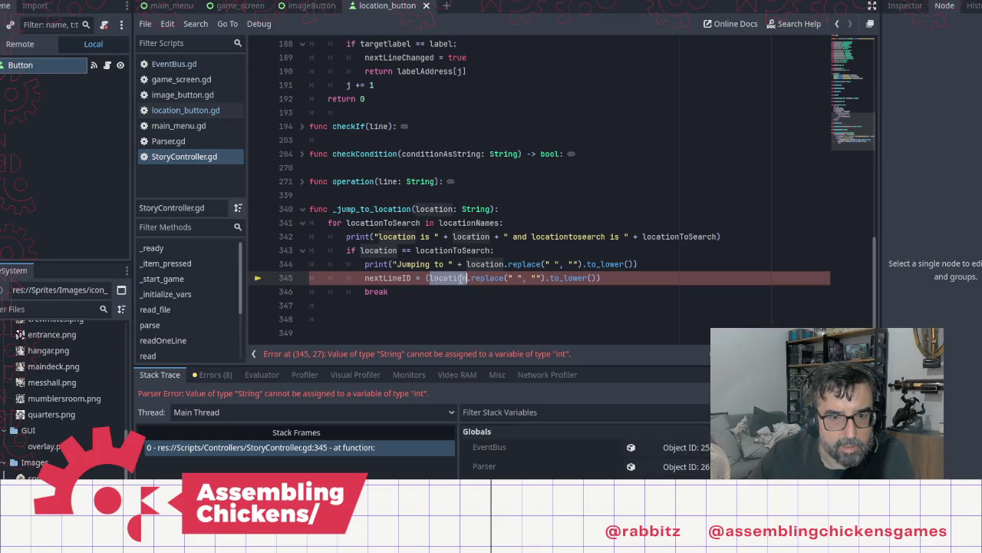
Declare a counter 'var i =0:int' on a new line above the for loop in _jump_to_location
click(460, 278)
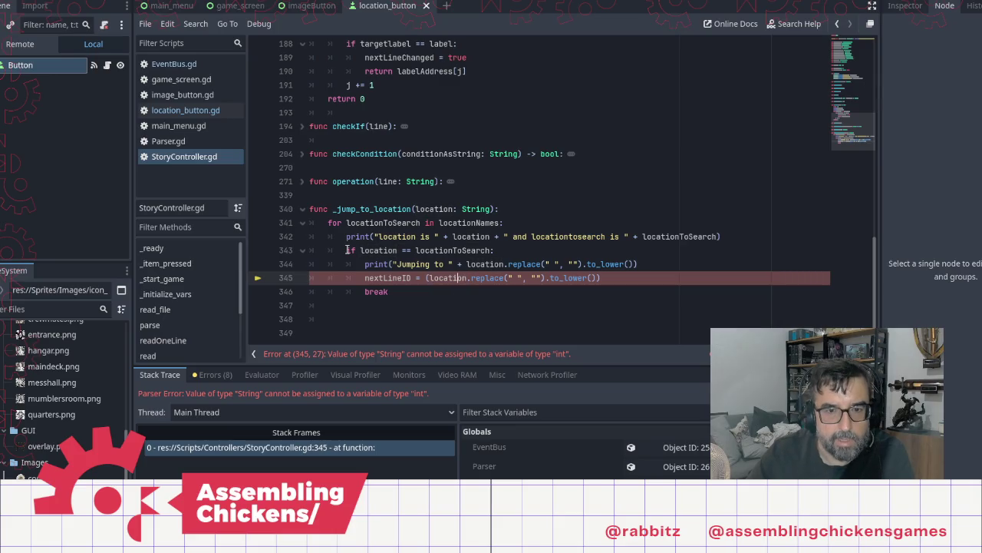
click(328, 222)
key(Return)
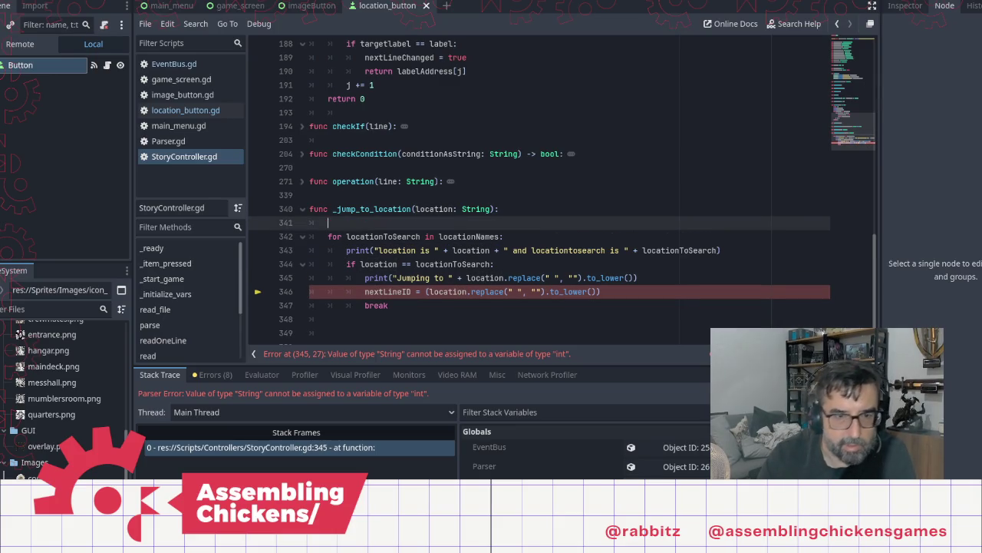
text(var i)
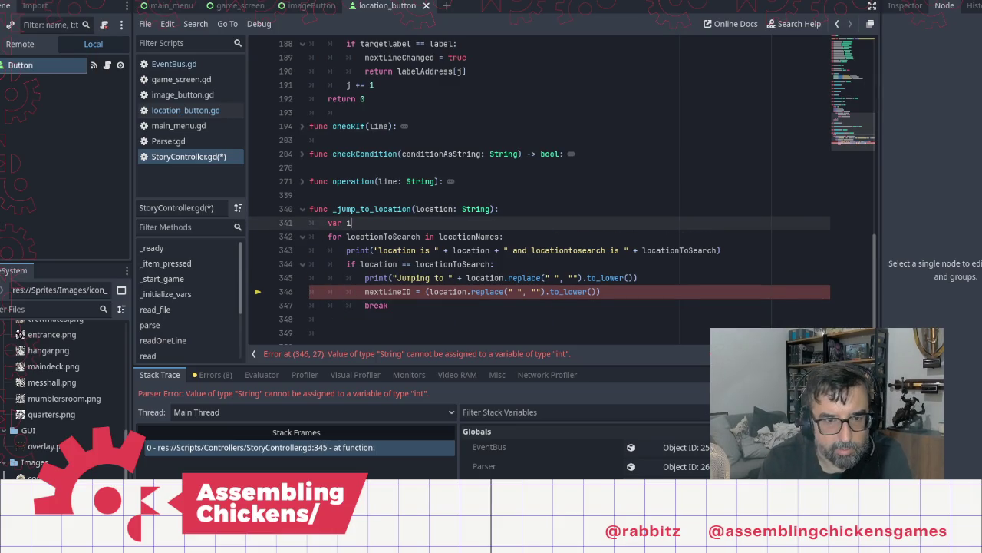
text( =)
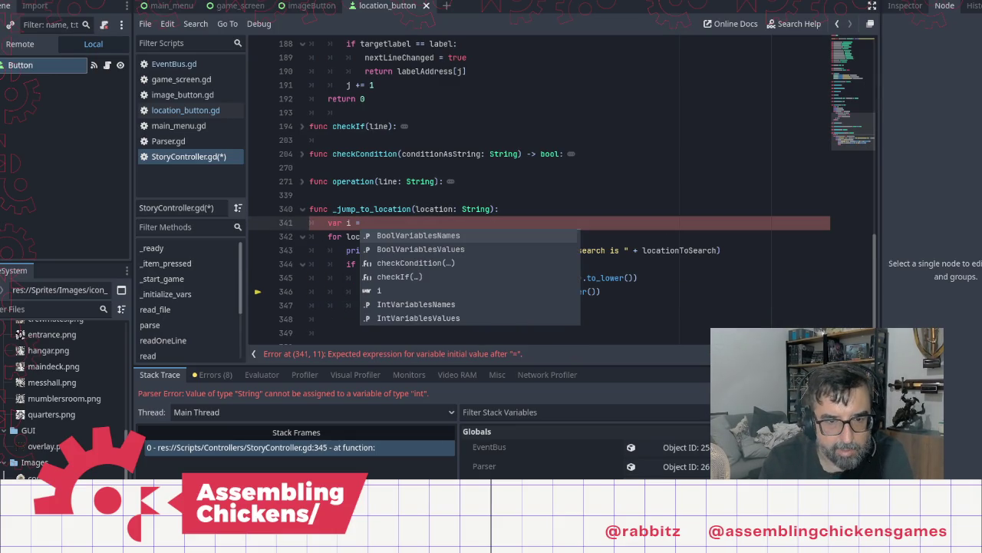
text(0)
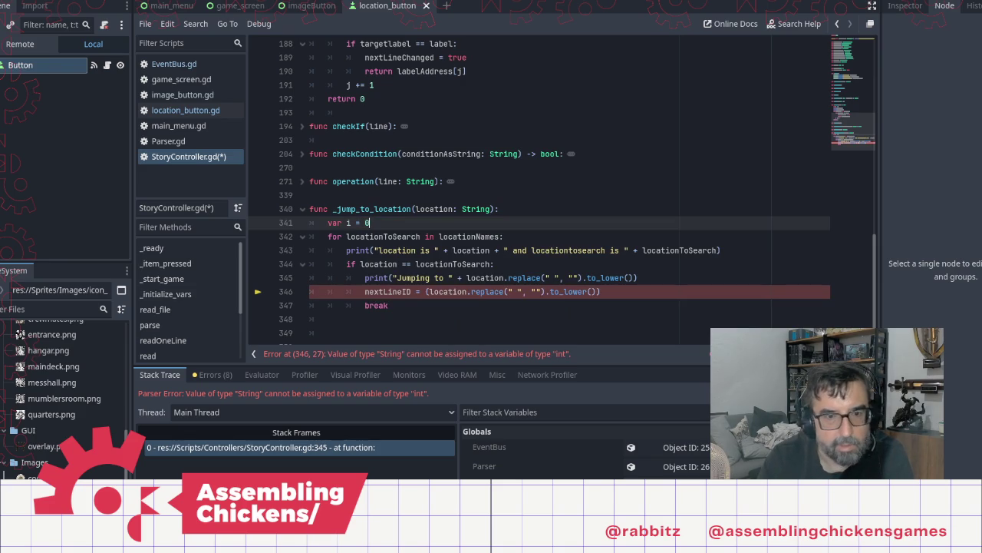
text(:int)
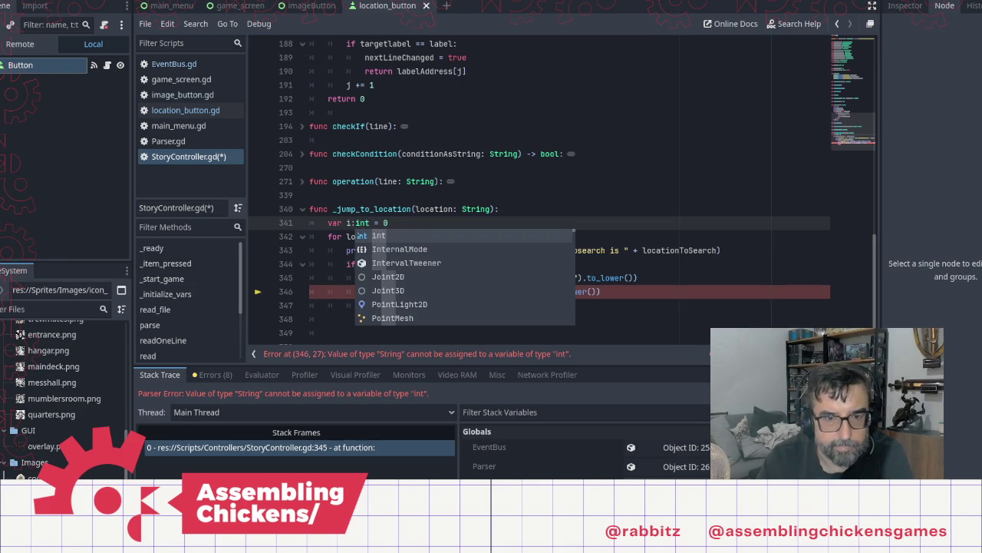
key(Escape)
Replace the loop's break statement with 'i += 1'
key(Down)
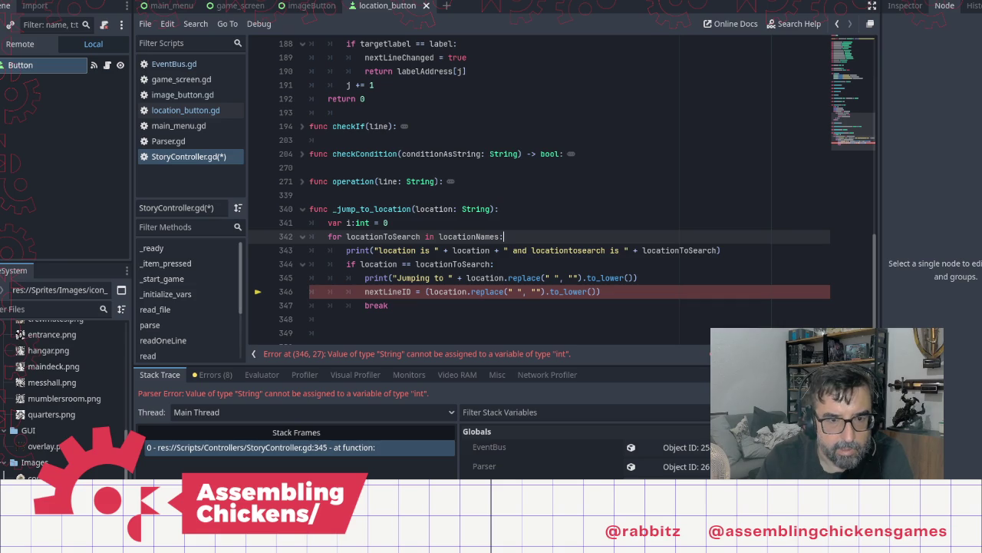
key(Down)
key(Down)
key(Down)
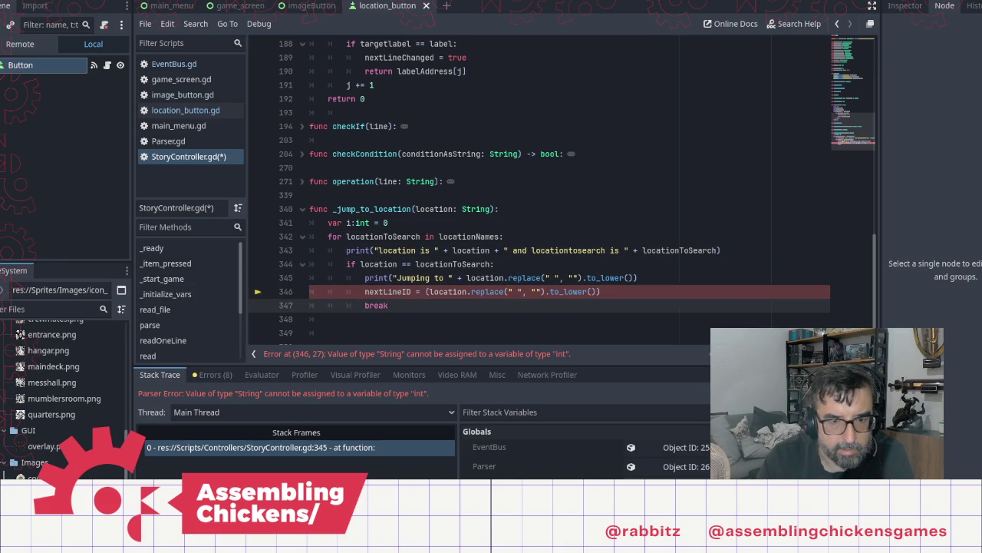
key(BackSpace)
key(BackSpace)
key(BackSpace)
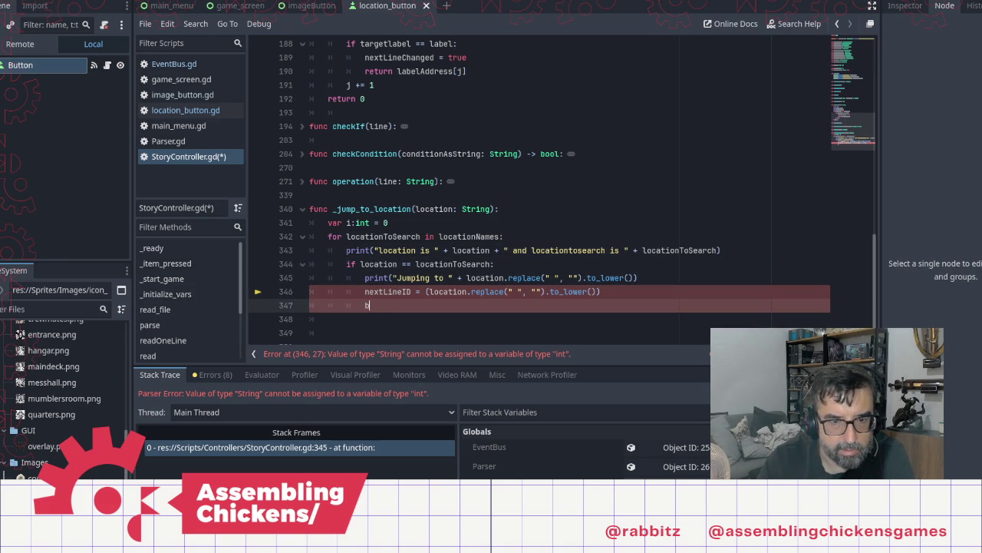
text(i += 1)
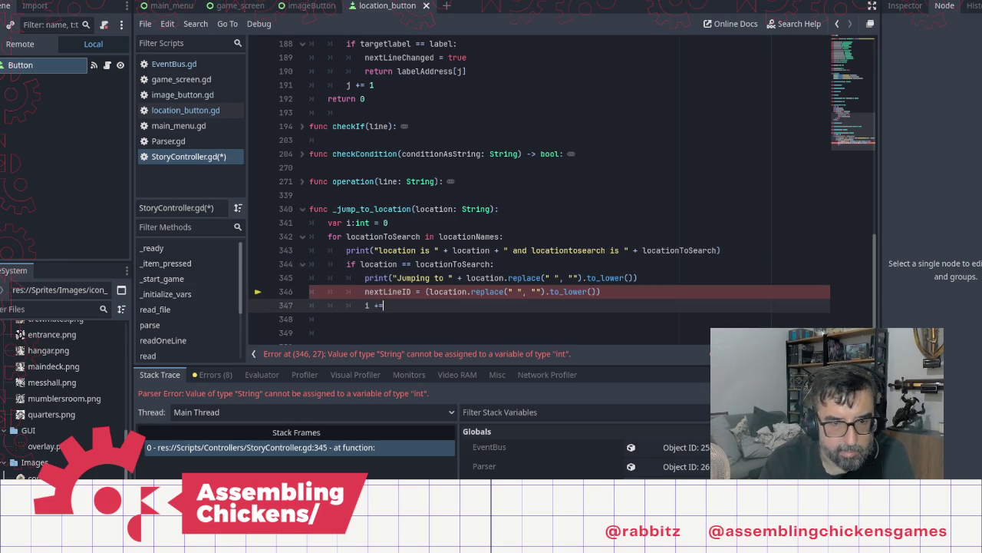
Select the location.replace(...) expression in the nextLineID assignment on line 346
key(Up)
key(Up)
click(402, 292)
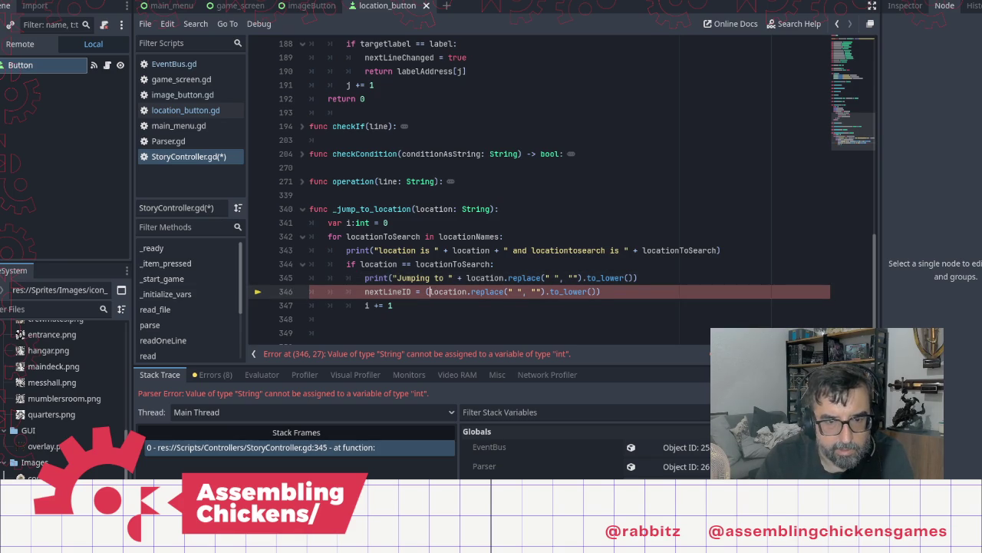
drag(428, 292, 598, 292)
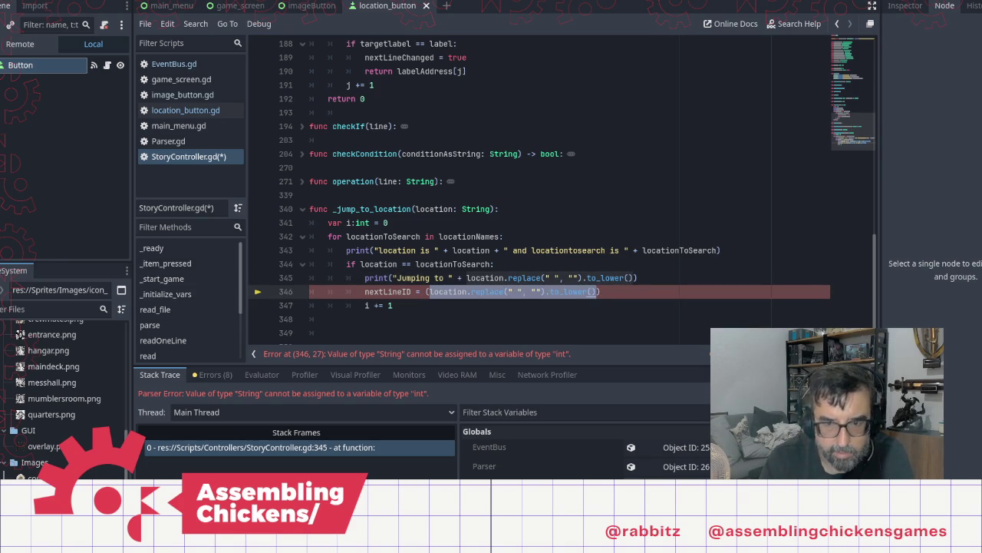
Replace the selected expression with labelAddress[i] in the nextLineID assignment
text(locatr)
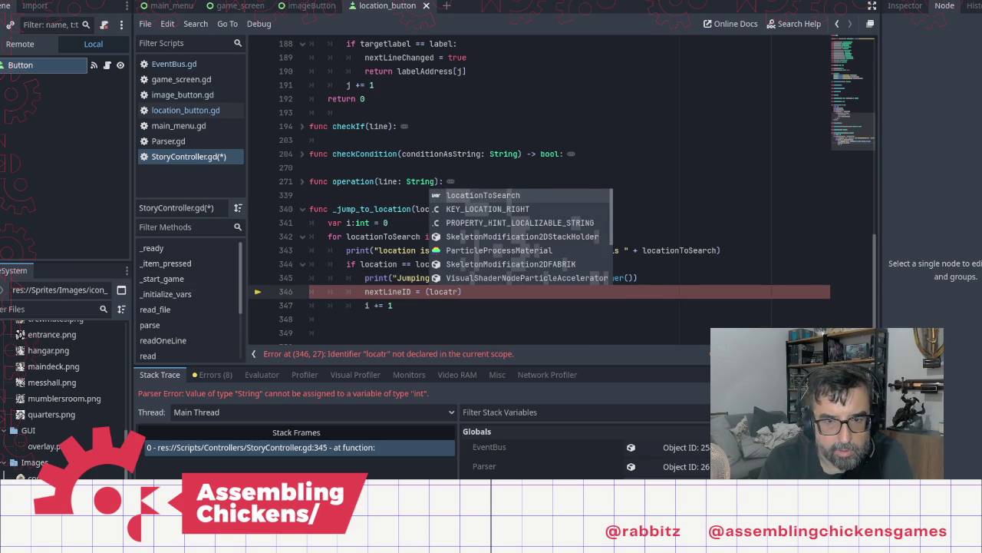
key(BackSpace)
key(BackSpace)
key(Down)
key(Down)
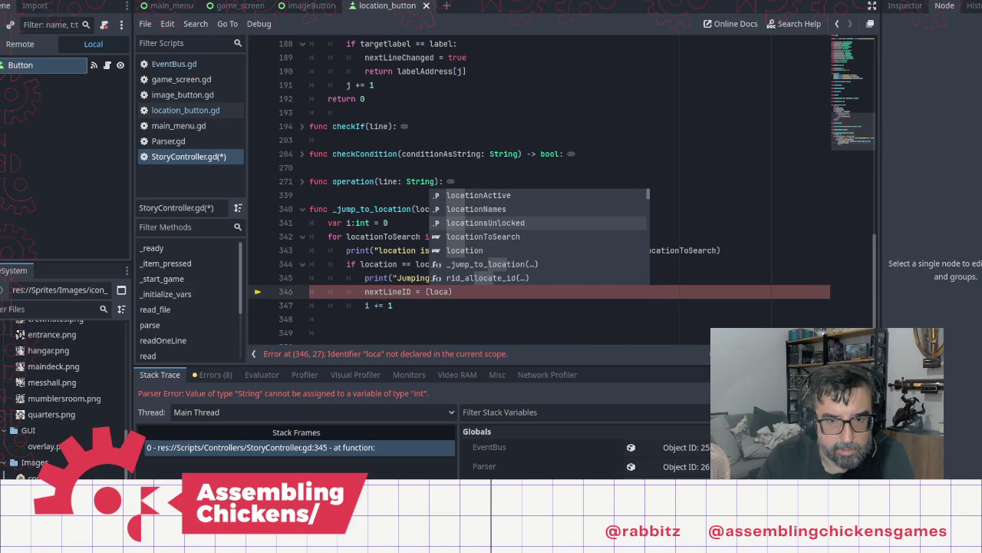
key(Up)
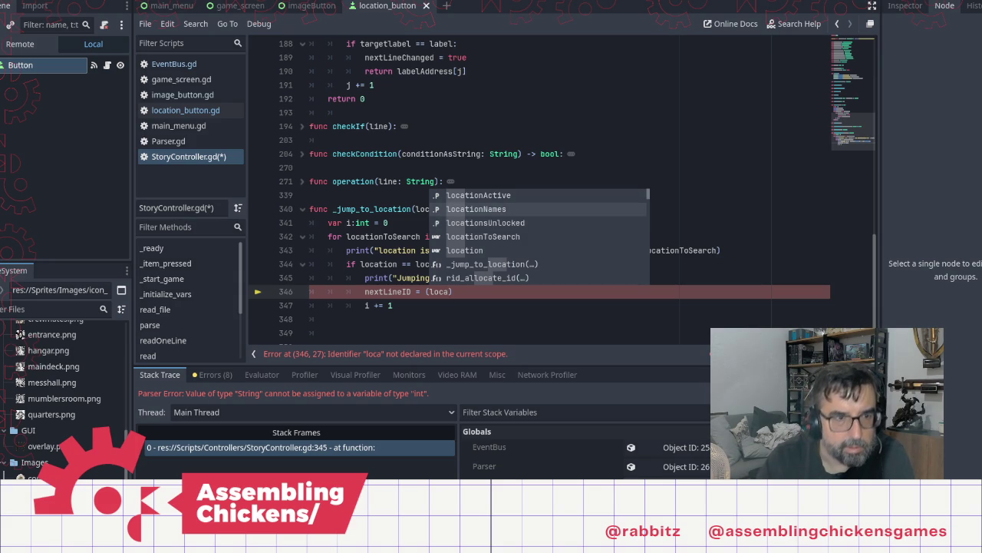
key(Left)
key(Left)
key(Left)
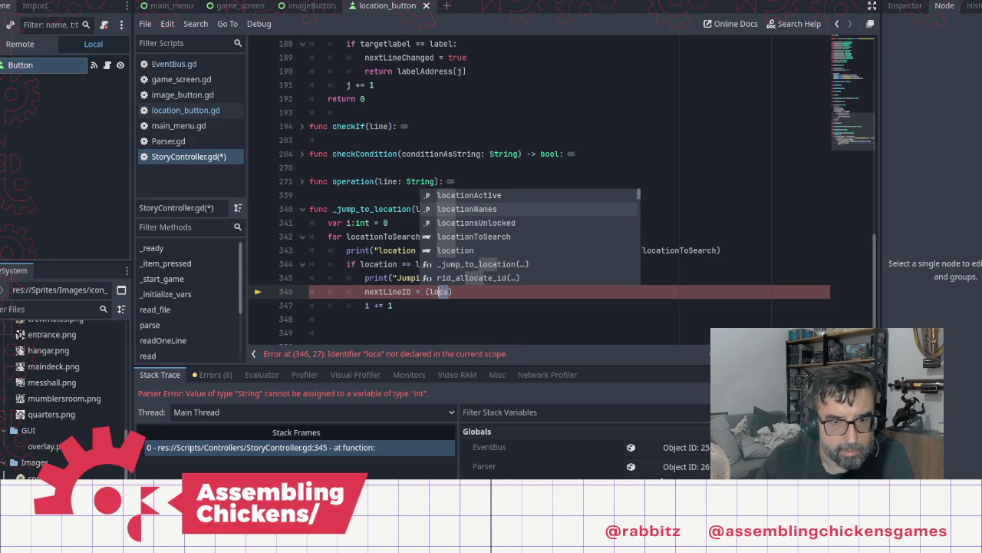
text(lab)
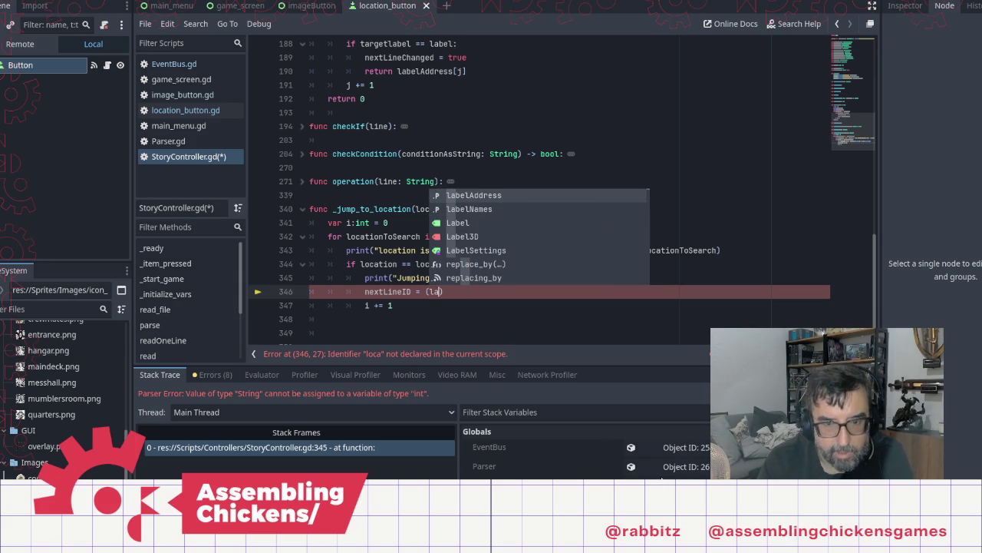
key(Return)
text(.)
key(BackSpace)
text([i)
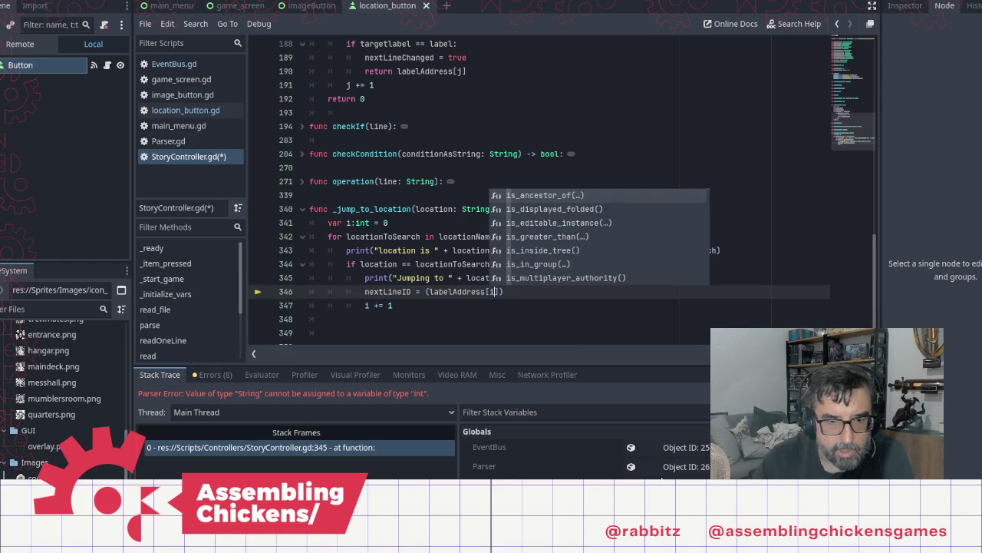
key(Escape)
Delete the nextLineID and 'i += 1' lines, then undo back to a blank line 346
key(Up)
key(Up)
key(Up)
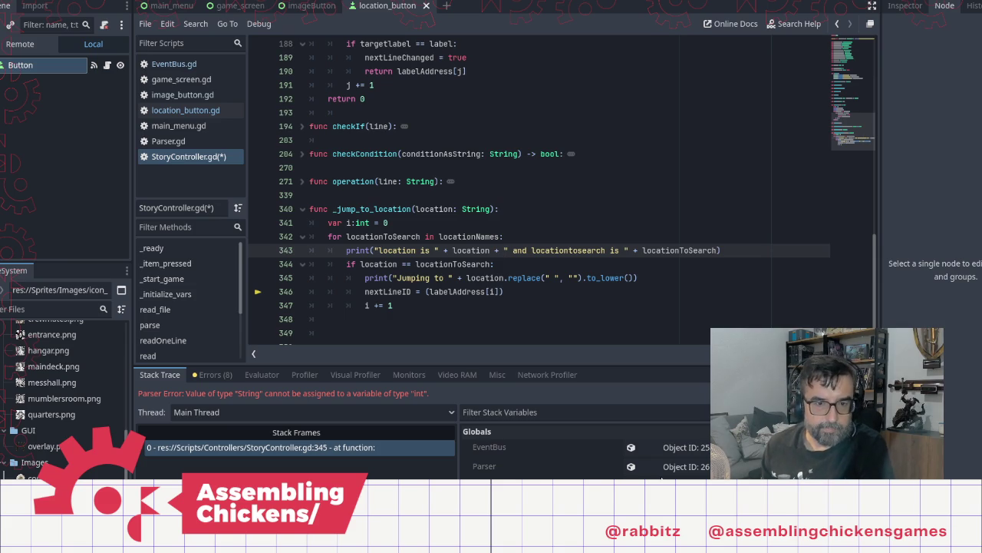
click(402, 308)
shift+click(365, 291)
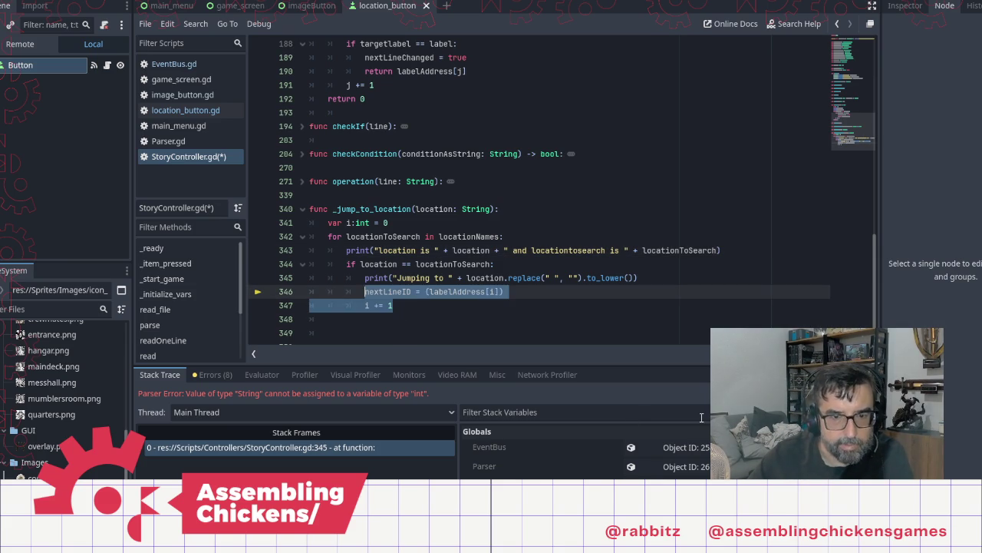
key(Delete)
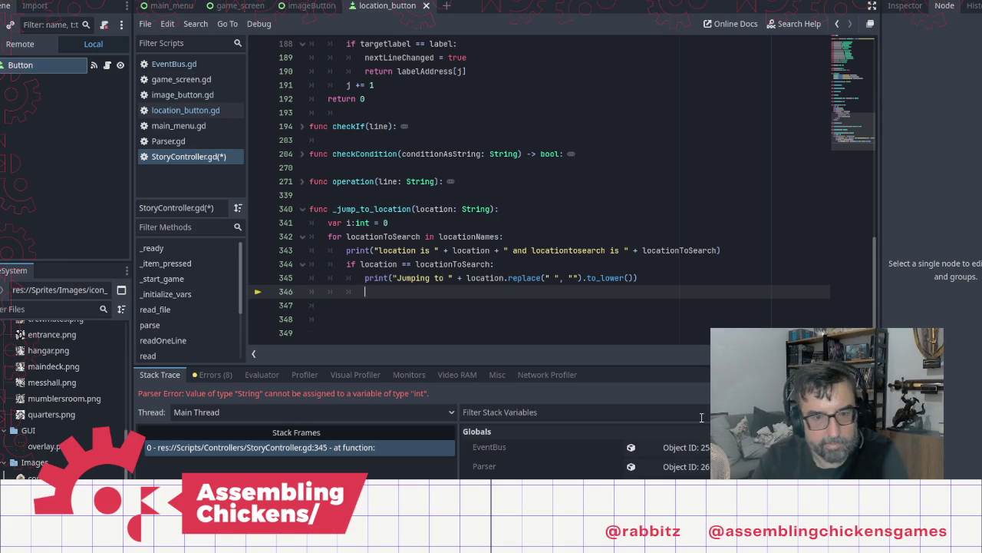
key(ctrl+z)
key(ctrl+z)
key(ctrl+z)
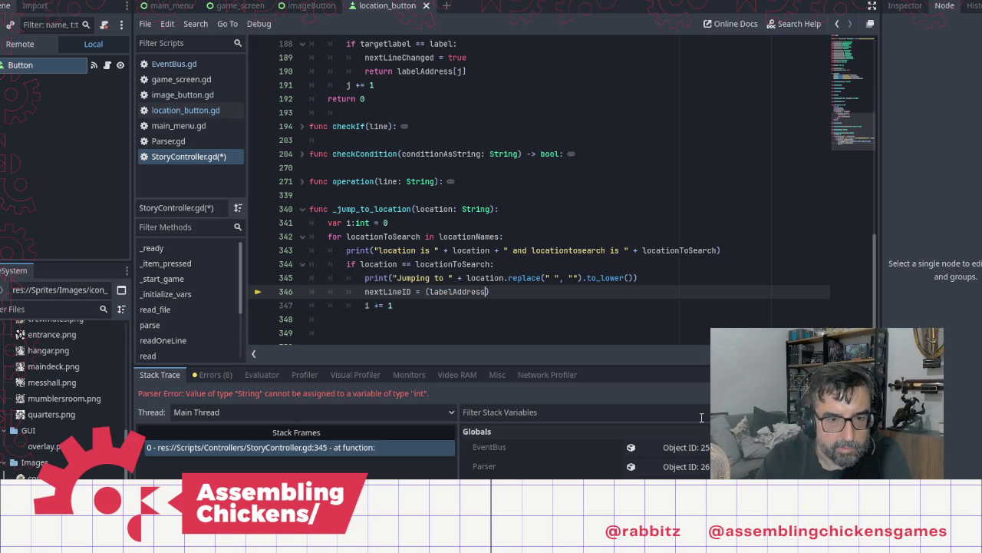
key(ctrl+z)
key(ctrl+z)
key(ctrl+z)
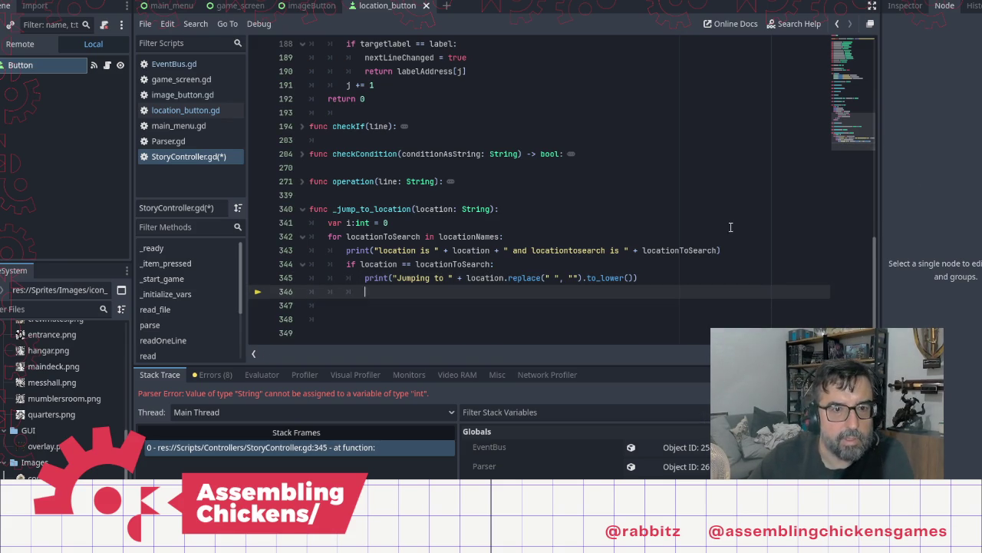
Start line 346 as 'nextLineID = jumpTo(' using autocompletion
scroll(516, 221, up, 5)
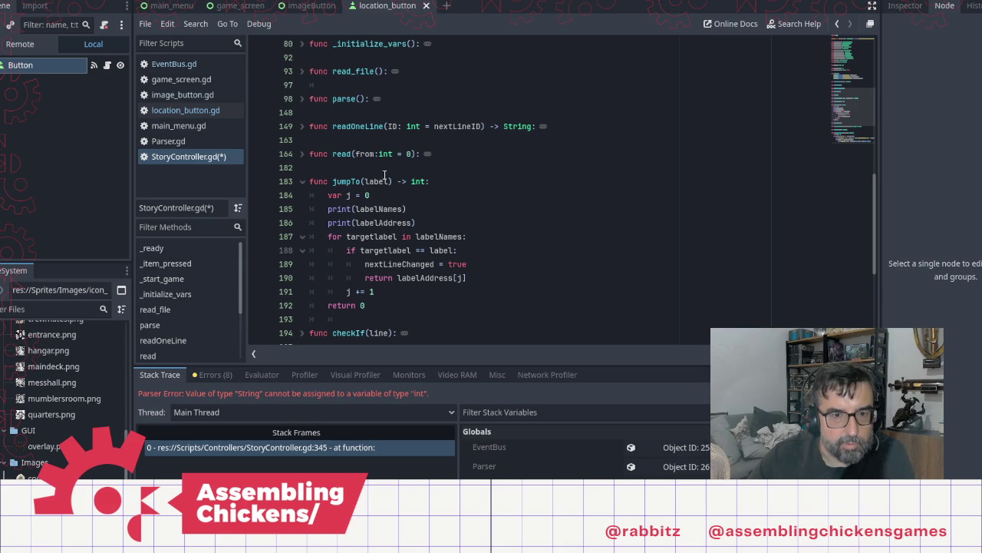
scroll(385, 175, down, 5)
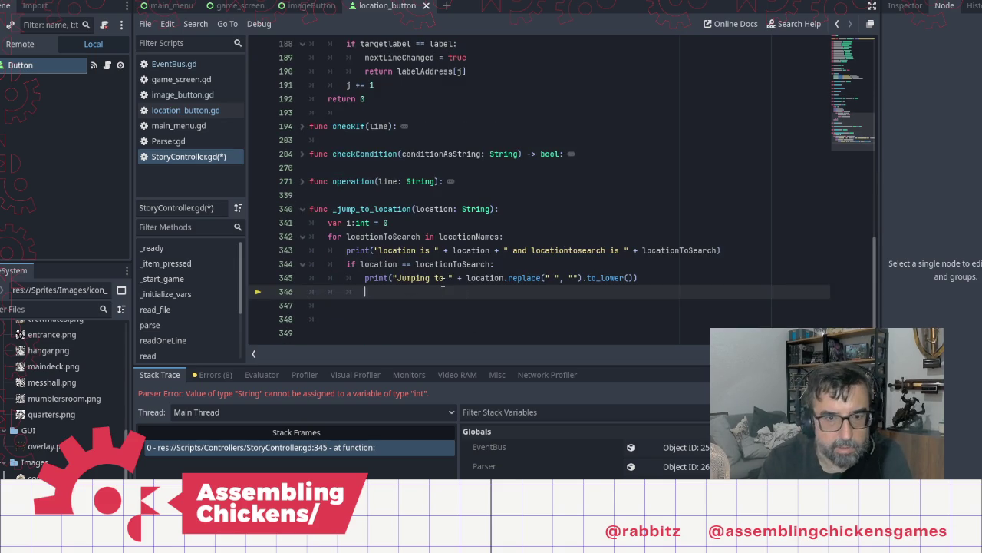
scroll(504, 209, up, 5)
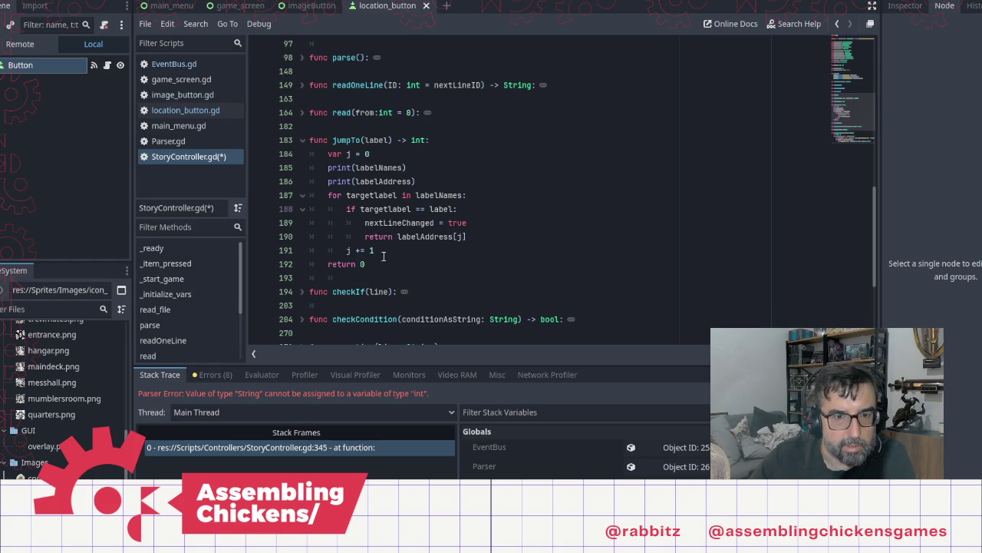
scroll(383, 256, down, 5)
text(next)
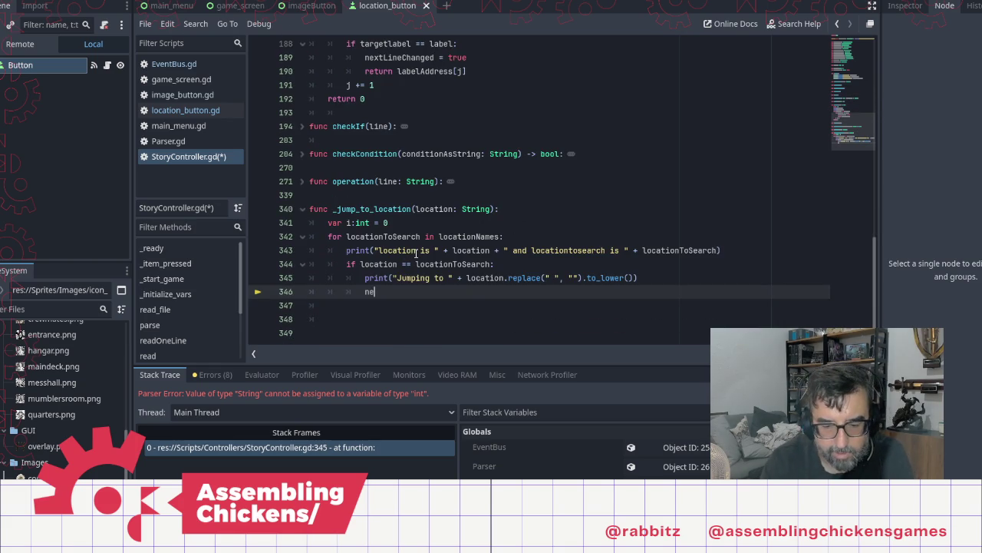
key(Down)
key(Return)
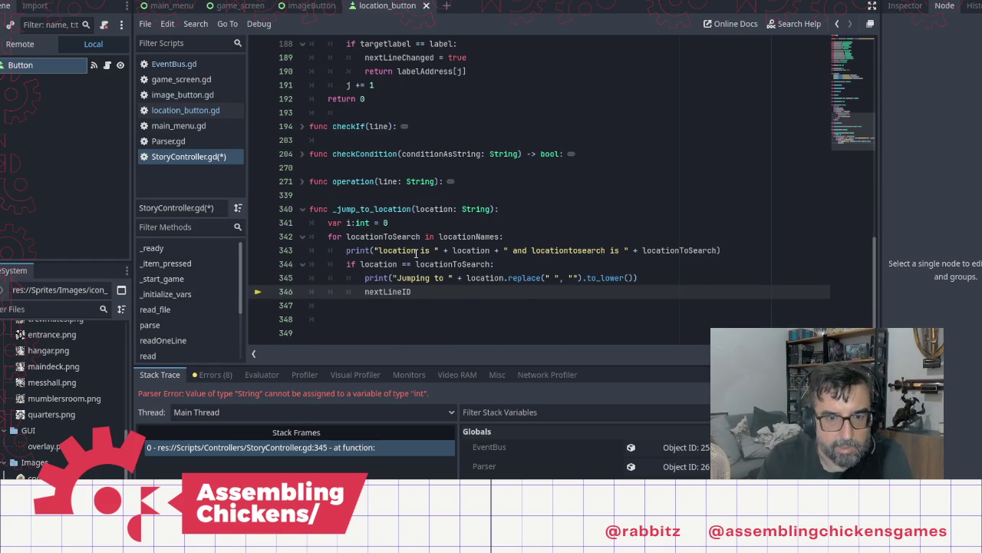
text( = )
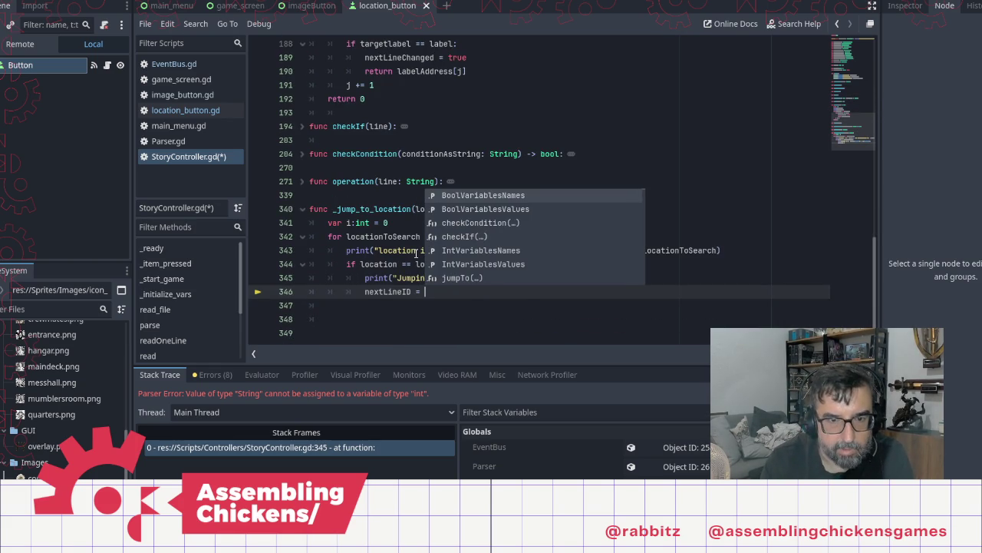
text(jumpTo()
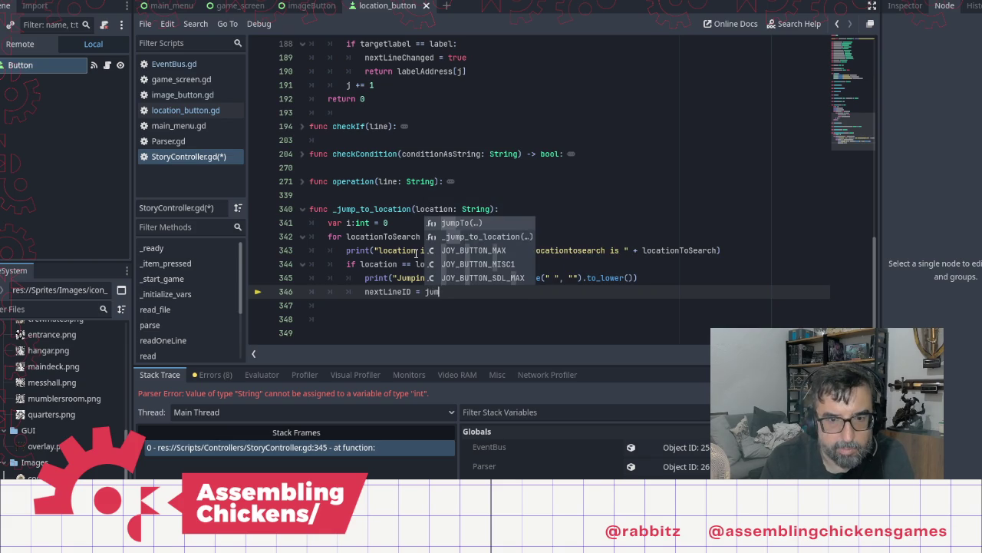
key(Return)
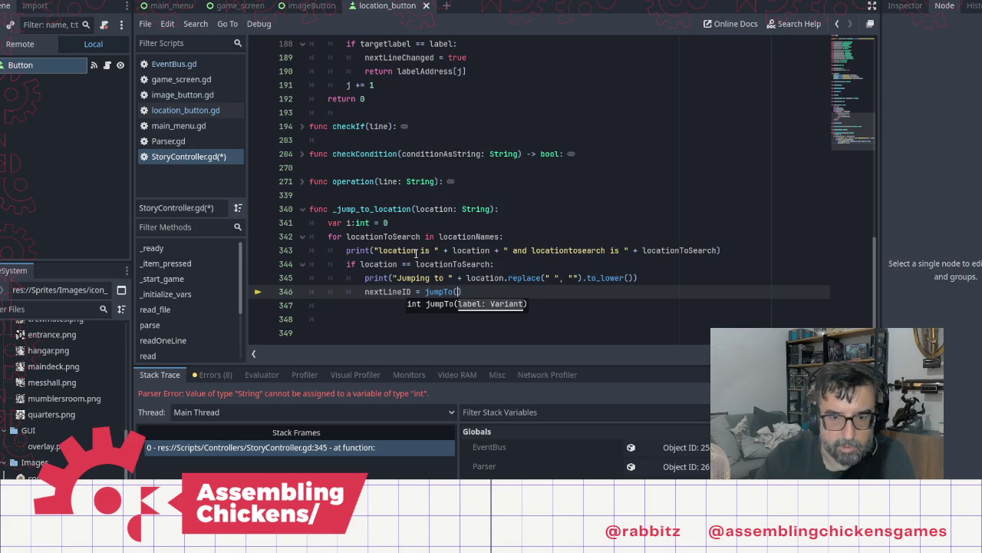
Copy location.replace(" ", "").to_lower() from the line above into the jumpTo call
key(Up)
key(shift+End)
key(shift+Left)
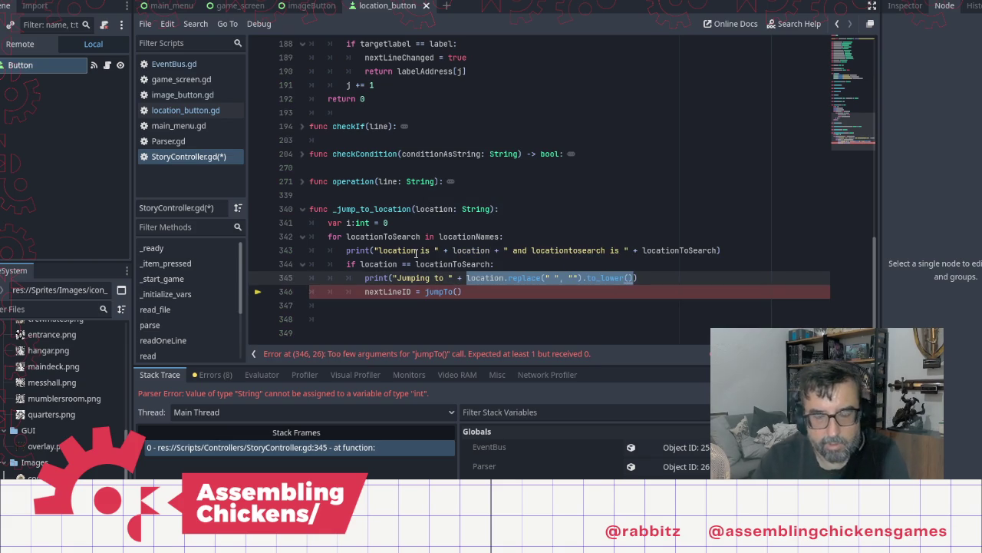
key(ctrl+c)
key(Down)
key(Down)
key(Up)
key(Left)
key(ctrl+v)
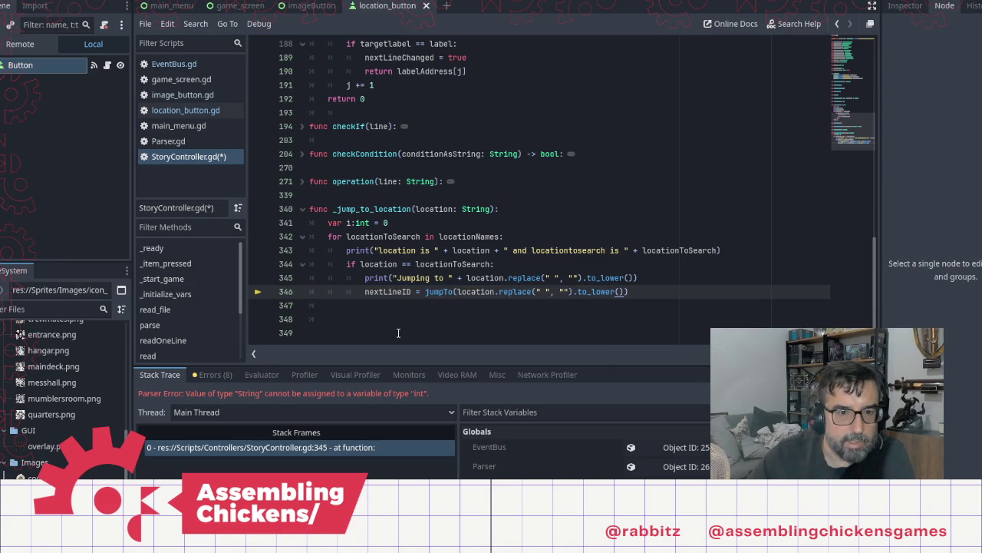
Remove the two trailing blank lines, save StoryController.gd, and run the game
click(385, 317)
key(BackSpace)
key(BackSpace)
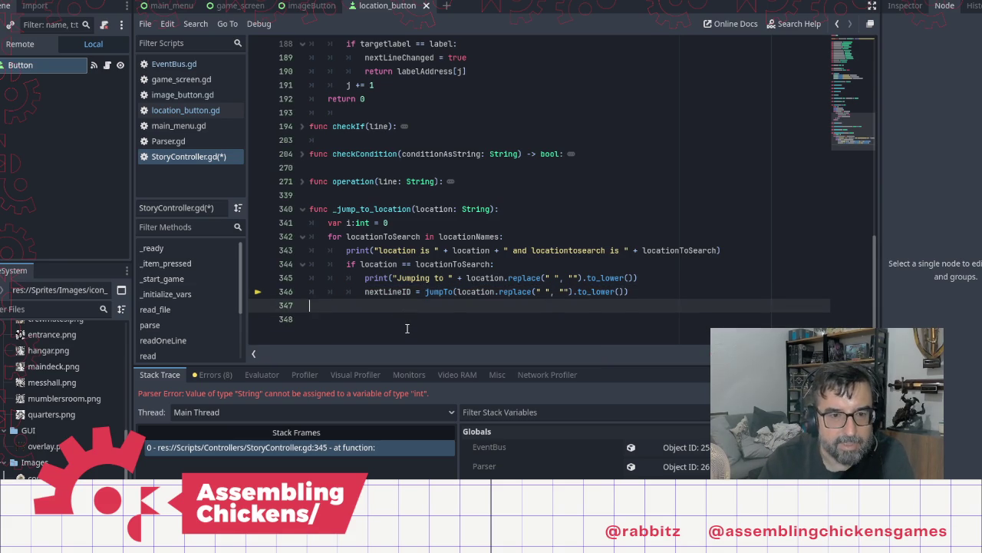
key(BackSpace)
key(ctrl+s)
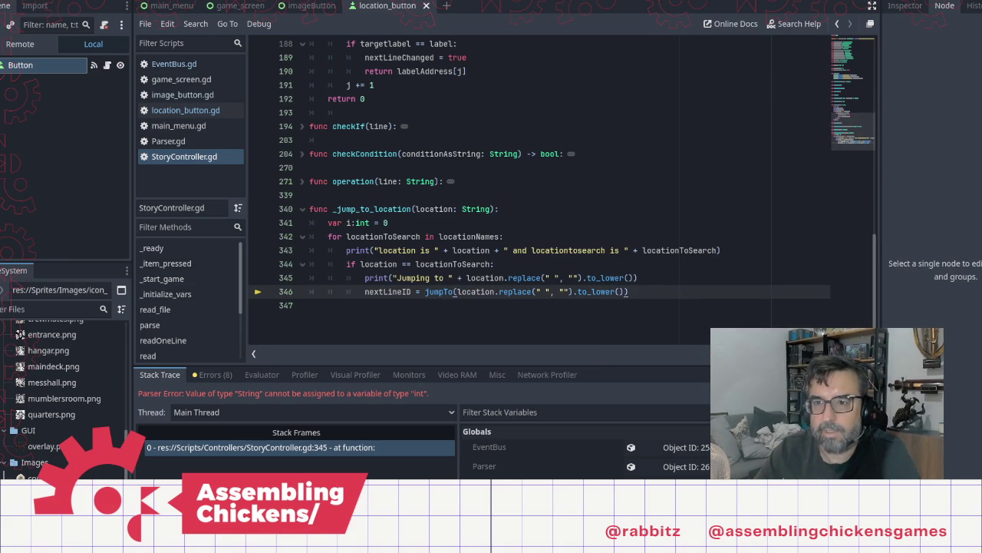
click(854, 2)
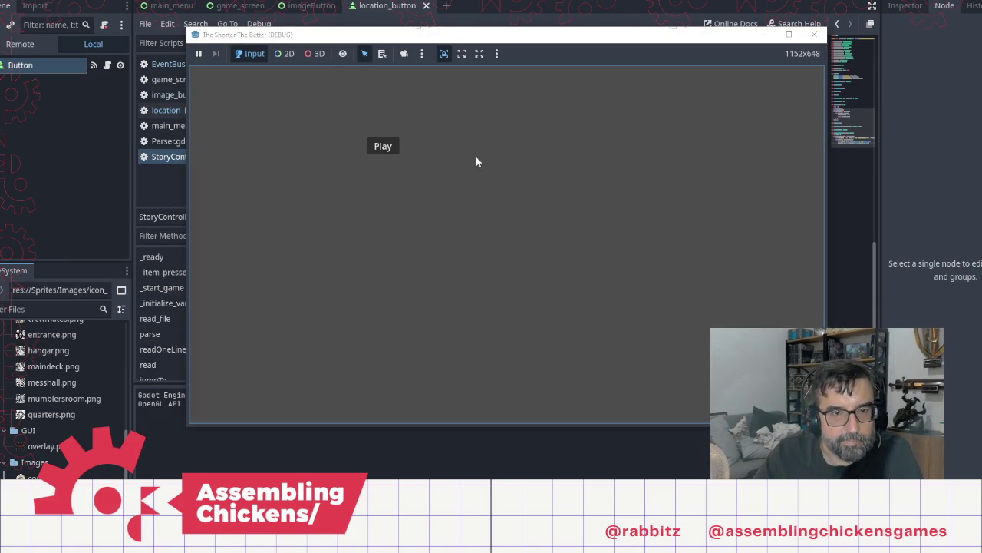
Choose Play, open the hatch, go to the Main Deck, inspect the compass, then close the debug game
click(388, 148)
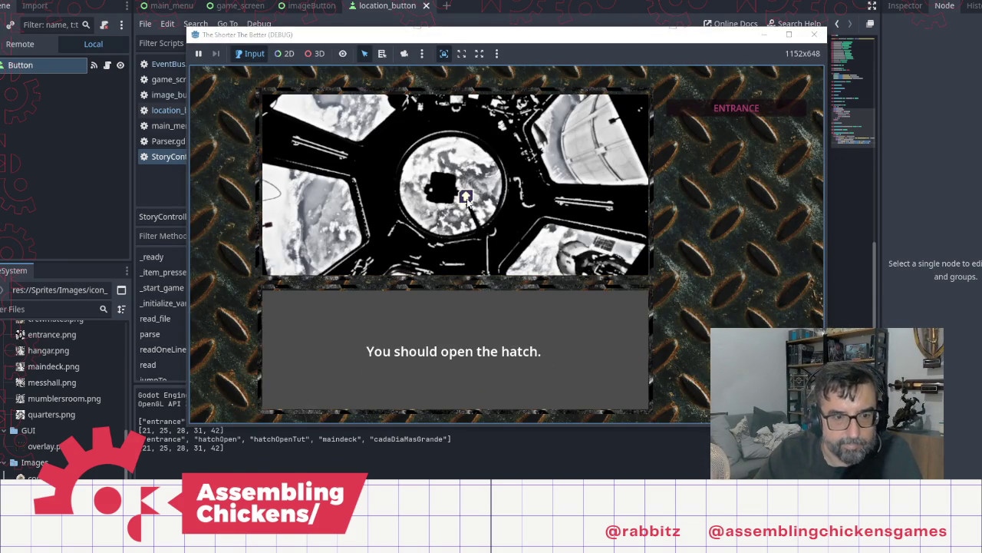
click(467, 198)
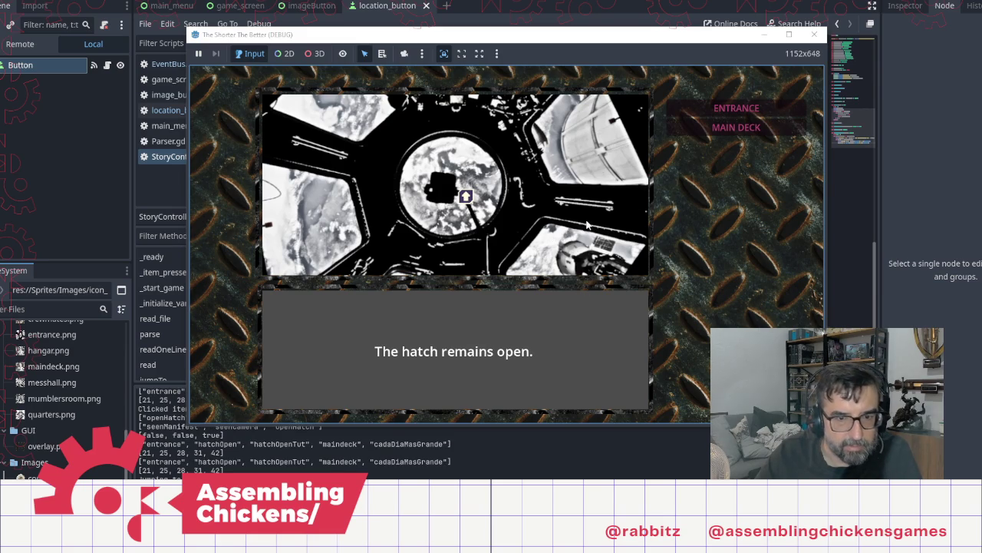
click(735, 128)
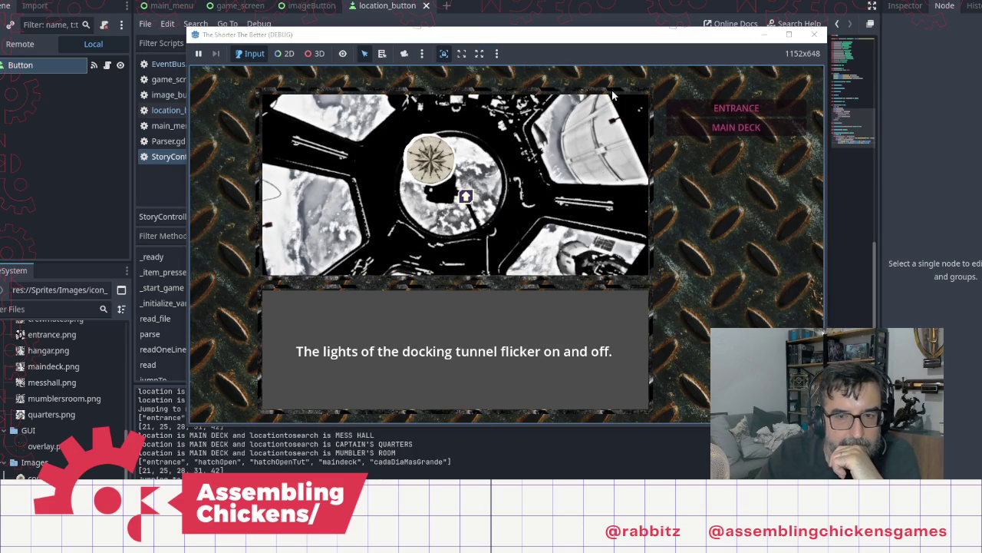
click(436, 174)
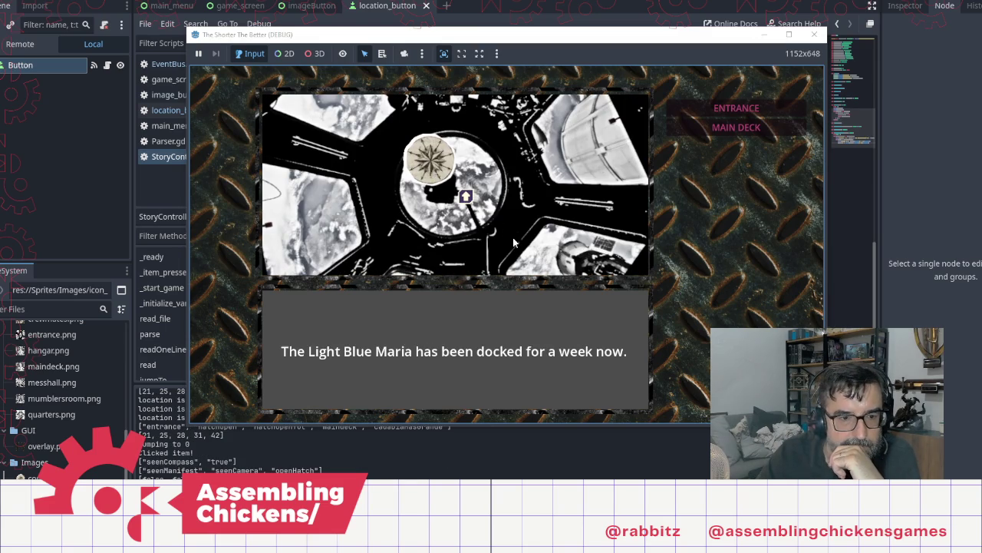
click(814, 35)
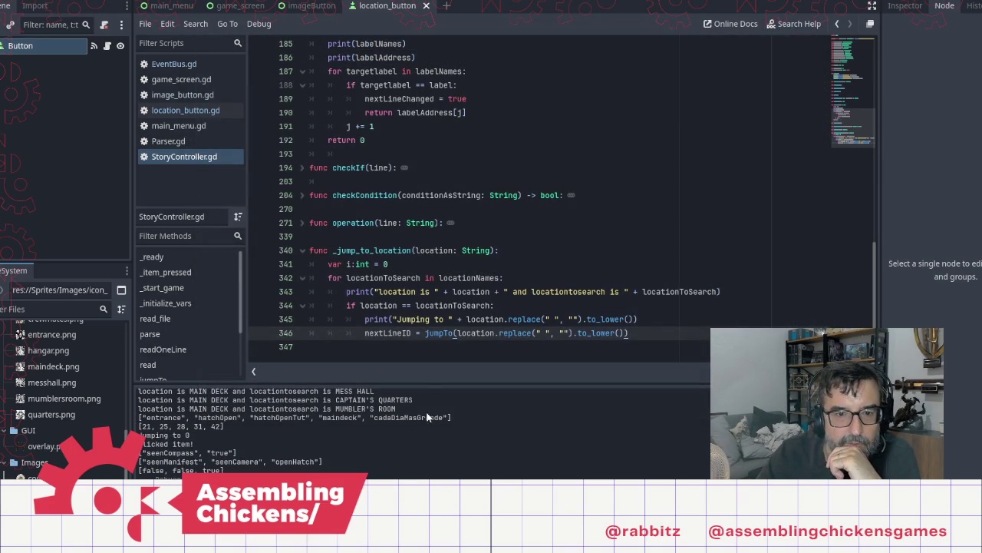
Scroll through StoryController.gd, then switch to the image_button.gd script
scroll(529, 281, up, 20)
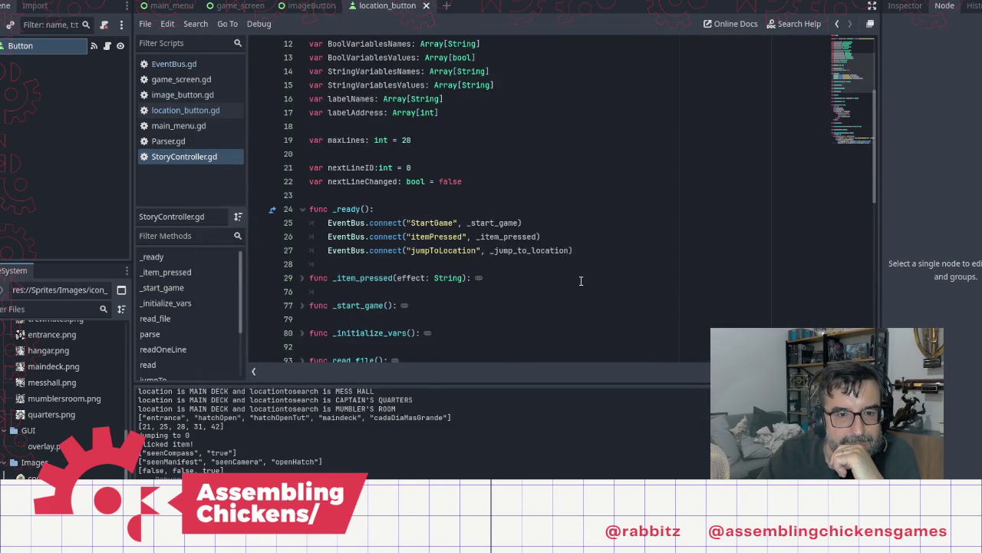
scroll(581, 281, down, 6)
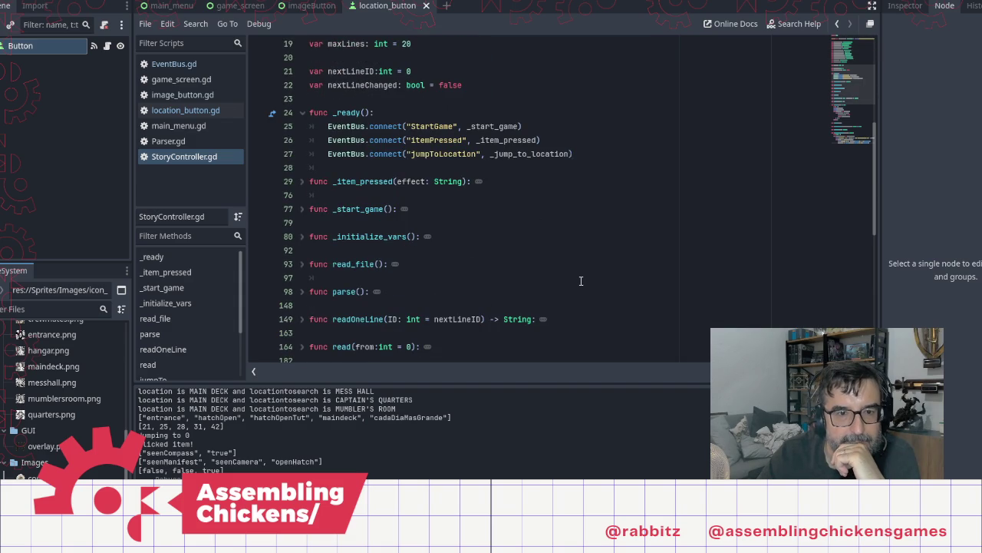
scroll(581, 281, down, 8)
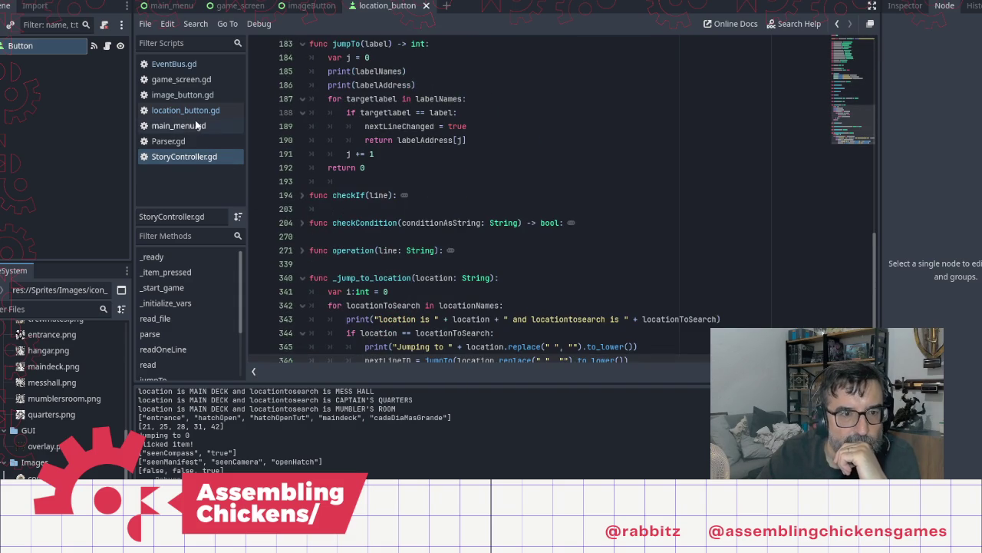
click(189, 95)
click(190, 80)
click(195, 95)
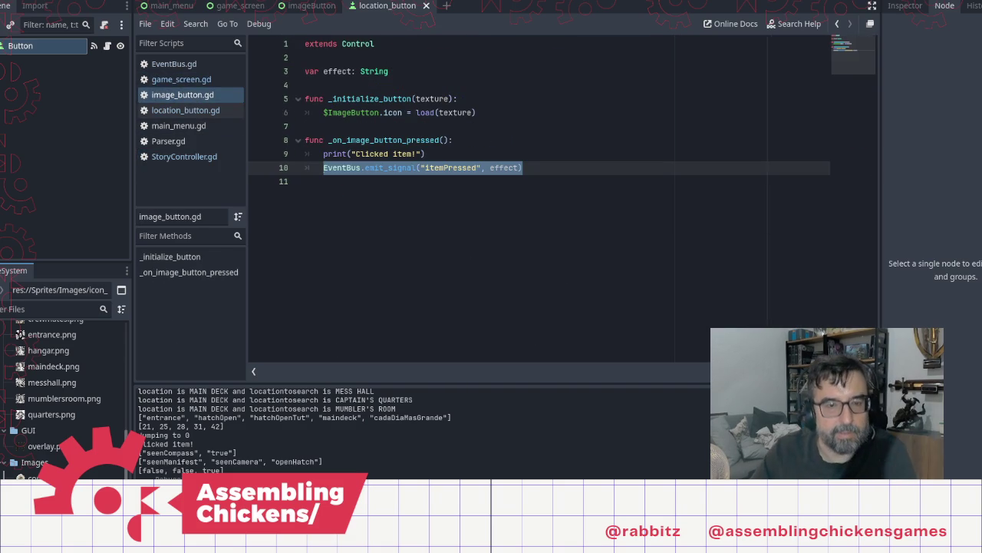
Add 'var ID: int' on line 3 of image_button.gd, below extends Control
click(405, 63)
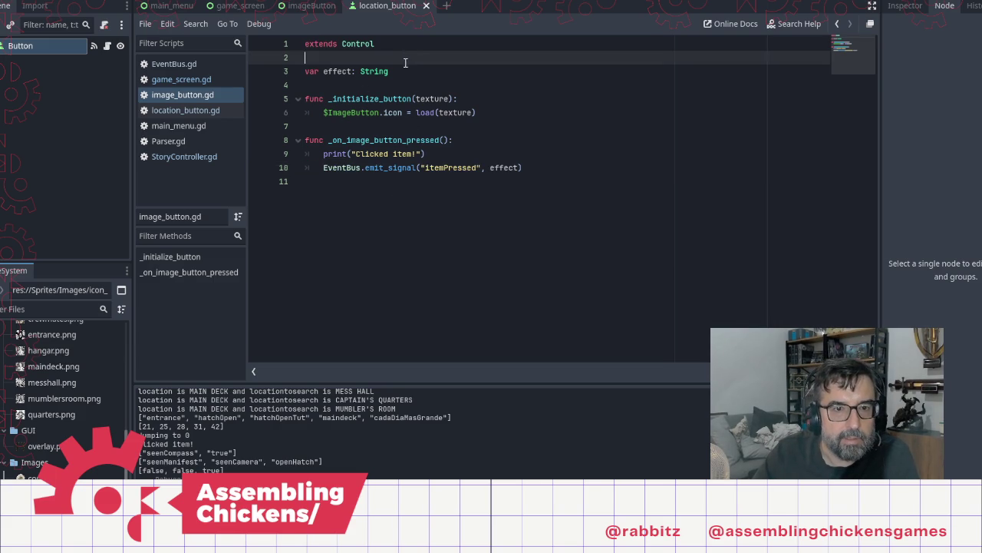
key(Return)
text(var )
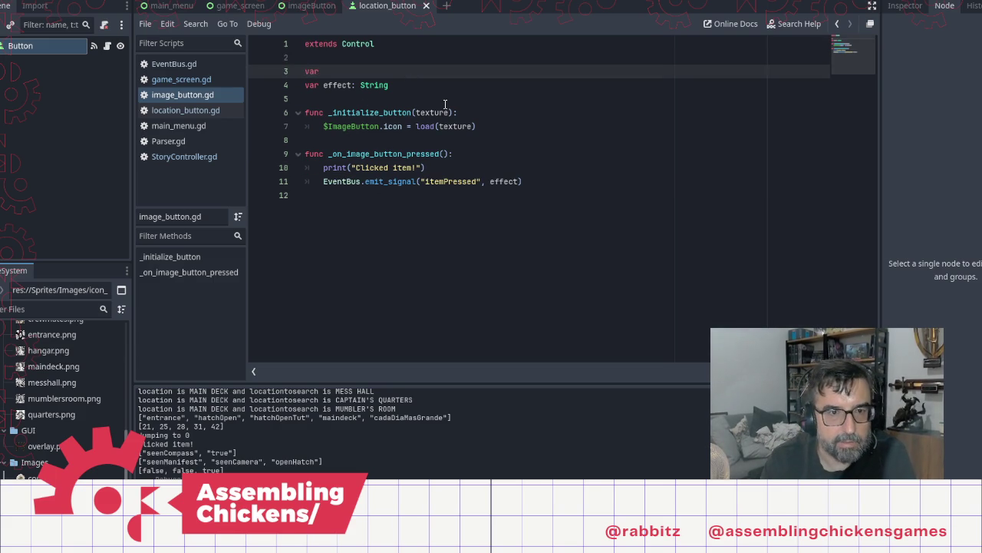
text(ID: int)
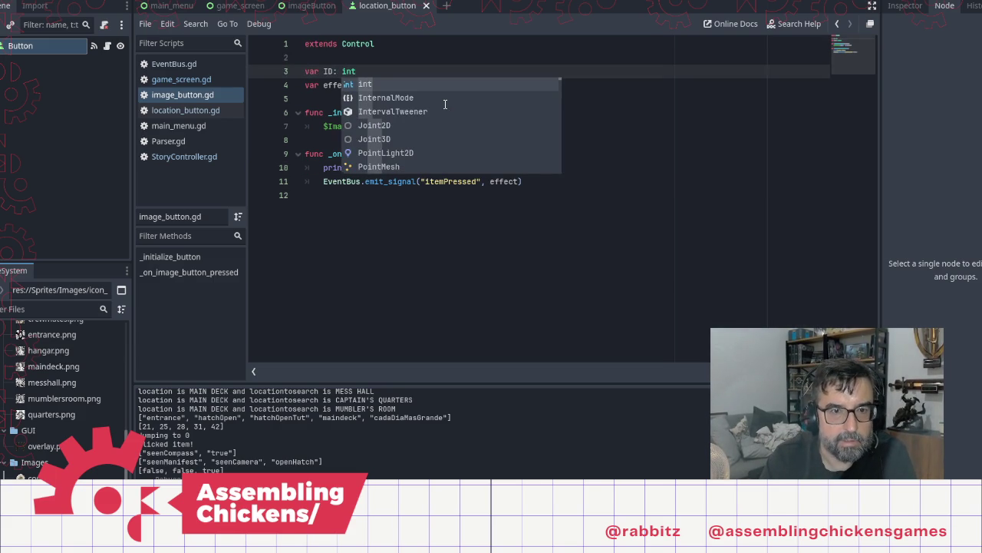
key(Escape)
key(Down)
key(Down)
key(Down)
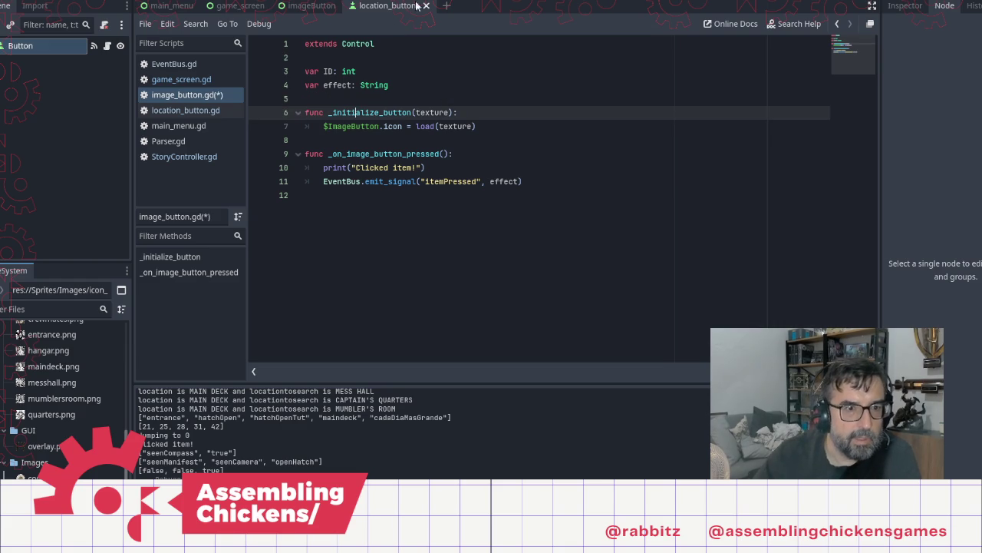
Switch through StoryController.gd to the game_screen.gd script
click(184, 156)
scroll(464, 213, up, 5)
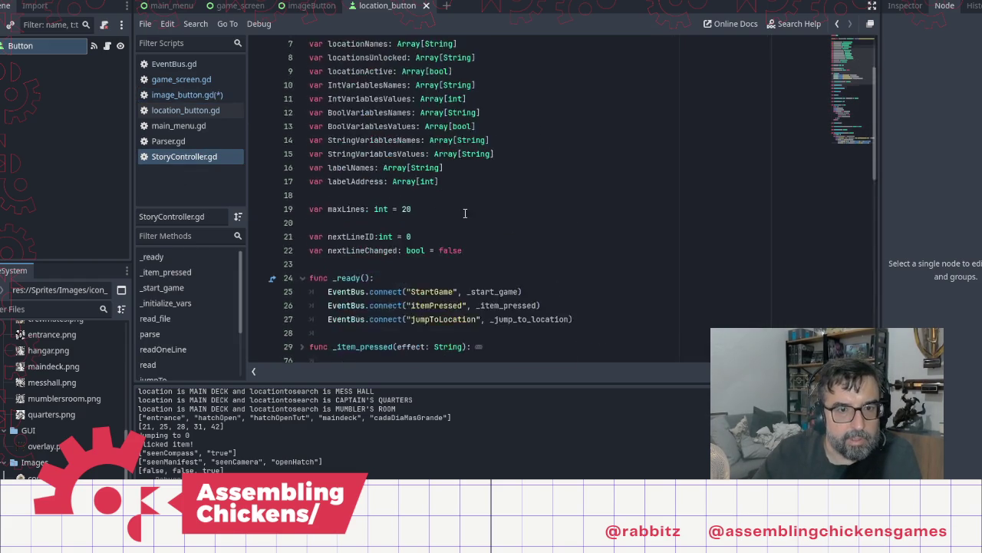
scroll(464, 213, up, 2)
click(205, 80)
scroll(568, 186, up, 10)
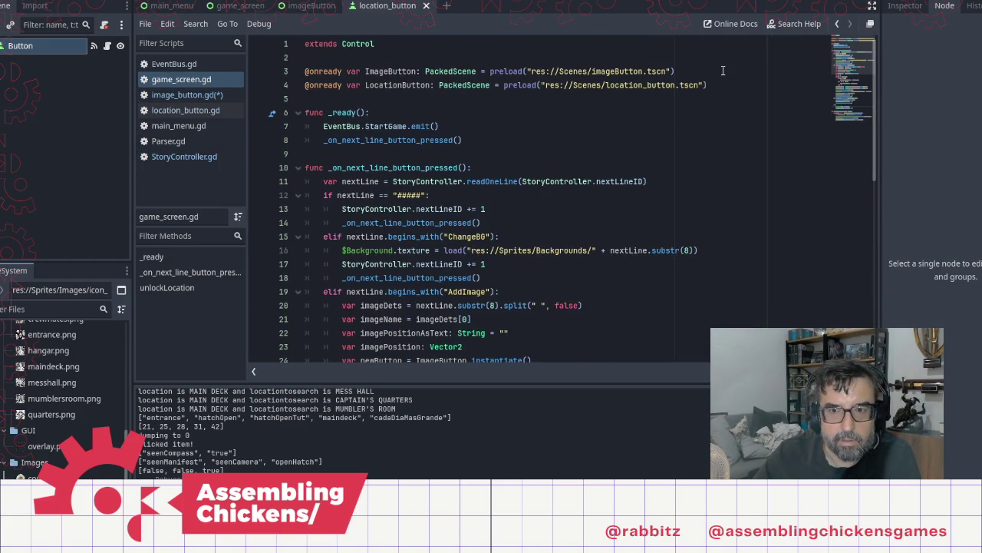
Declare 'var imagesActive: Array[Node]' below the preloads in game_screen.gd and save
click(729, 86)
key(Return)
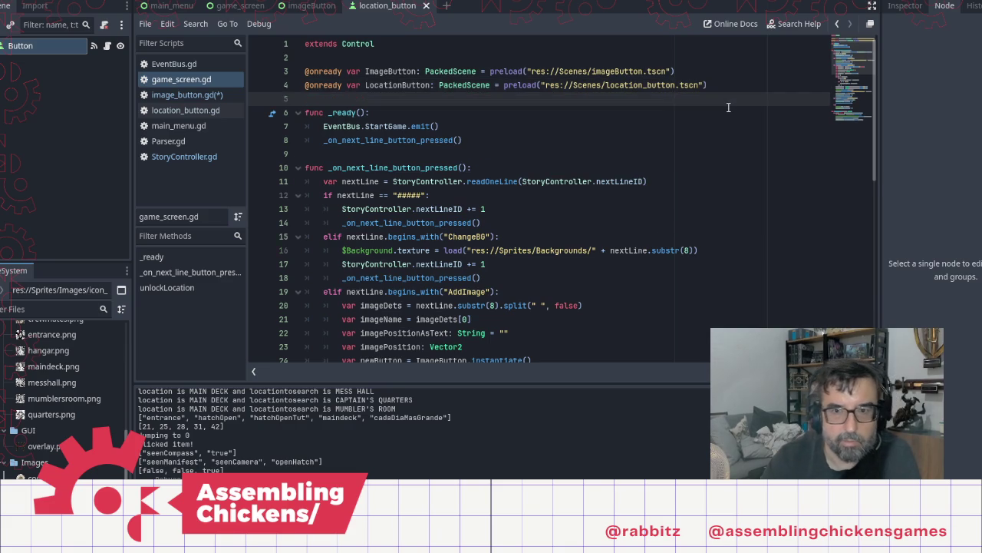
text(var )
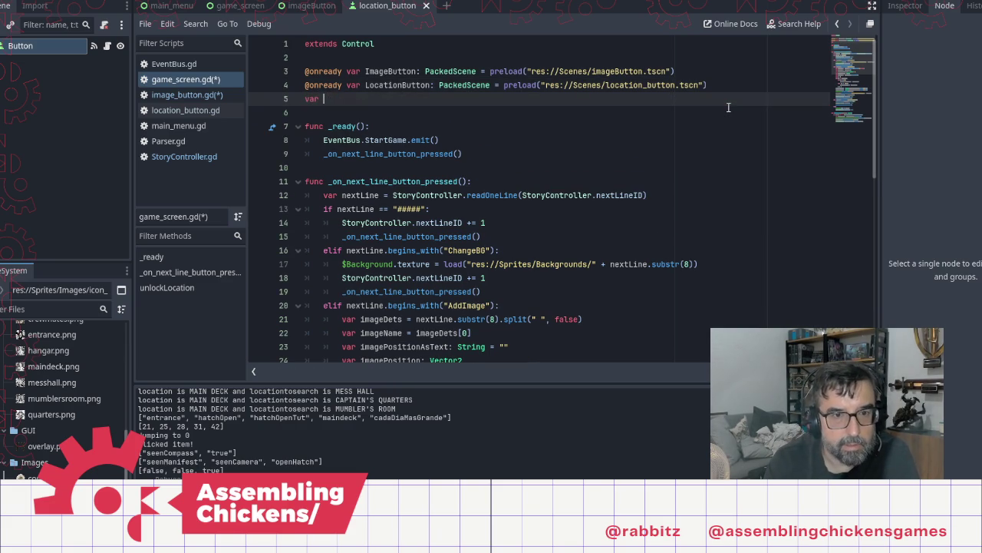
text(imagesActive: )
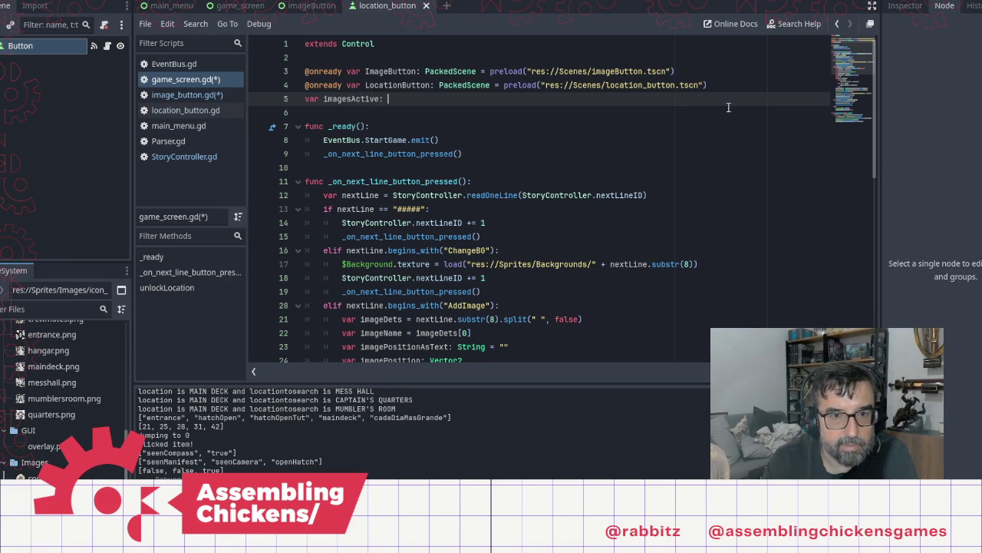
text(Scen)
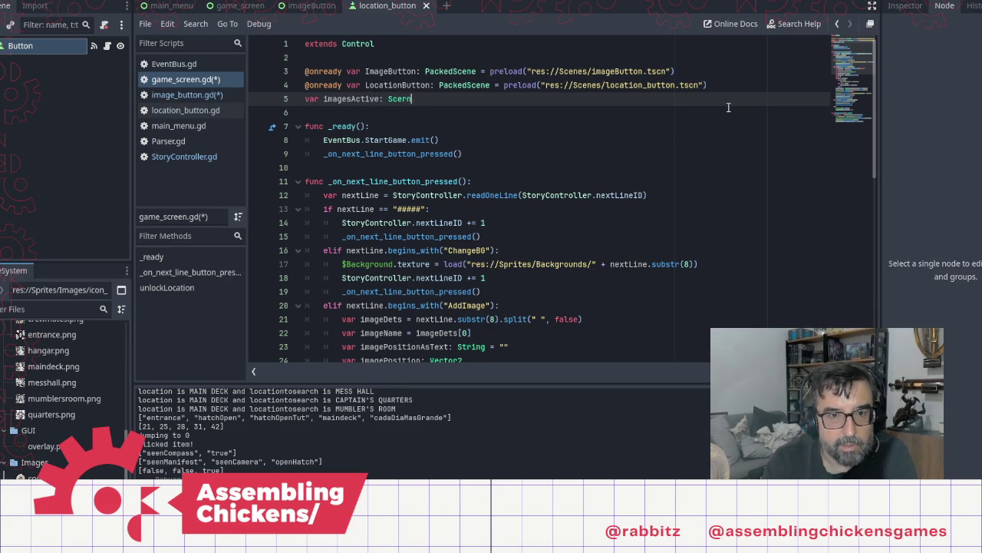
key(BackSpace)
key(BackSpace)
key(BackSpace)
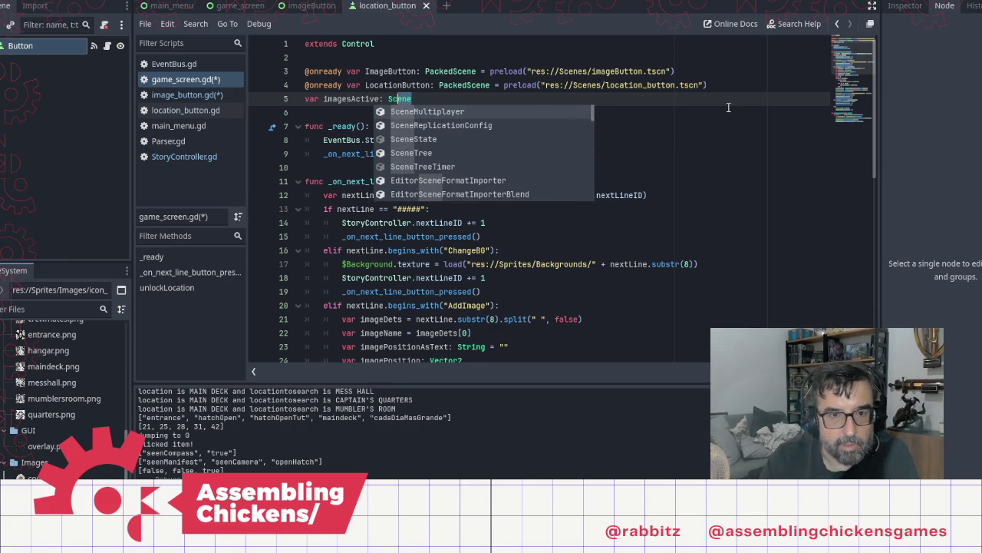
text(Node)
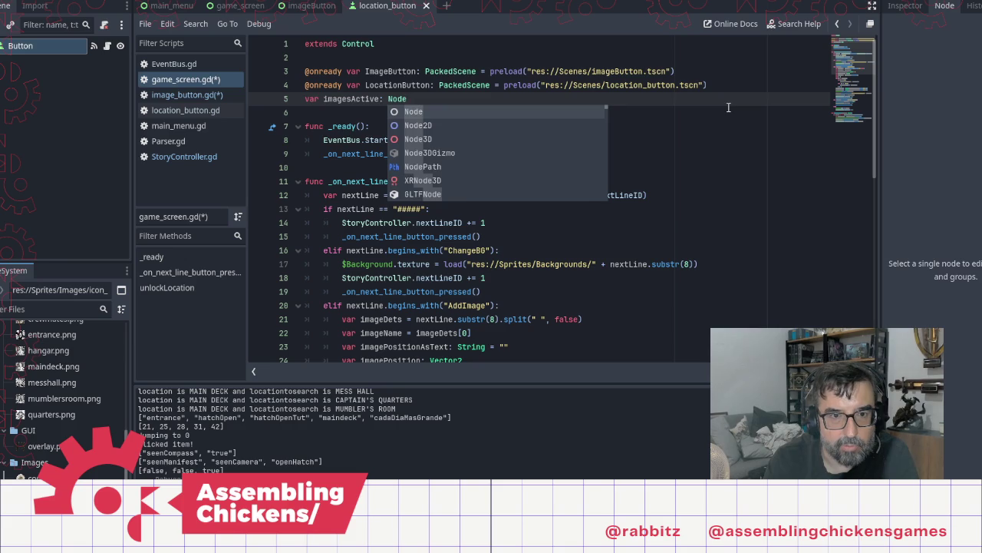
text(:)
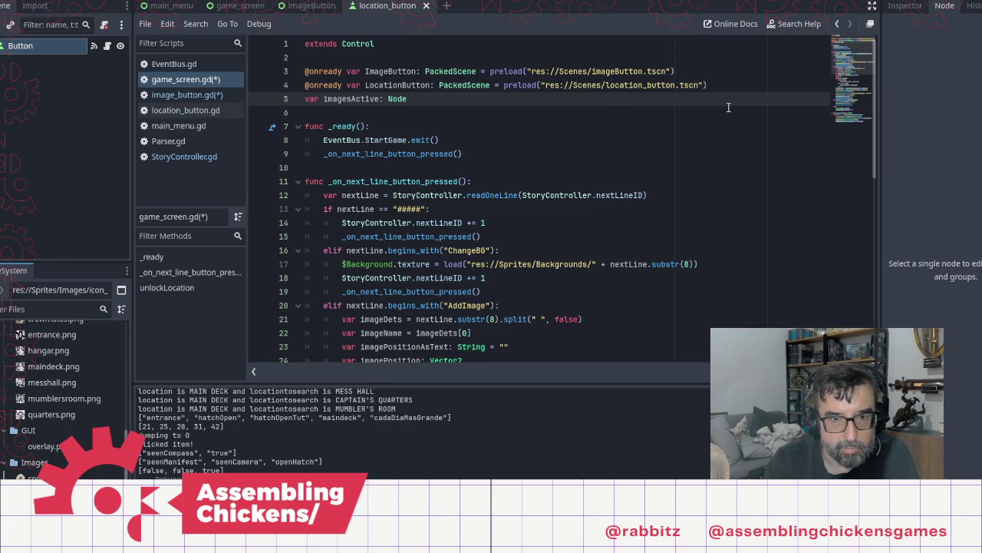
key(Left)
key(Left)
text(Array)
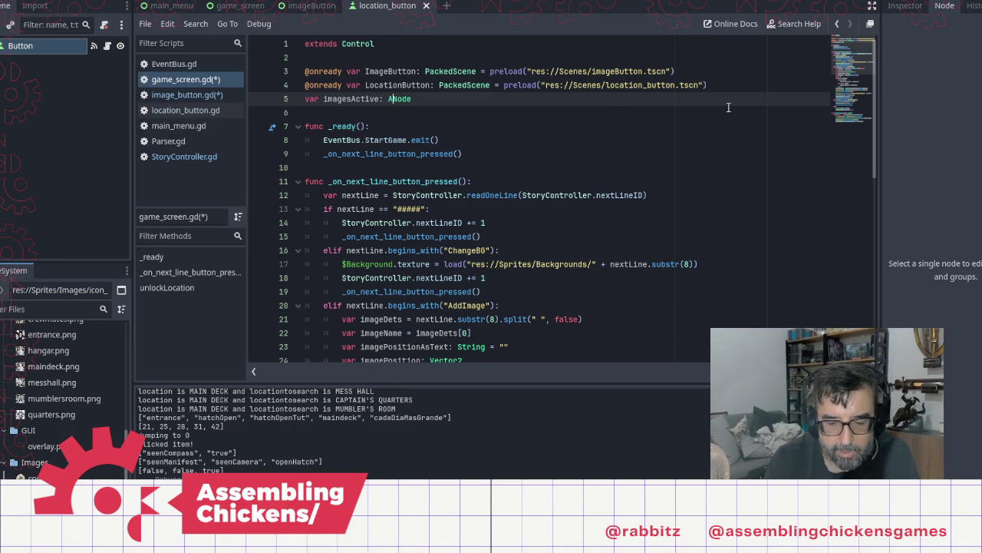
text([)
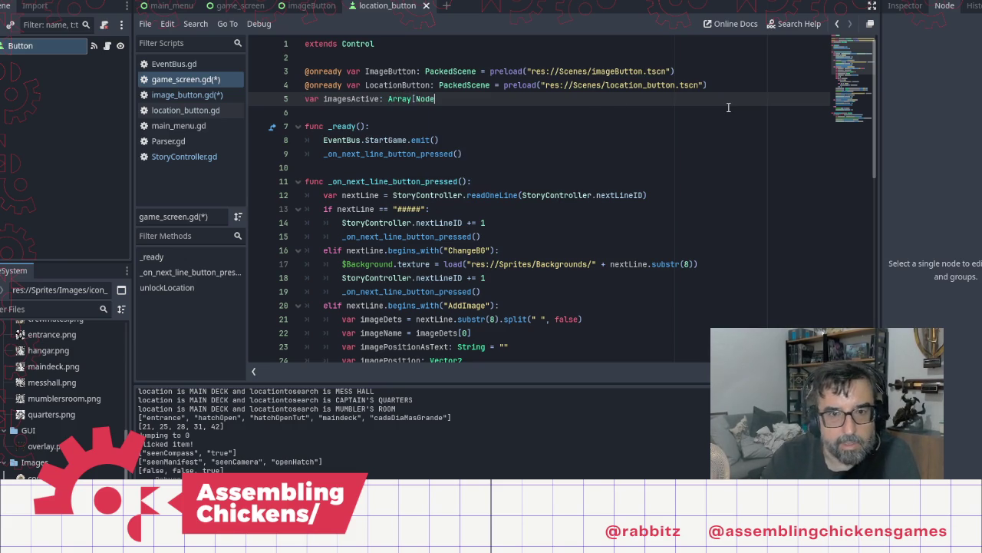
key(ctrl+s)
scroll(466, 146, down, 10)
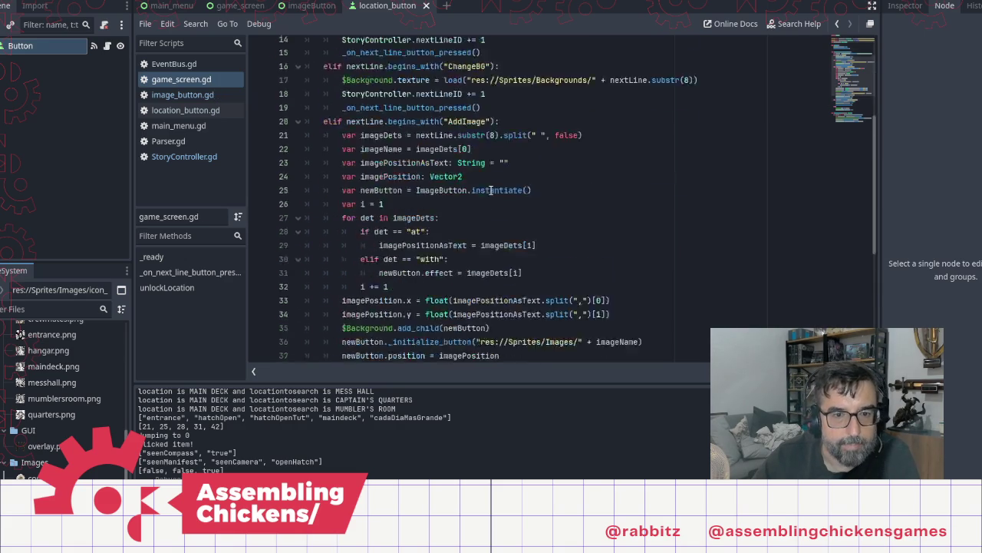
Insert an empty line after 'newButton.position = imagePosition' on line 37
scroll(465, 261, up, 10)
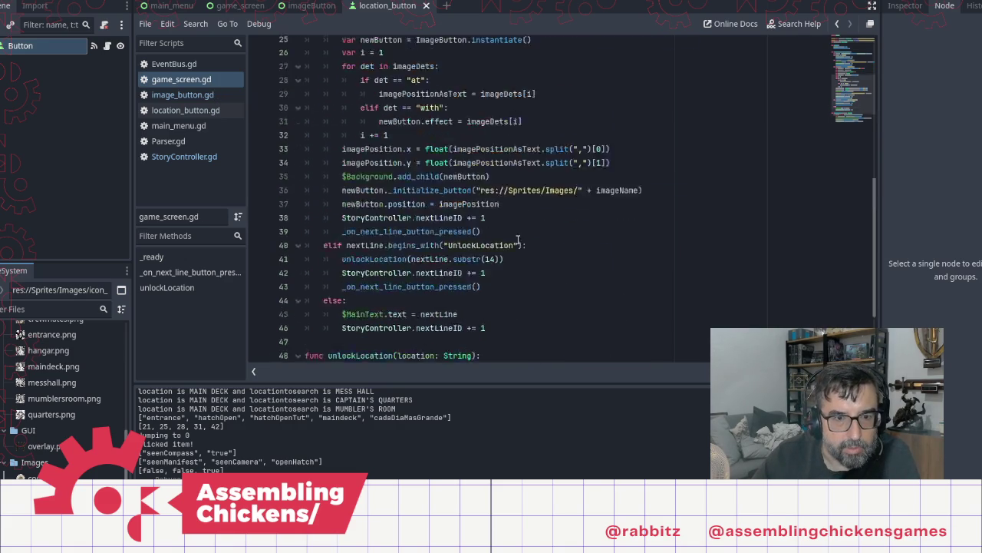
scroll(338, 198, down, 10)
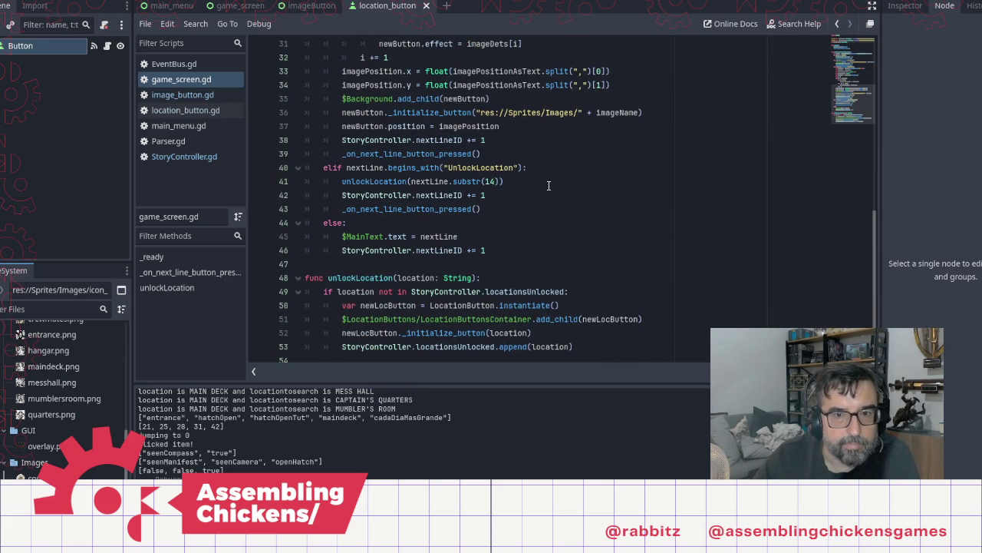
scroll(505, 198, up, 2)
scroll(512, 218, up, 6)
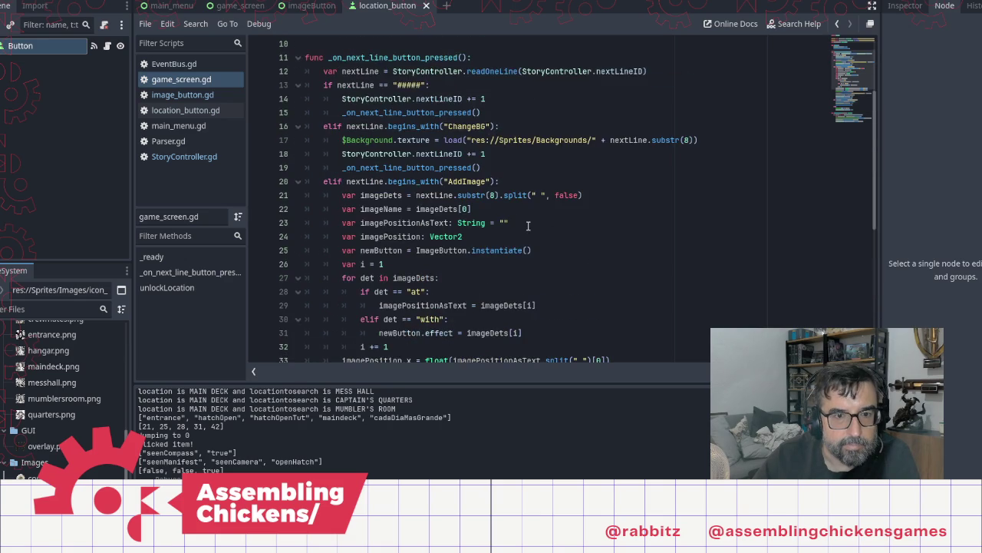
scroll(528, 225, down, 2)
scroll(528, 225, down, 6)
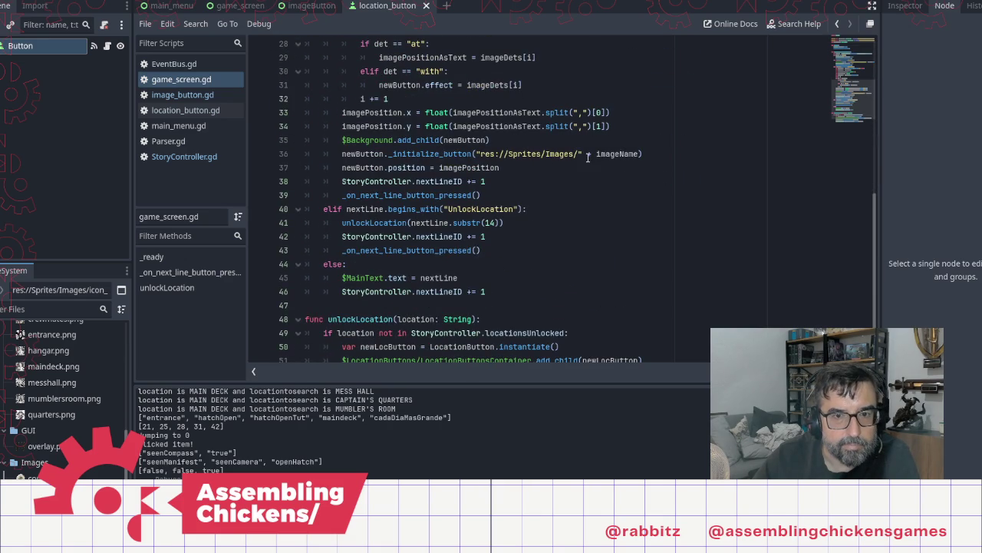
click(522, 167)
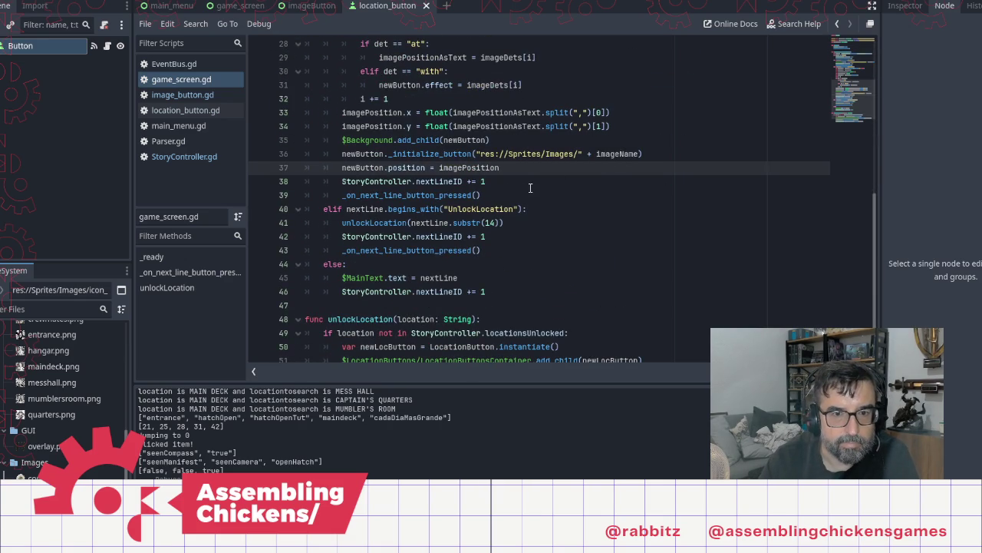
key(Return)
Copy the imagesActive variable name and return to the new line 38
scroll(619, 337, up, 9)
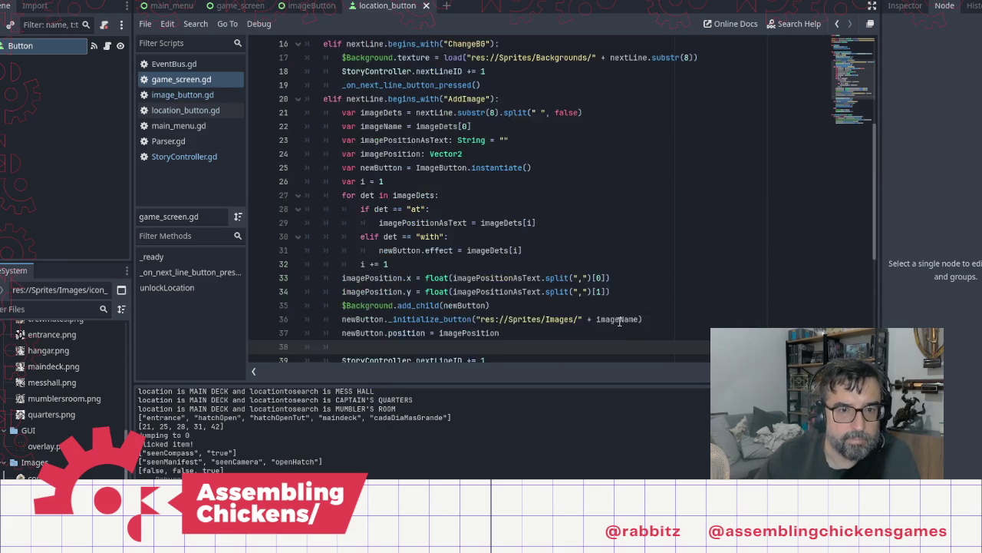
double_click(354, 99)
key(ctrl+c)
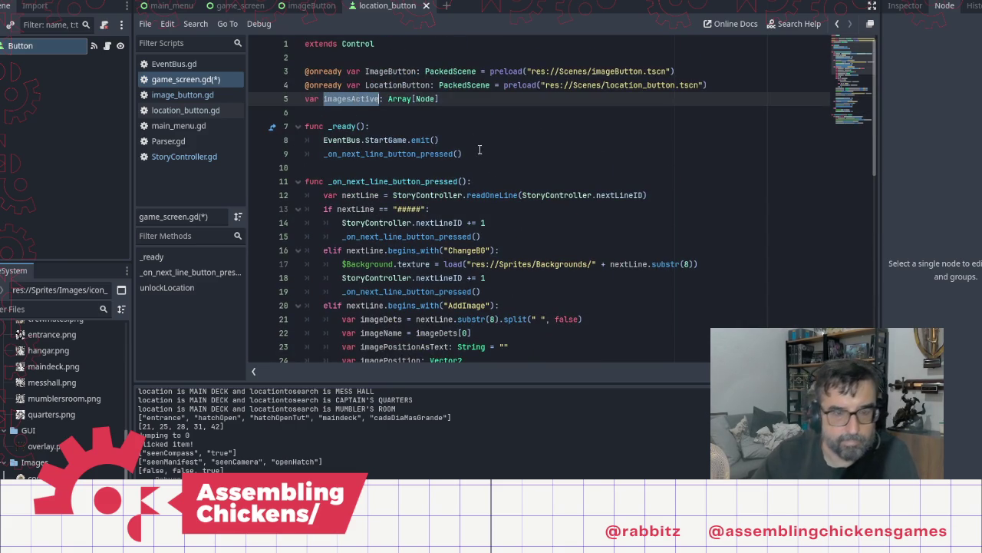
scroll(511, 224, down, 6)
scroll(511, 223, down, 3)
click(366, 181)
Add 'imagesActive.append(newButton)' on line 38
key(ctrl+v)
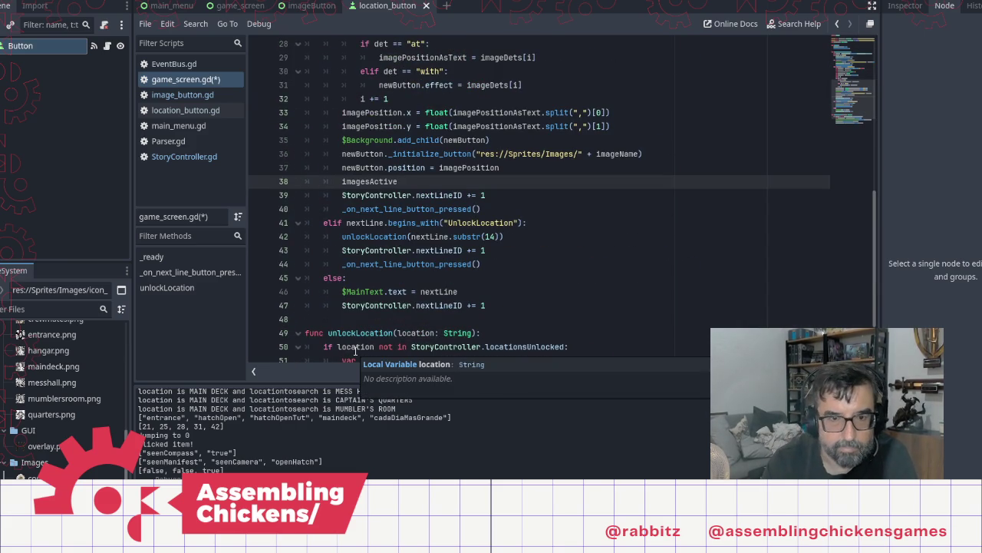
text(.append)
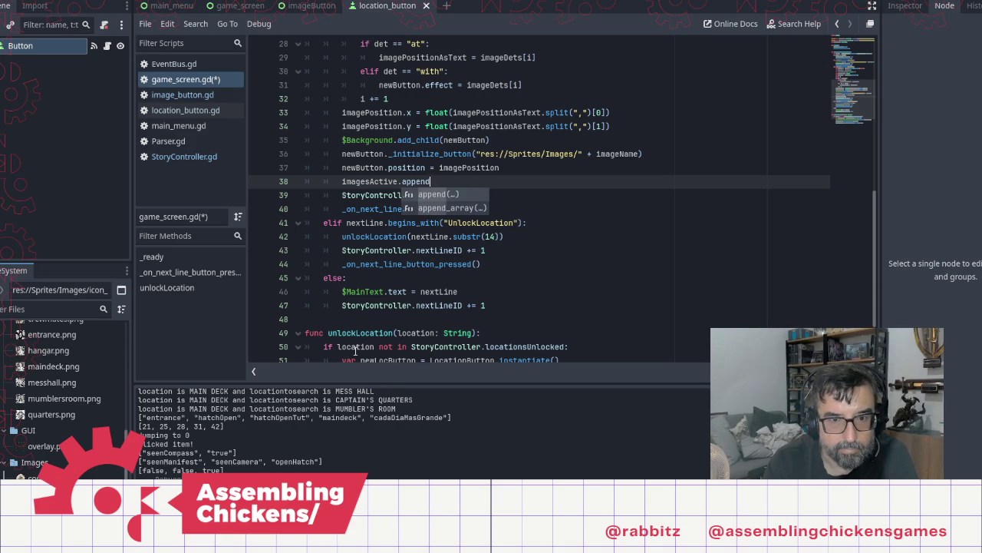
text(()
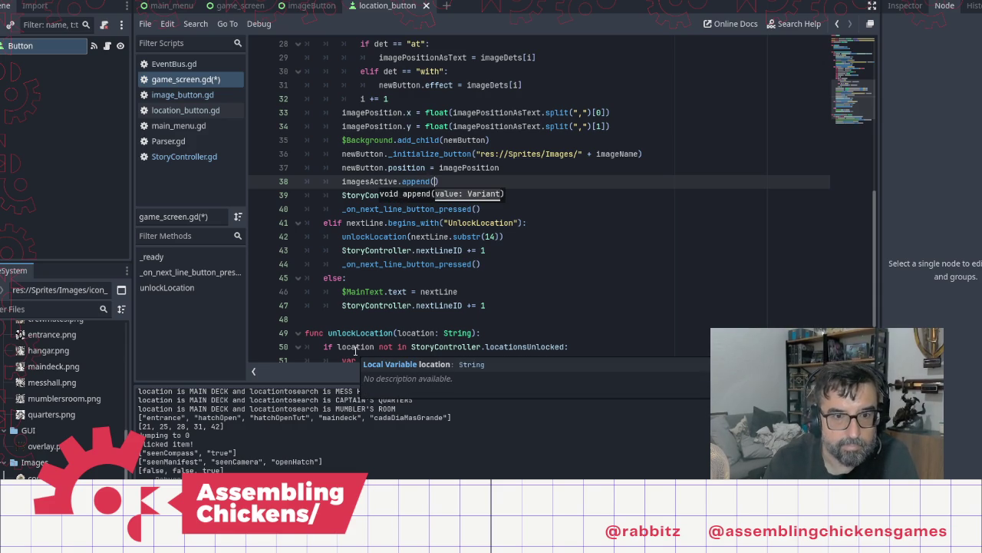
text(newButton)
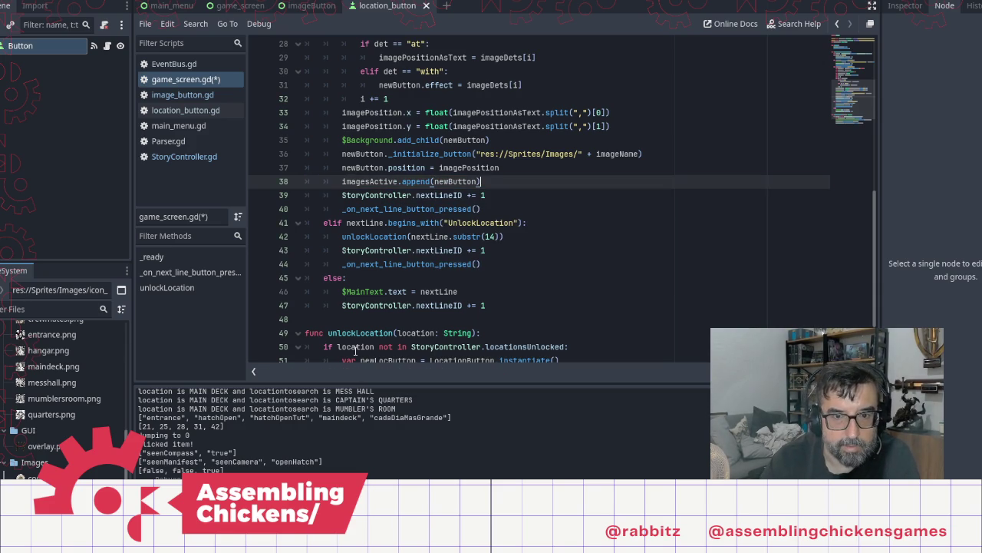
key(Return)
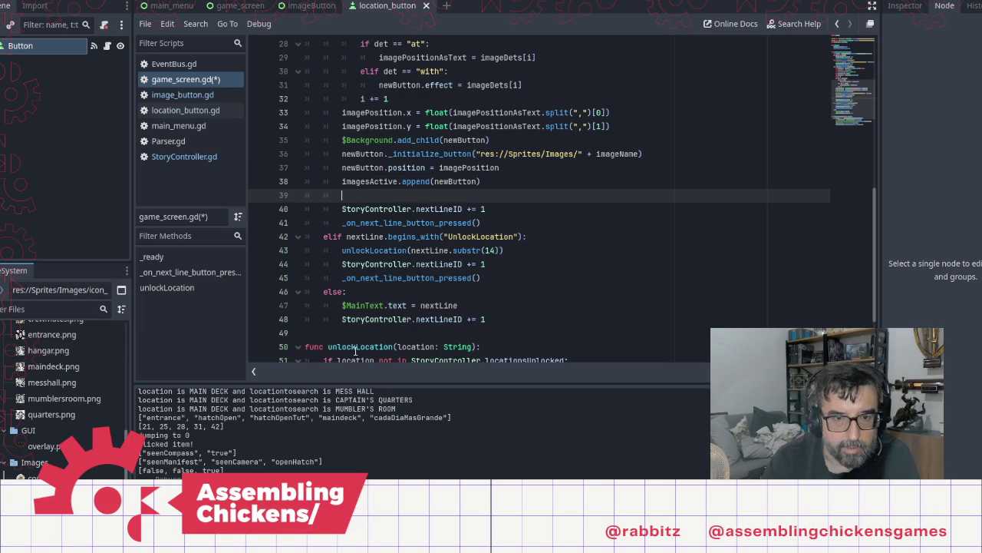
Set 'newButton.ID = imagesActive.size()-1' on line 39 and save game_screen.gd
text(newButton.)
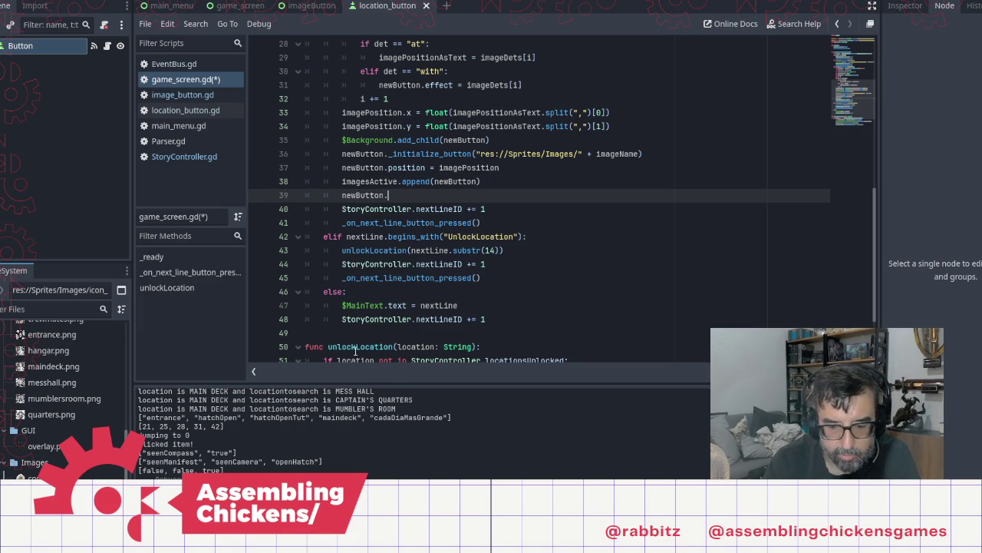
text(ID)
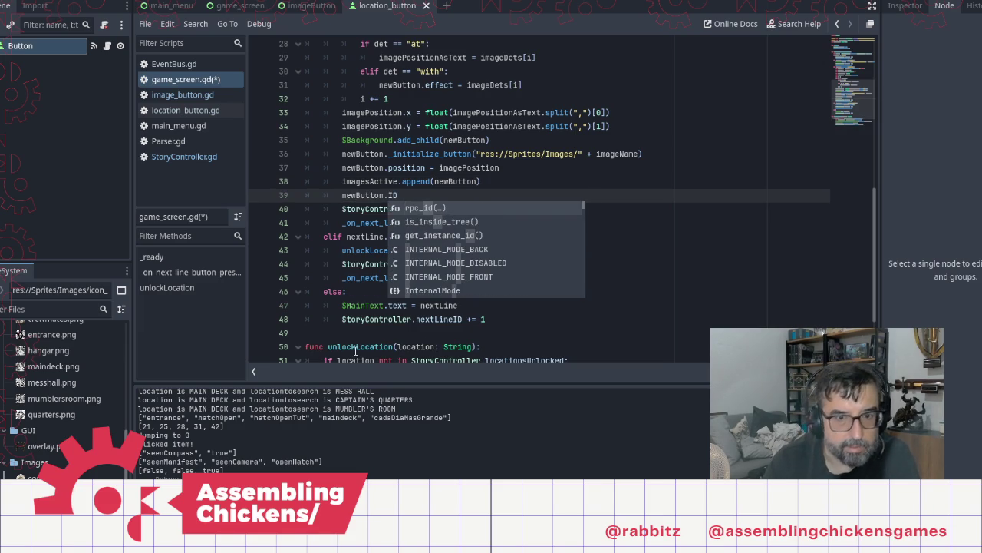
click(192, 95)
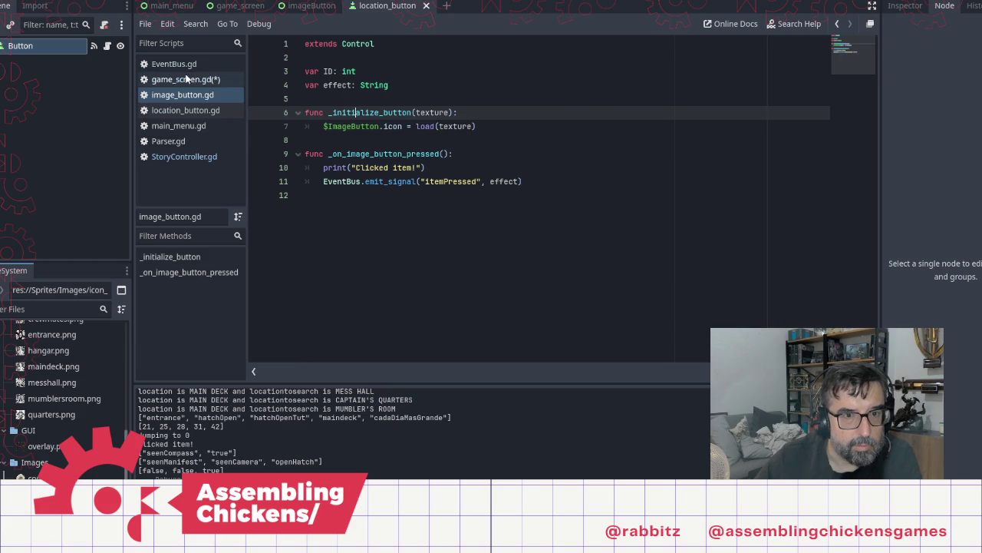
click(186, 79)
text(=)
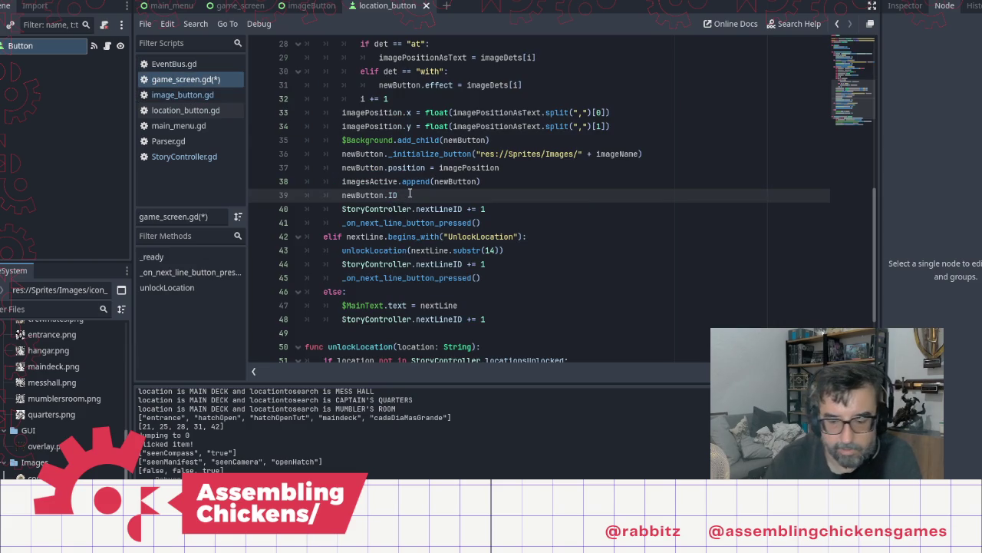
text( image)
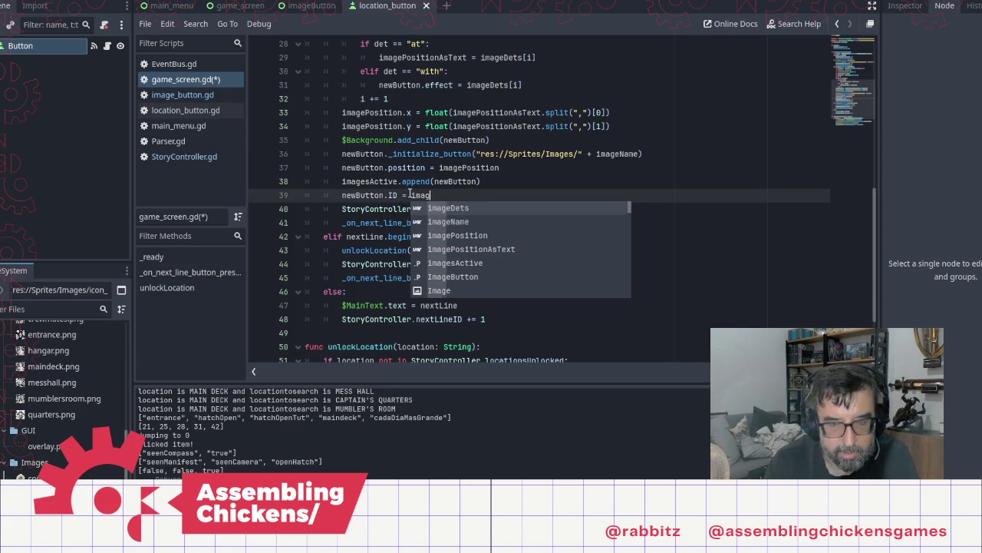
key(Down)
key(Down)
key(Down)
key(Return)
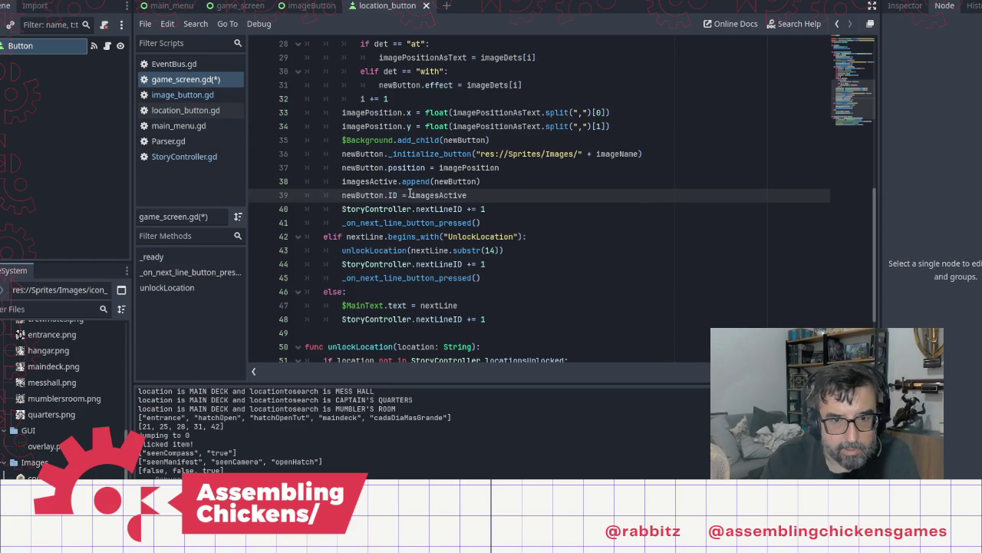
text(.size)
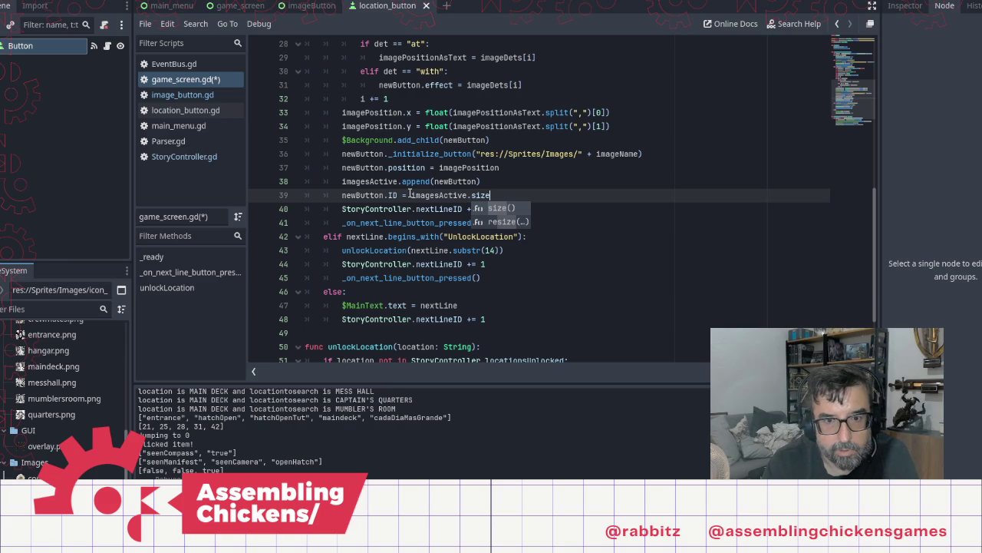
key(Return)
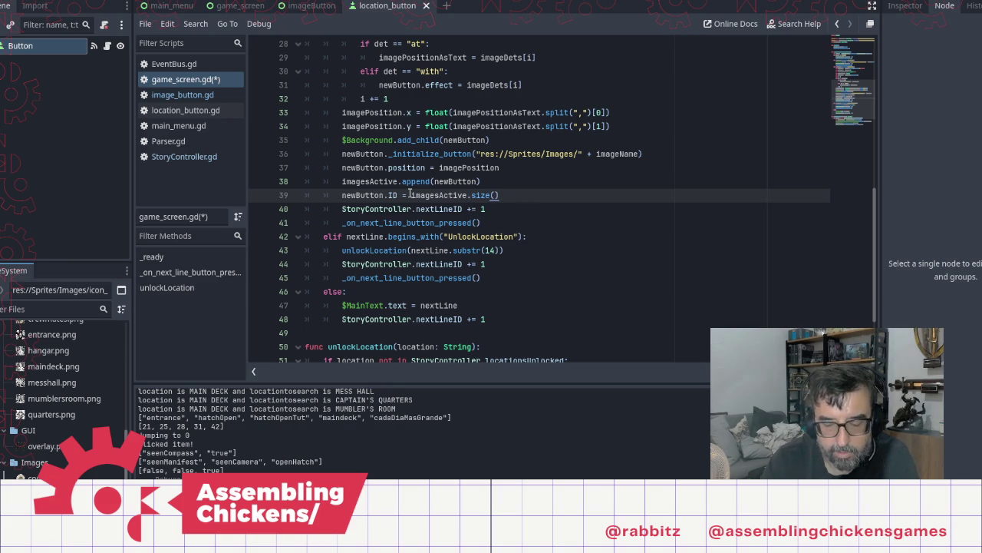
text(-1)
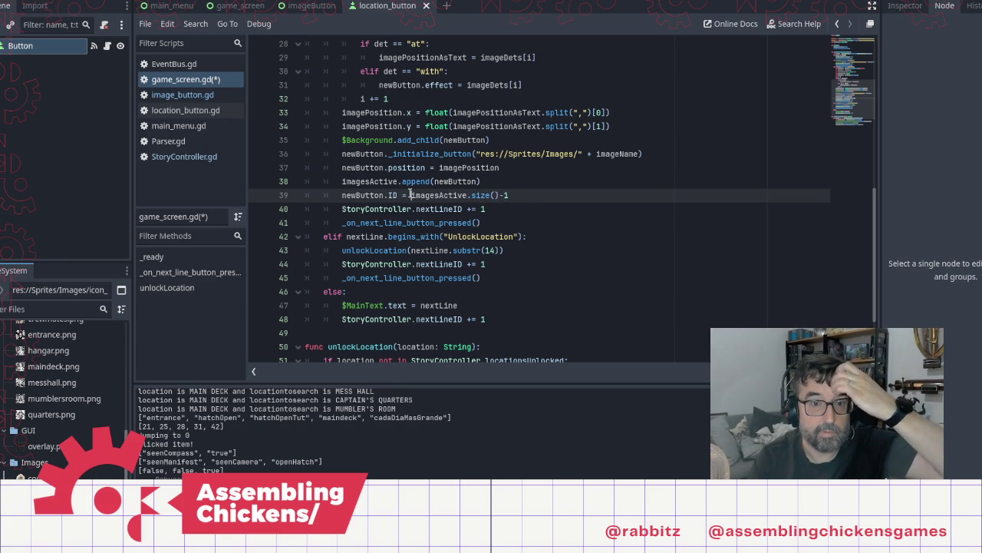
key(ctrl+s)
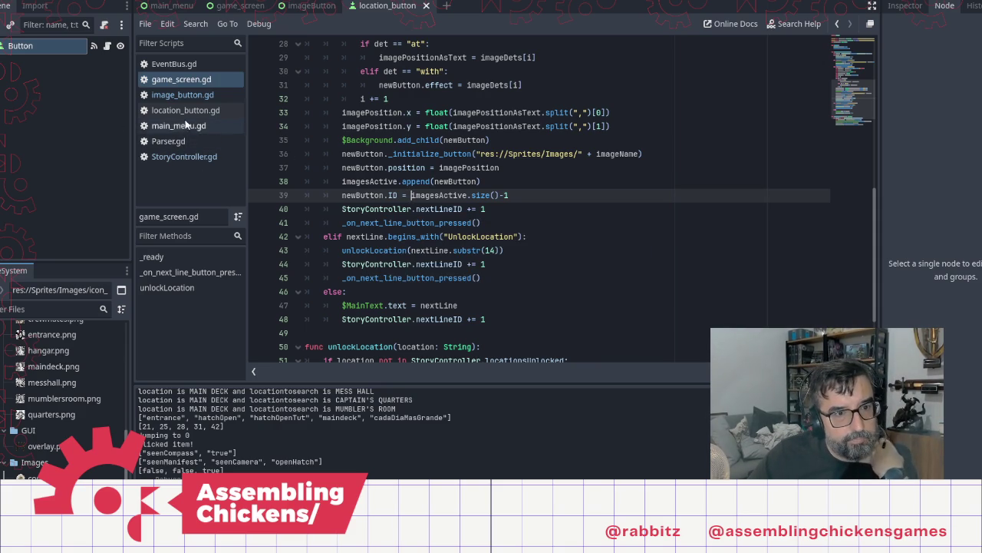
click(178, 96)
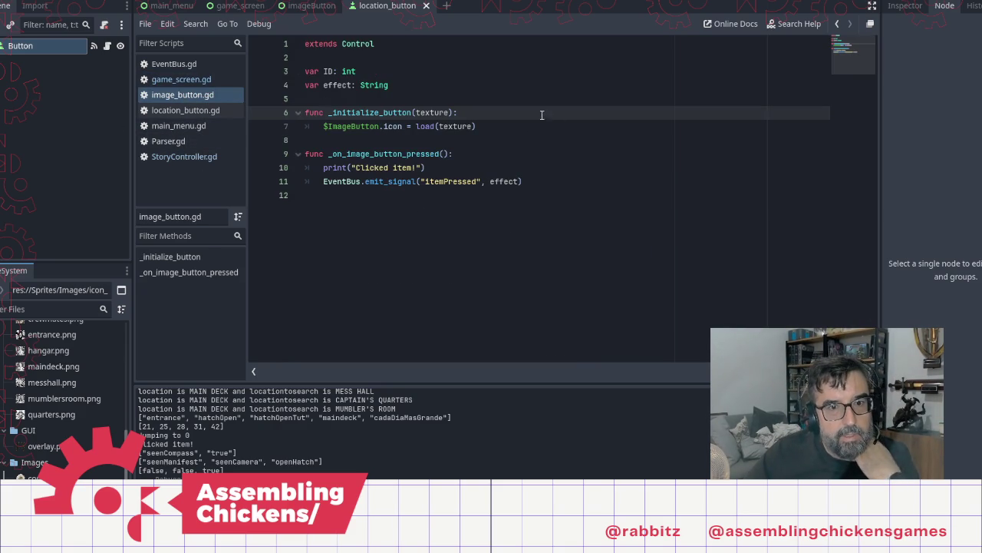
Change the message to "Clicked item number " + ID and save image_button.gd
click(416, 168)
key(BackSpace)
text(number ")
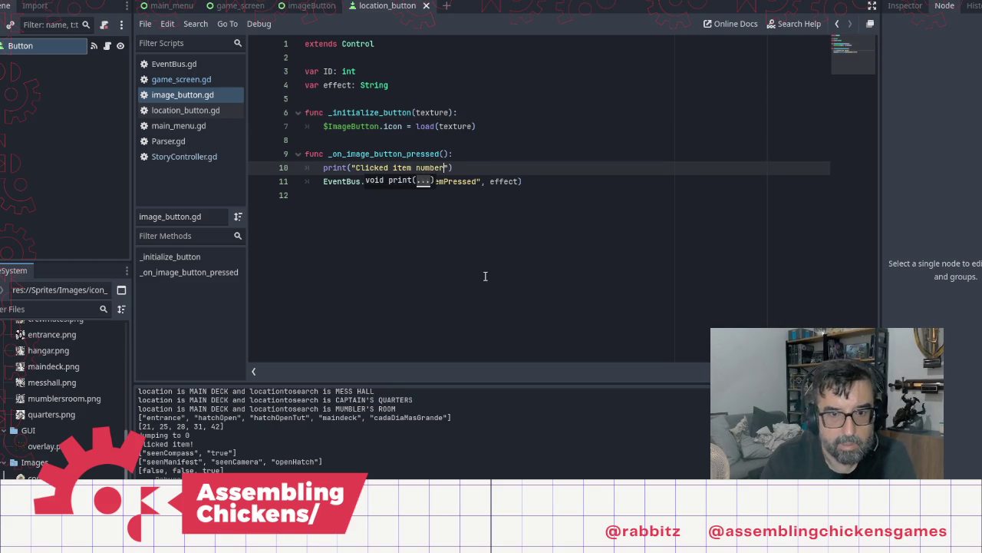
text( + ID)
key(ctrl+s)
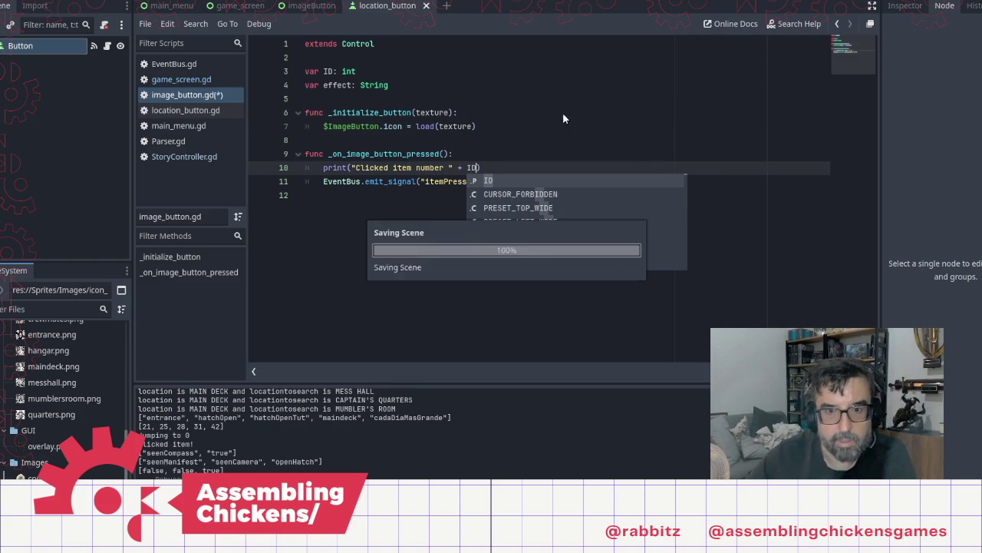
click(562, 125)
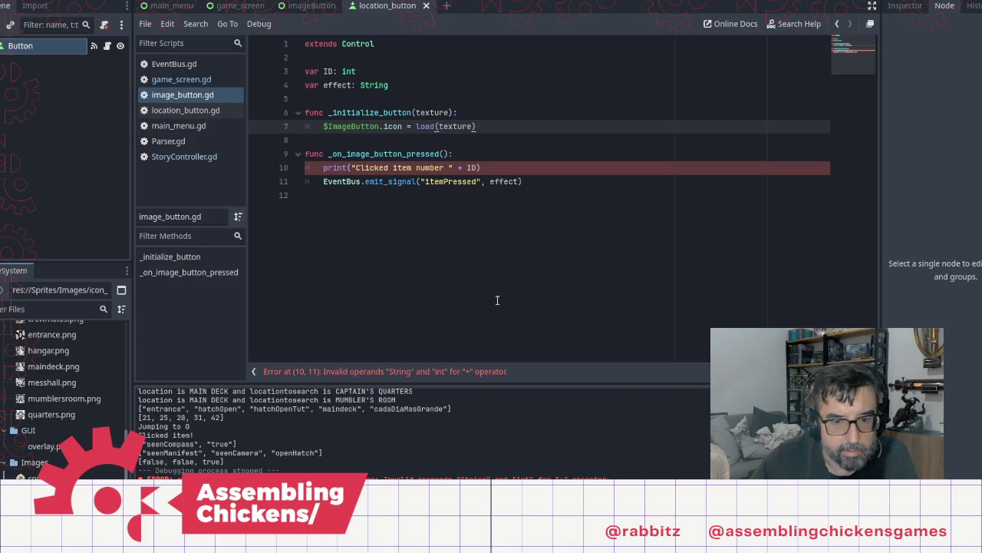
Wrap ID in str() on line 10, save, and run the game with F5
click(460, 156)
text(str()
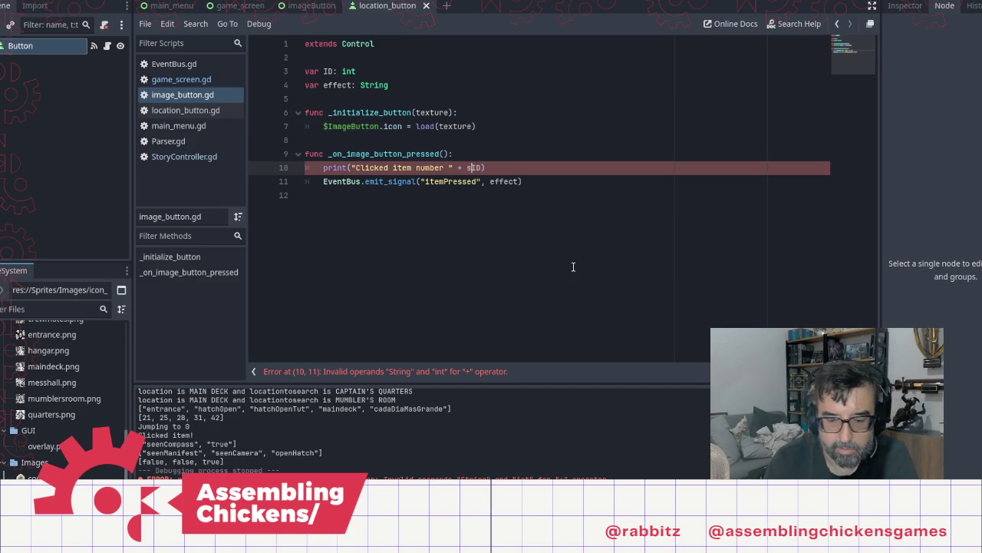
key(End)
text())
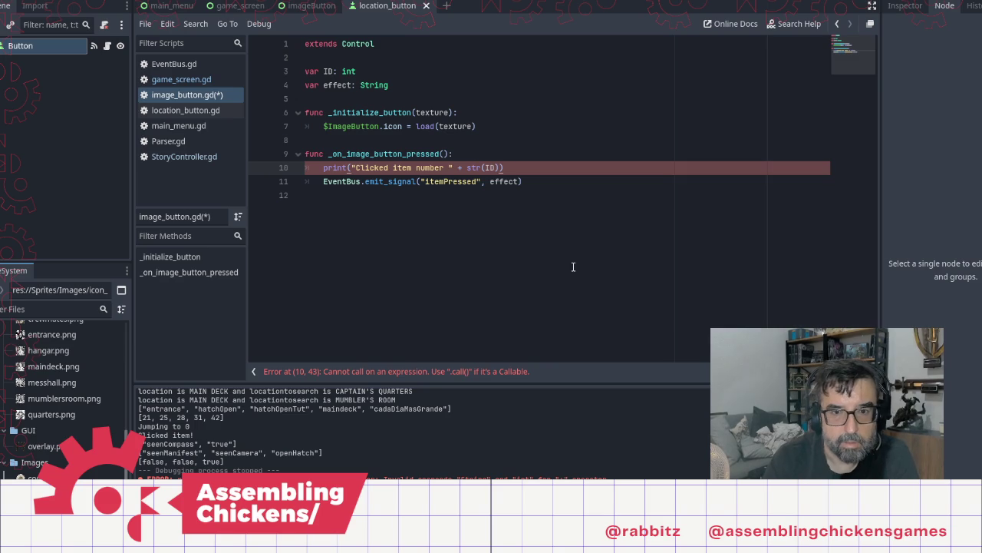
key(ctrl+s)
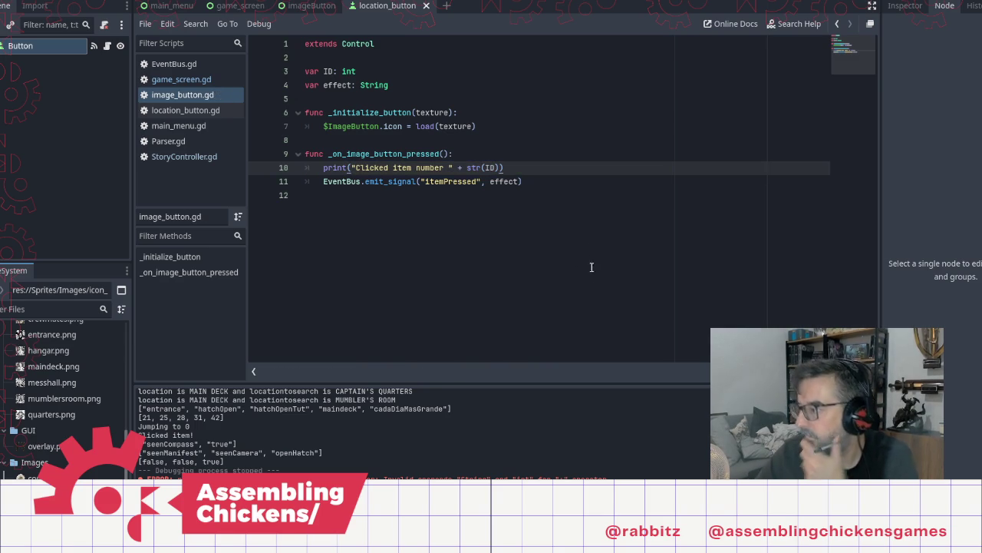
key(F5)
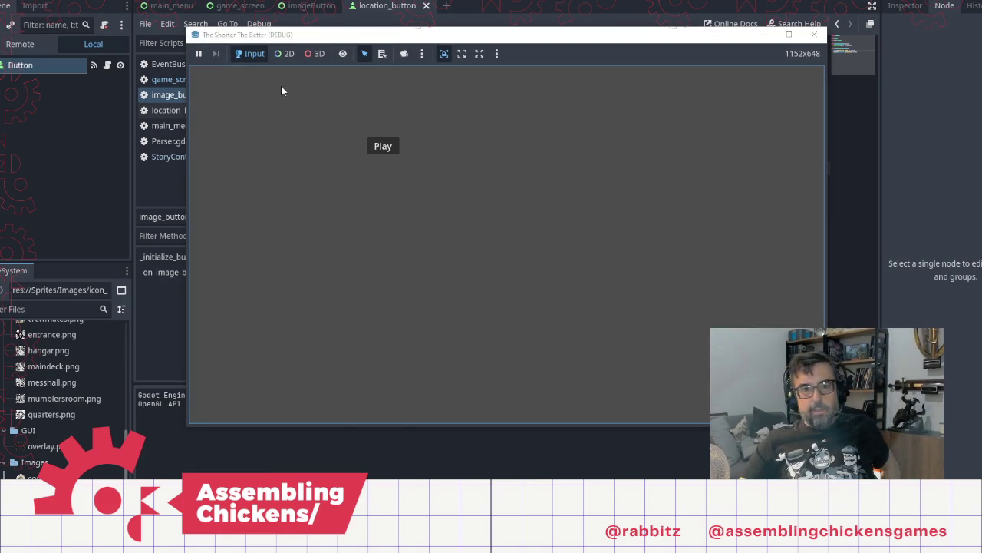
Start the game, click past the story text, and click the hatch item, then stop the run with F8
click(381, 145)
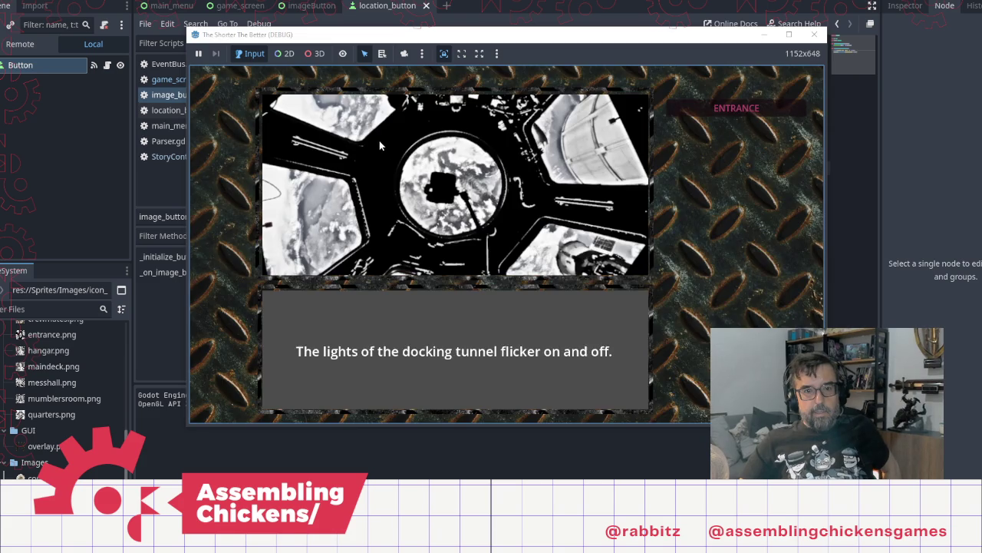
click(521, 273)
click(498, 223)
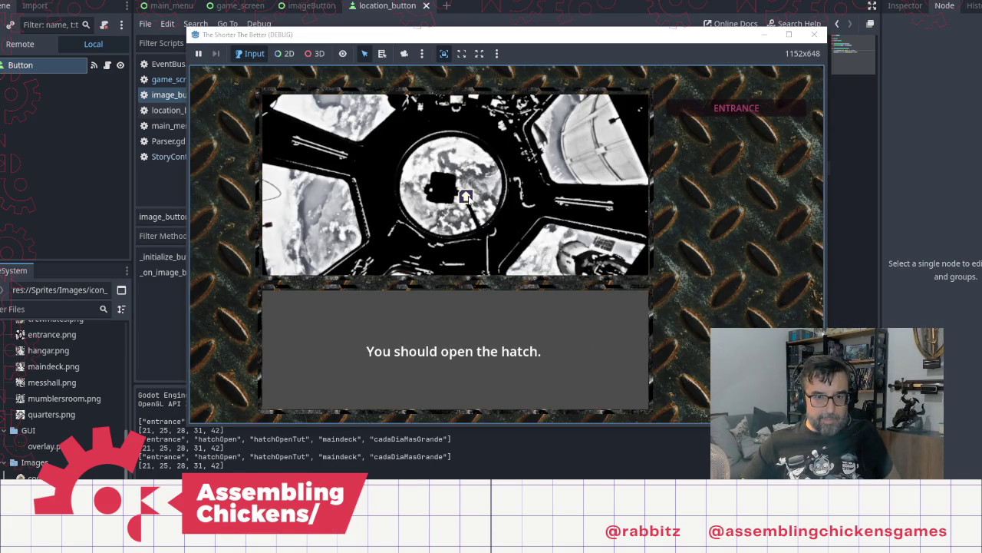
click(468, 197)
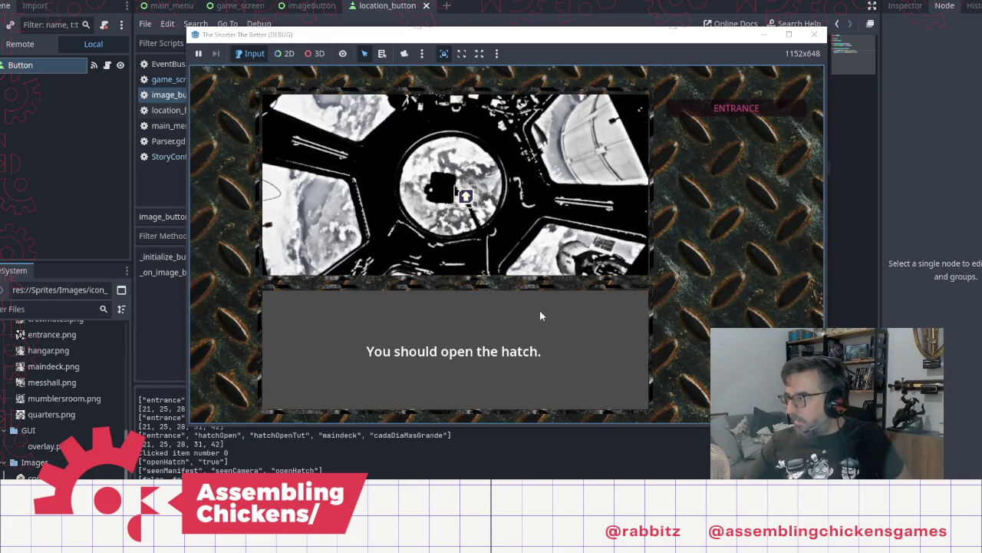
key(F8)
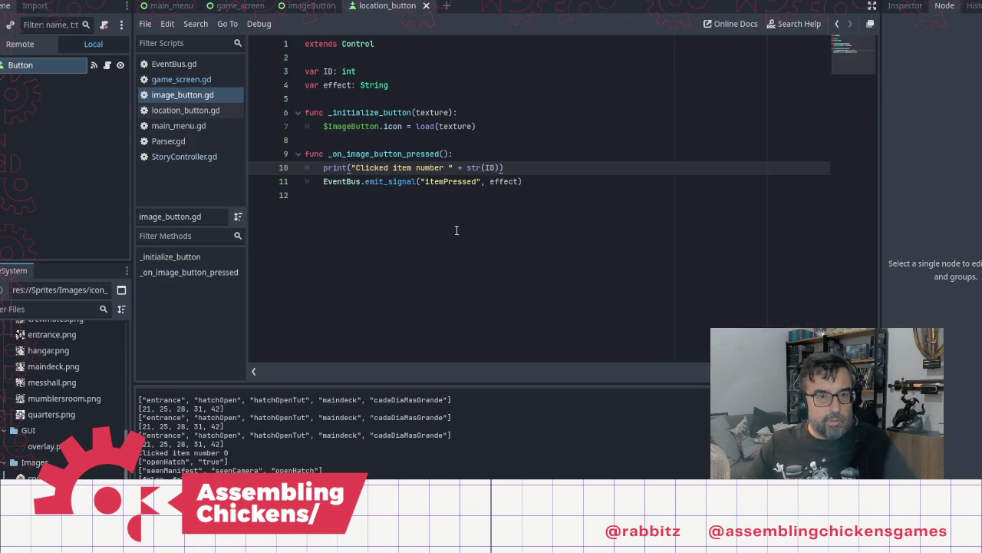
Look through main_menu.gd, location_button.gd, image_button.gd and StoryController.gd
click(218, 126)
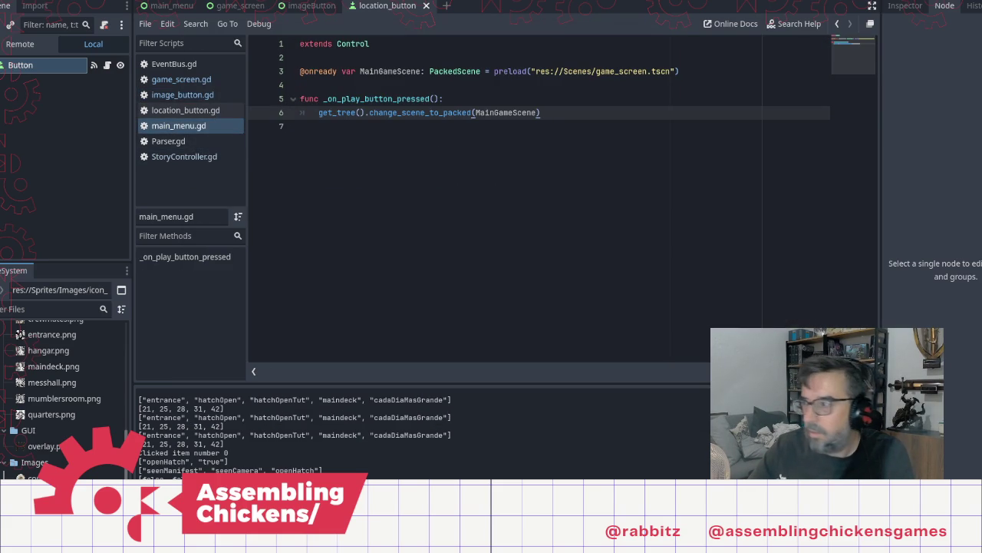
click(185, 111)
click(187, 93)
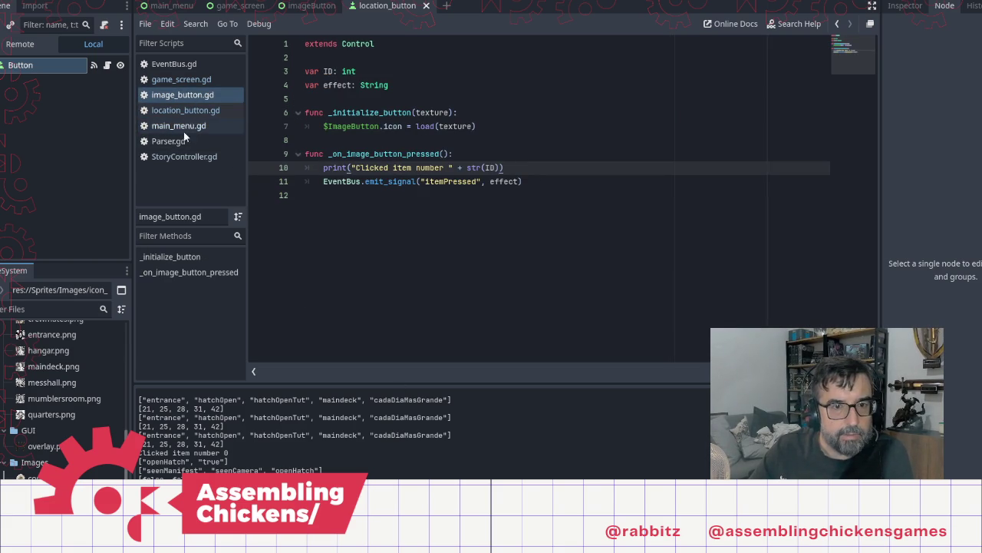
click(187, 158)
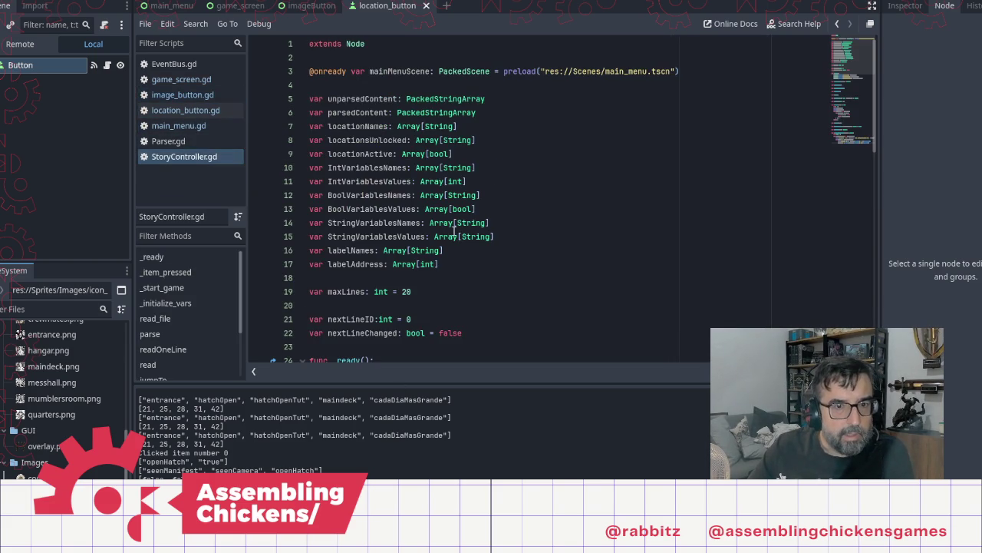
scroll(551, 291, down, 20)
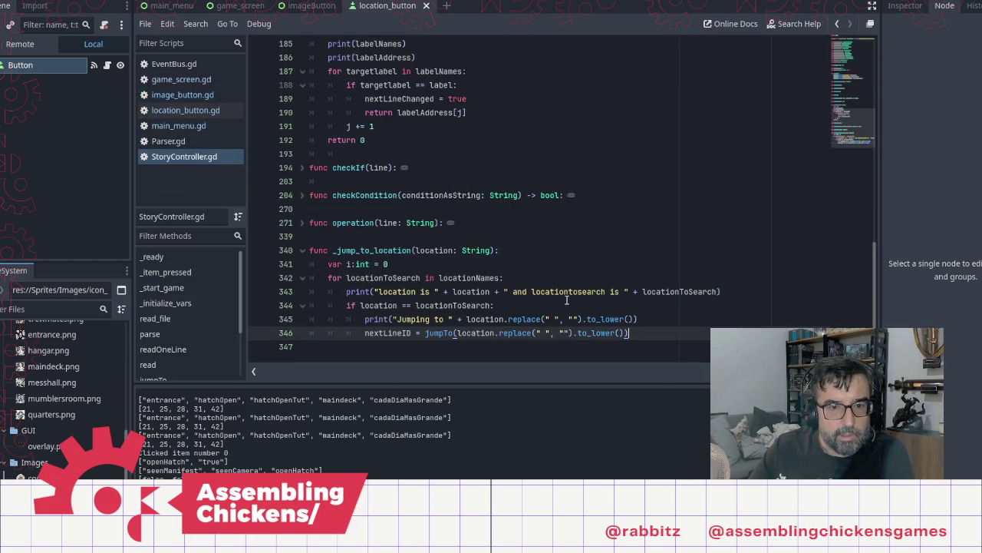
scroll(567, 299, up, 4)
scroll(353, 284, down, 2)
scroll(394, 208, up, 3)
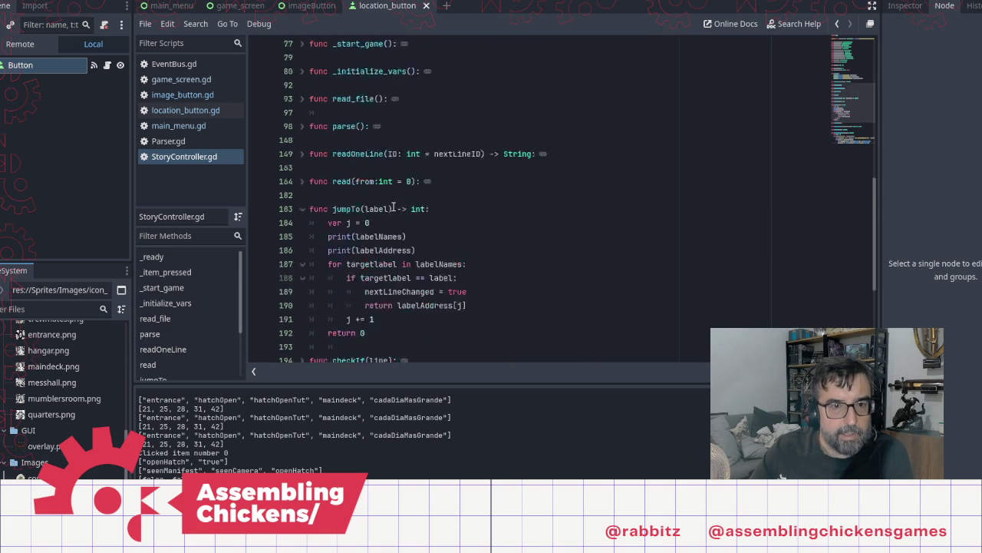
scroll(394, 208, up, 2)
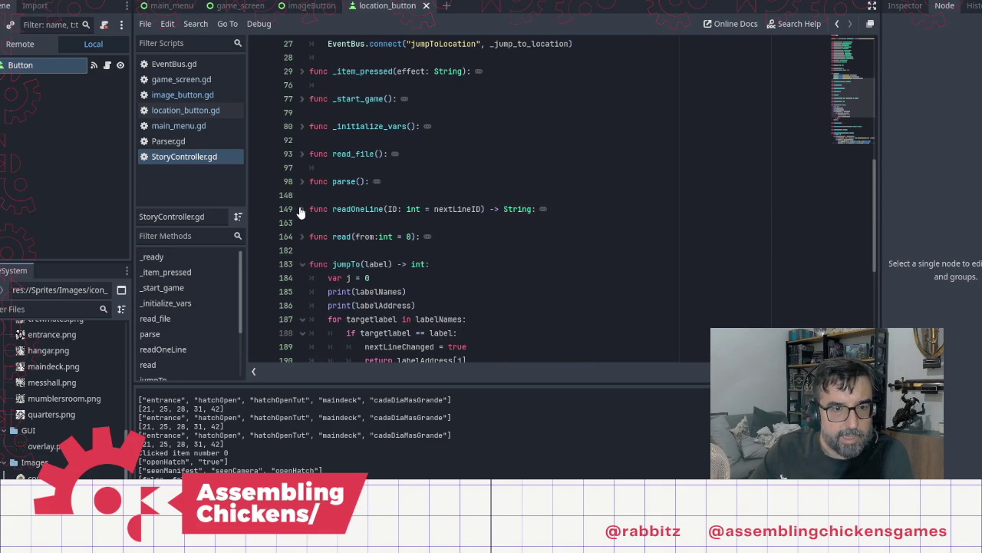
Unfold readOneLine in StoryController.gd, then switch back to game_screen.gd
click(301, 209)
scroll(487, 299, down, 5)
scroll(487, 299, up, 2)
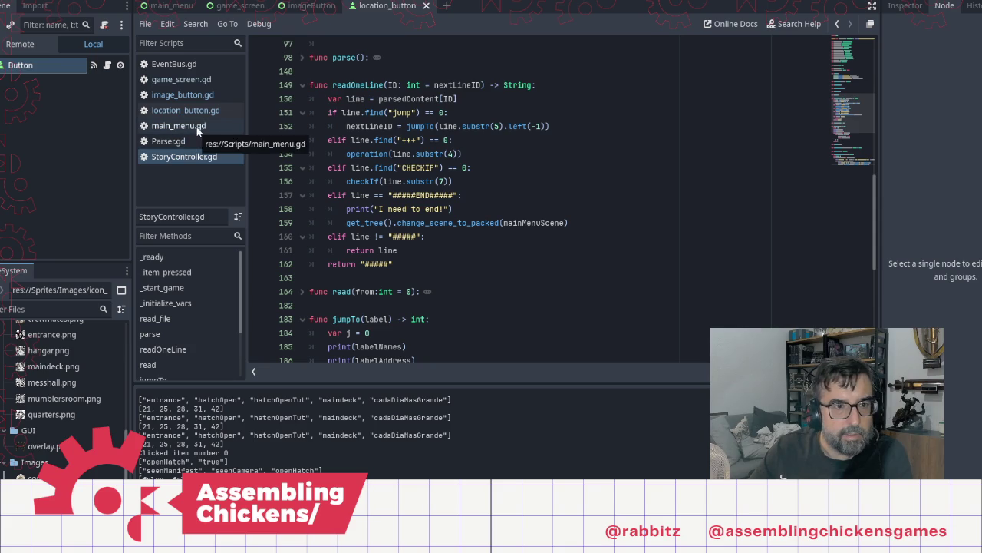
click(209, 107)
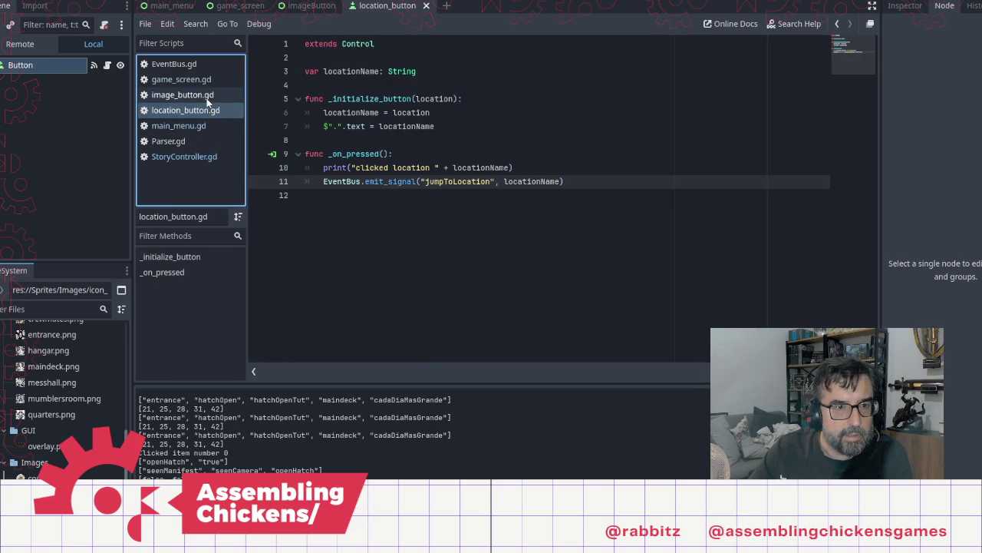
click(209, 96)
click(192, 79)
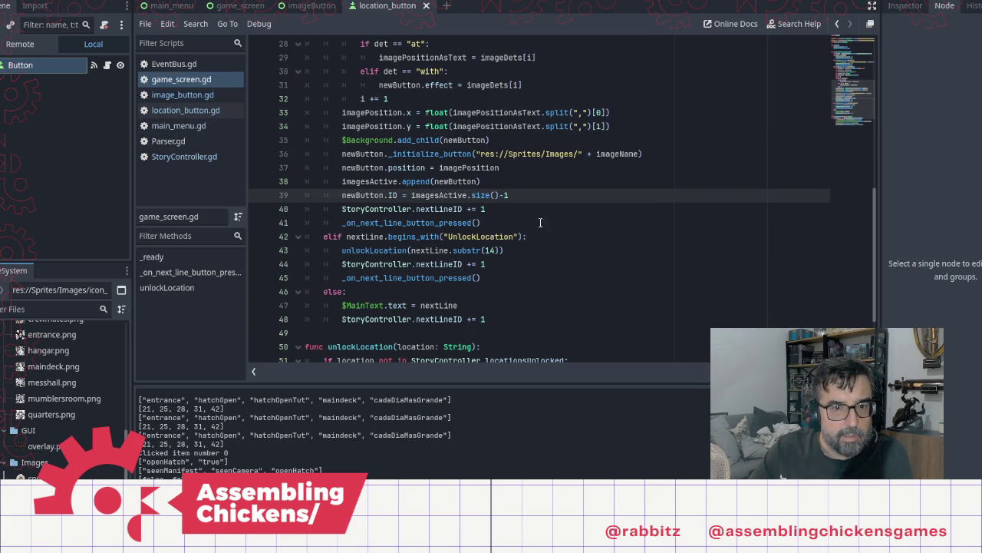
Duplicate the AddImage elif line after line 41 as `elif nextLine.begins_with("HideImage"):` with an indented body line
scroll(557, 235, up, 5)
click(516, 139)
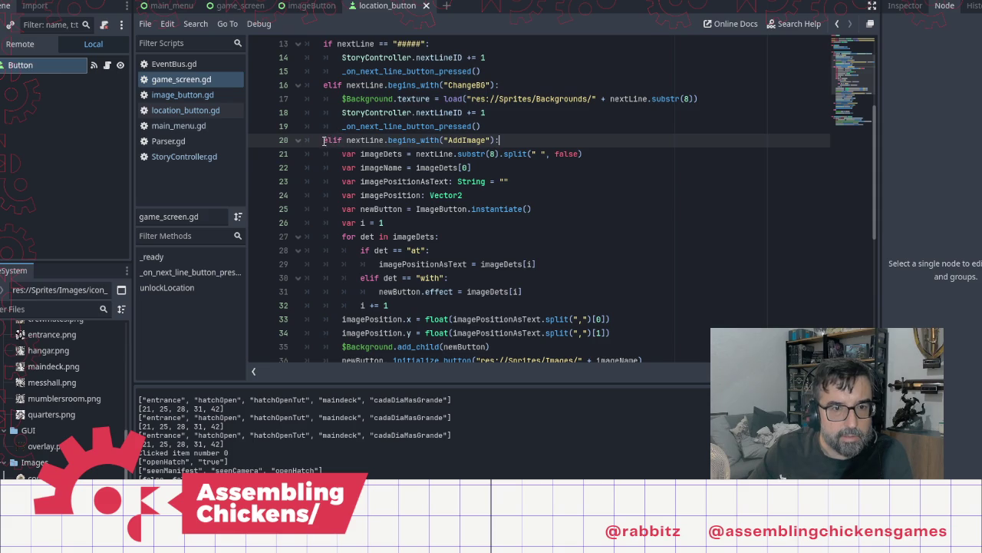
shift+click(324, 140)
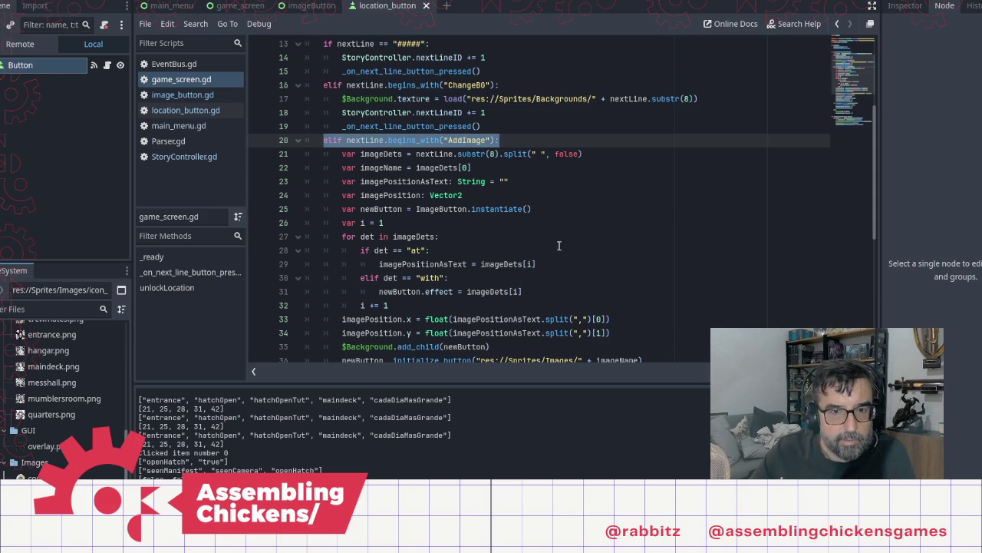
scroll(529, 185, down, 6)
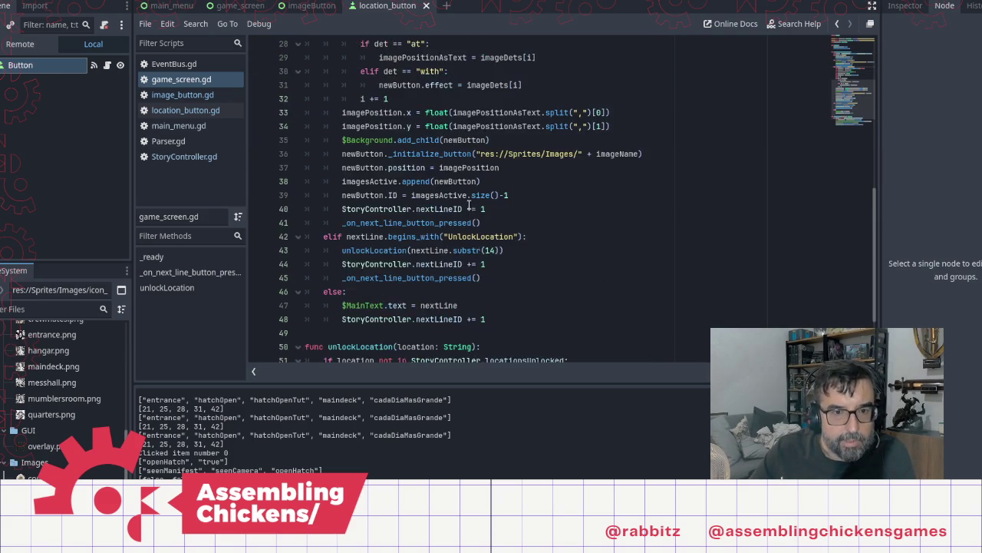
click(493, 184)
key(Return)
key(ctrl+v)
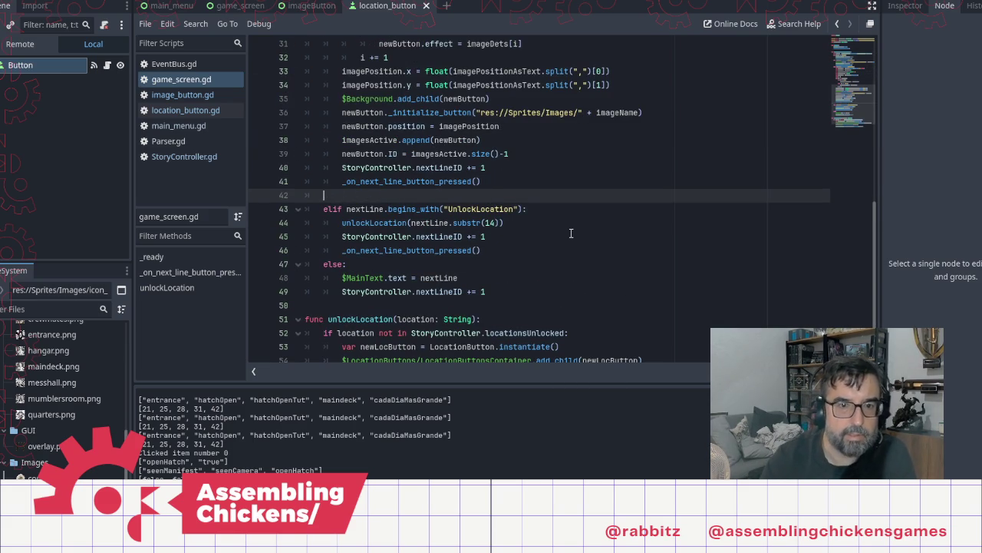
key(Left)
key(Left)
key(Left)
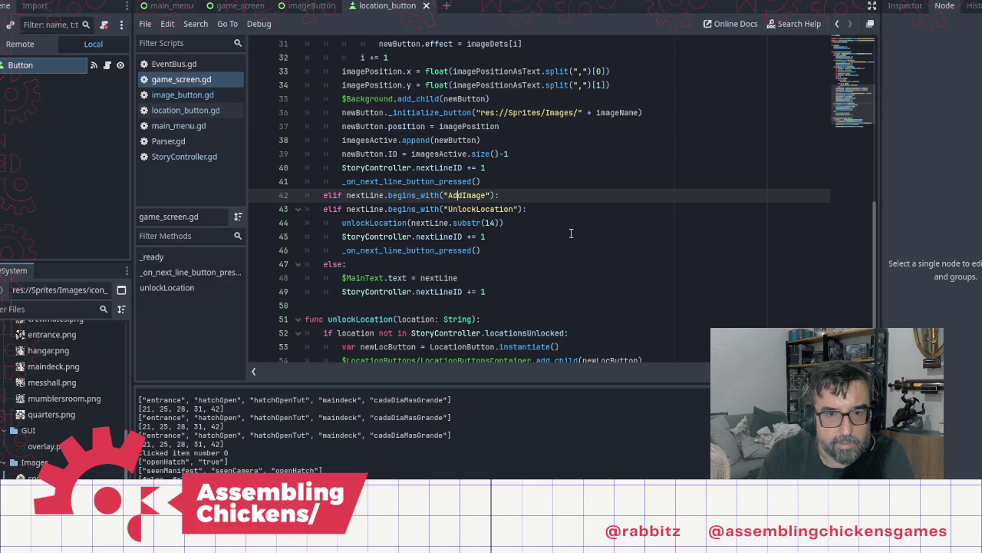
key(BackSpace)
key(BackSpace)
key(BackSpace)
text(Hide)
key(End)
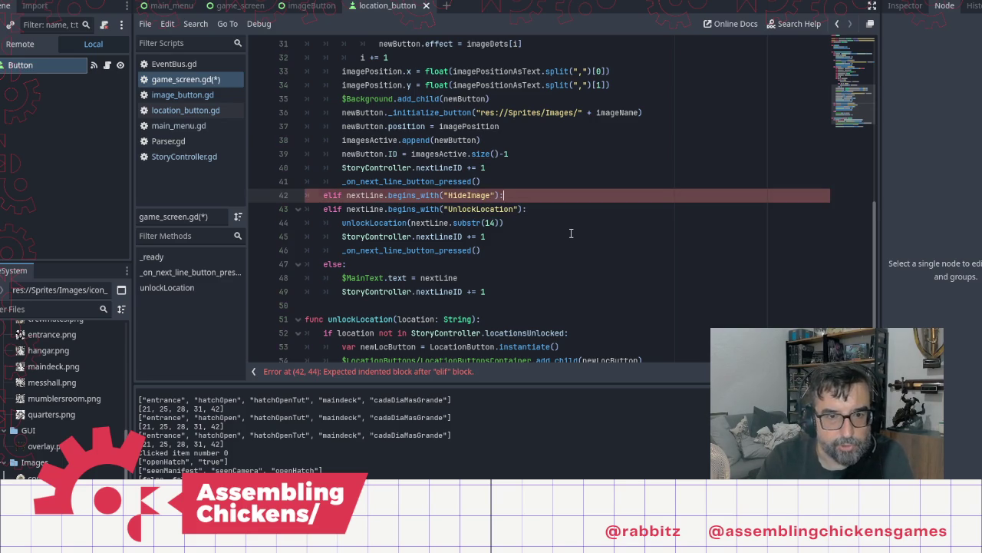
key(Return)
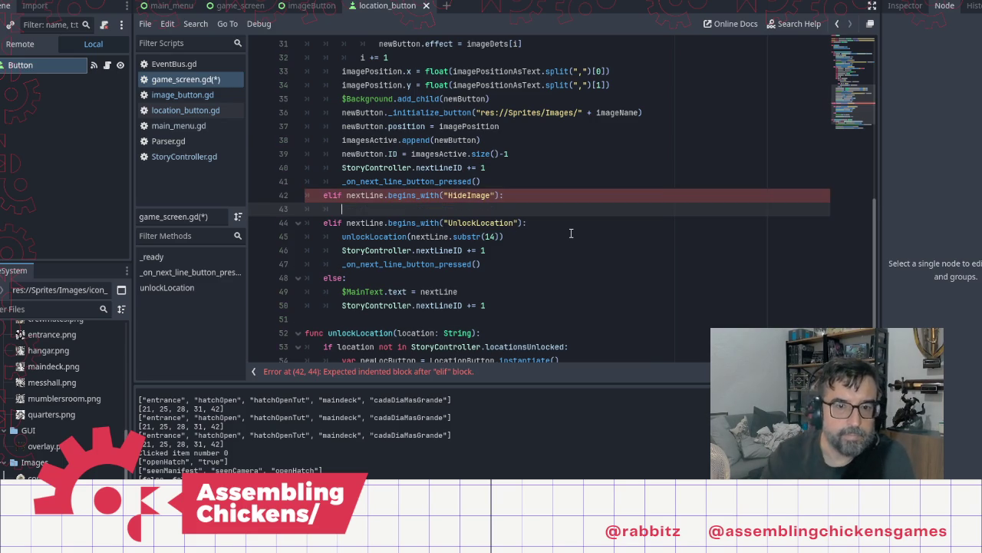
scroll(456, 165, up, 4)
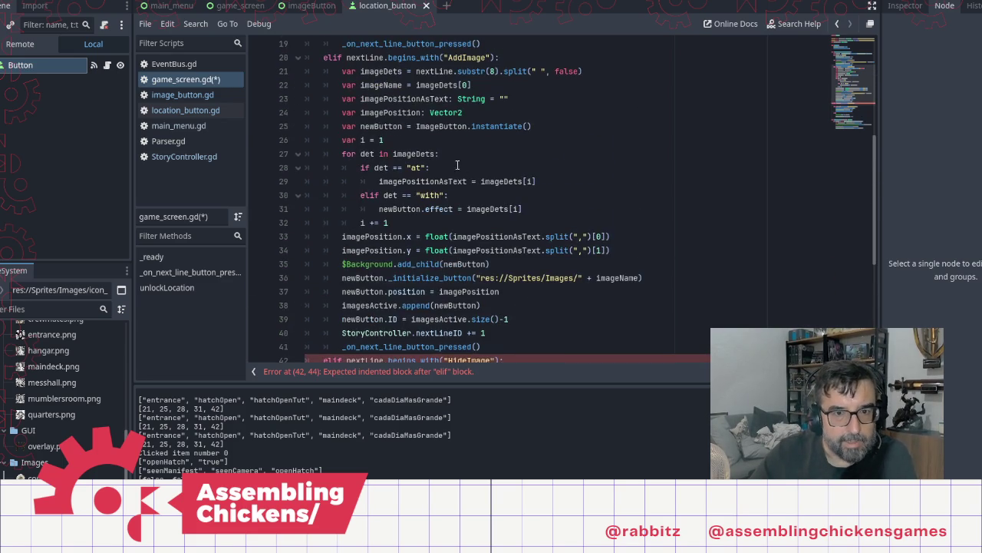
Paste AddImage's imageDets line into the new branch body, changing substr(8) to substr(9)
click(342, 71)
shift+click(584, 74)
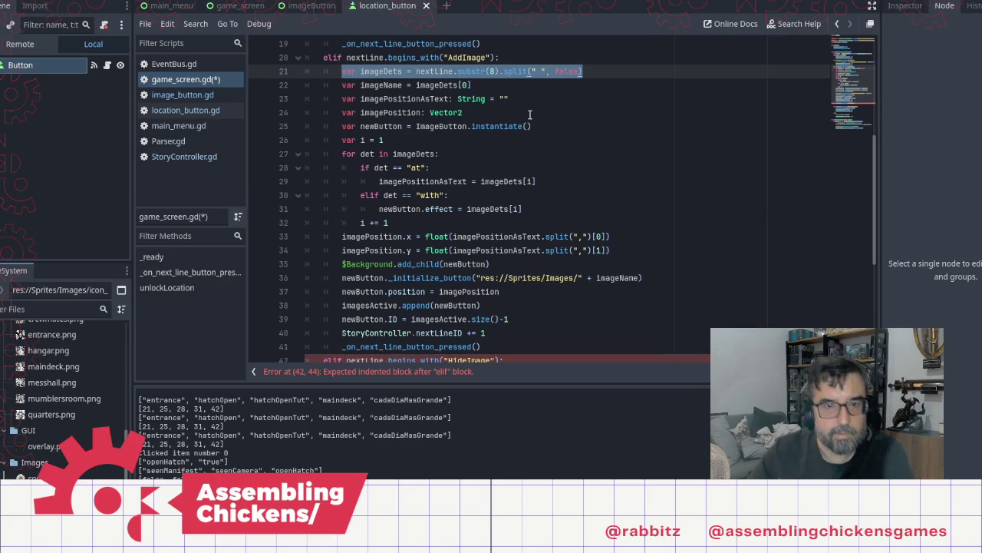
scroll(455, 190, up, 1)
key(ctrl+c)
scroll(455, 190, down, 6)
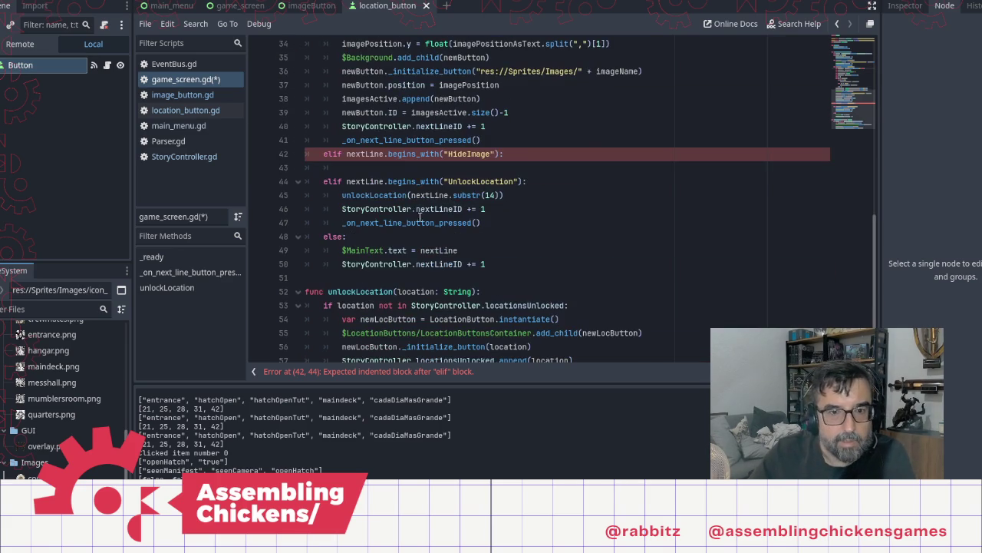
click(453, 166)
key(ctrl+v)
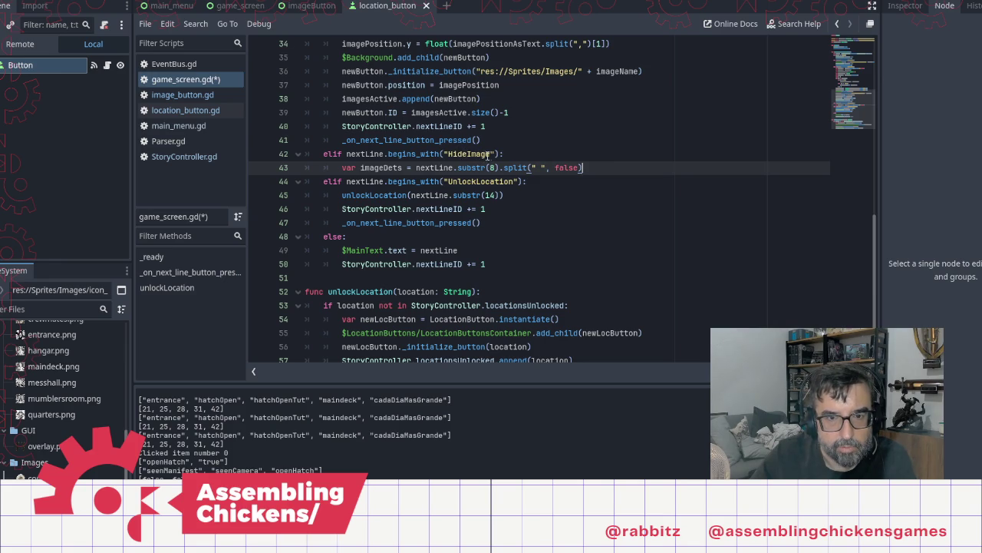
click(495, 167)
key(BackSpace)
text(9)
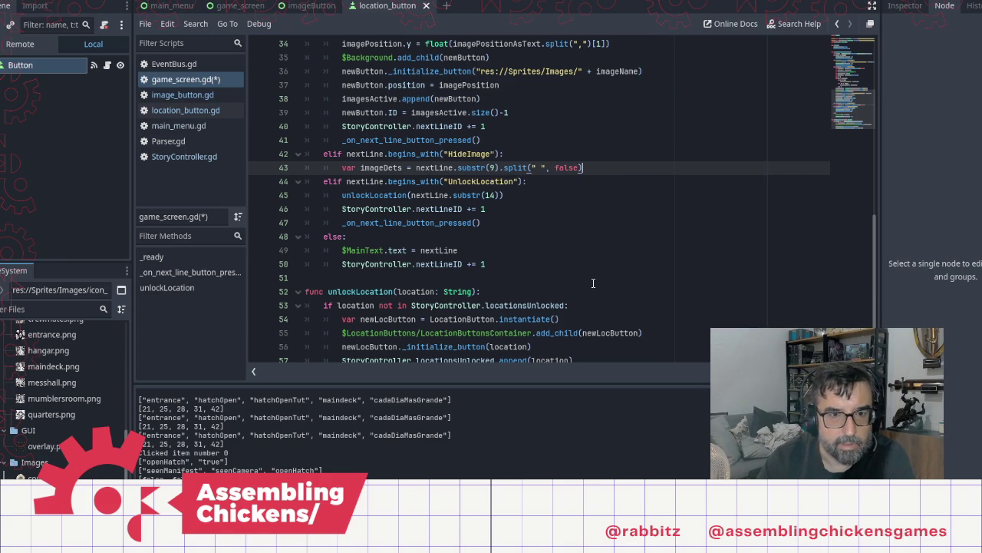
Start a print statement under the imageDets line, then erase it again
key(Return)
text(print)
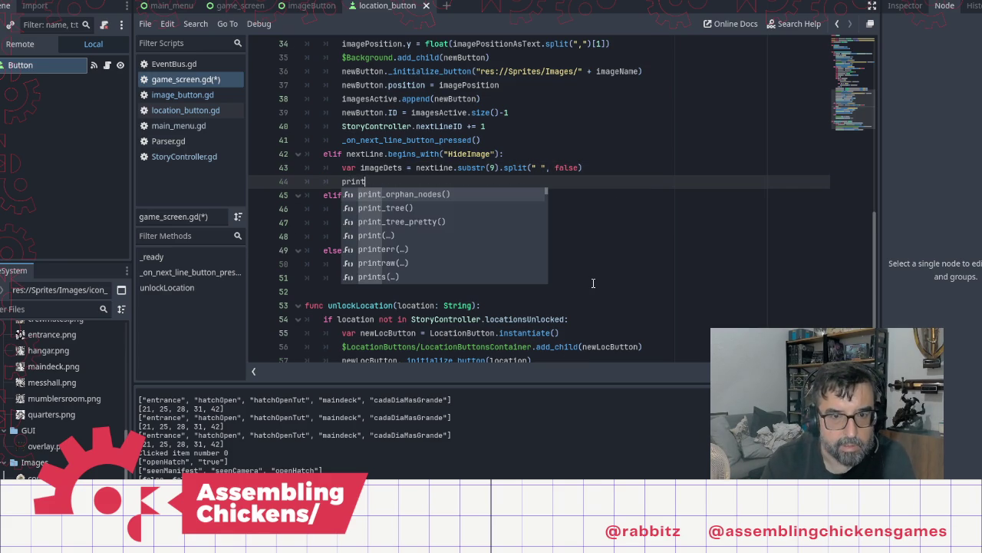
key(Escape)
key(ctrl+shift+Left)
key(BackSpace)
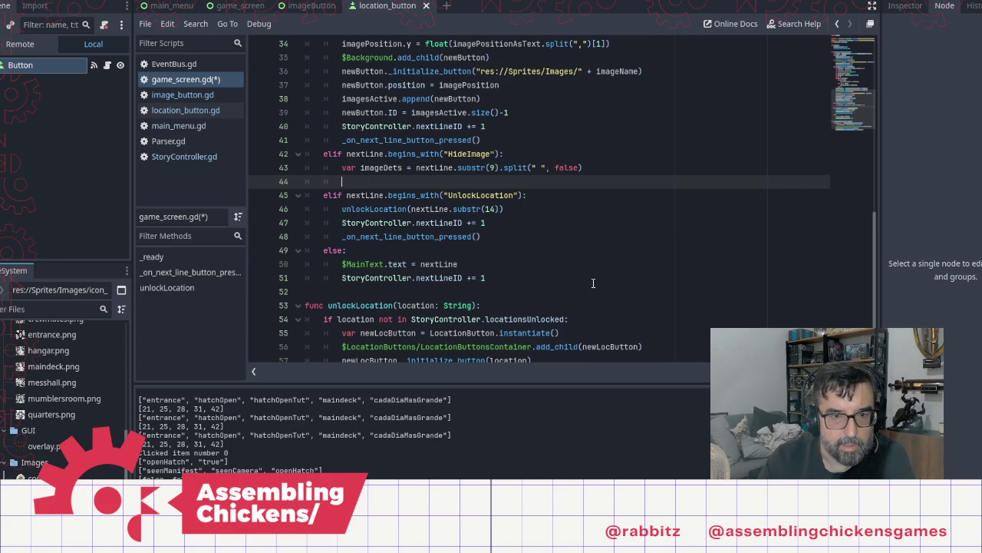
key(Up)
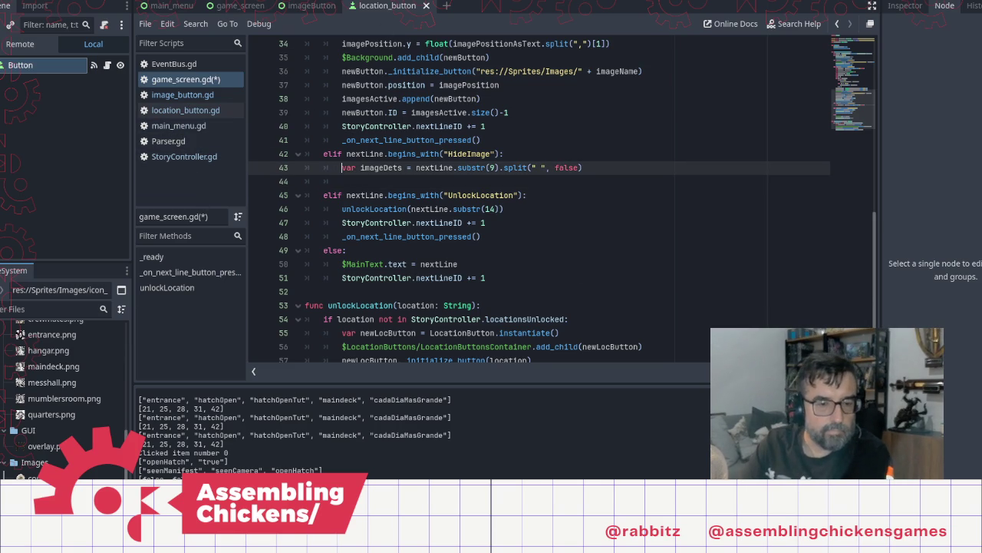
Rename the branch condition from HideImage to ClearImages and delete the imageDets line
mouse_move(451, 541)
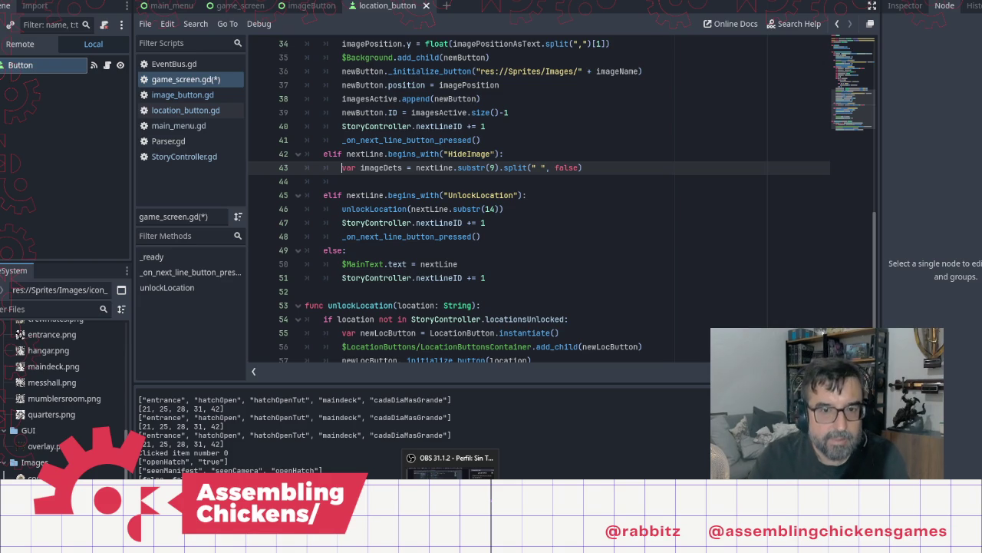
key(Up)
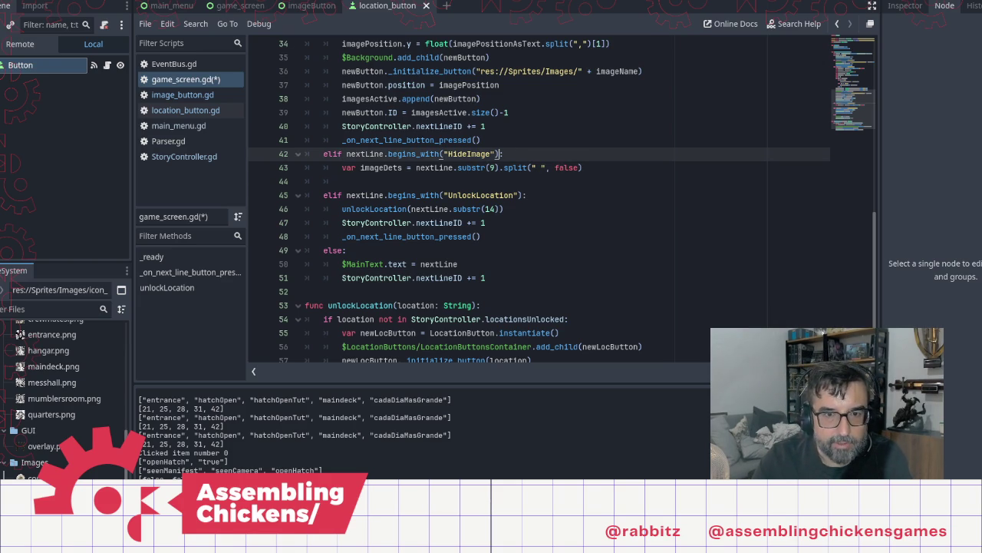
key(shift+Left)
key(shift+Left)
key(shift+Left)
text(Clear)
key(End)
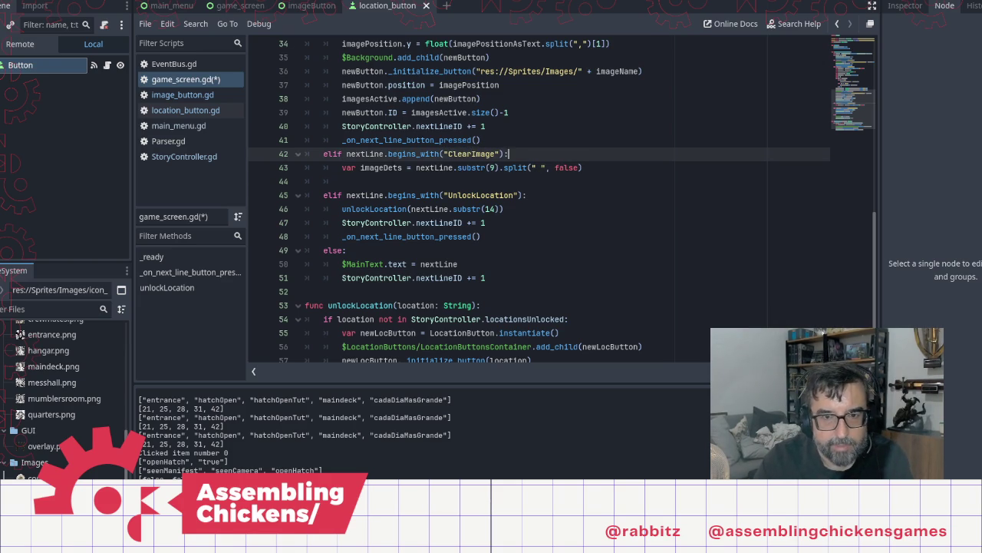
text(s)
key(Down)
key(End)
key(shift+Home)
key(BackSpace)
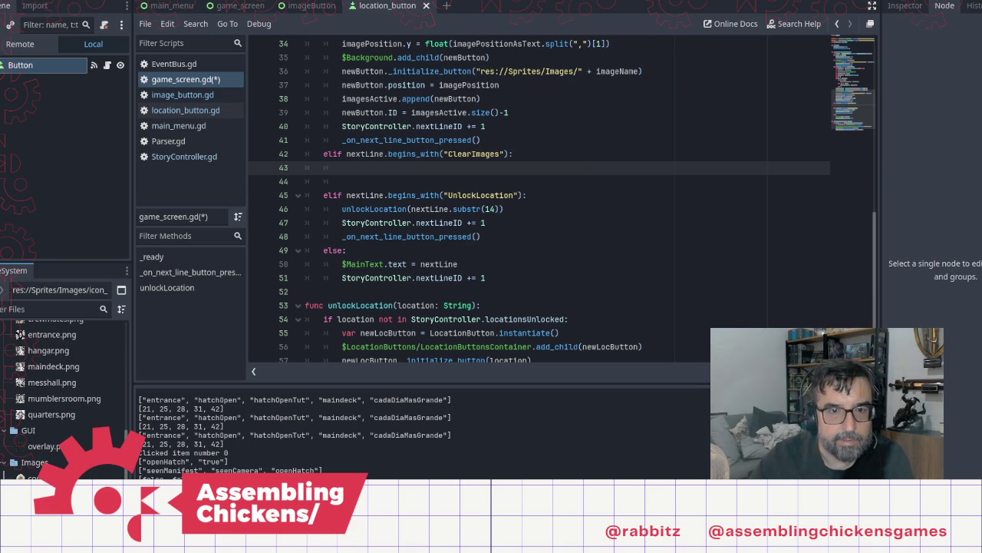
Write `for child in $Background:` with `child.queue_free()` as its body, then save game_screen.gd
scroll(486, 181, up, 1)
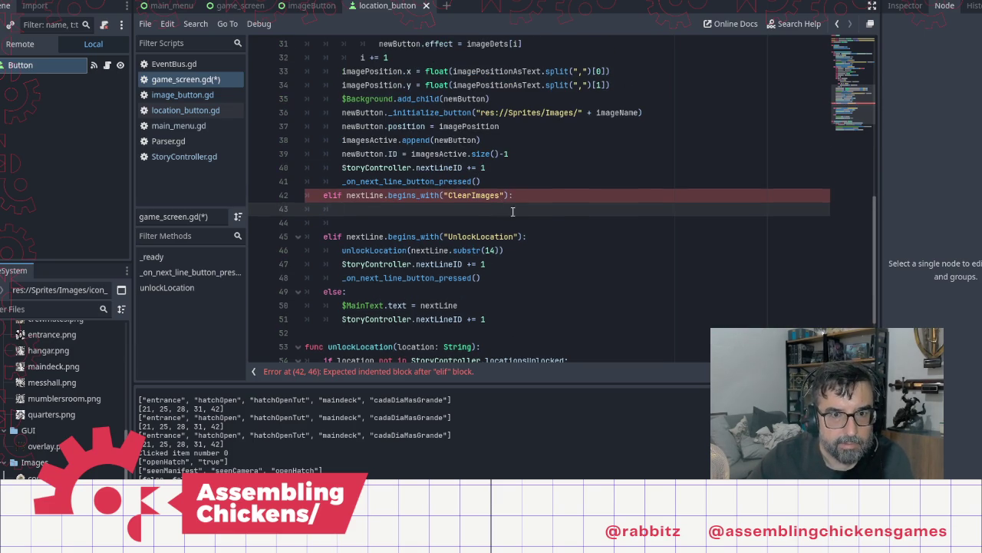
text(forch)
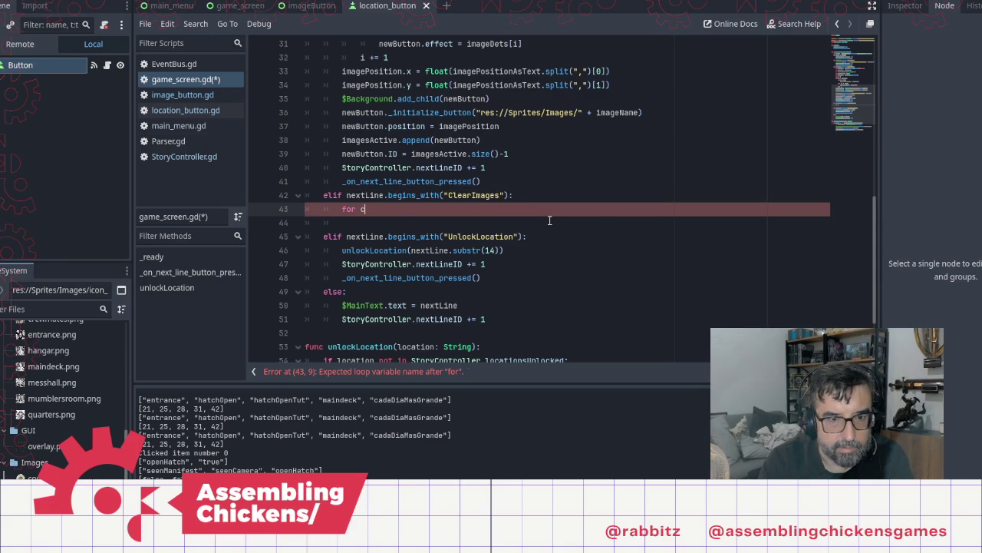
text(ld)
key(BackSpace)
key(BackSpace)
key(BackSpace)
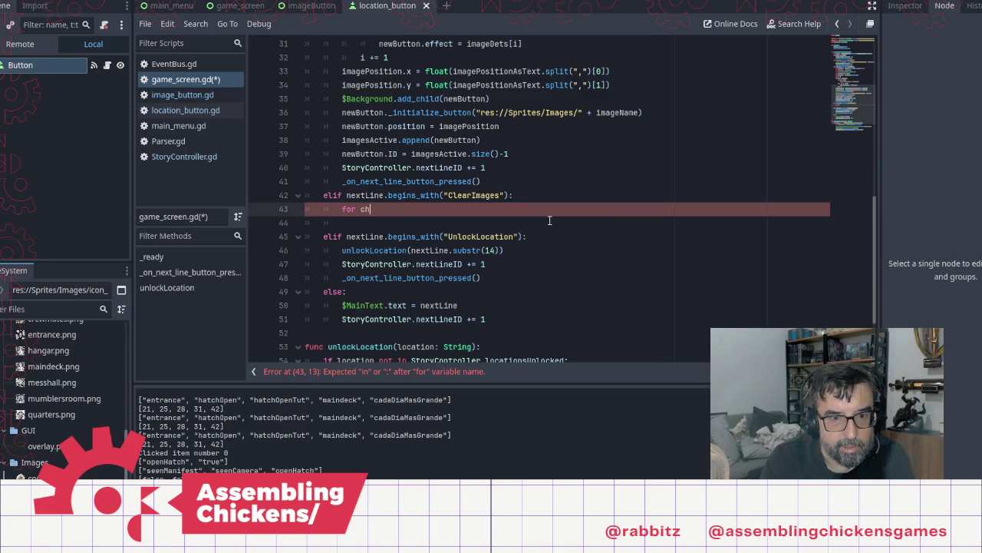
text(ild in)
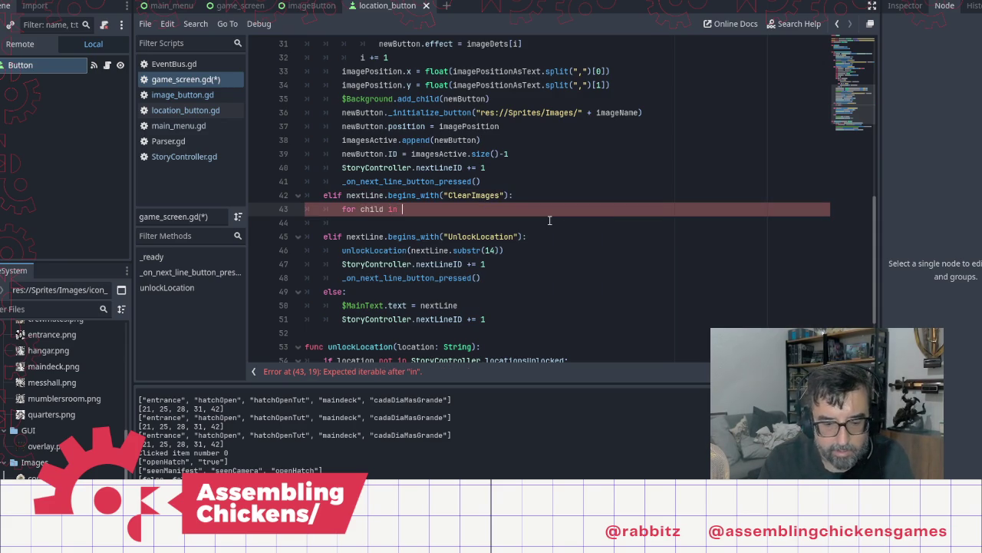
text($)
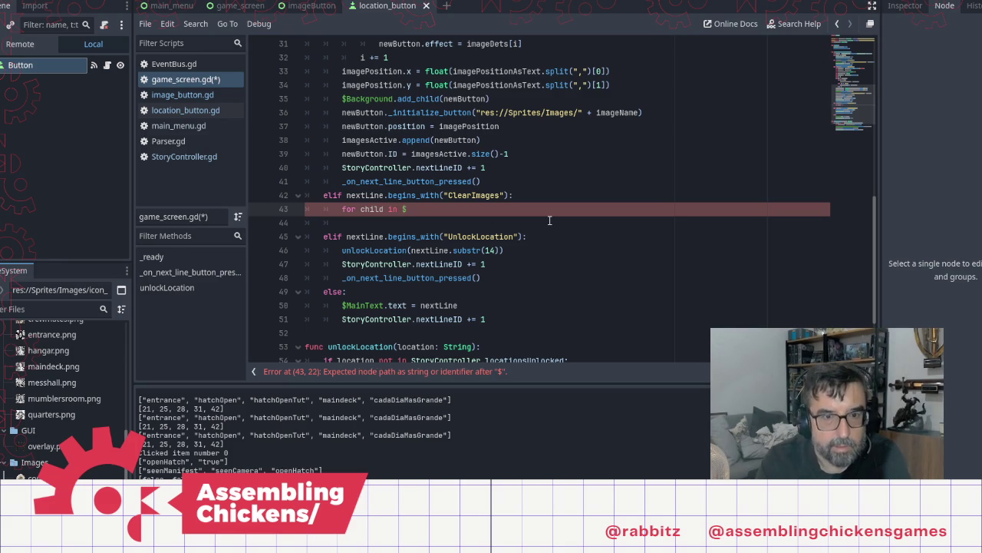
text(Bac)
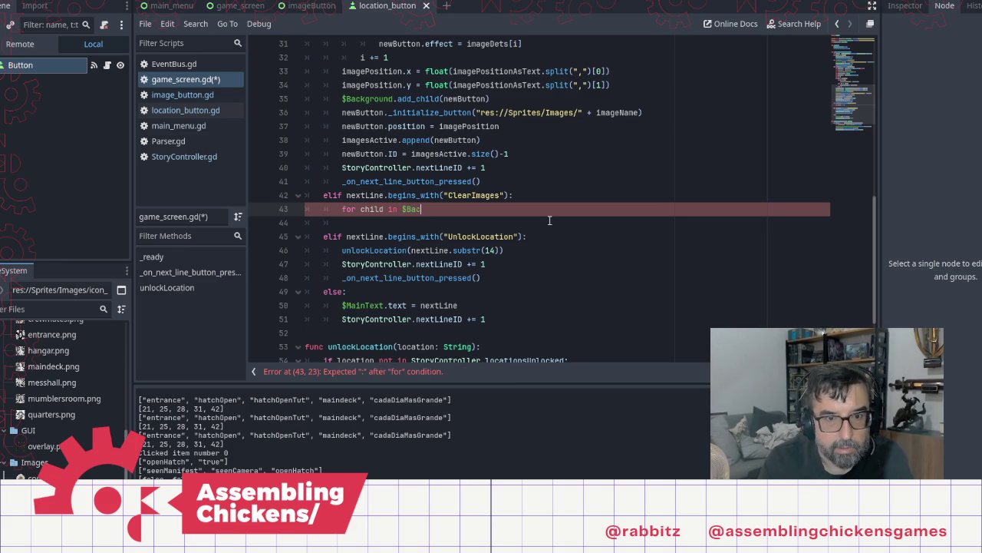
text(kground:)
key(Return)
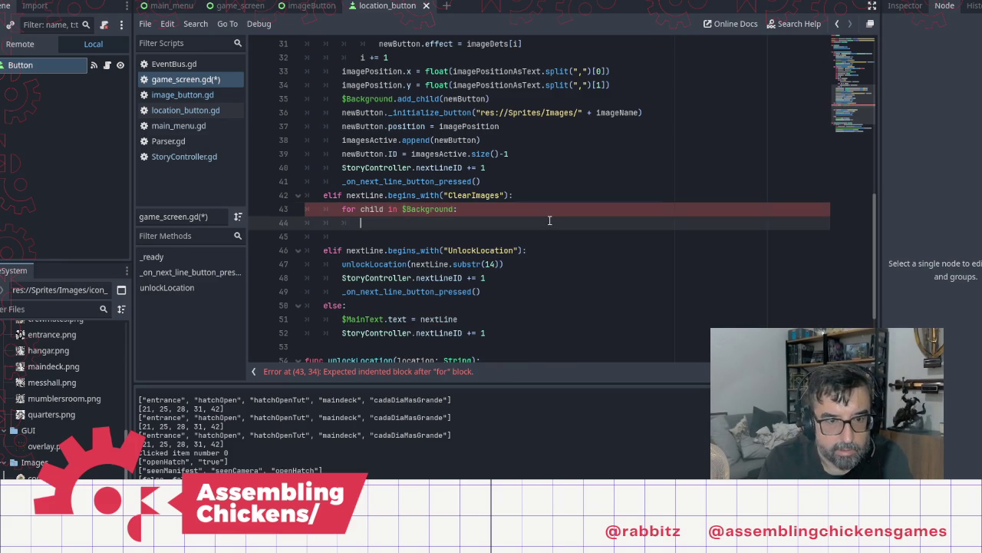
text(child.)
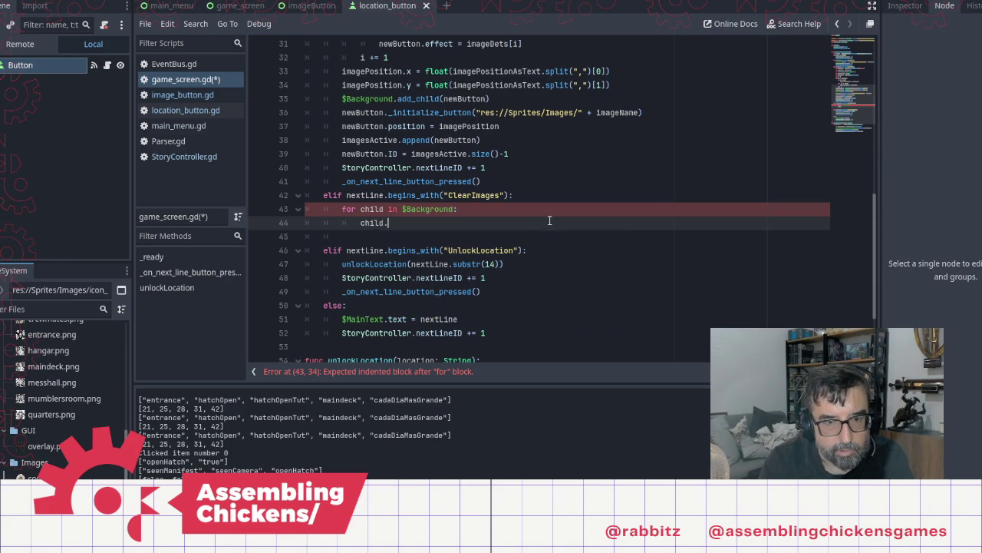
text(queue)
text(_f)
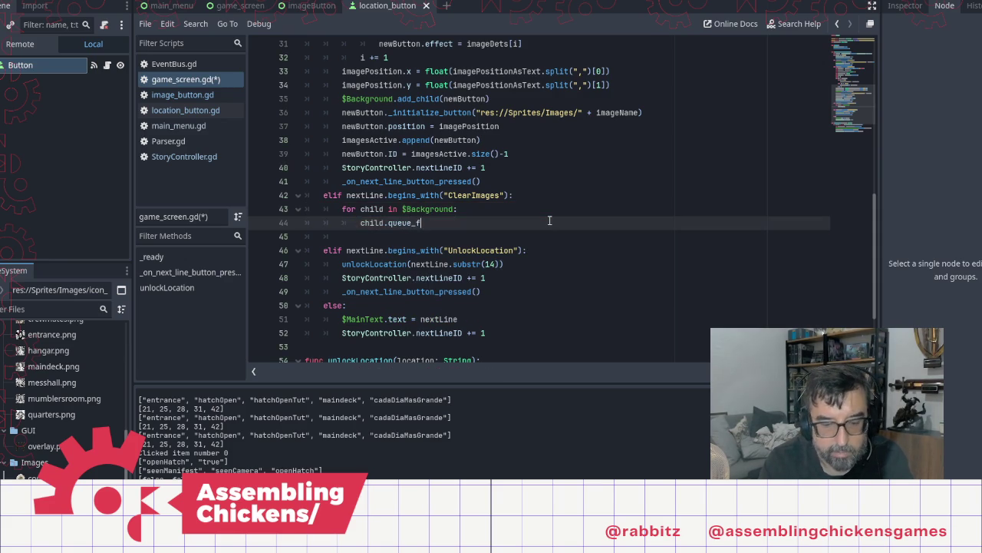
text(ree()
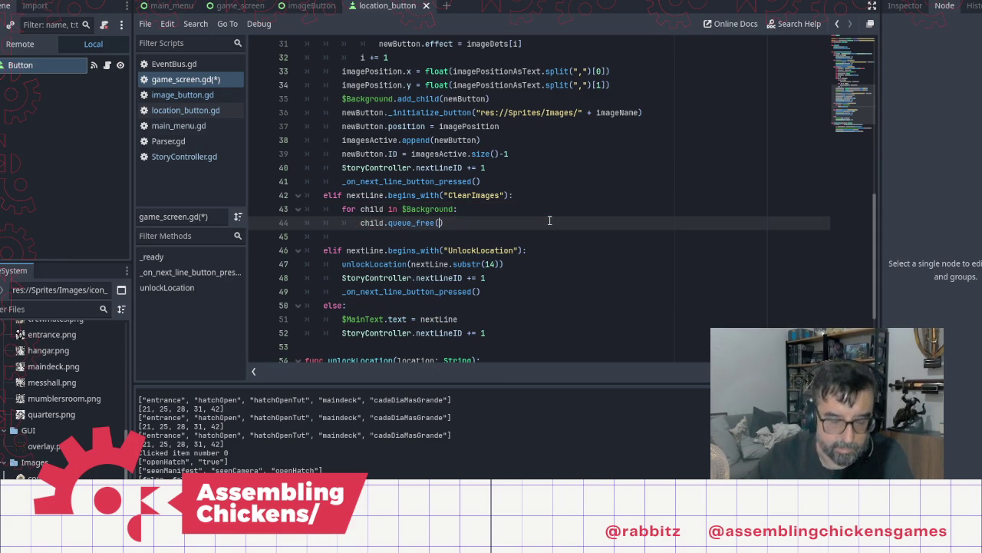
key(Down)
key(BackSpace)
key(BackSpace)
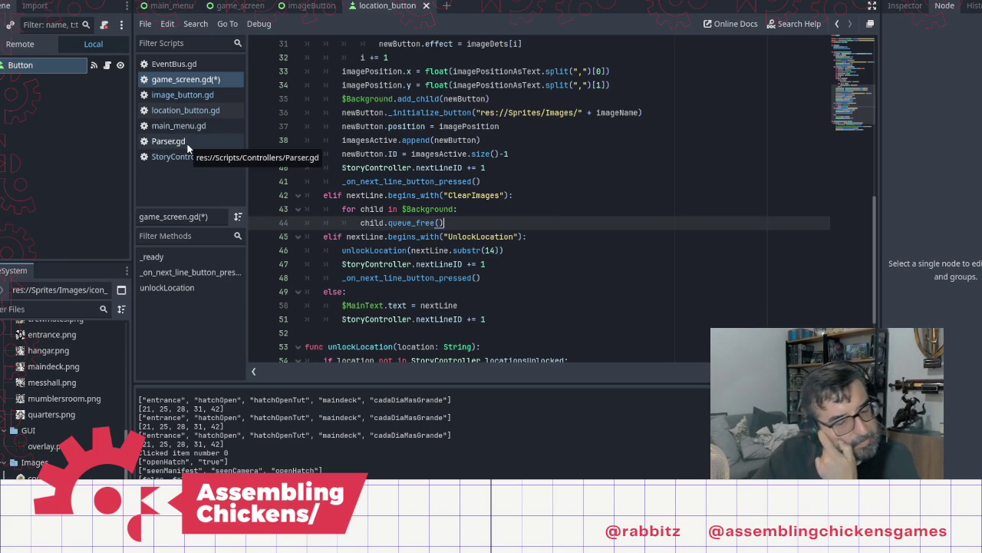
key(ctrl+s)
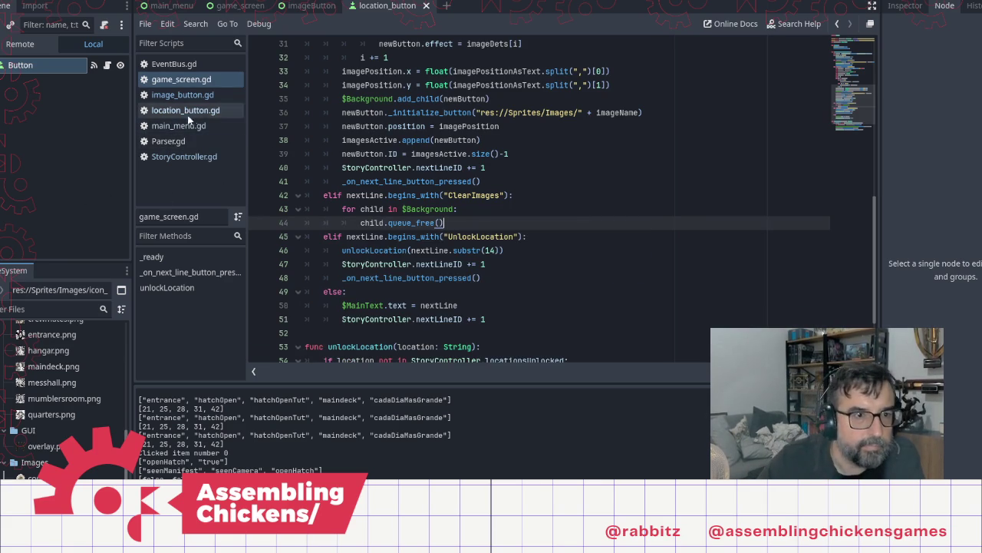
Open StoryController.gd and look at readOneLine's end-of-story print and return branch
click(191, 129)
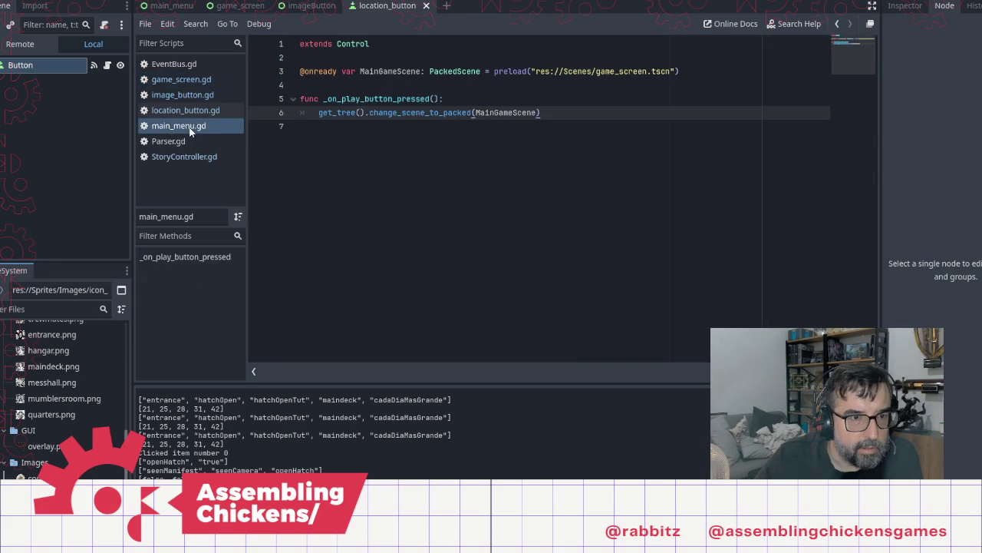
click(182, 142)
click(190, 159)
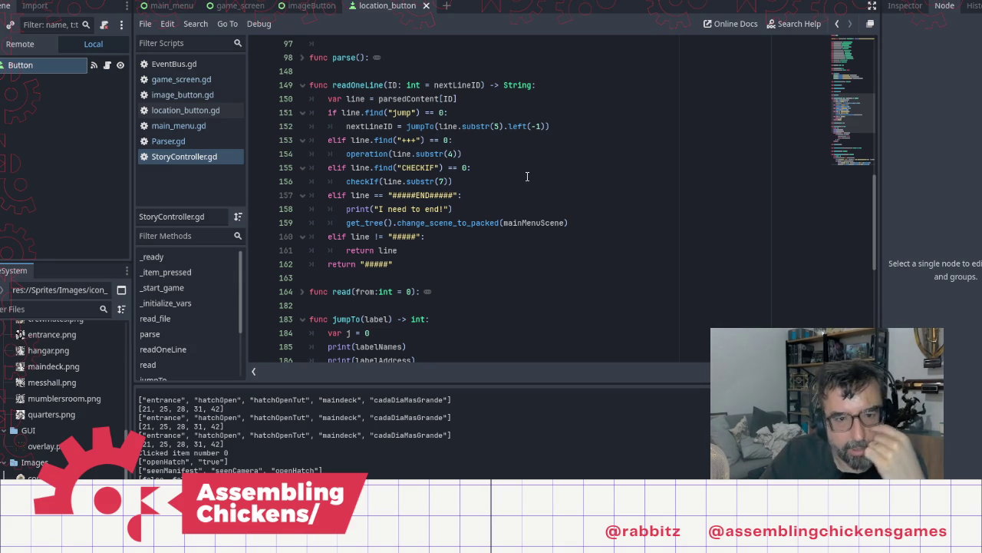
click(463, 208)
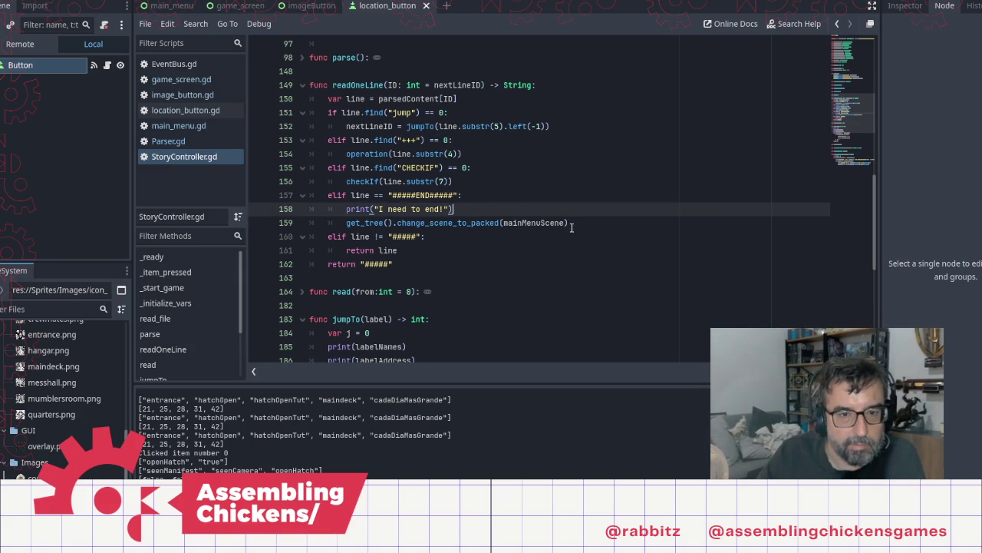
click(526, 236)
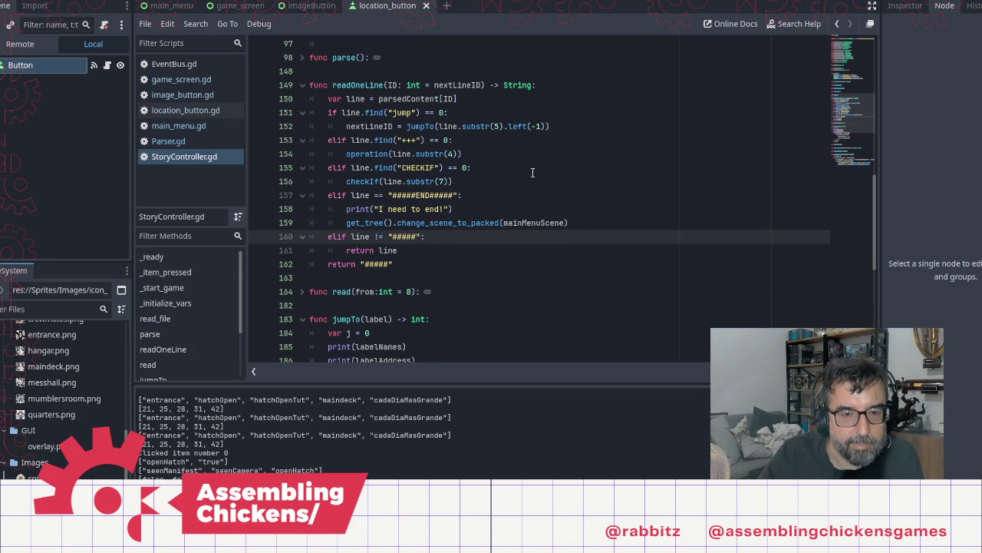
scroll(548, 215, up, 2)
scroll(548, 217, up, 2)
Unfold parse() and look over its UnlockLocation and else append lines
click(301, 222)
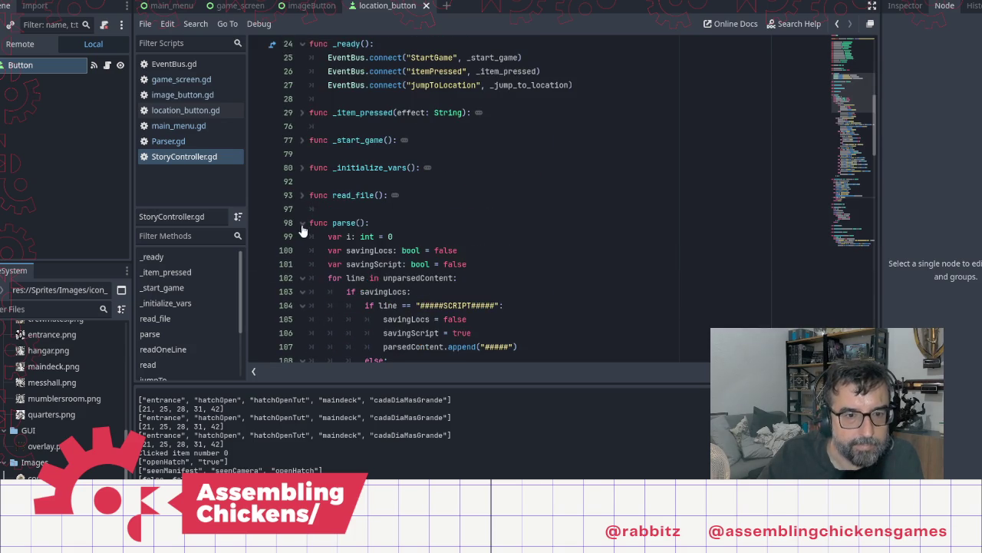
scroll(542, 254, down, 3)
scroll(542, 254, down, 10)
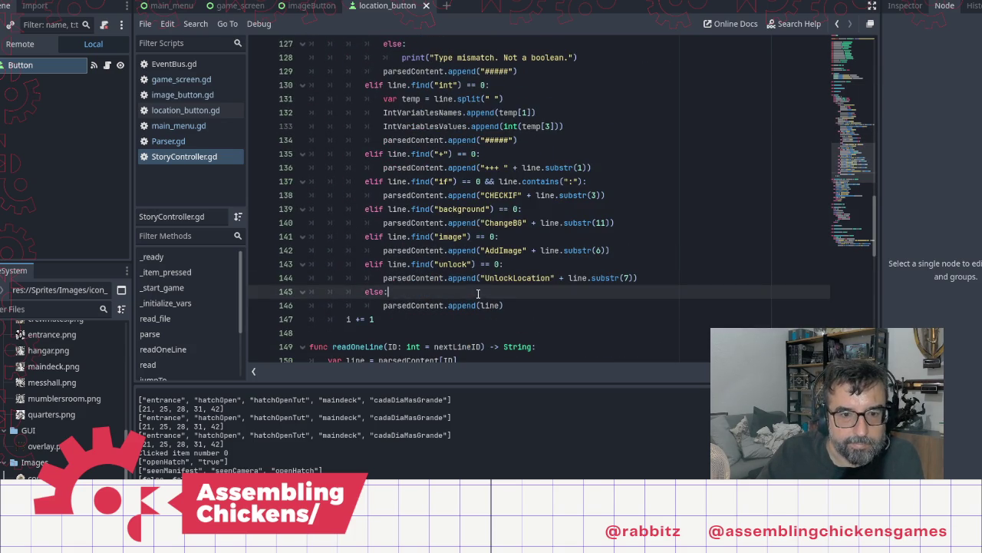
click(554, 310)
key(Up)
key(Up)
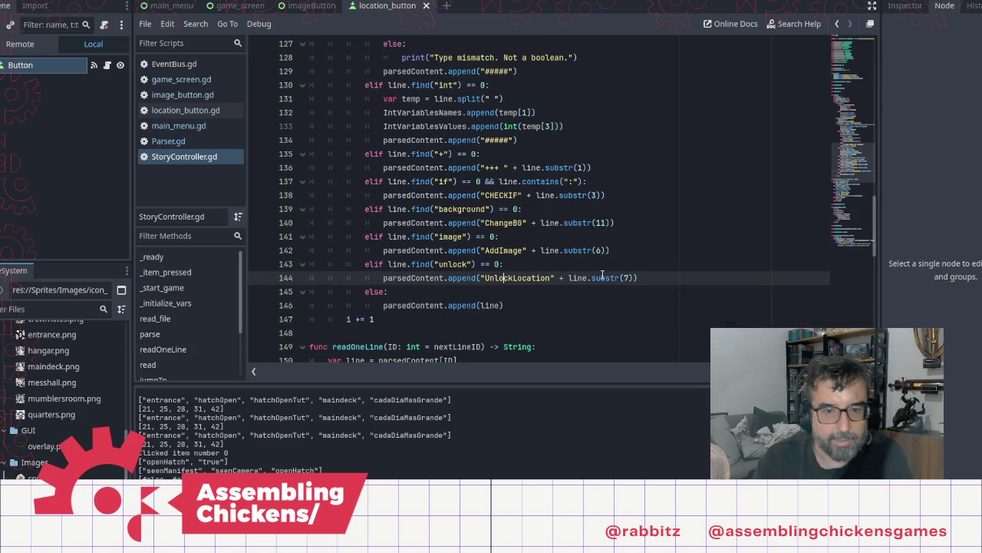
key(shift+Down)
key(shift+Down)
key(shift+Down)
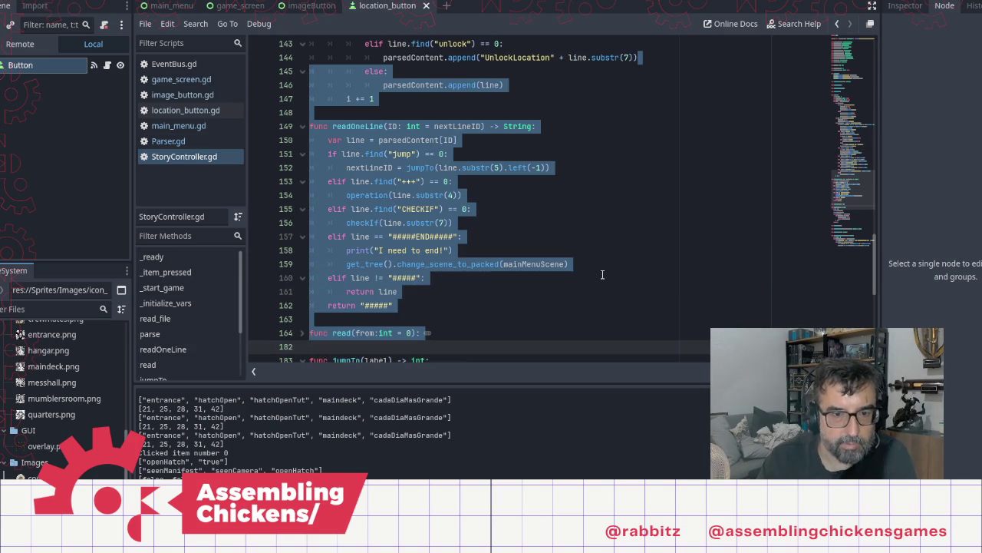
scroll(500, 285, down, 1)
scroll(499, 285, down, 2)
scroll(491, 226, up, 3)
Select the image-parsing branch on lines 141–142 that appends AddImage
click(491, 224)
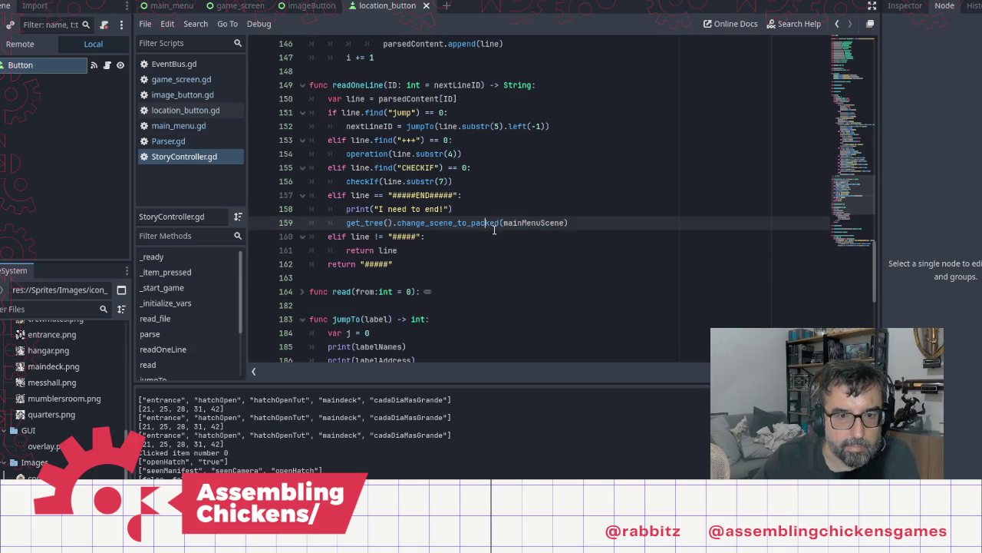
scroll(591, 230, up, 7)
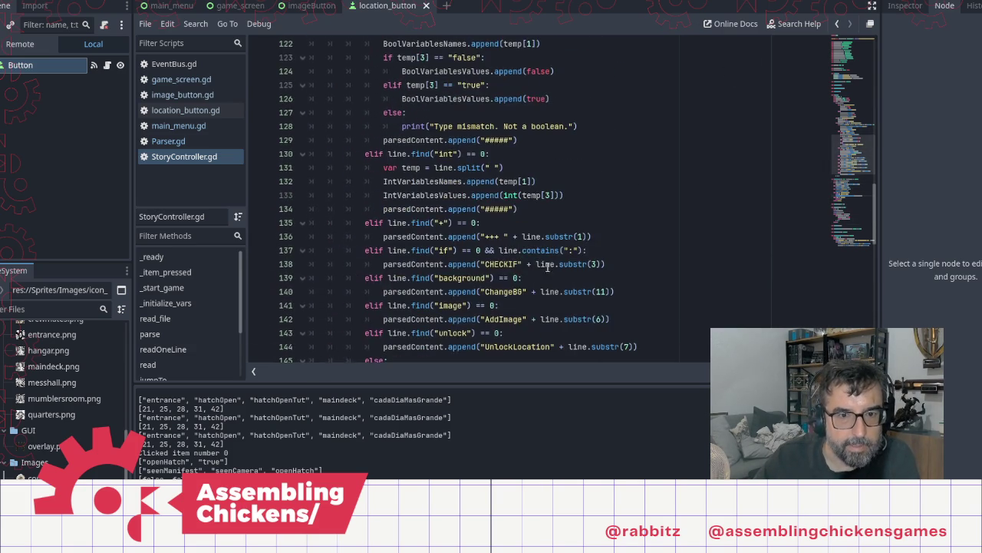
scroll(587, 283, down, 1)
click(647, 238)
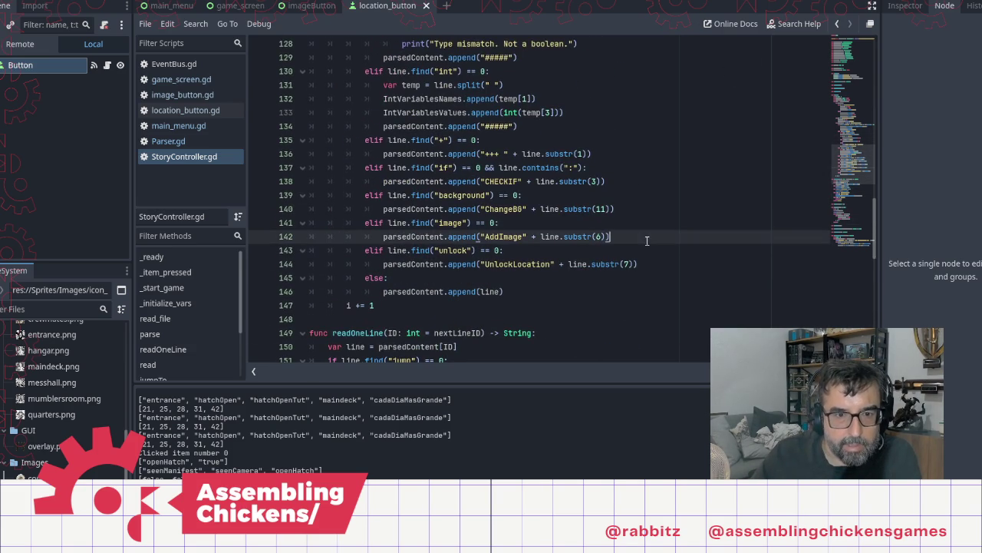
shift+click(363, 223)
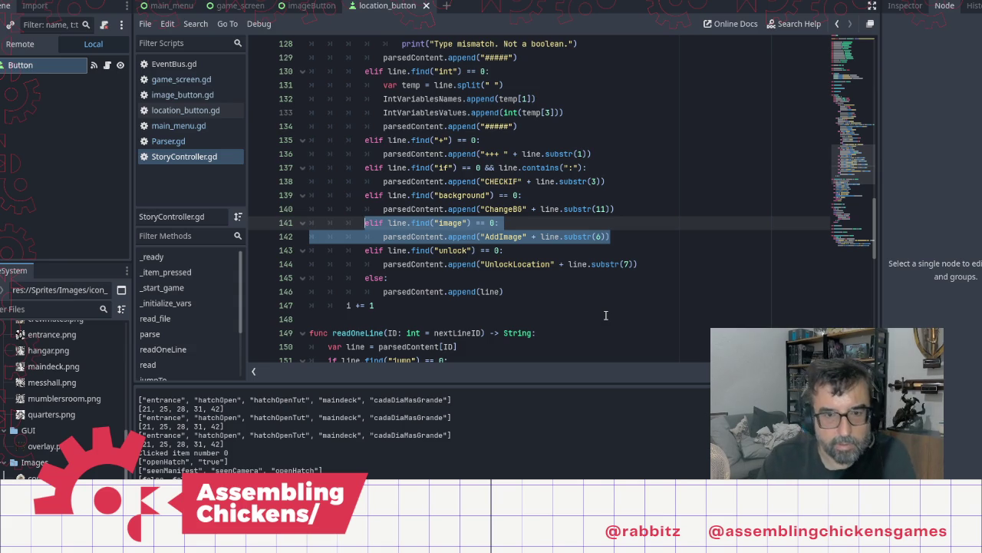
Duplicate the image branch below itself, changing its condition keyword to 'clear images'
key(Right)
key(Return)
text(elif line.find("image") == 0: 				parsedContent.append("AddImage" + line.substr(6)))
key(Up)
key(Left)
key(Left)
key(Left)
key(Left)
key(shift+Right)
key(shift+Right)
key(shift+Right)
text(clear ima)
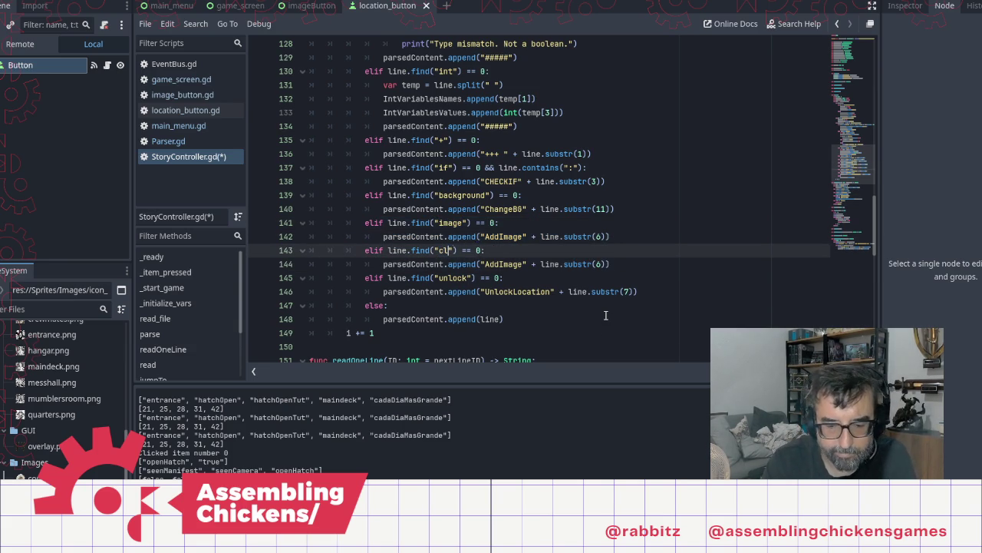
text(ges)
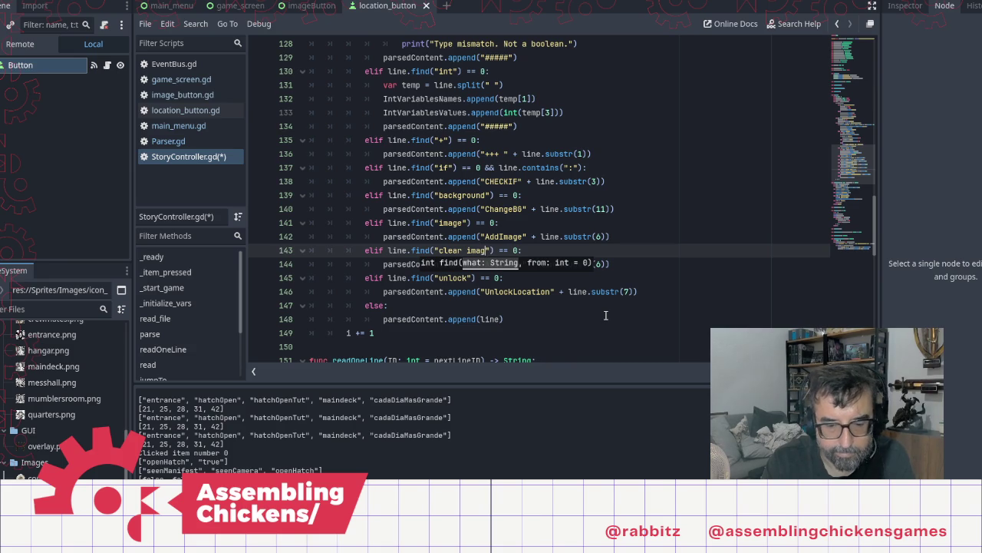
key(End)
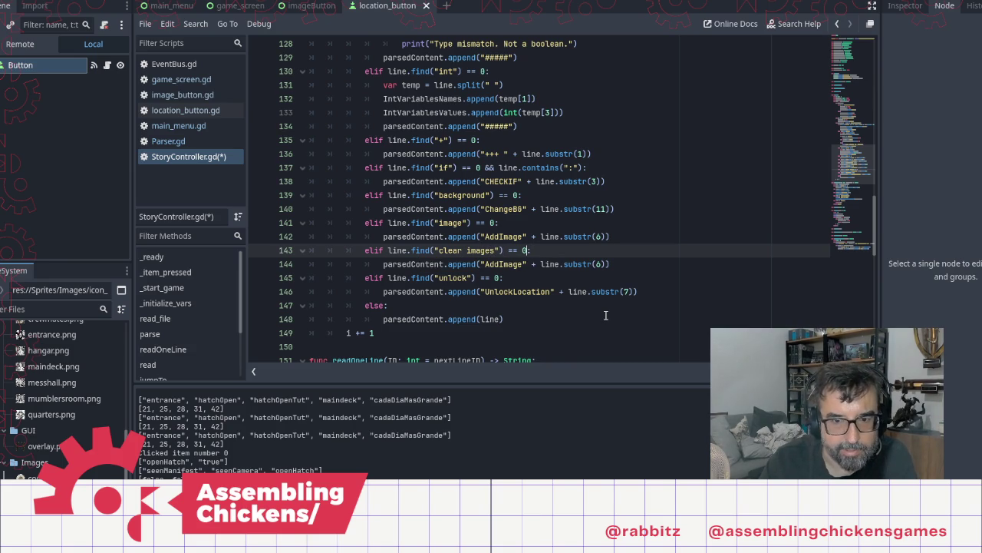
Replace the duplicate's AddImage argument with ClearImages and run the game with F5
key(Down)
key(Down)
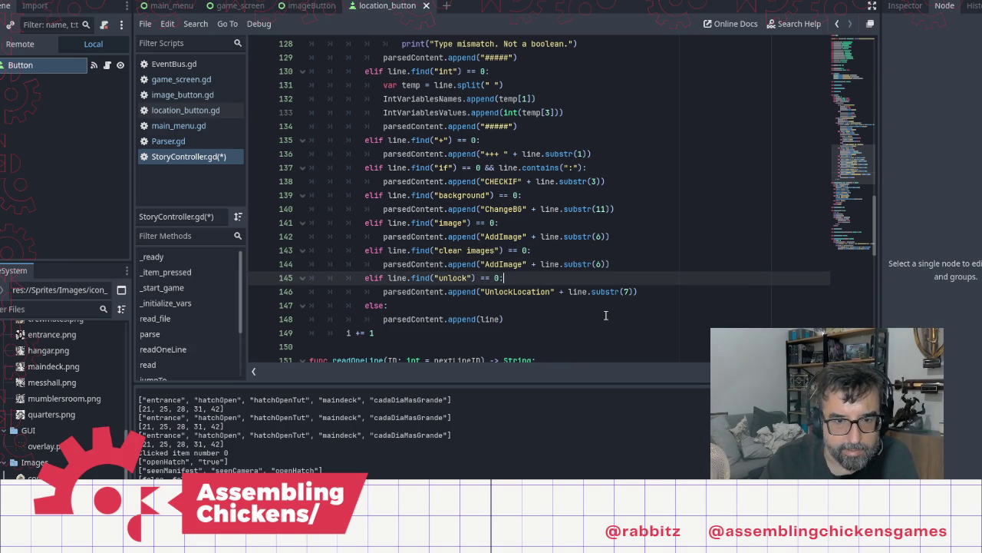
key(Up)
key(Left)
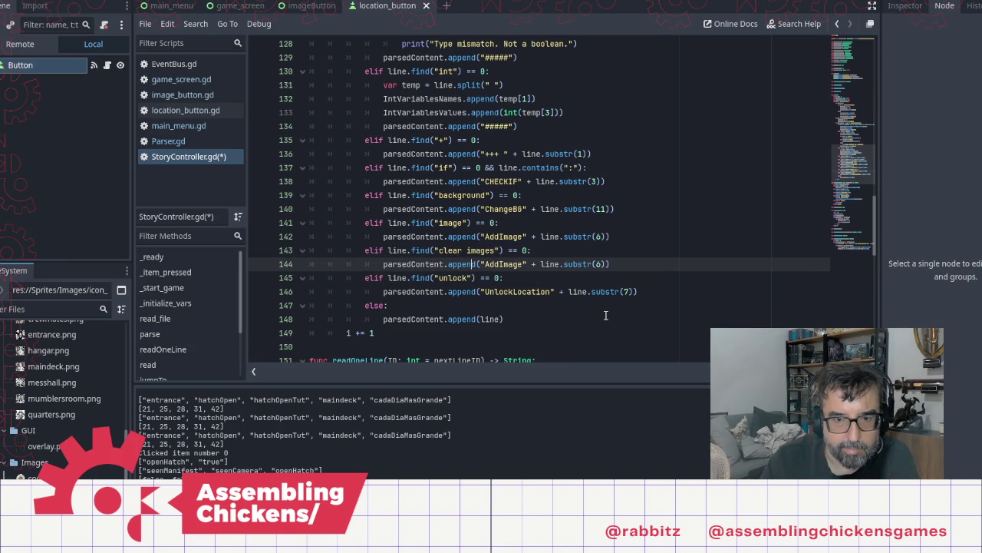
key(shift+End)
key(shift+Left)
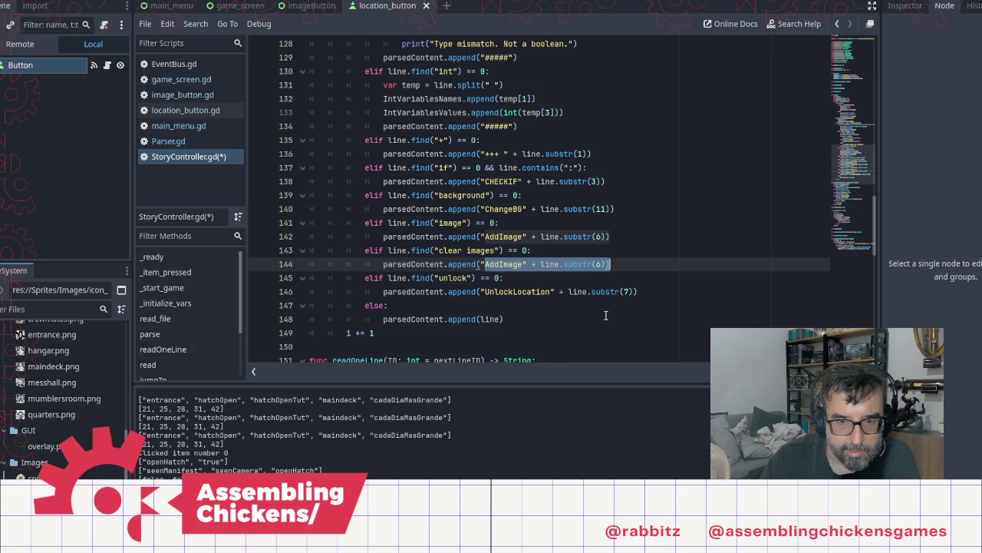
text(ClearIma)
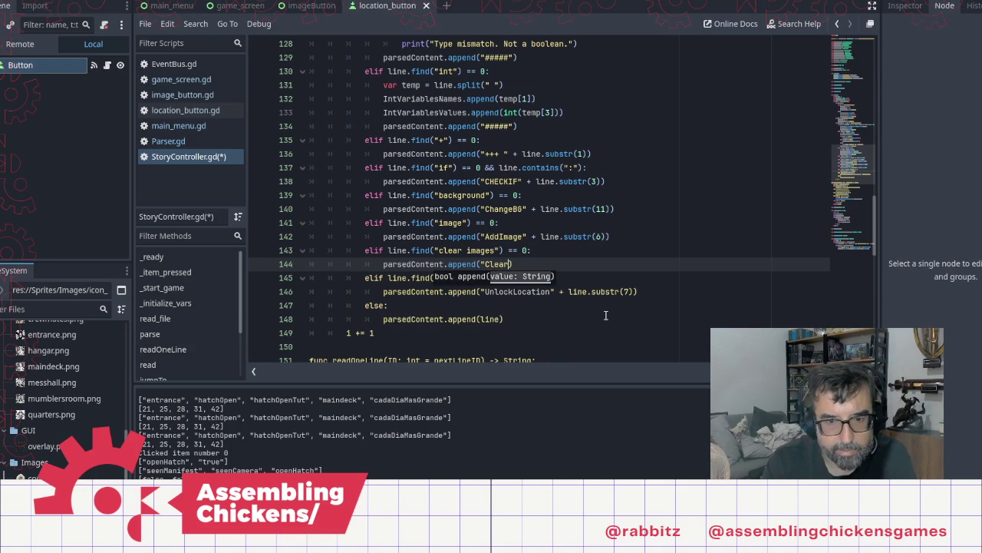
text(ges)
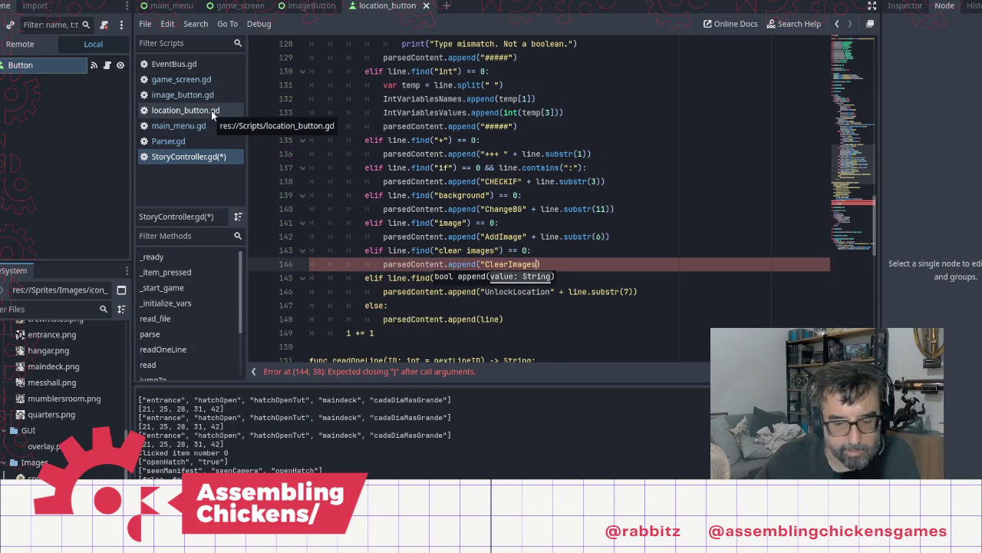
key(F5)
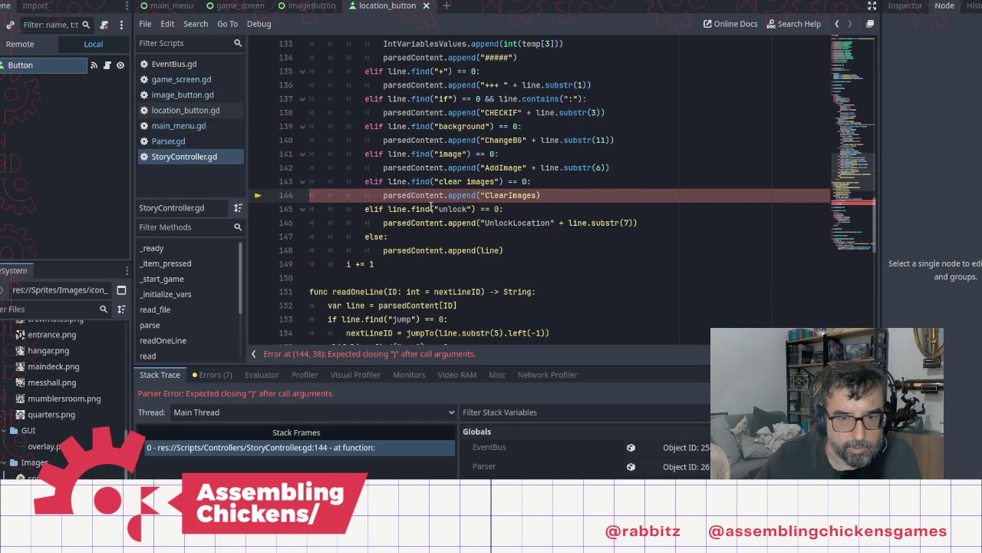
Fix line 144 to read `parsedContent.append("ClearImages")` and save StoryController.gd
text(")
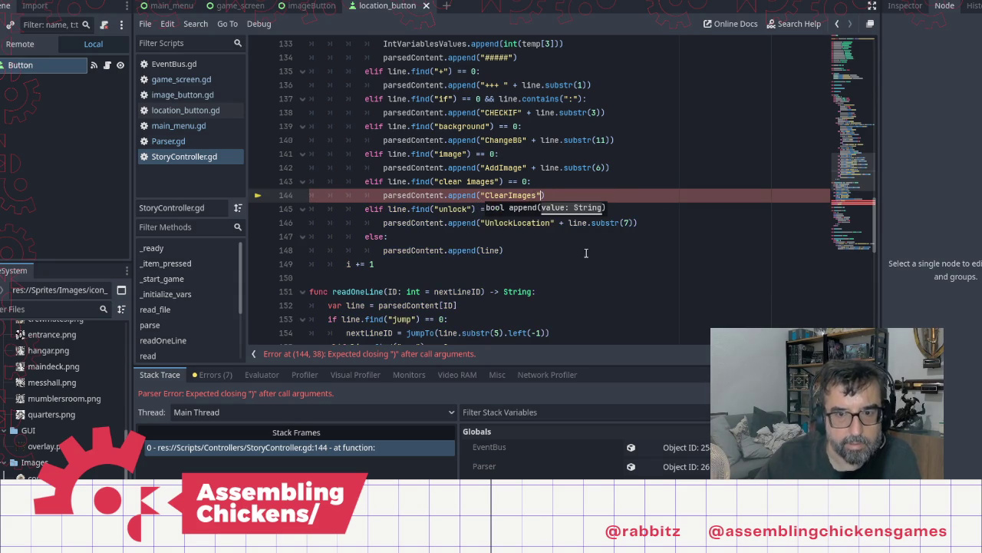
key(ctrl+s)
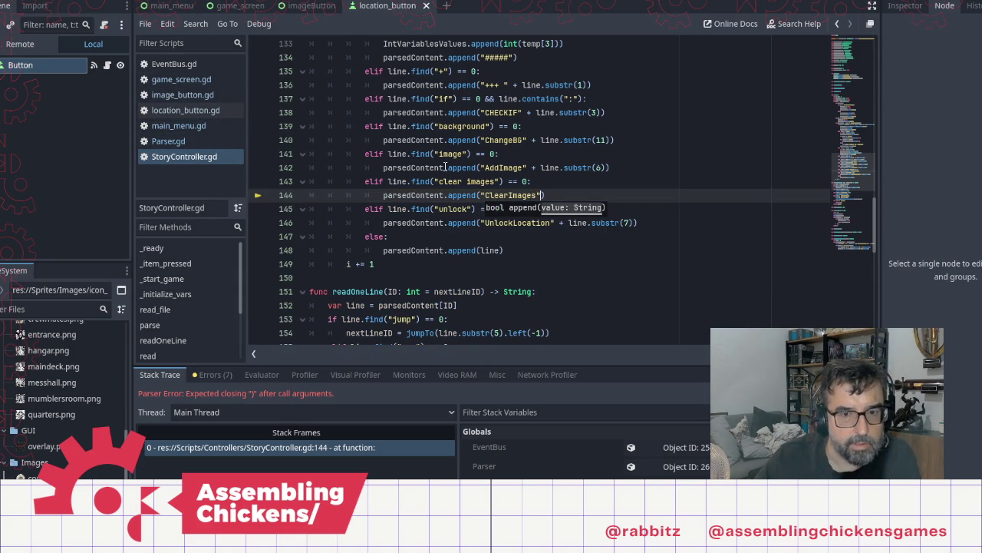
key(ctrl+z)
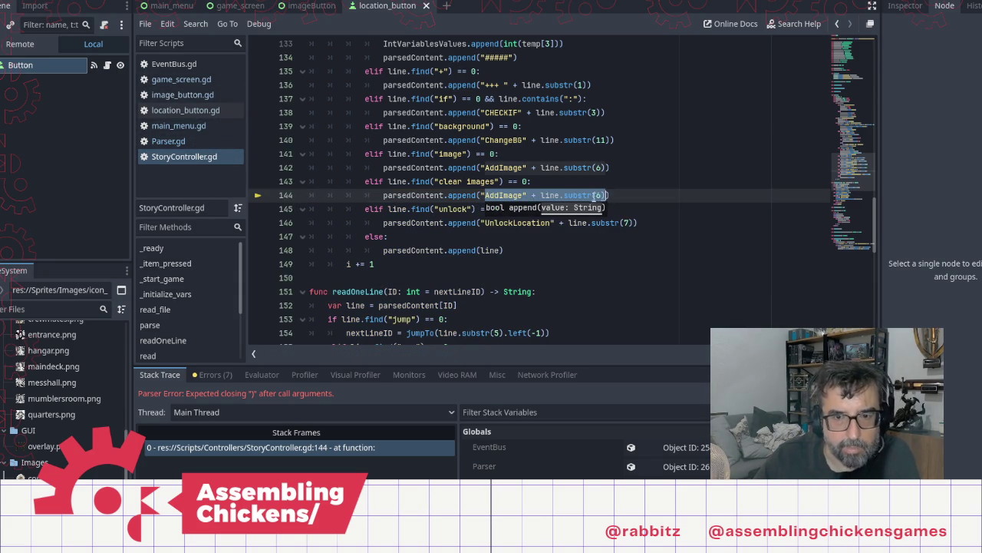
text(ClearImages!")
key(Left)
key(BackSpace)
key(Right)
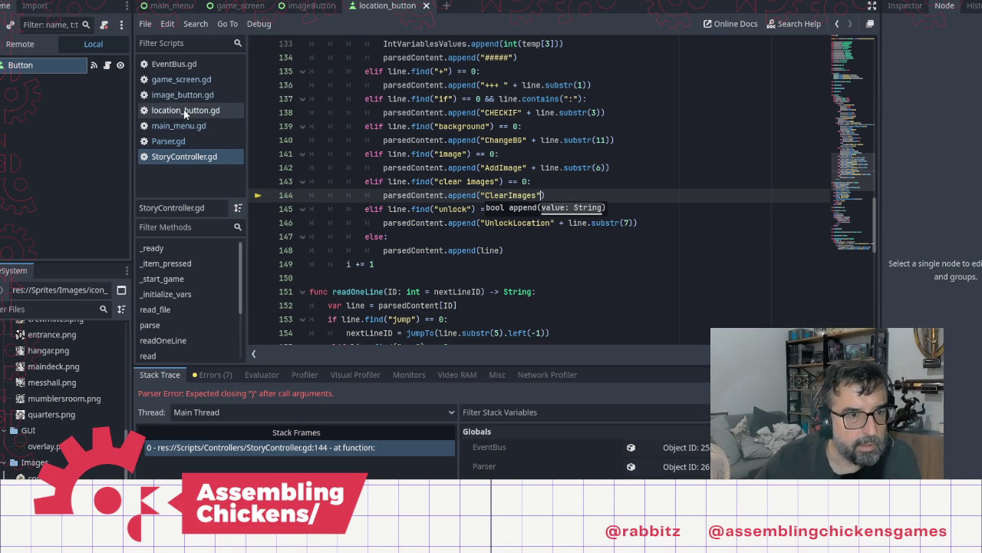
key(ctrl+s)
Go to game_screen.gd and select the ClearImages name on line 42
click(195, 126)
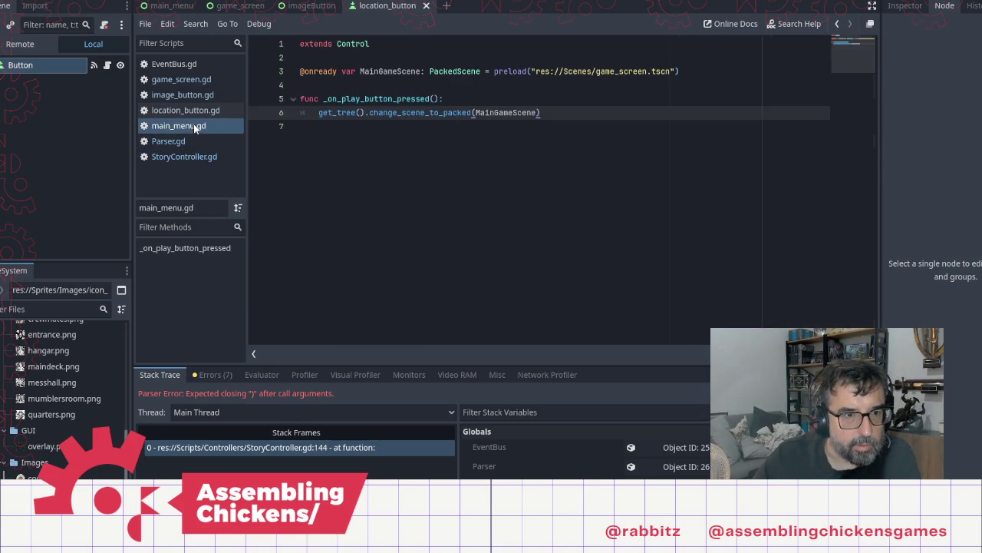
click(183, 141)
click(196, 156)
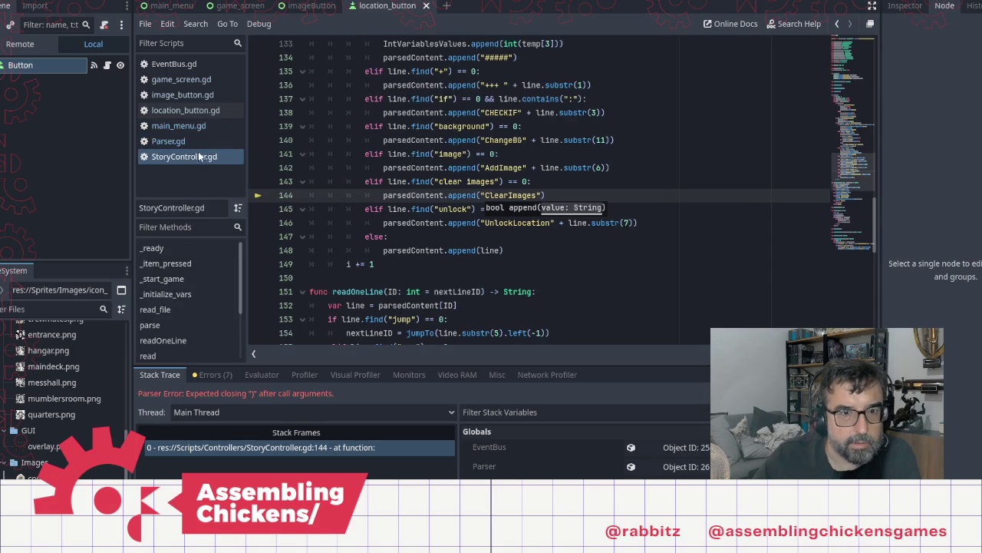
click(197, 80)
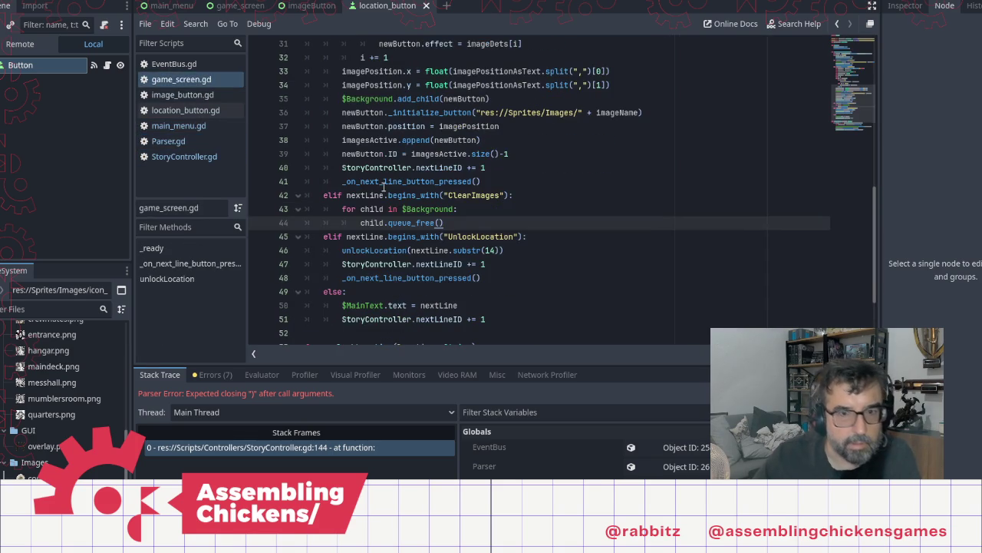
double_click(489, 195)
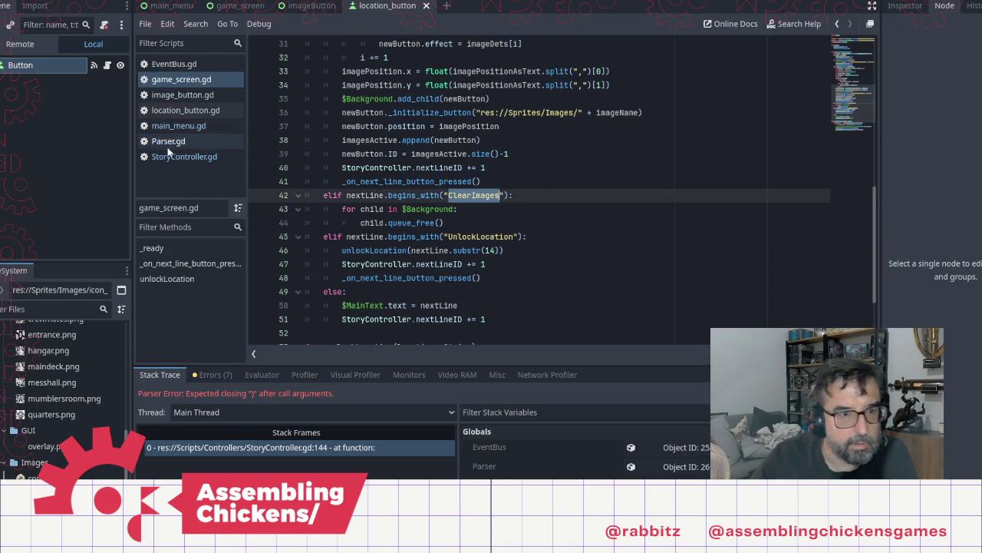
Back in StoryController.gd, check ClearImages on line 144 and select the 'clear images' keyword on line 143
key(alt+Left)
double_click(519, 195)
key(Right)
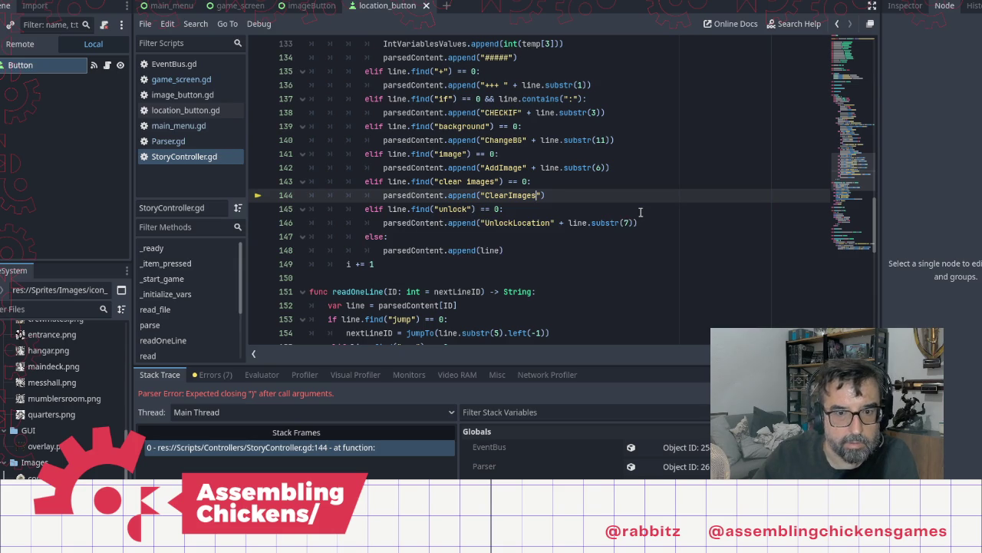
click(597, 197)
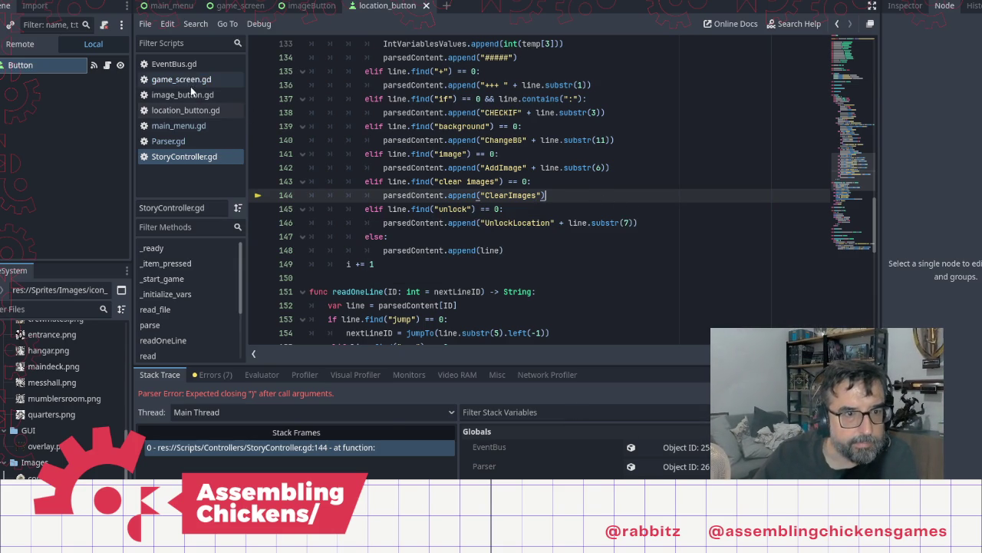
click(439, 182)
drag(439, 182, 498, 182)
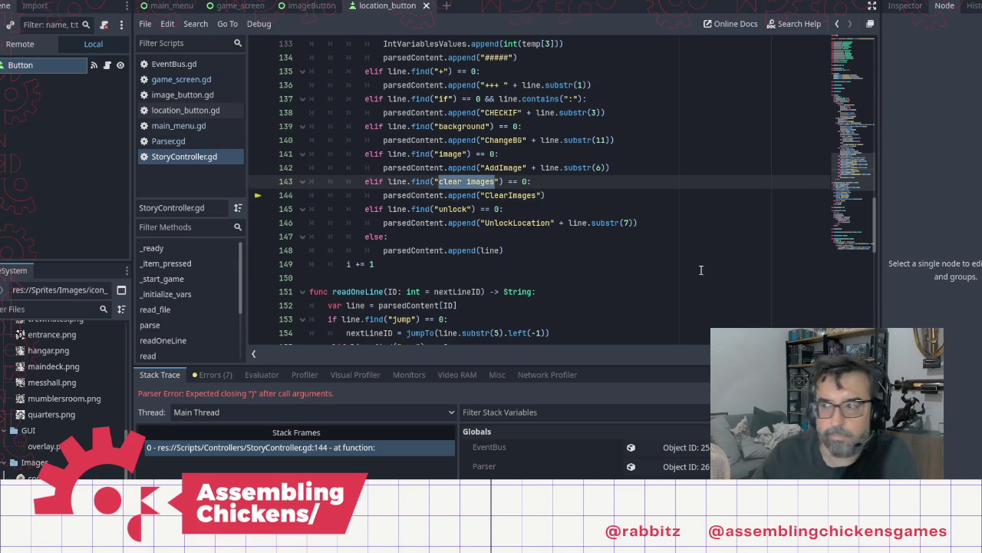
key(alt+Tab)
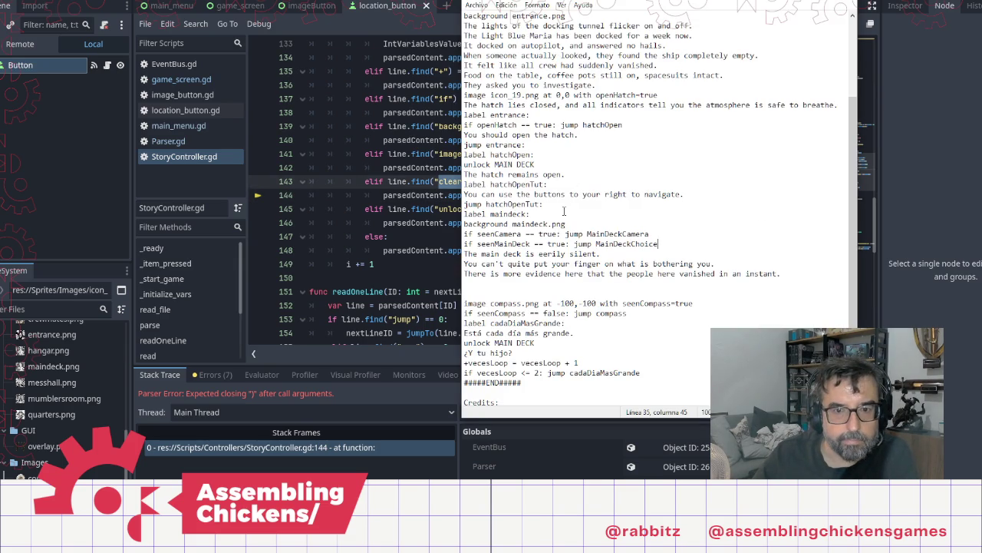
Insert 'clear images' below unlock MAIN DECK and below background maindeck.png, then run with F5
key(Up)
key(Up)
key(Up)
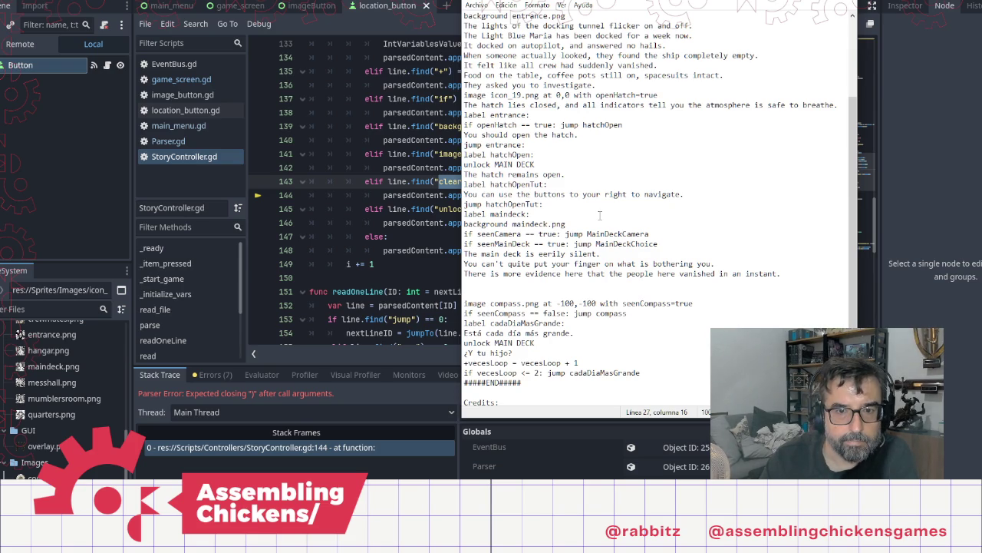
key(Return)
text(clear images)
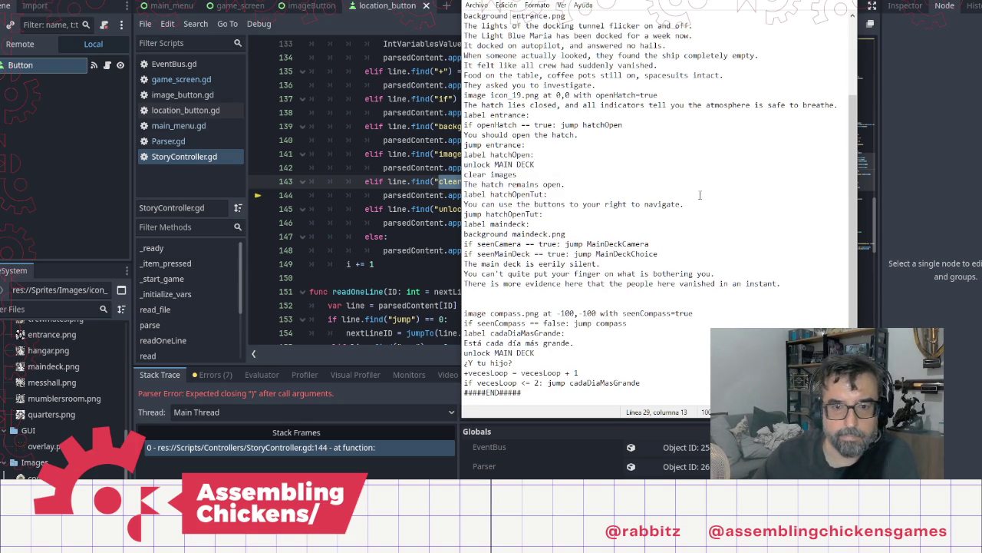
click(548, 233)
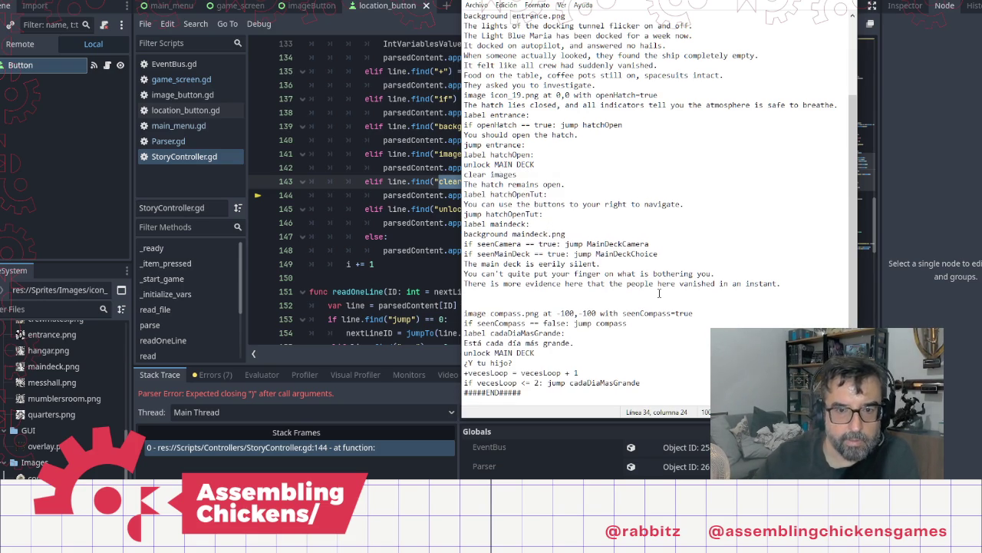
key(Return)
text(clear images)
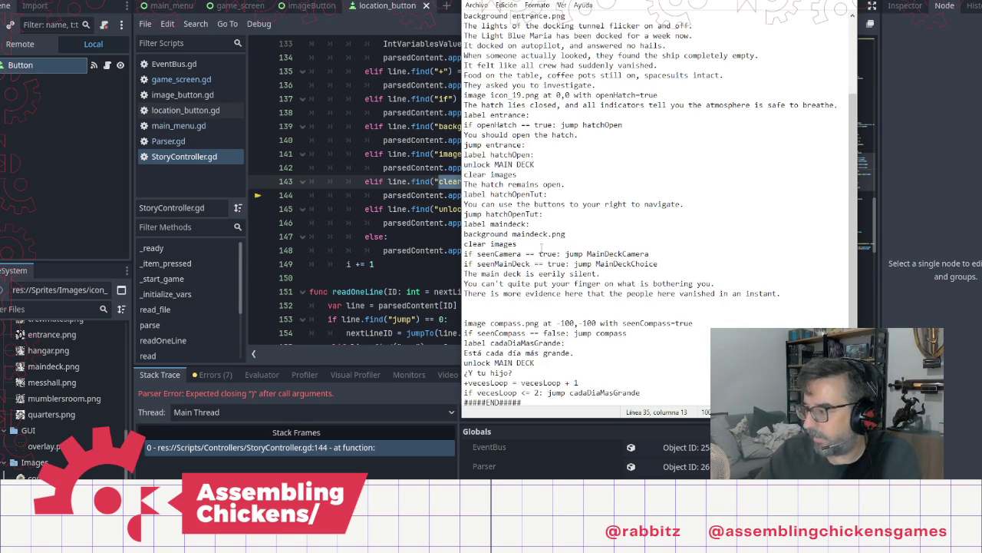
key(alt+Tab)
key(F5)
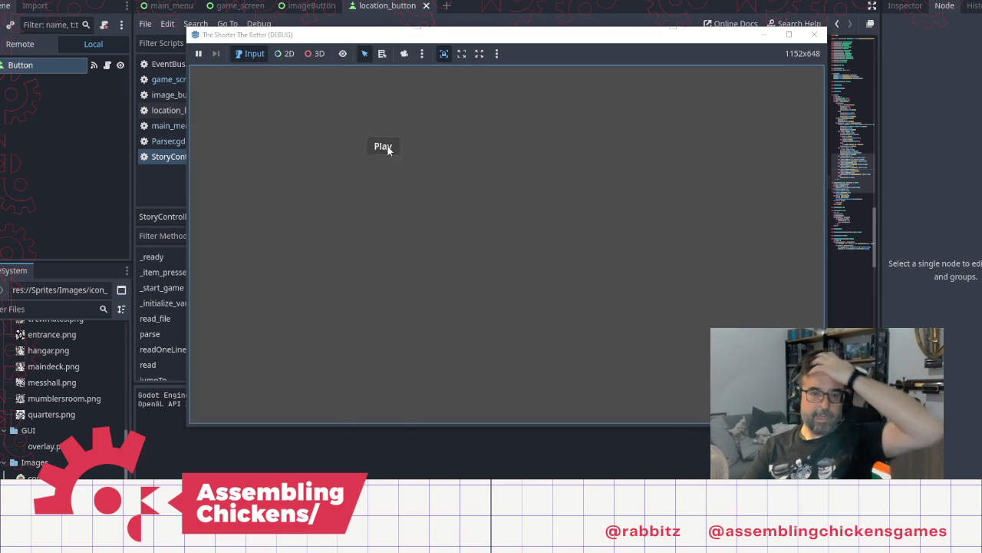
Start the game, click through the story lines, and open the hatch, hitting the error at game_screen.gd:43
click(388, 150)
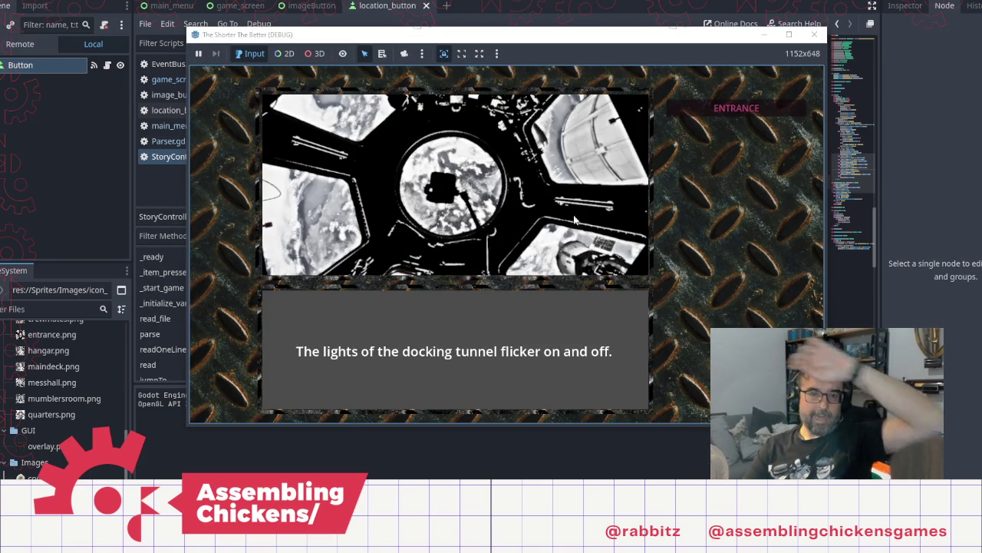
click(576, 221)
click(575, 221)
click(516, 263)
click(516, 263)
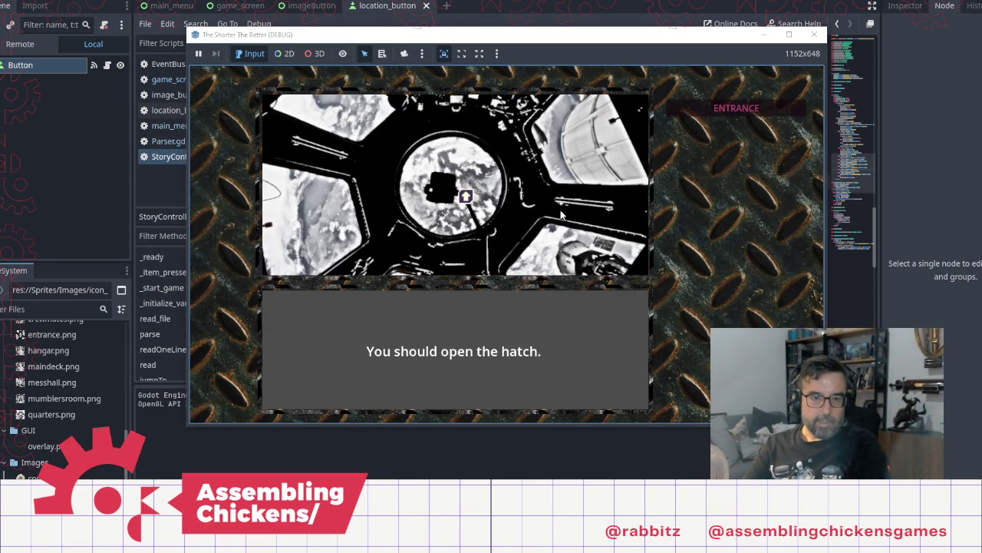
click(466, 197)
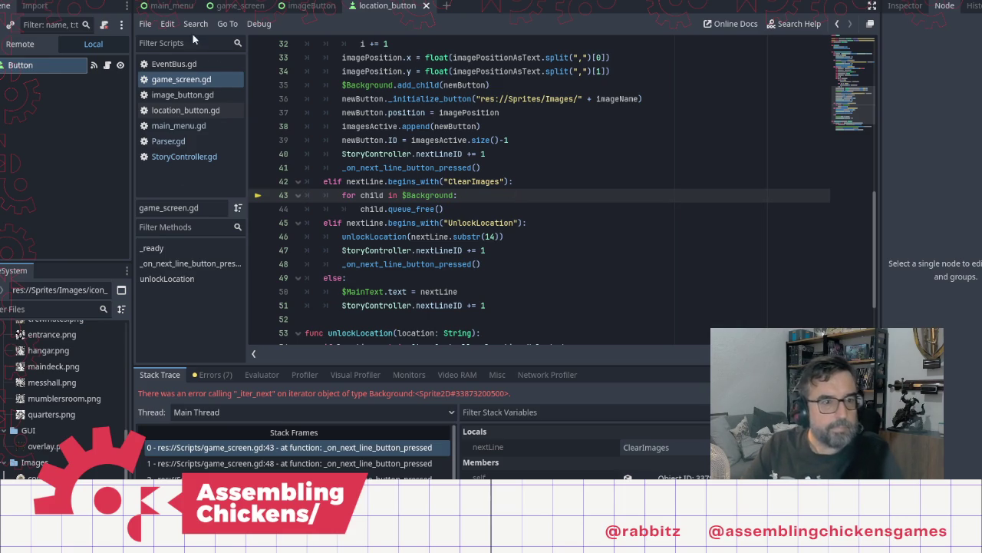
In game_screen.gd, change line 43's loop to iterate $Background.get_children(), save, and relaunch with F5
click(231, 6)
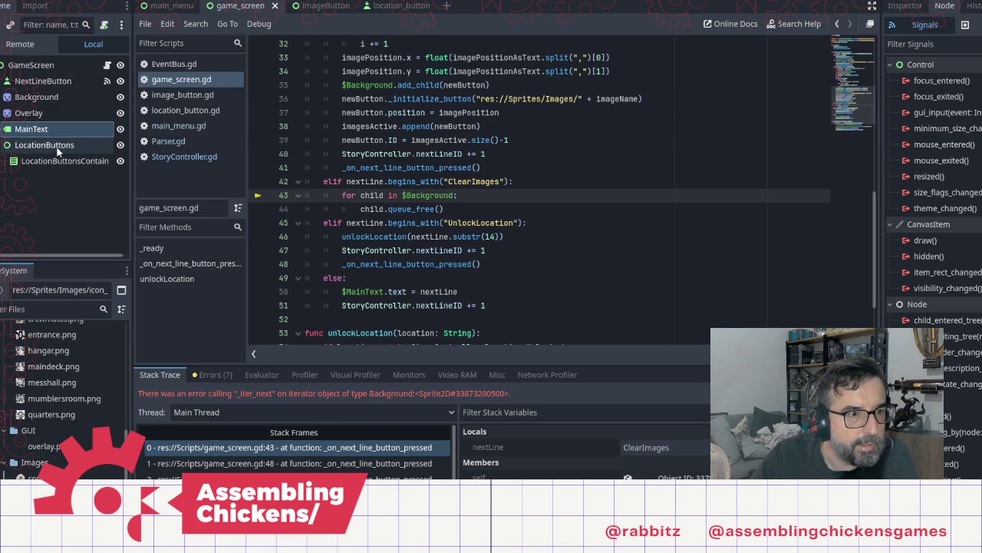
mouse_move(38, 97)
mouse_down()
mouse_move(357, 197)
mouse_move(403, 196)
mouse_up()
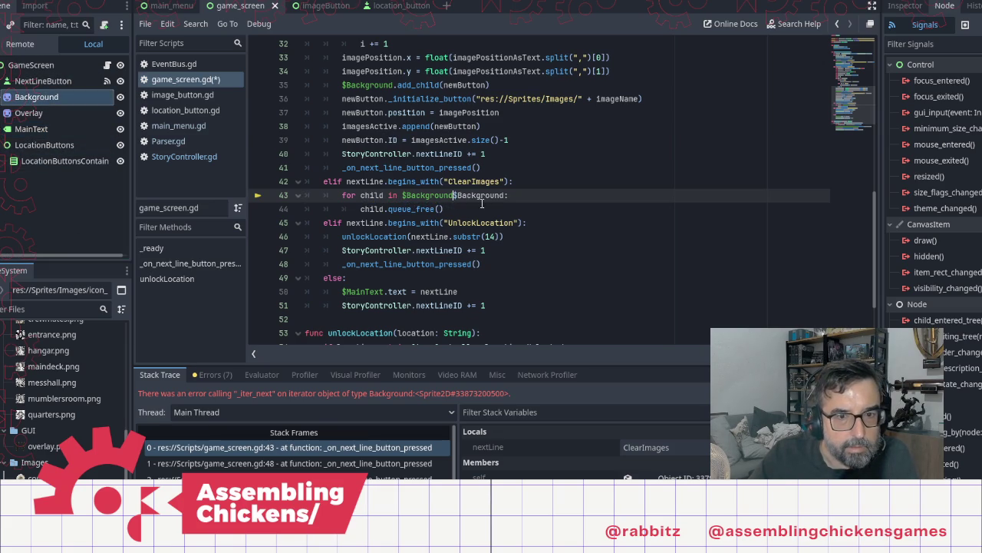
key(BackSpace)
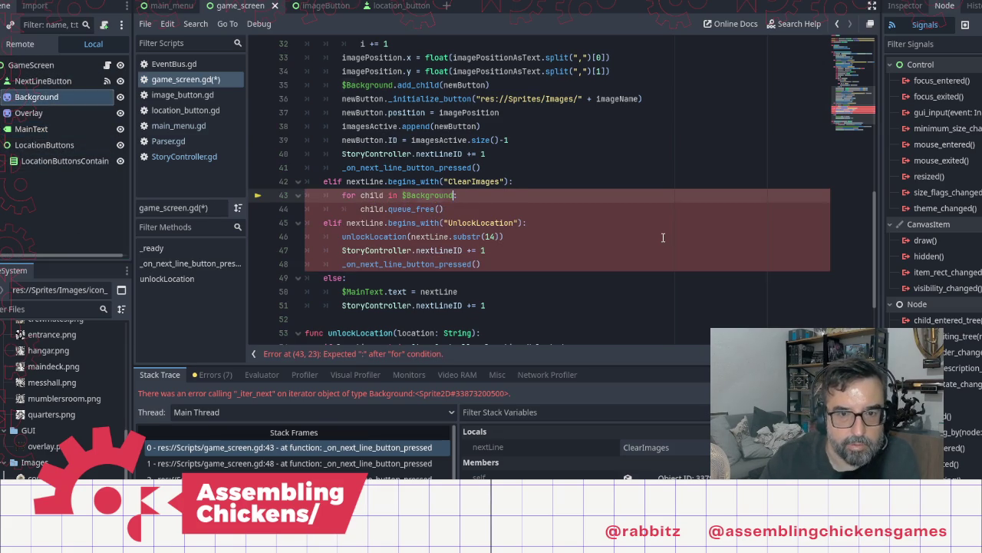
text(.ger)
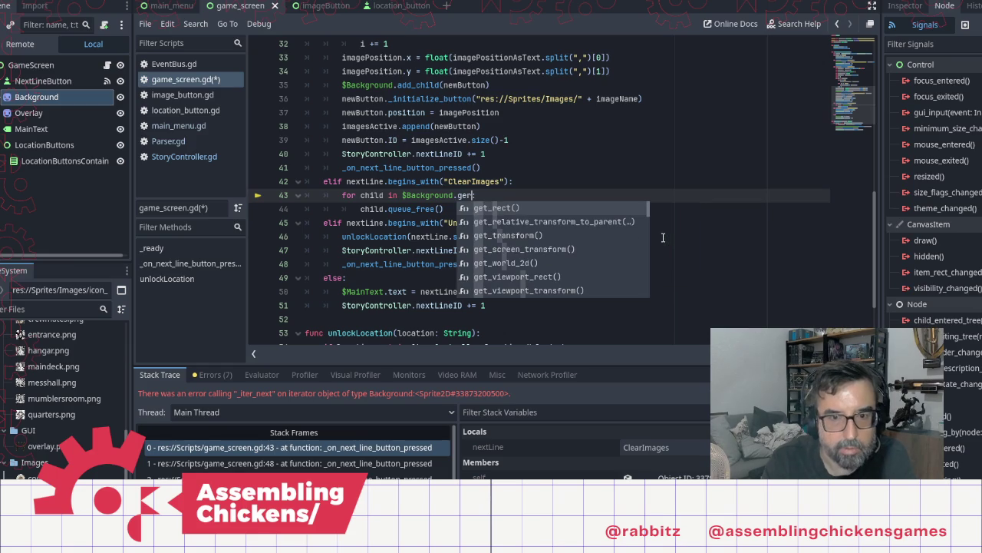
key(BackSpace)
text(t_)
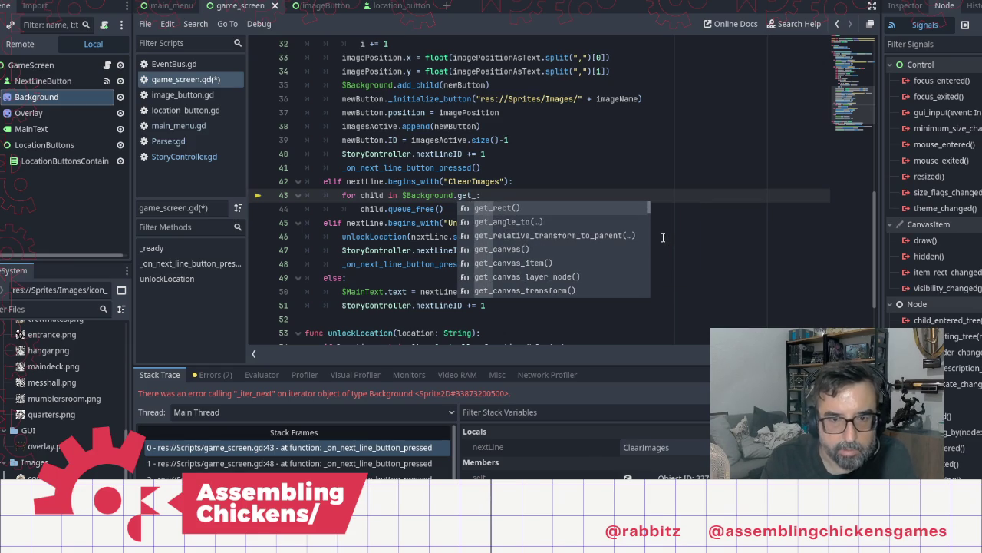
text(childr)
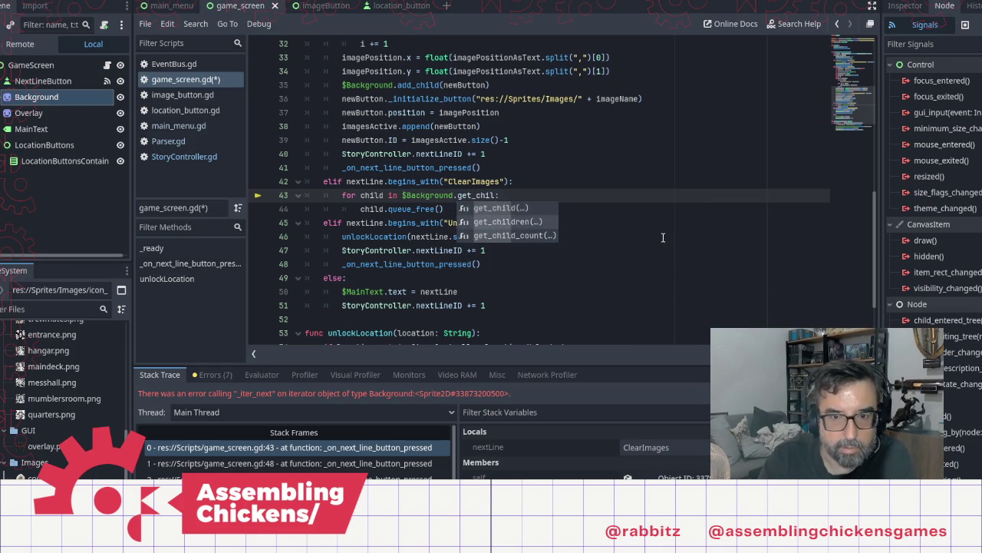
key(Return)
key(ctrl+s)
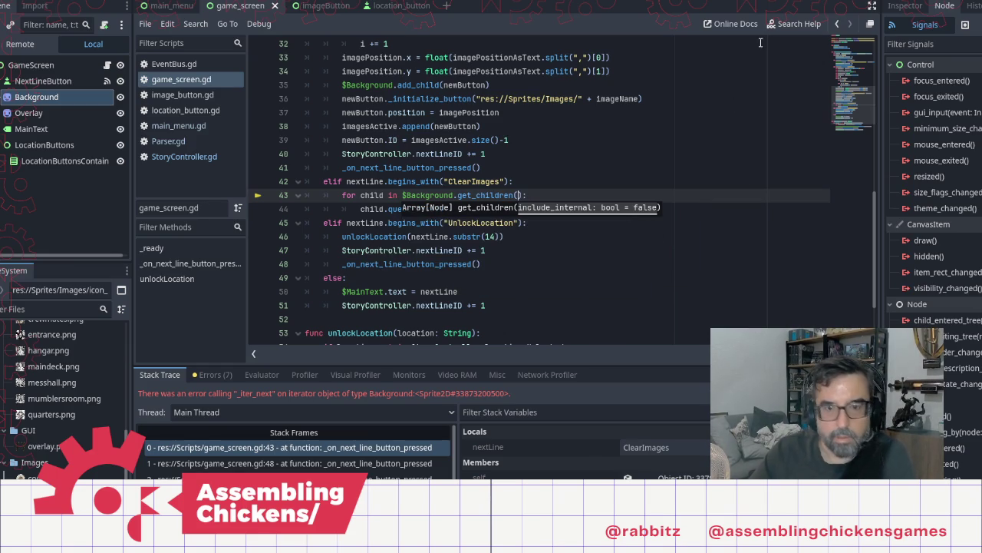
key(F5)
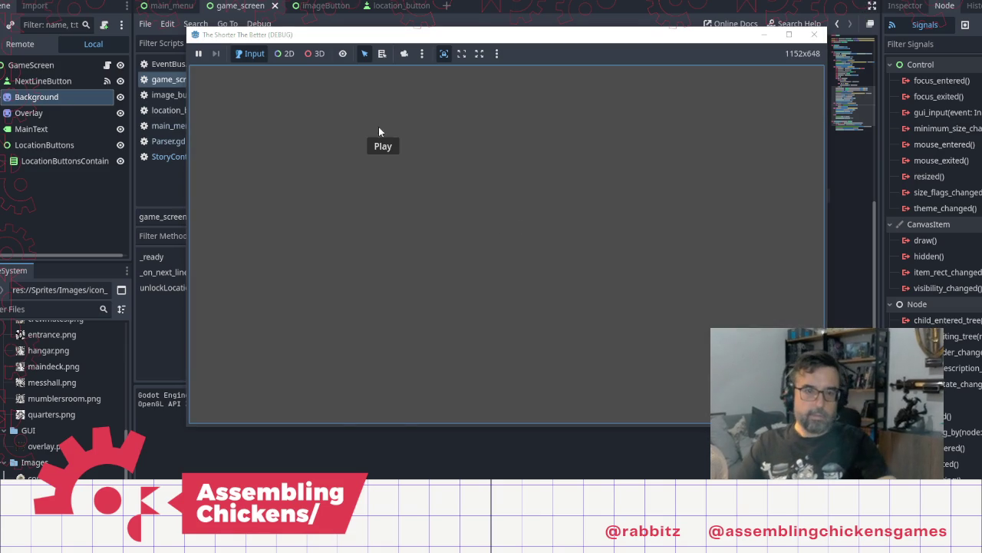
Play through the story, open the hatch, travel to the main deck, then return to the script editor
click(383, 145)
click(508, 231)
click(508, 231)
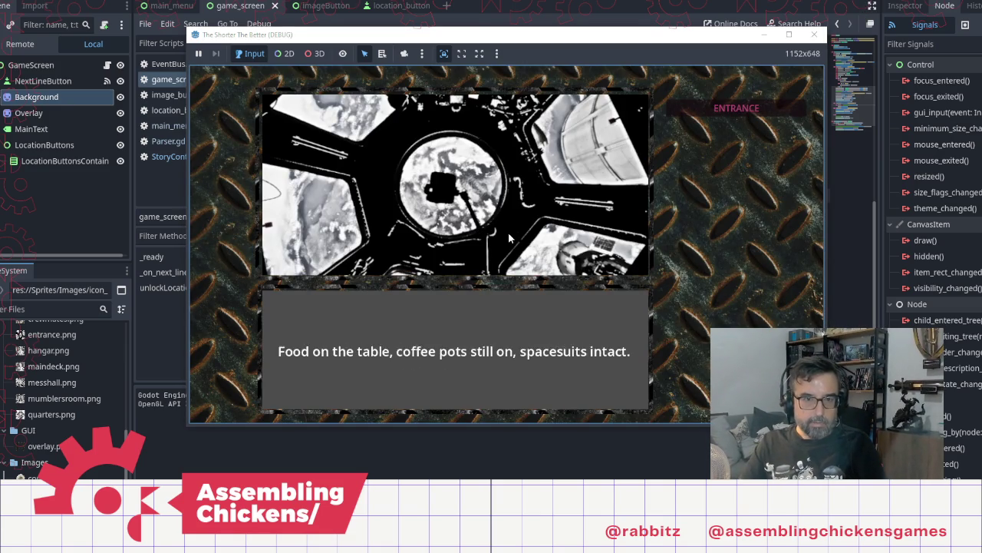
click(508, 232)
click(529, 221)
click(465, 197)
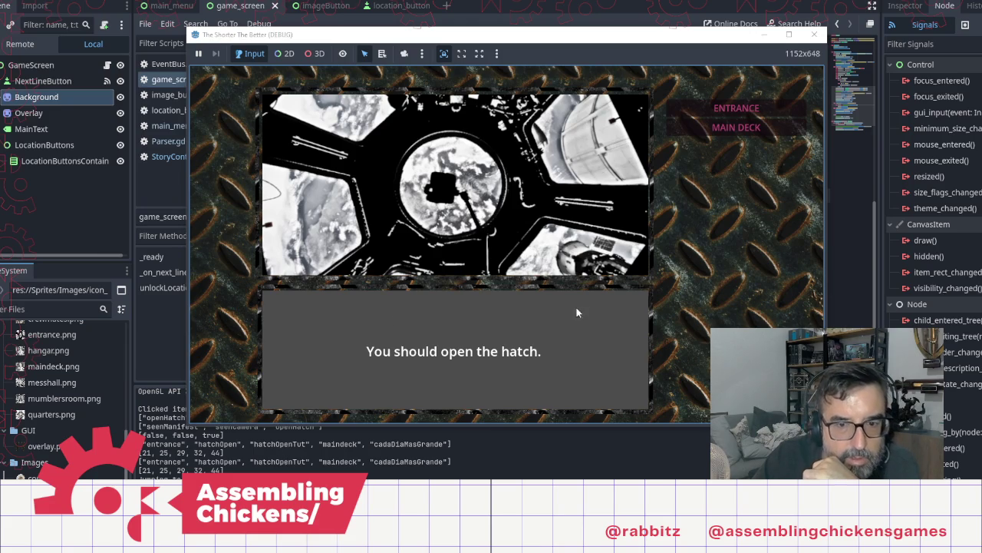
click(737, 128)
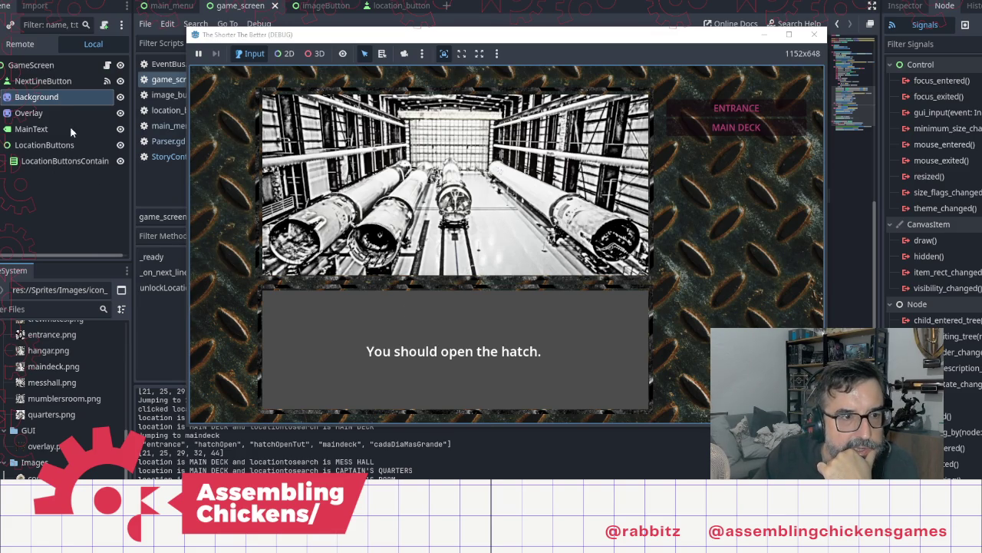
click(59, 96)
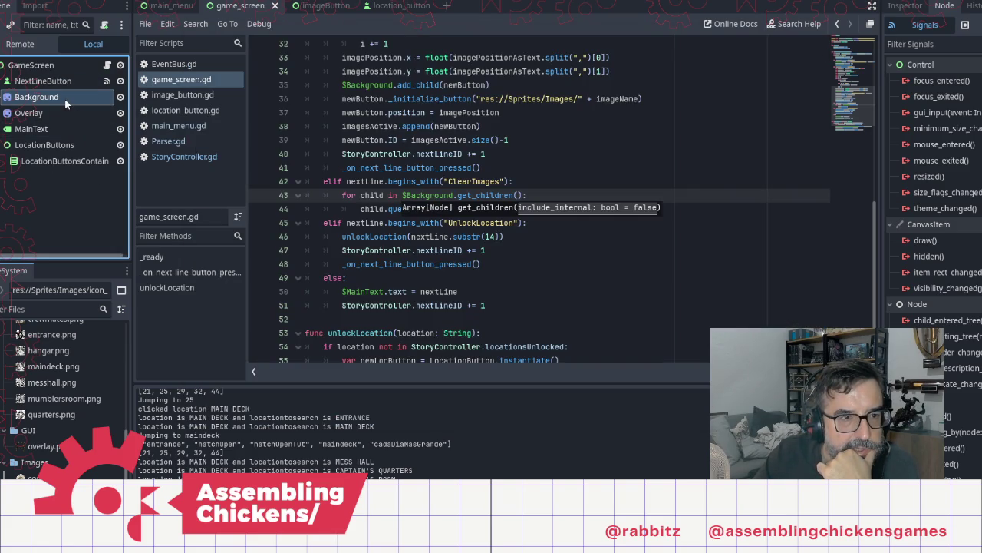
Add print("Removing image with ID: " + child.ID) above child.queue_free() and run the game
click(643, 278)
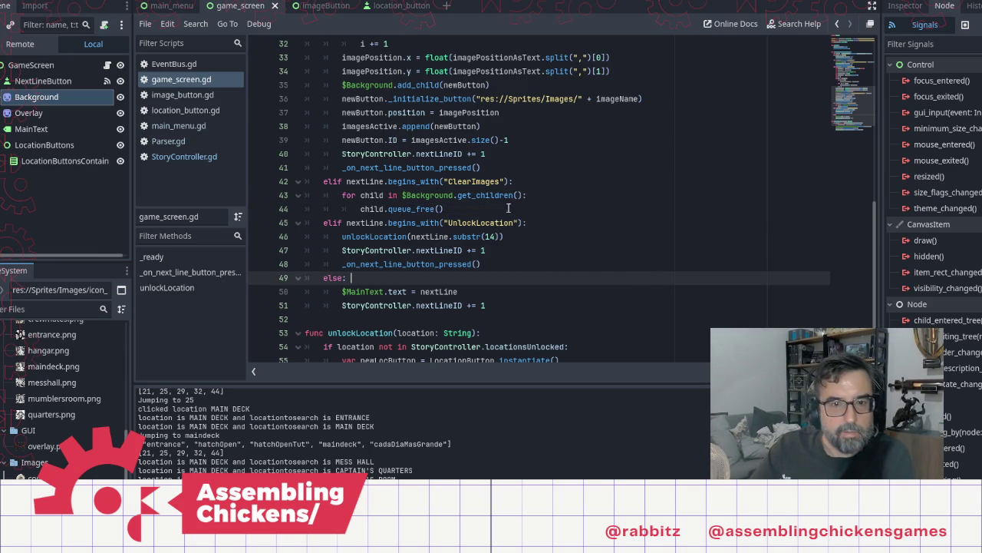
click(484, 209)
key(Home)
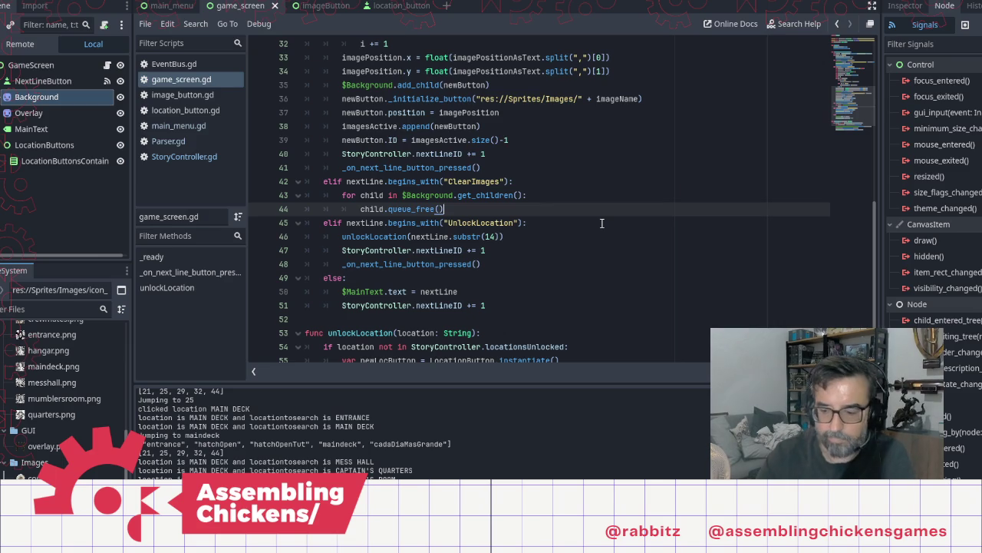
key(Return)
key(Up)
text(r)
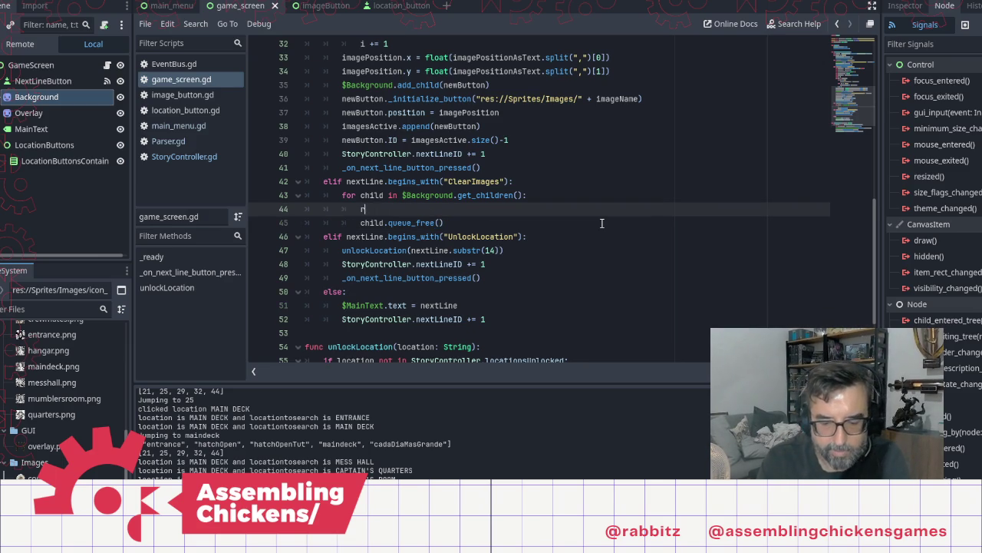
key(BackSpace)
key(BackSpace)
key(BackSpace)
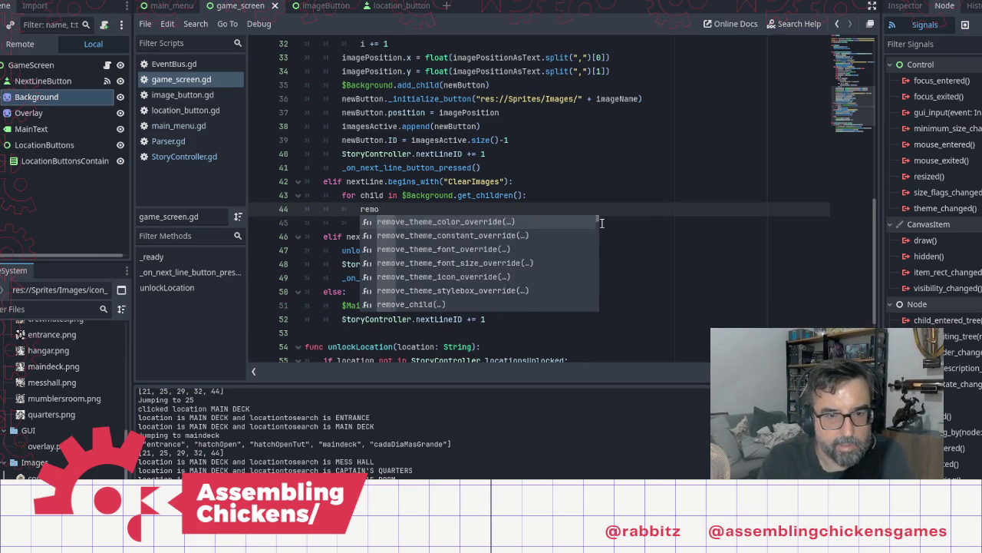
text(print)
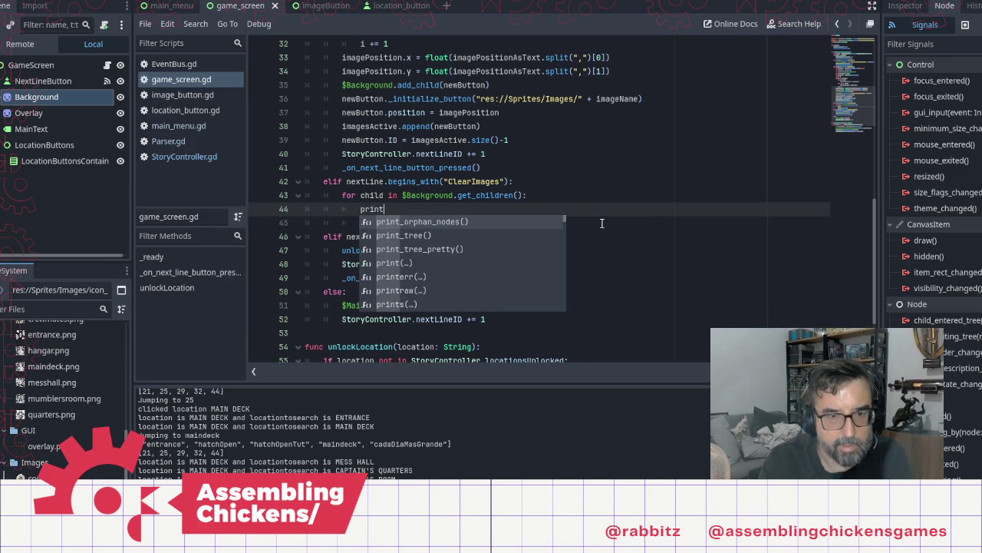
text(("Re)
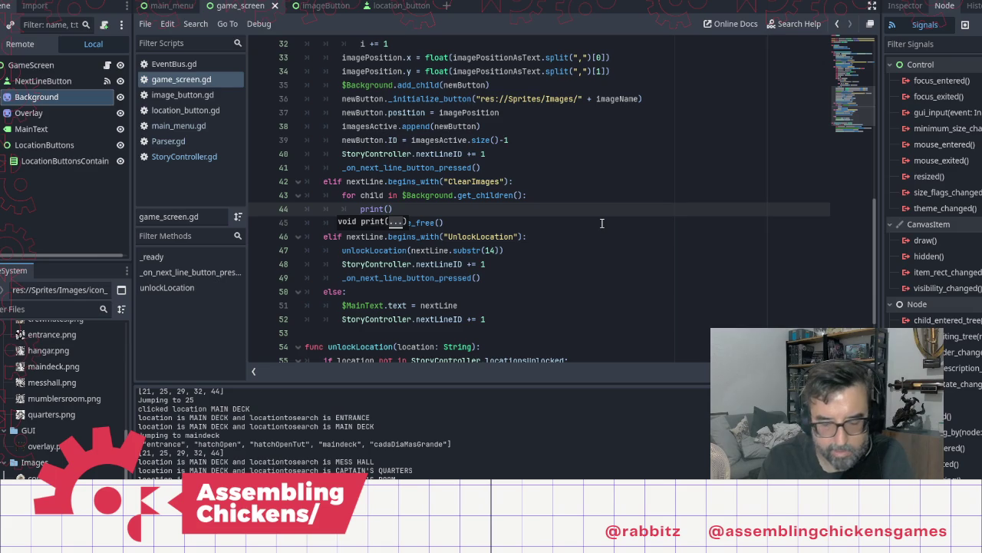
text(moving im)
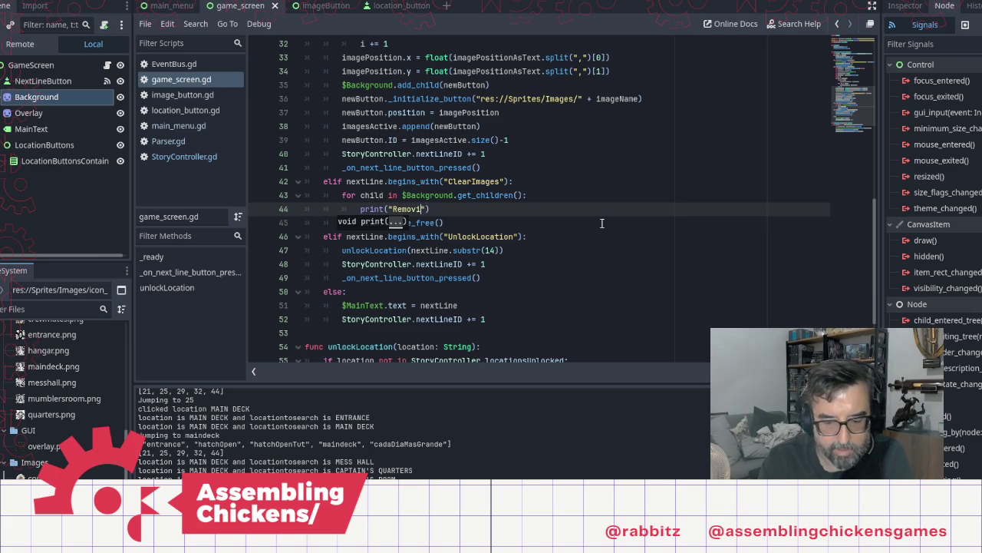
text(age with )
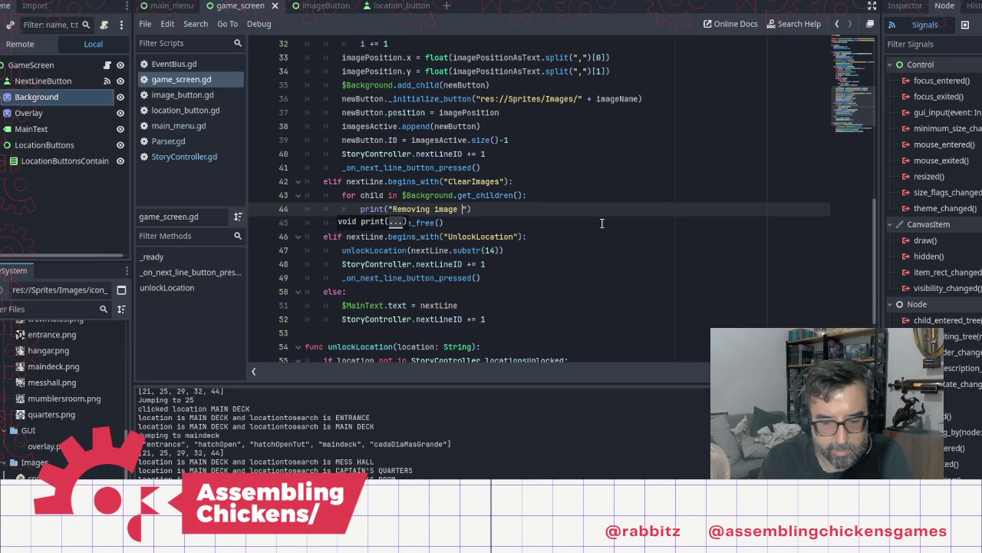
text(ID: ")
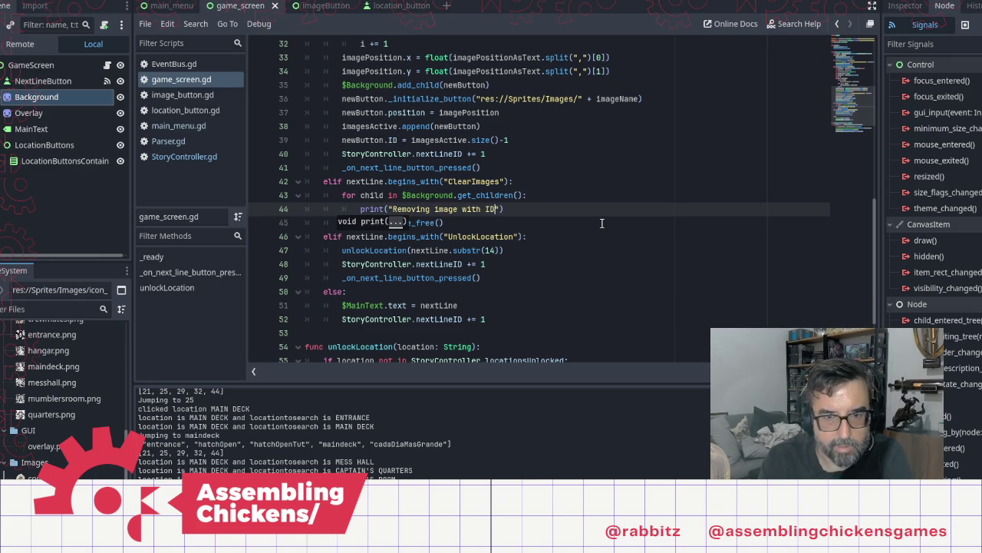
text( + )
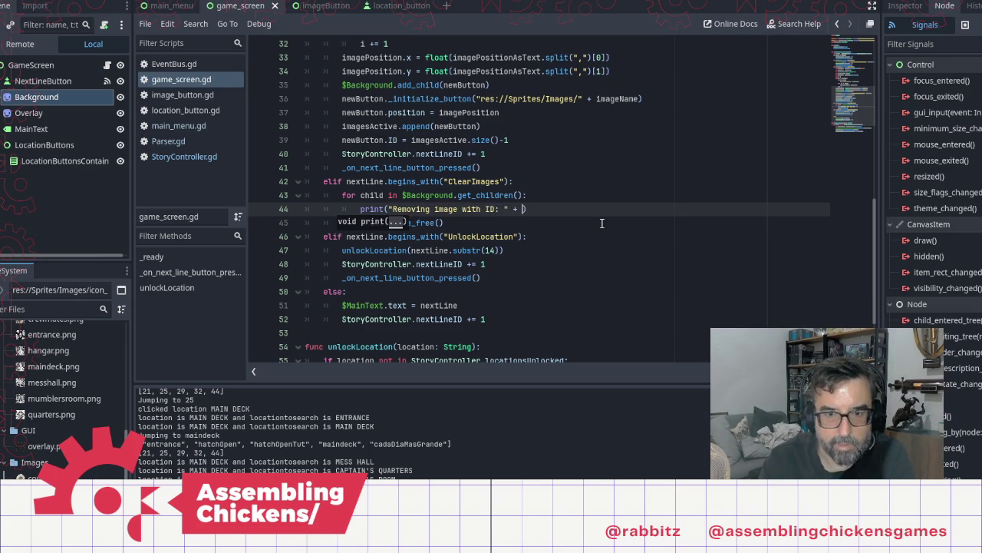
text(cild.)
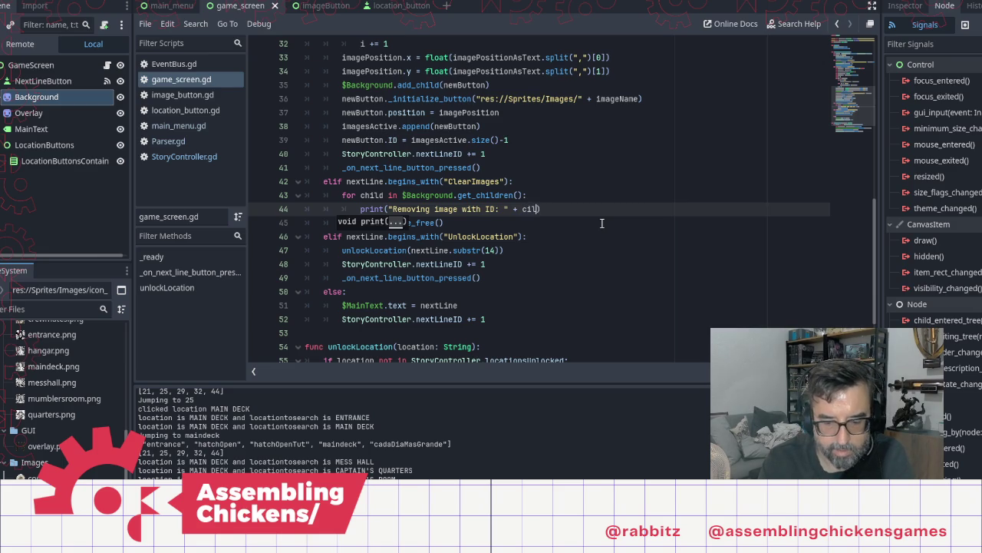
key(BackSpace)
key(BackSpace)
key(BackSpace)
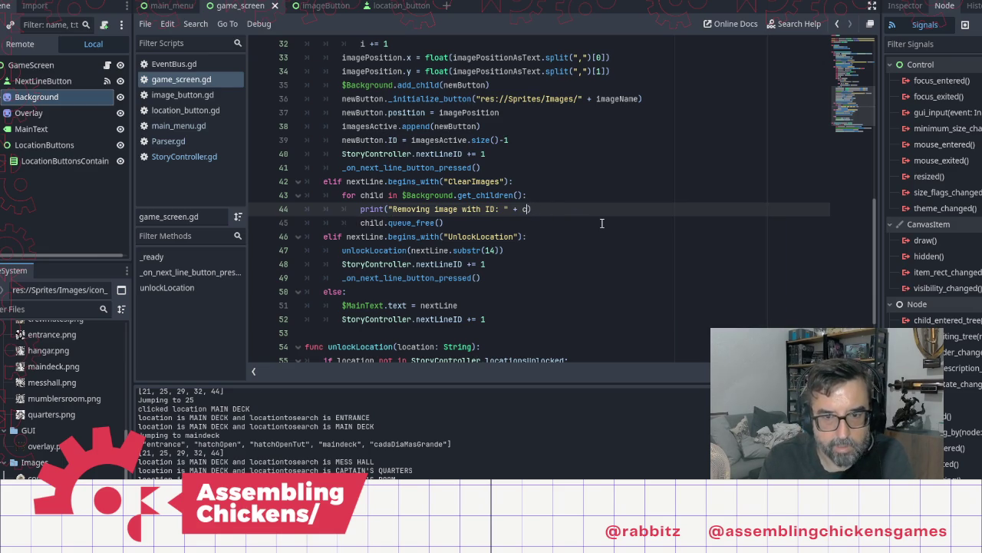
text(hild.I)
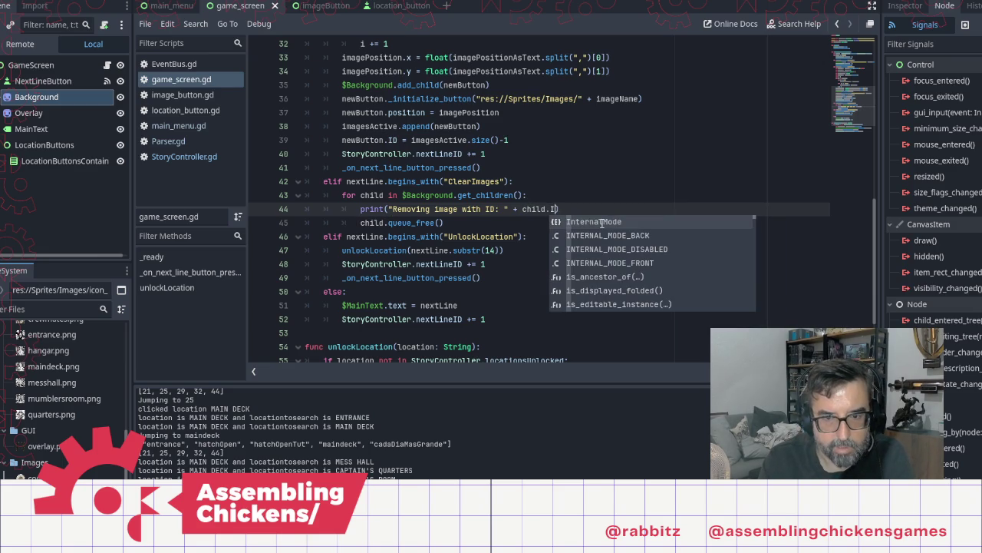
text(D)
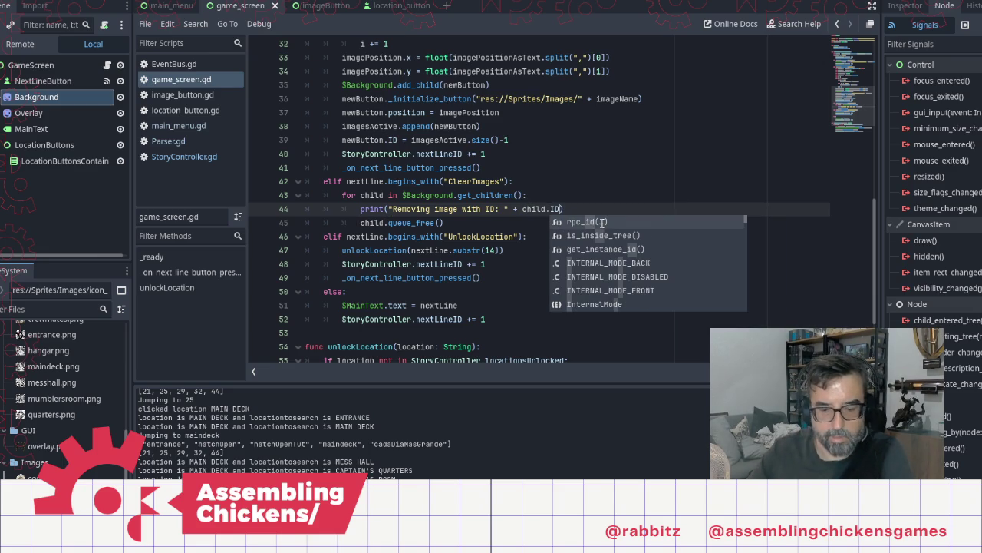
key(F5)
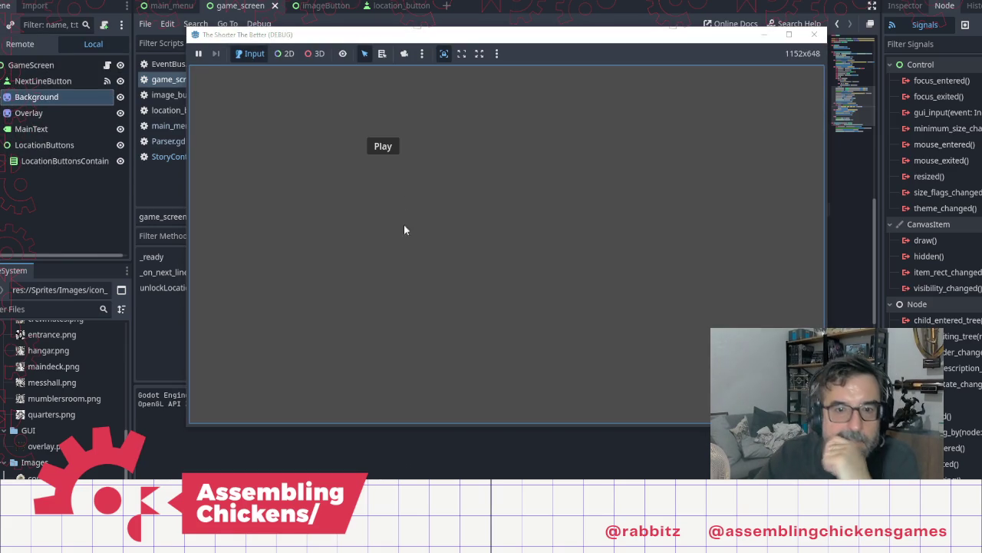
Play the game to the hatch until the debugger breaks on the String/int print error at line 44
click(383, 146)
click(470, 296)
click(499, 298)
click(499, 298)
click(499, 298)
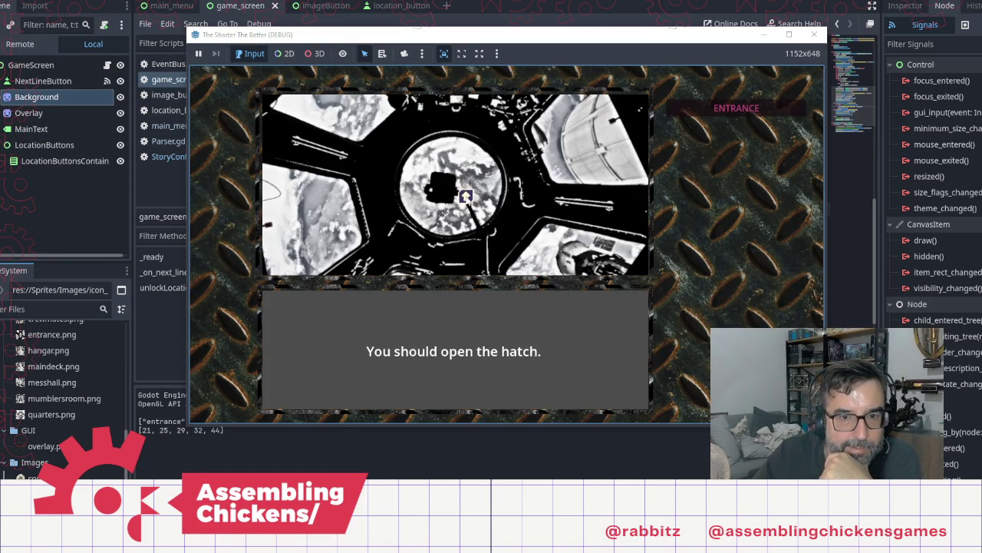
click(466, 197)
click(549, 293)
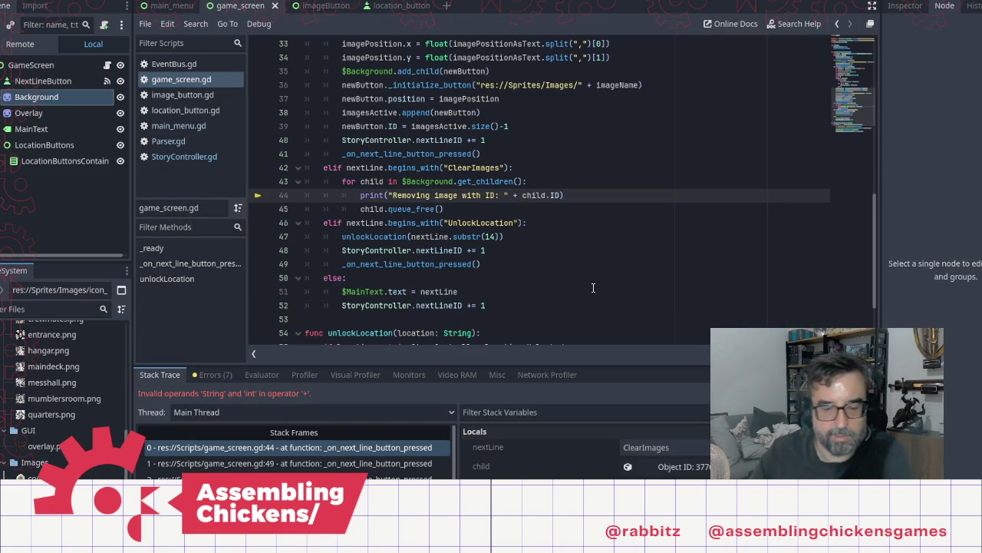
Wrap child.ID in str(), rerun the game to the hatch, and return to the script editor
text(str()
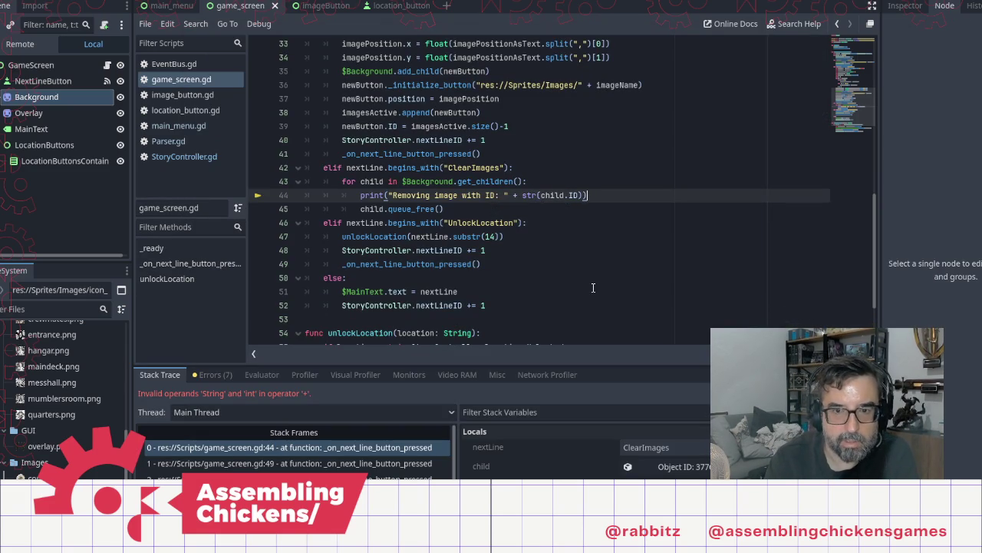
text())
click(853, 9)
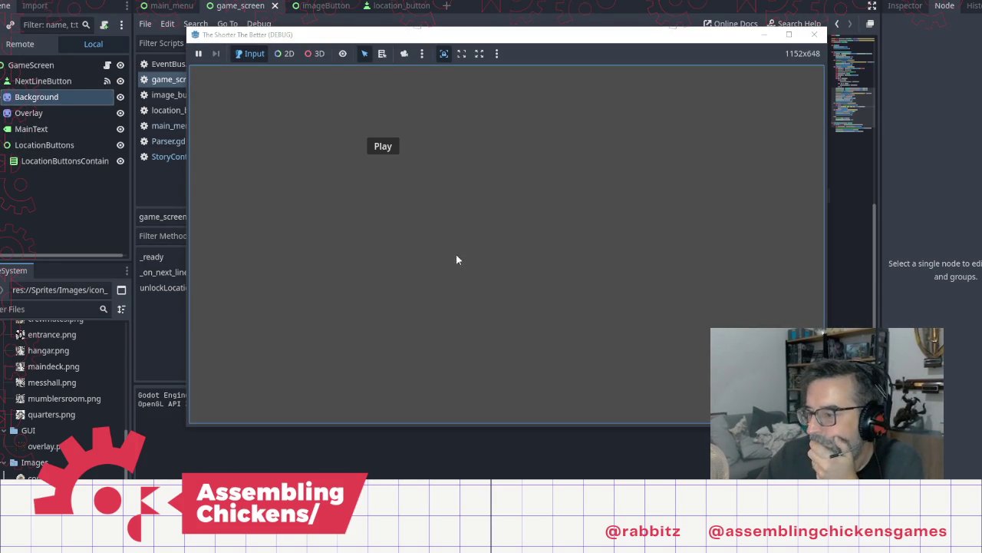
click(383, 146)
click(475, 260)
click(483, 252)
click(488, 246)
click(466, 196)
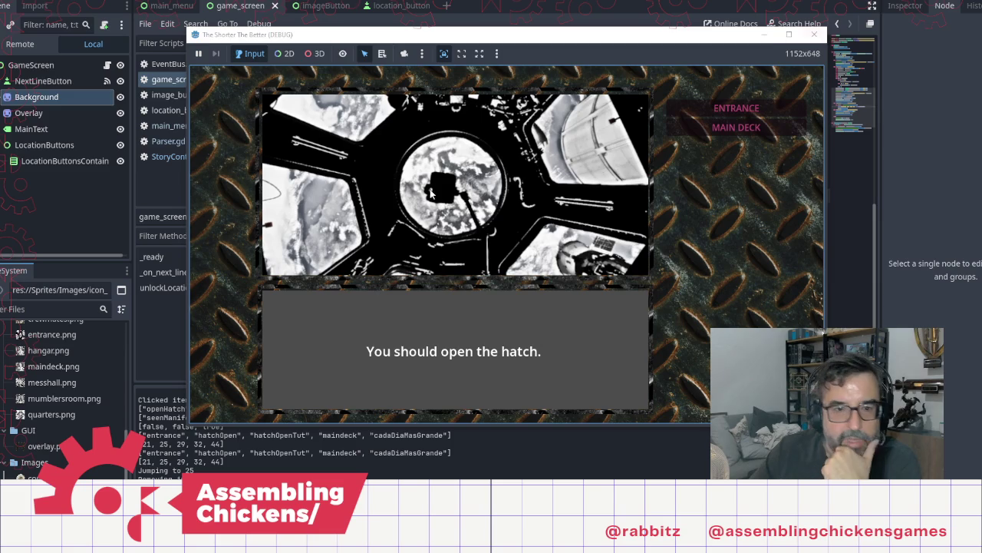
click(46, 81)
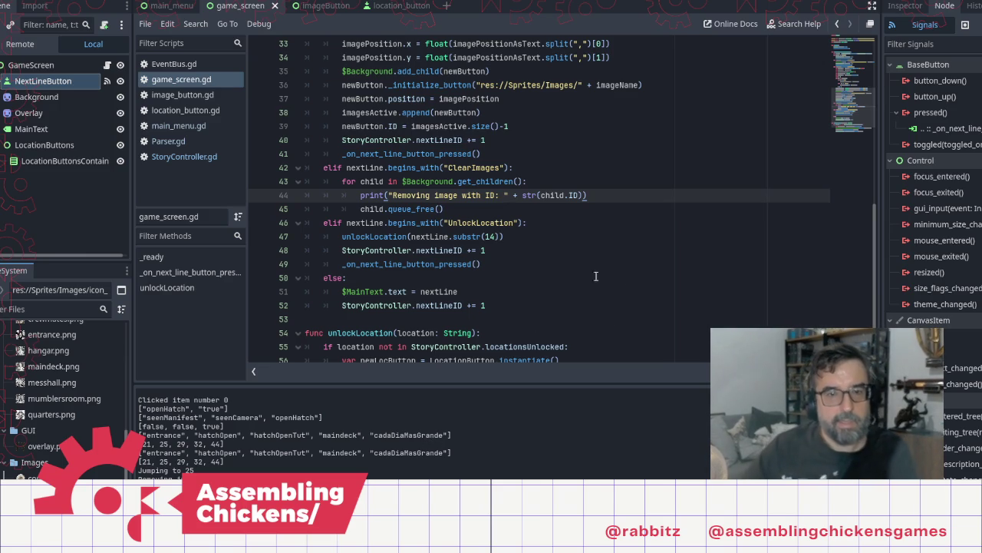
Replace the print and queue_free lines with child.visible = false and save the script
key(Down)
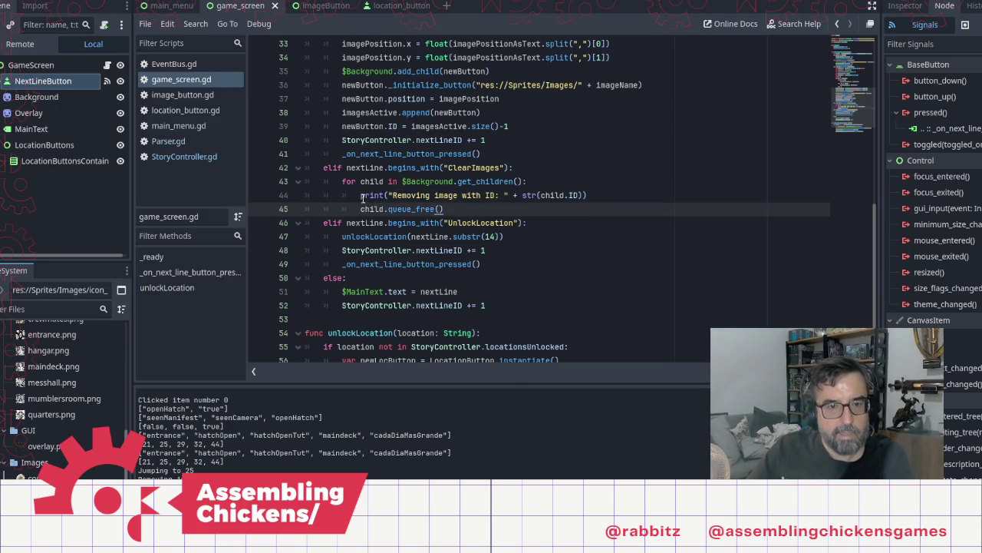
shift+click(363, 197)
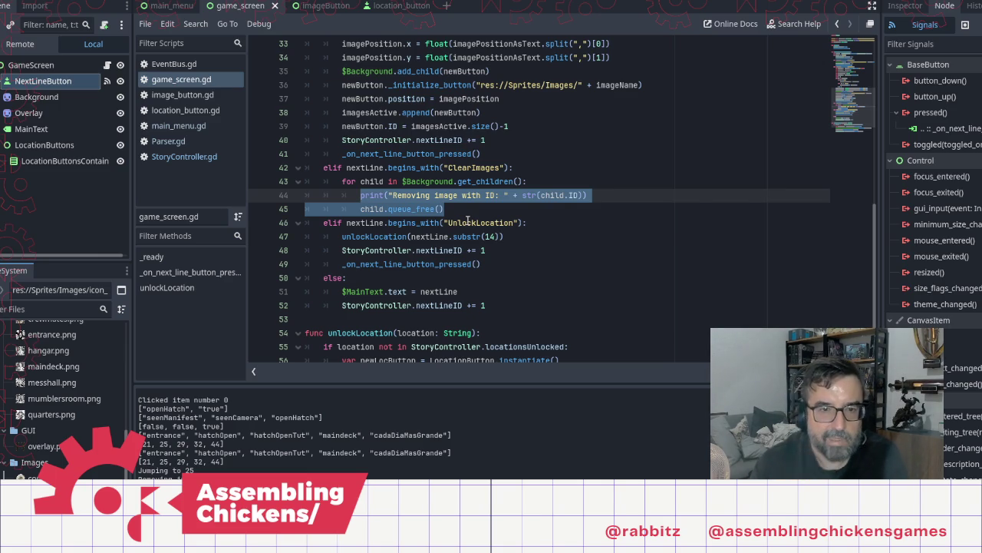
text(child)
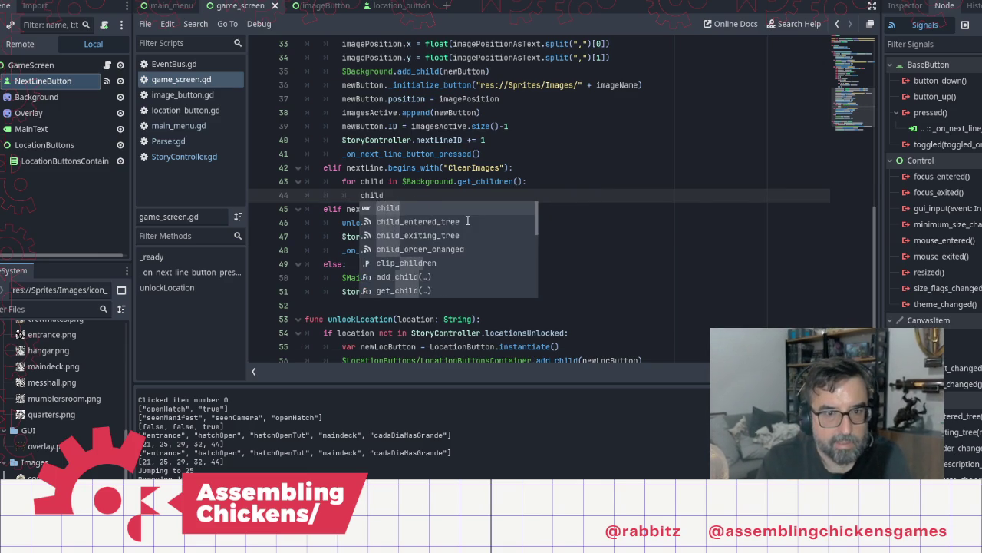
text(.visible = )
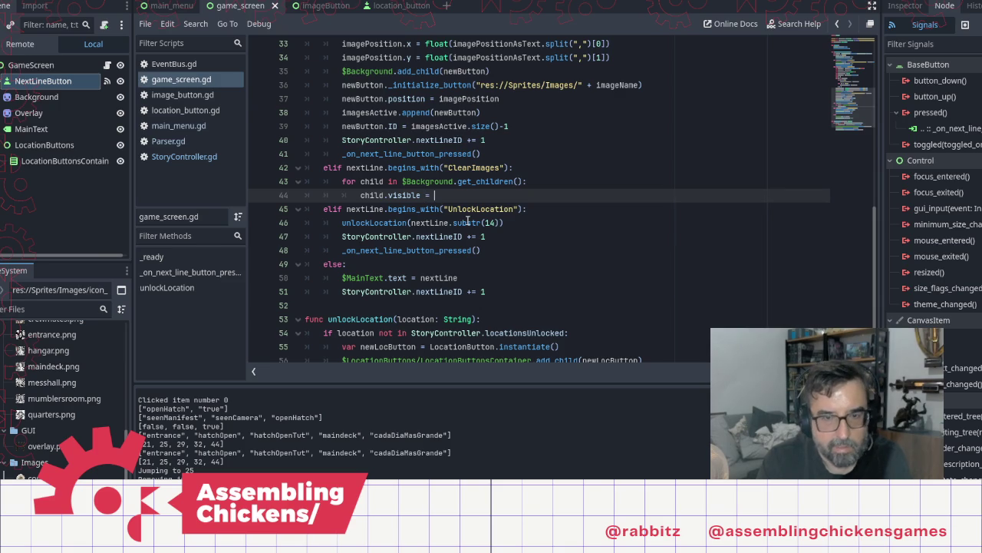
text(false)
key(ctrl+s)
Run the game, open the hatch, travel to the main deck, and close the debug window
key(F5)
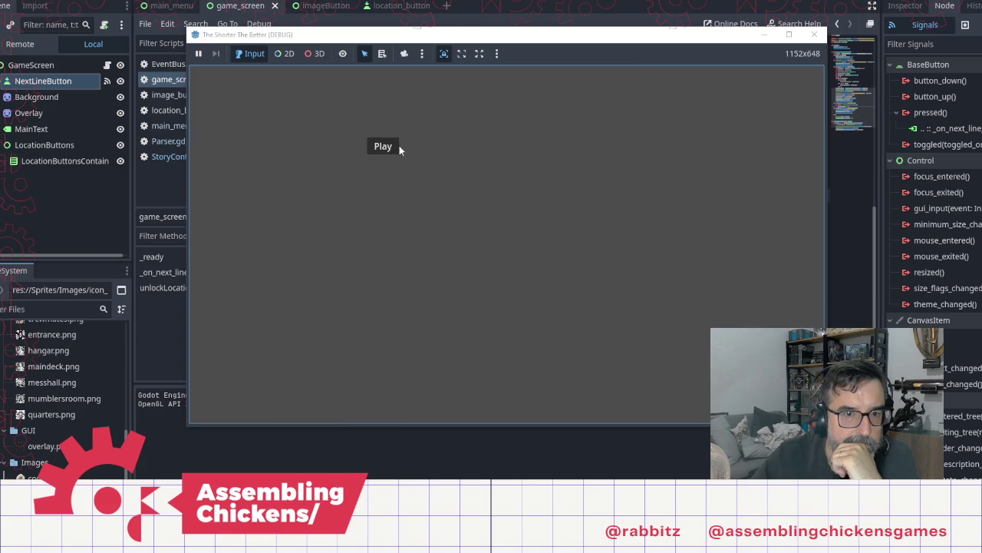
click(395, 146)
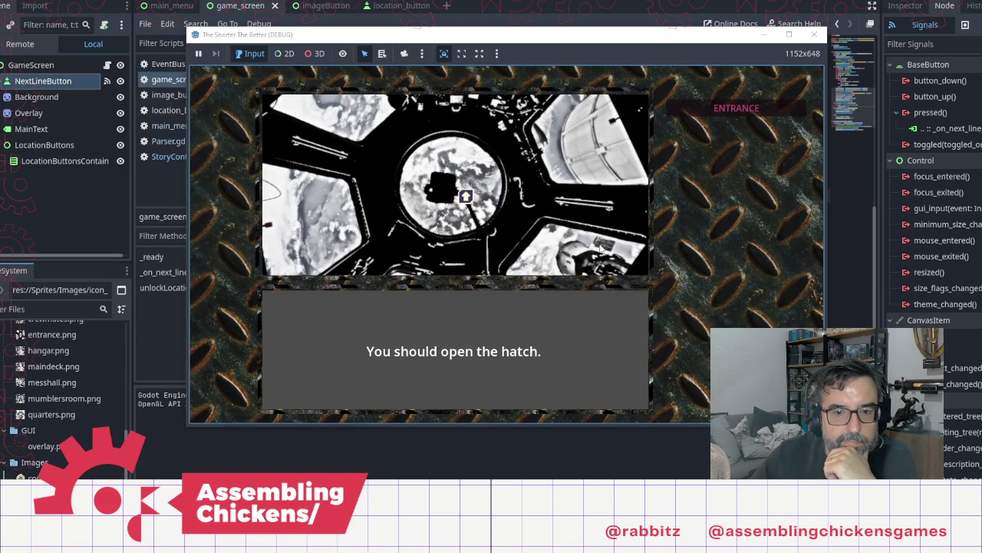
click(465, 196)
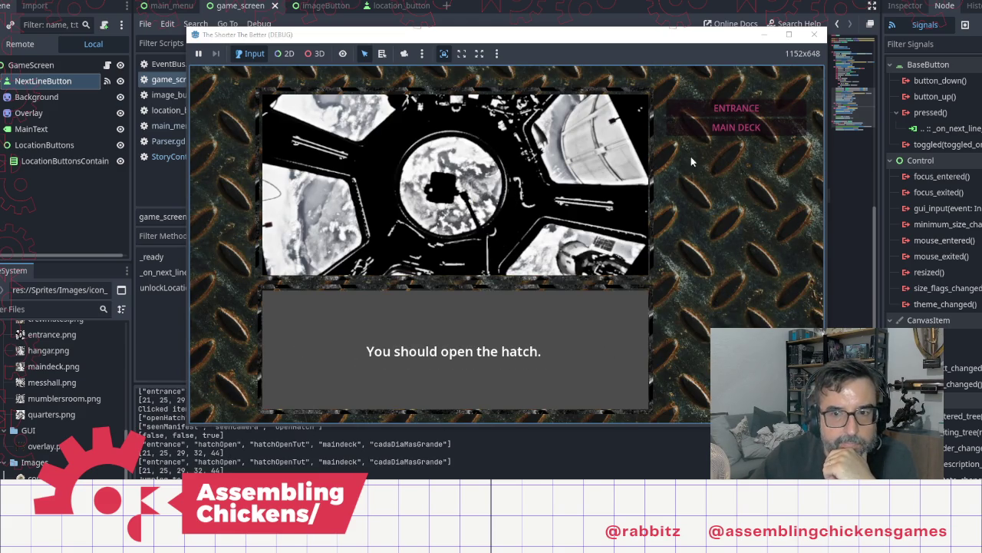
click(714, 131)
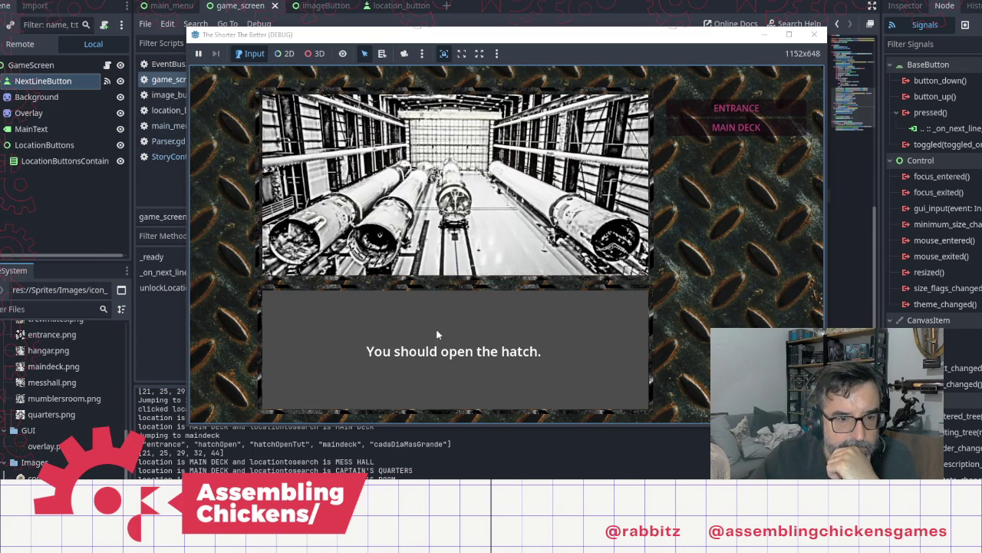
click(814, 35)
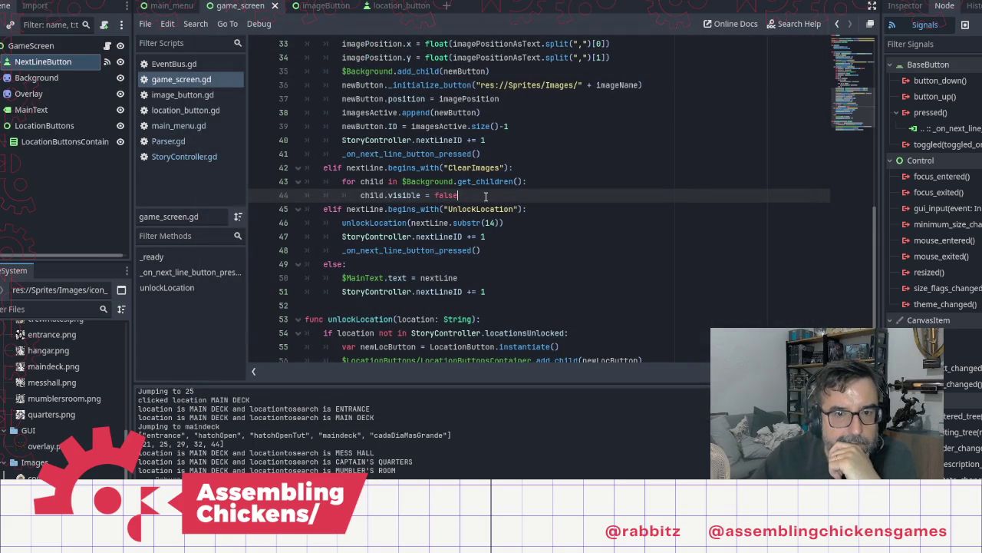
Copy the _on_next_line_button_pressed() call from line 41 into line 45 under child.visible = false
drag(480, 195, 296, 175)
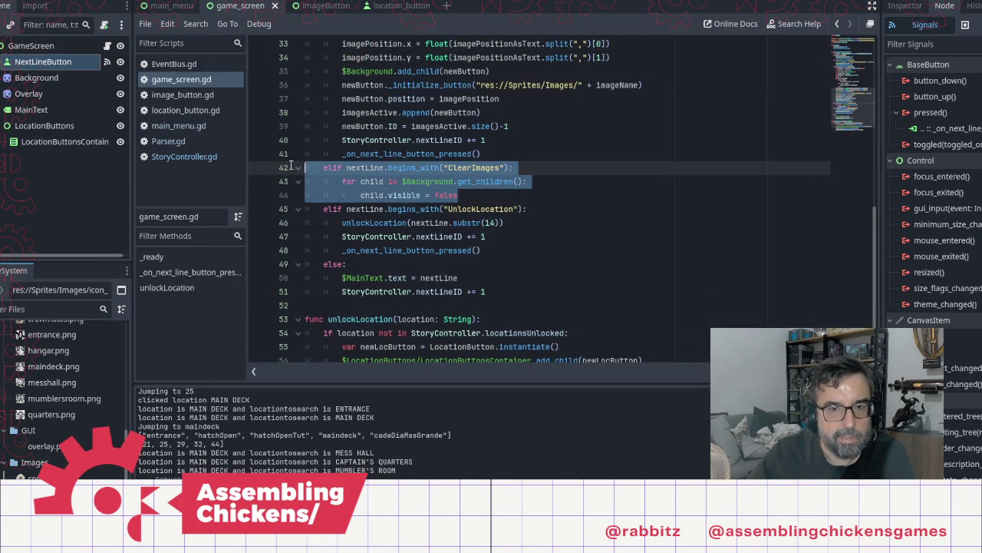
click(560, 183)
click(516, 198)
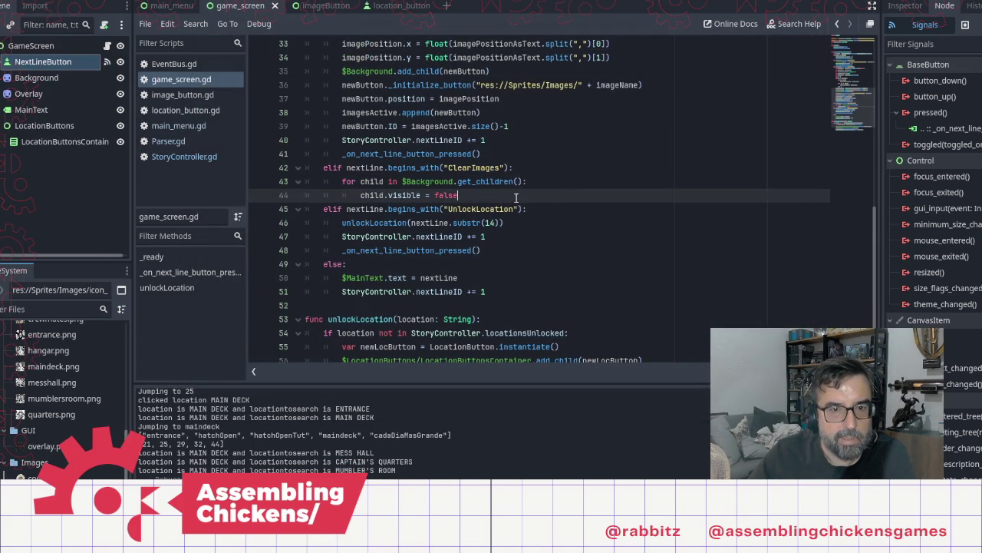
click(498, 152)
shift+click(345, 154)
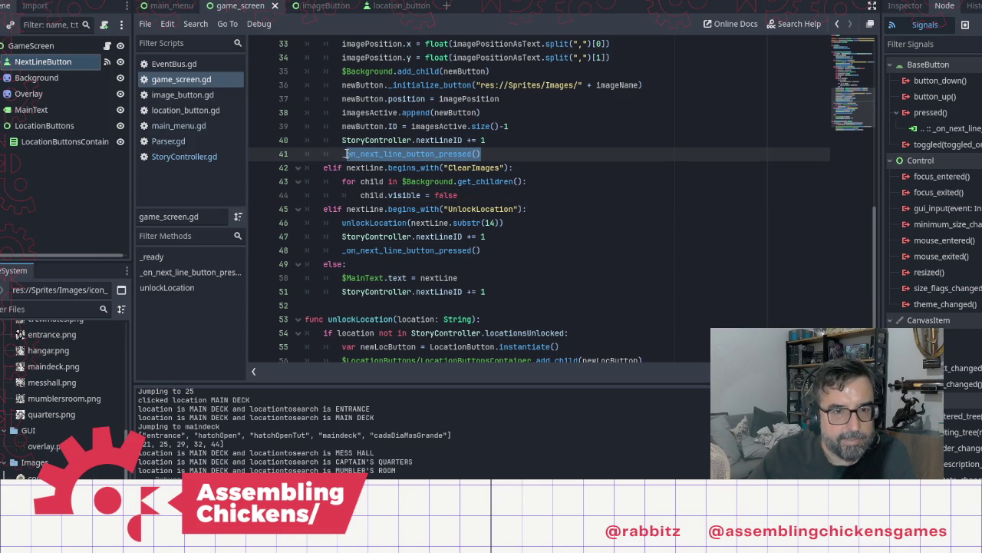
click(494, 182)
key(Down)
key(End)
key(Return)
text(_on_next_line_button_pressed())
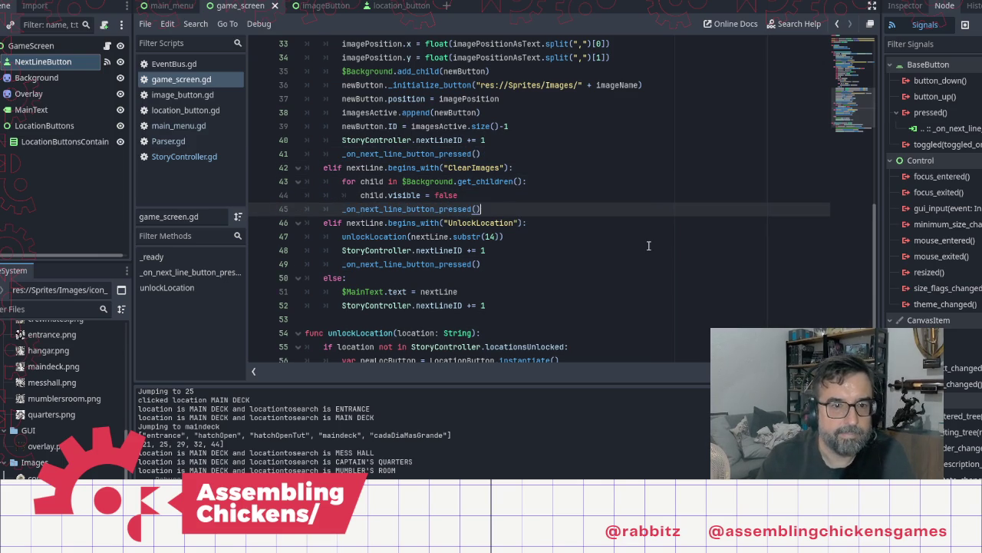
Save and run the game, advancing the story to the hatch and opening it
key(F5)
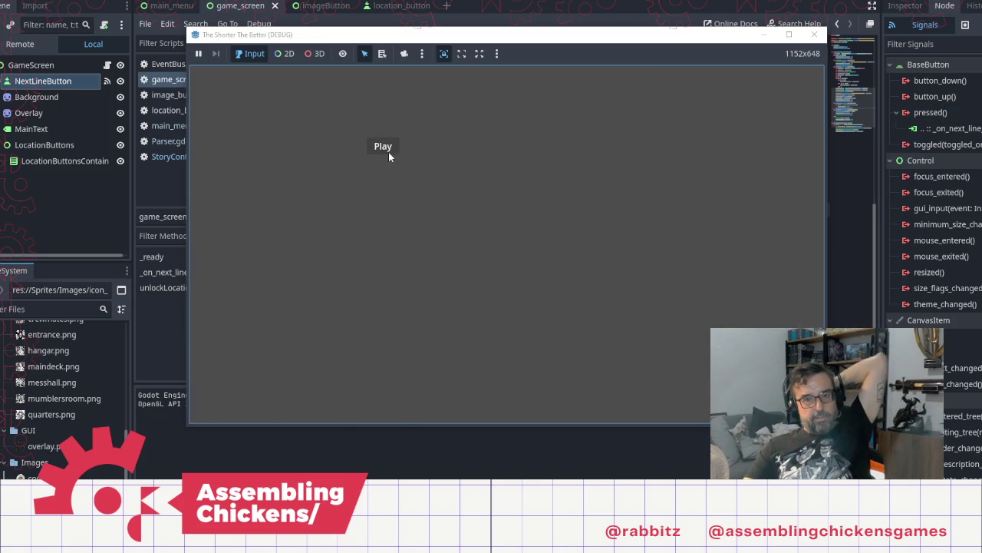
click(388, 152)
click(508, 234)
click(529, 246)
click(551, 252)
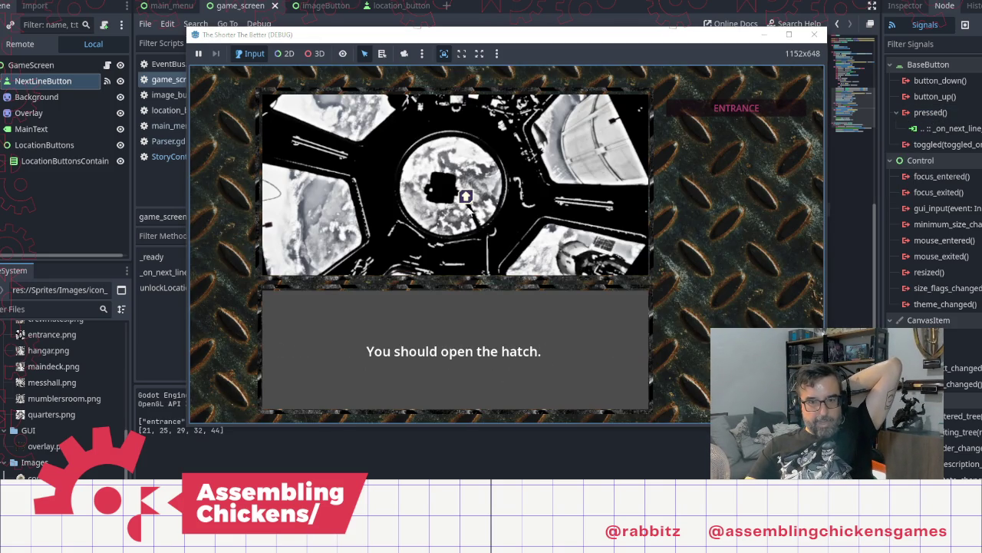
click(465, 196)
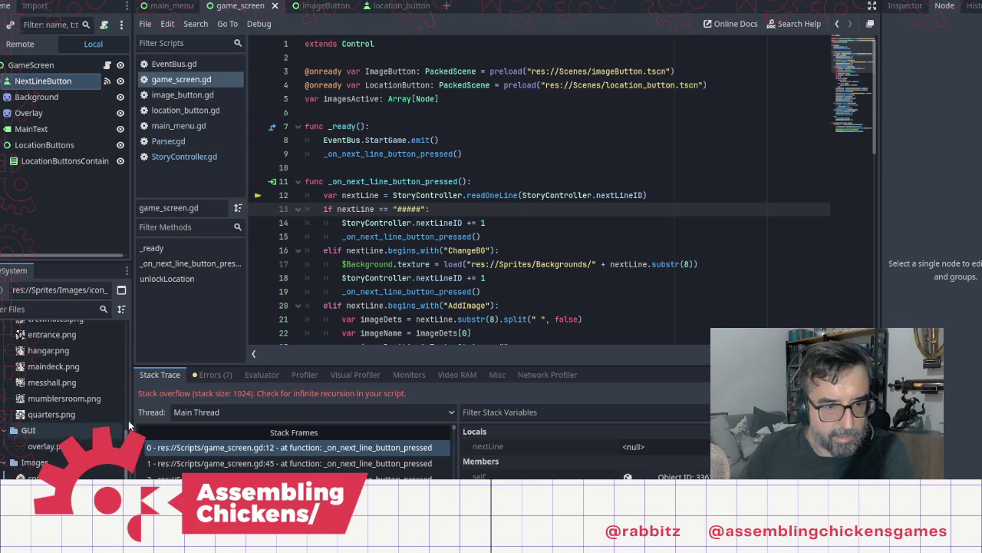
click(206, 376)
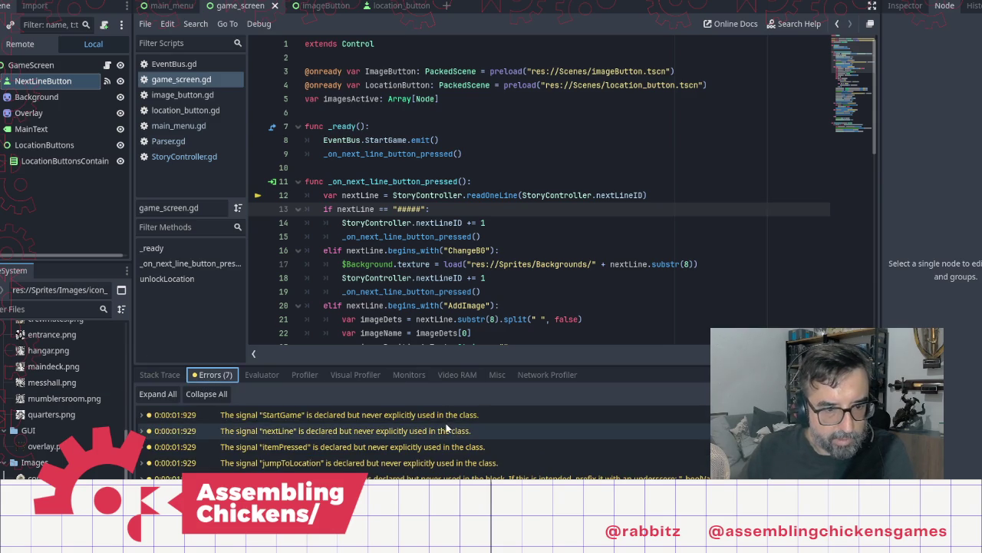
scroll(482, 428, down, 4)
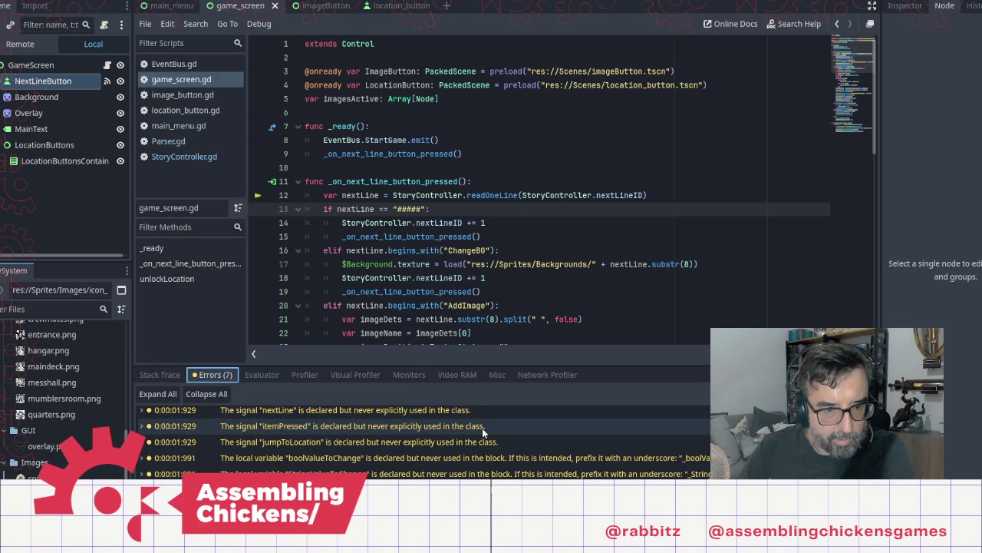
click(159, 374)
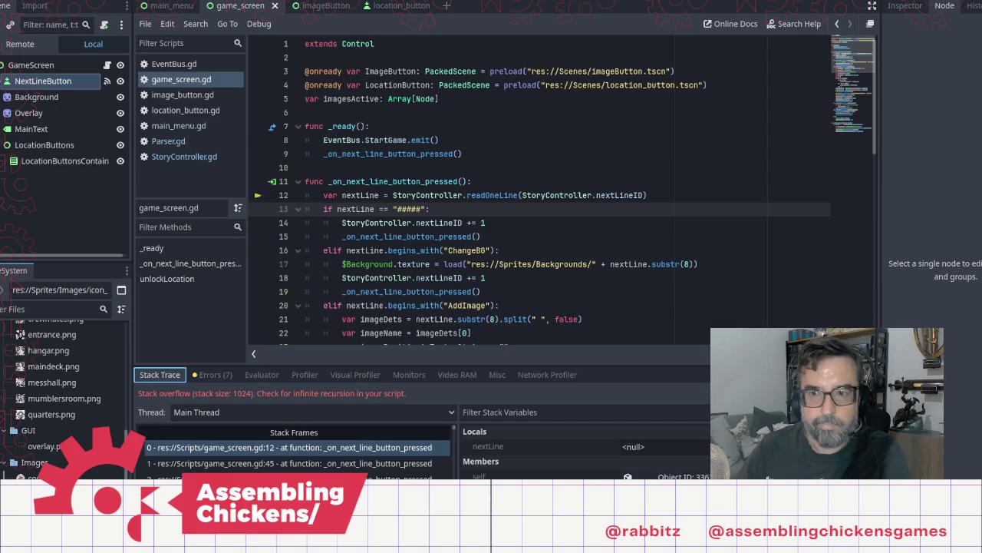
key(F5)
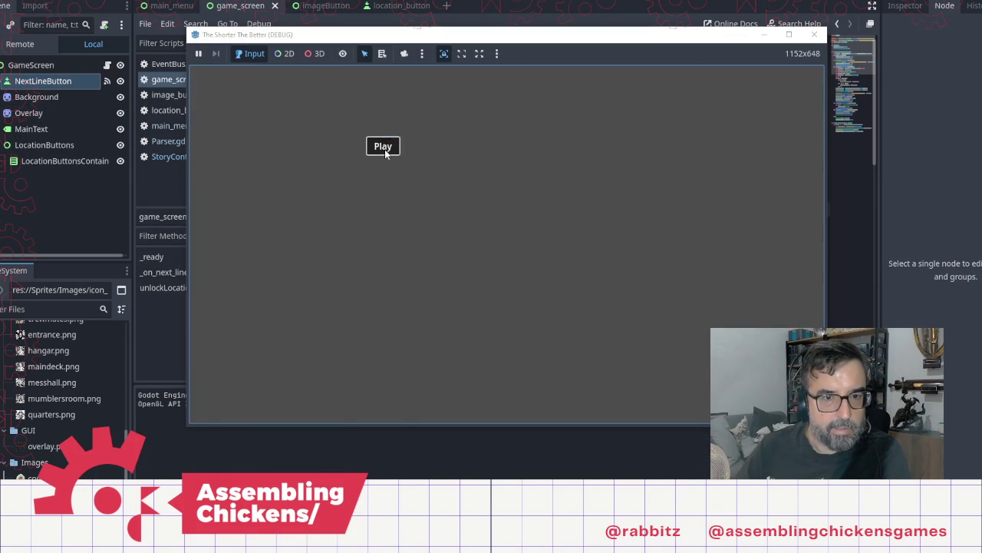
click(385, 150)
click(516, 277)
click(516, 278)
click(515, 278)
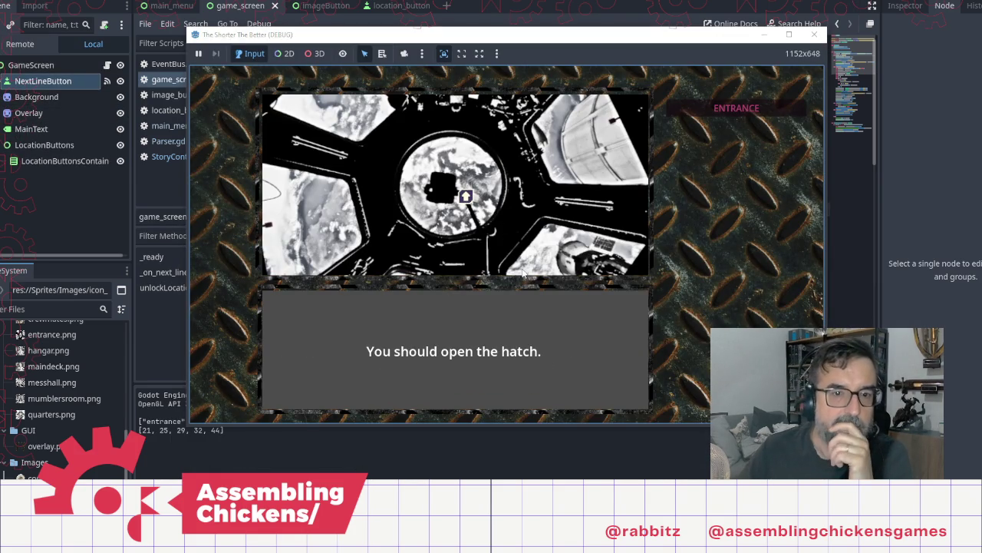
click(466, 198)
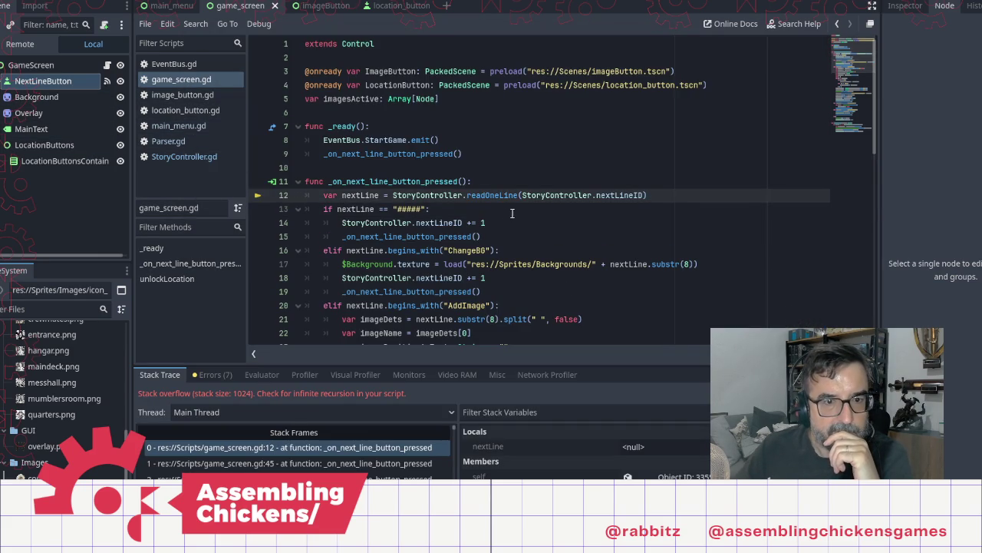
Replace child.visible = false on line 44 with child.queue_free()
scroll(512, 213, down, 4)
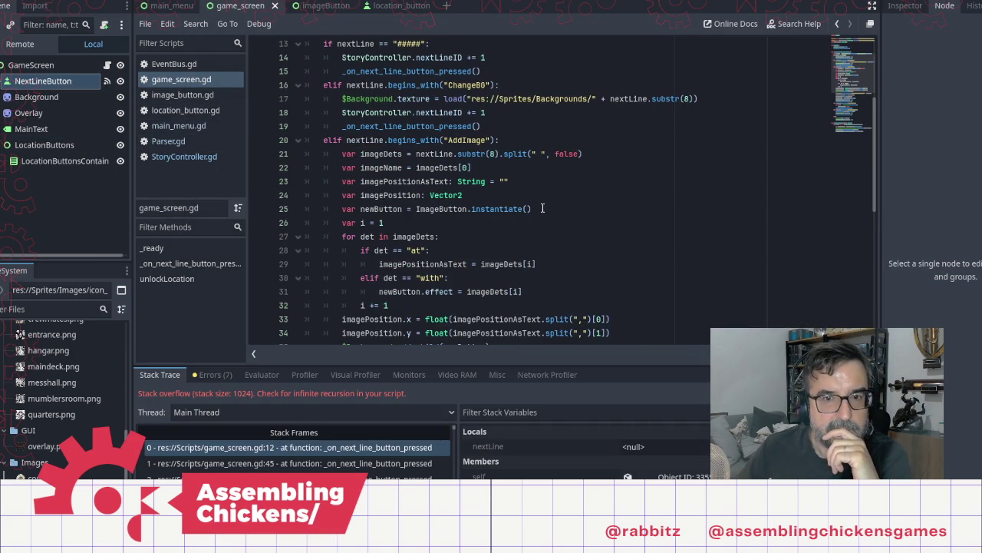
scroll(542, 208, down, 7)
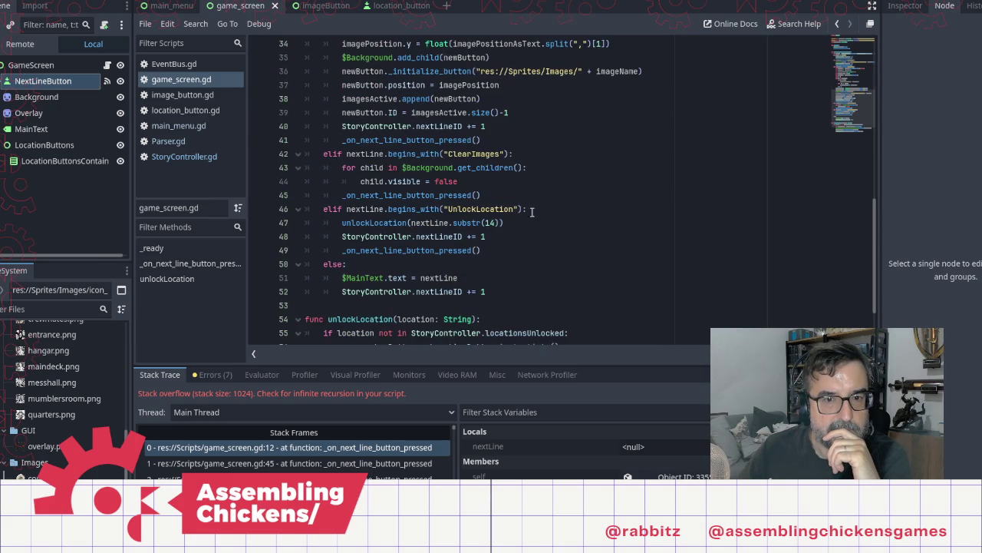
click(503, 195)
double_click(453, 183)
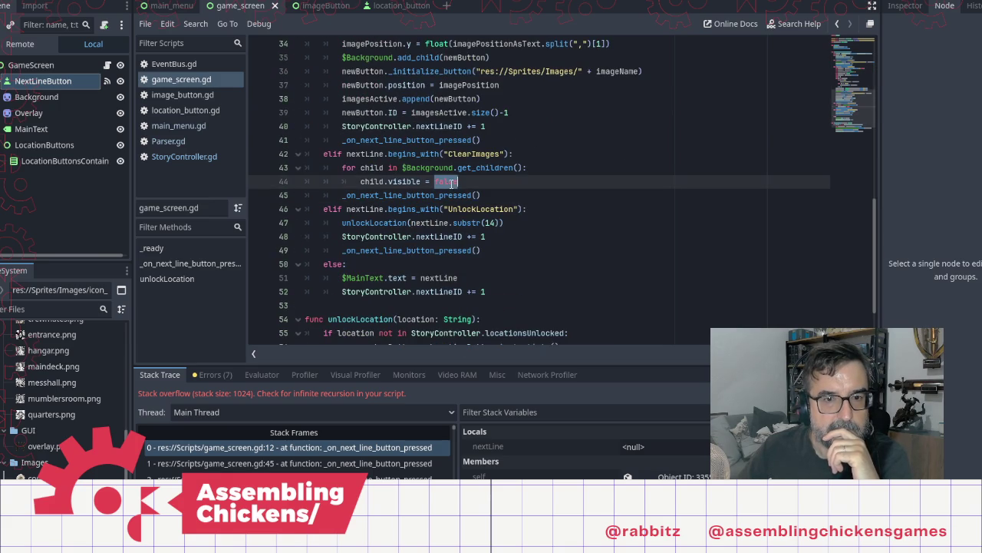
text(qu)
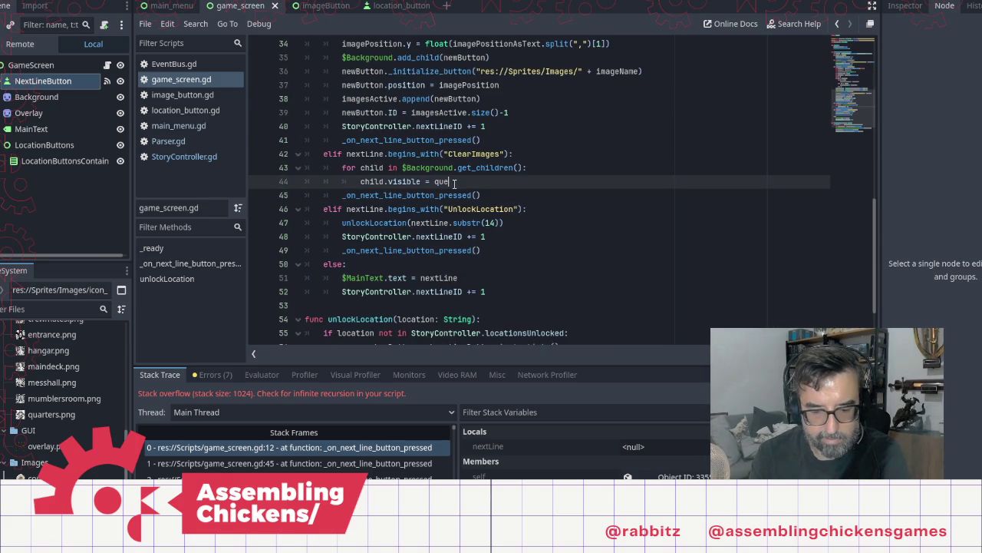
text(e)
key(Down)
key(Return)
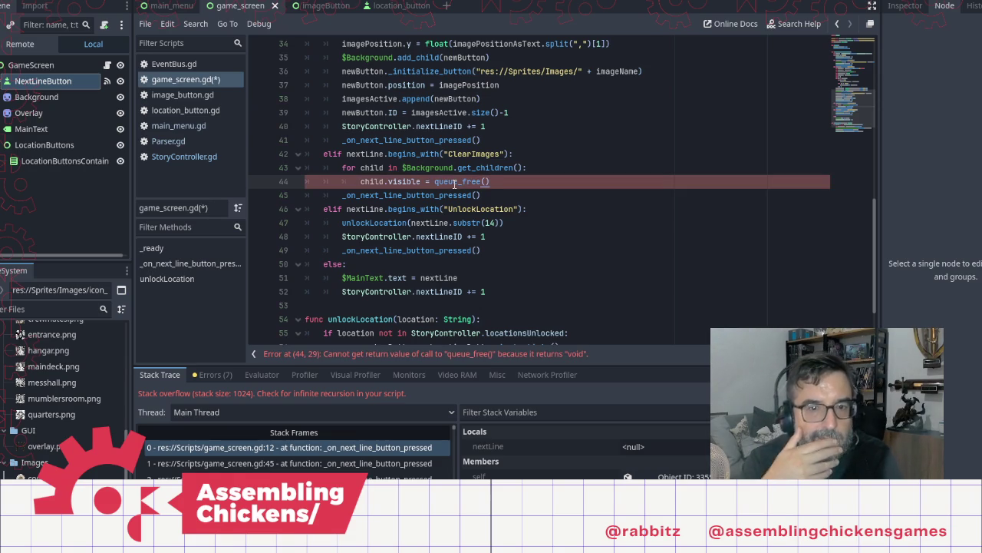
key(ctrl+Left)
key(ctrl+Left)
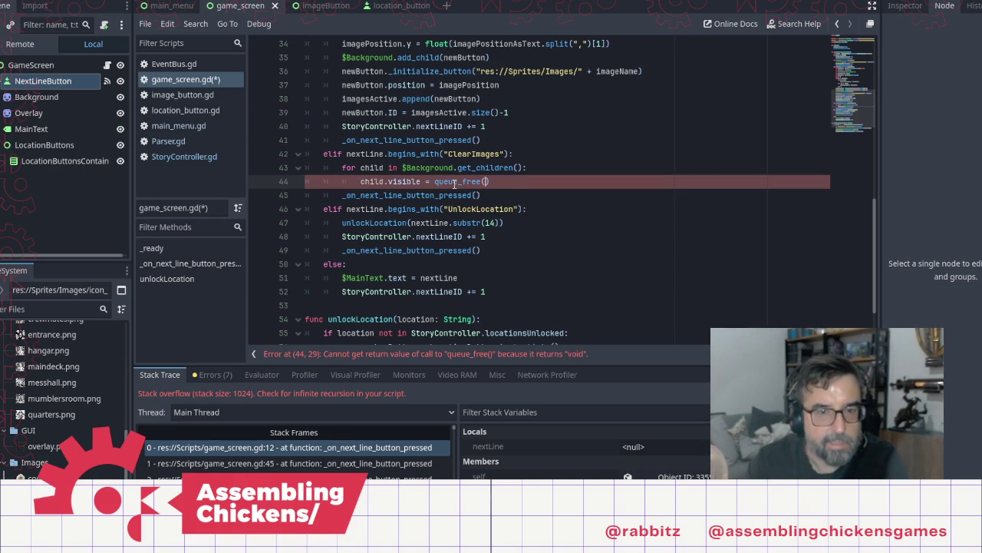
key(Left)
key(BackSpace)
key(BackSpace)
key(BackSpace)
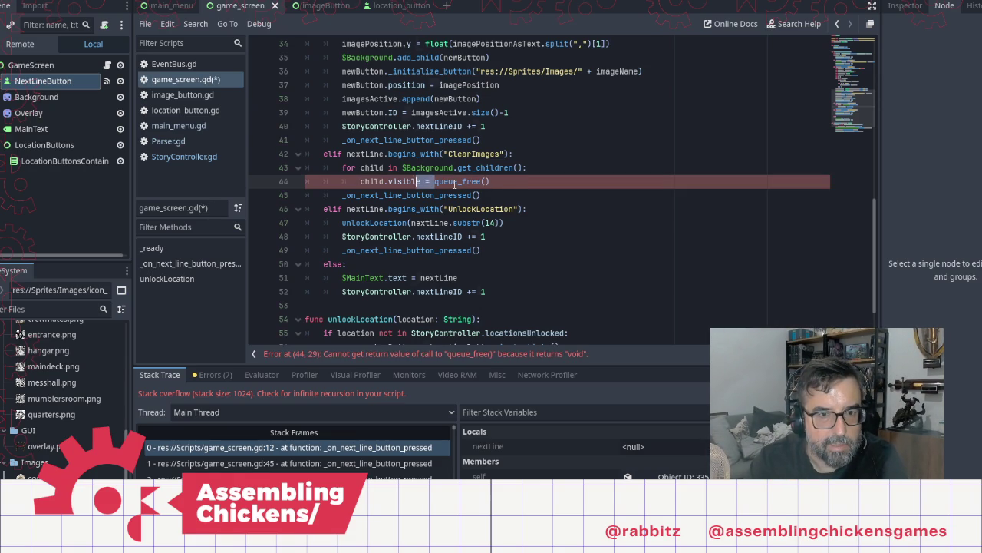
Save and run the game, advancing the dialogue to the hatch and opening it
key(F5)
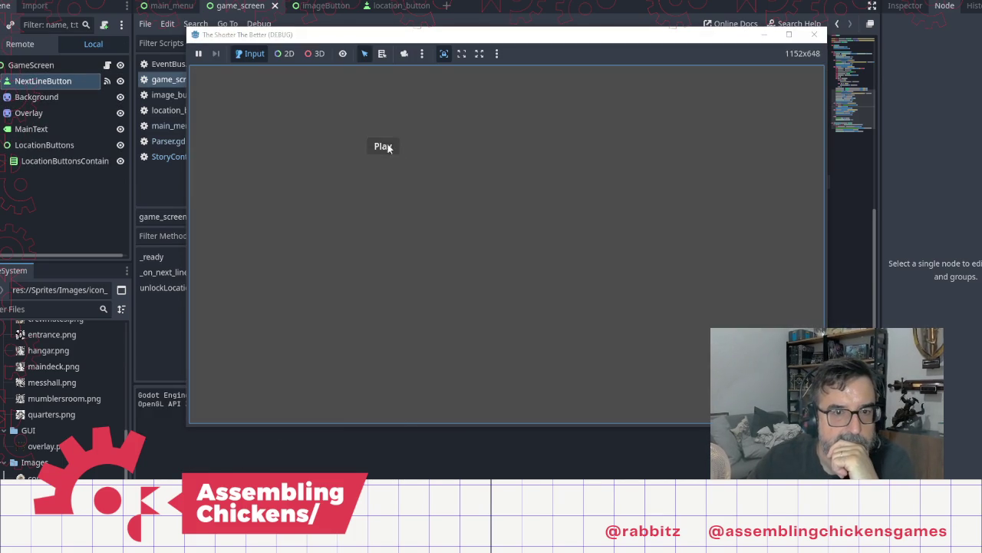
click(384, 146)
click(527, 264)
click(526, 265)
click(526, 265)
click(545, 249)
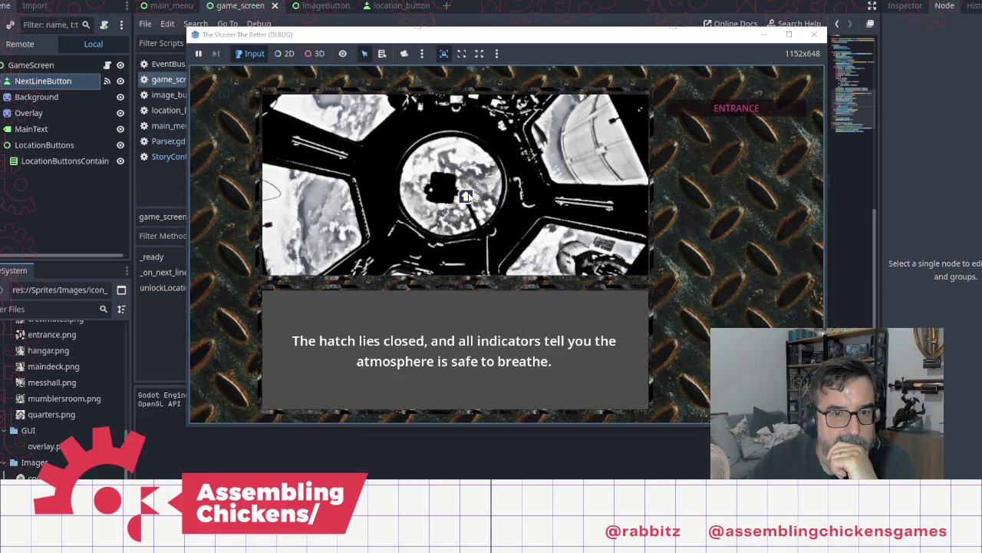
click(466, 196)
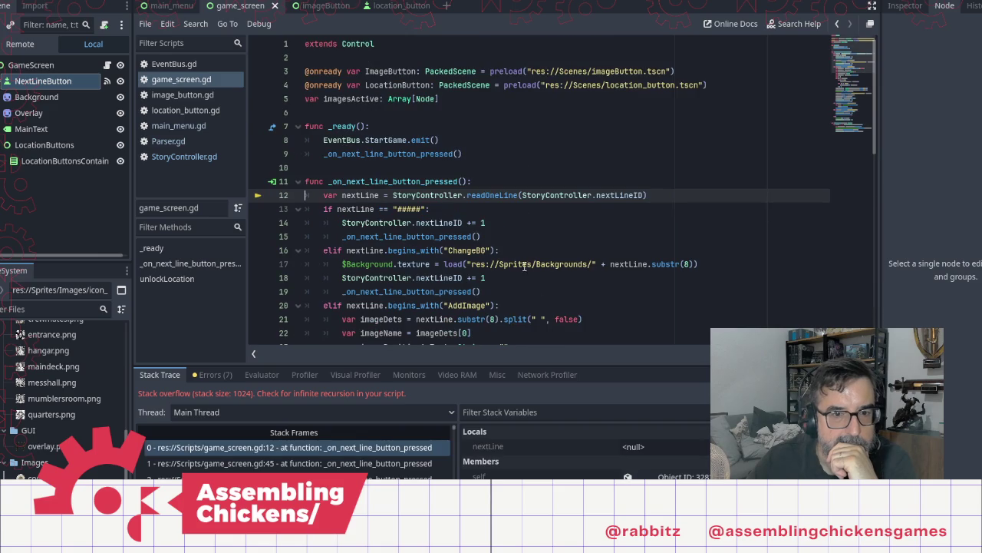
Inspect lines 12, 13 and 15 of _on_next_line_button_pressed after the stack overflow
click(493, 211)
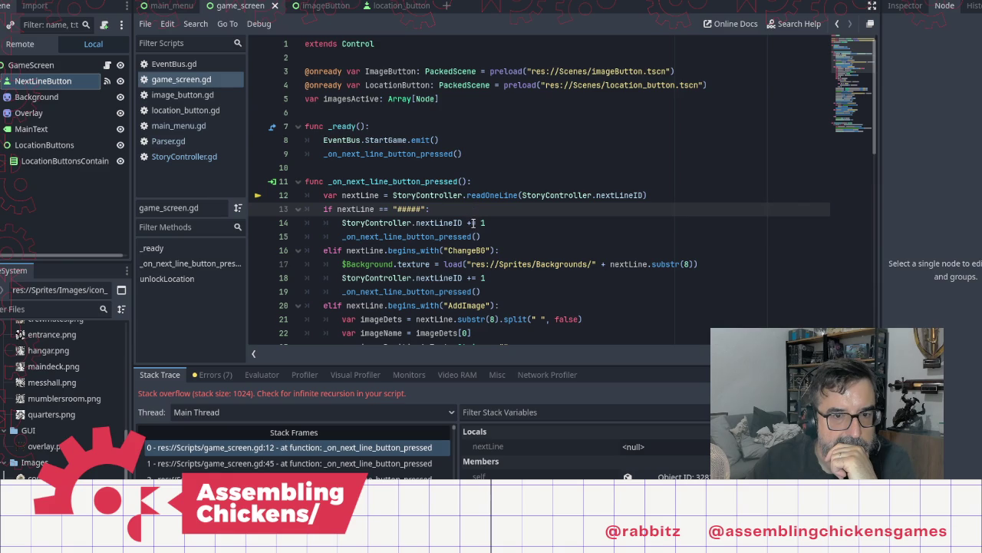
click(466, 236)
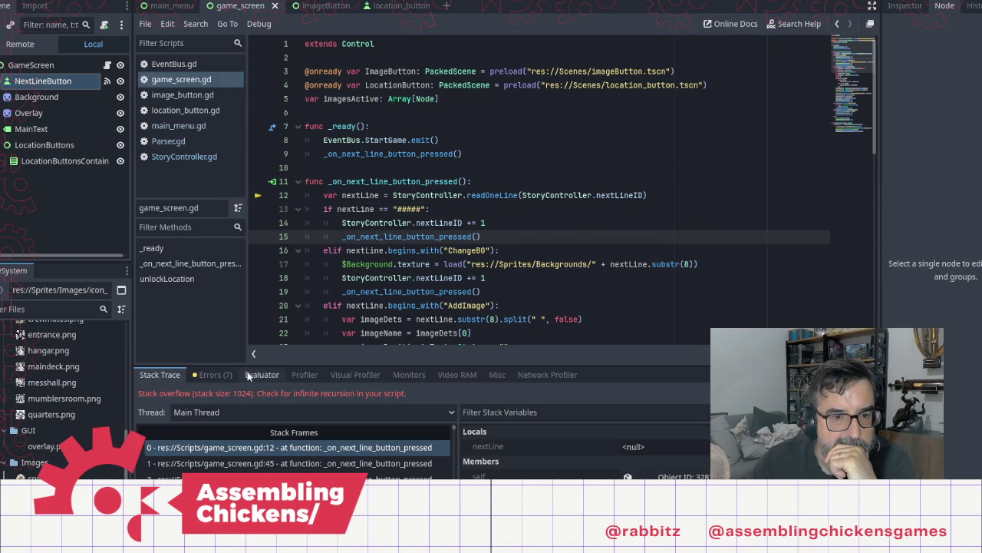
click(390, 197)
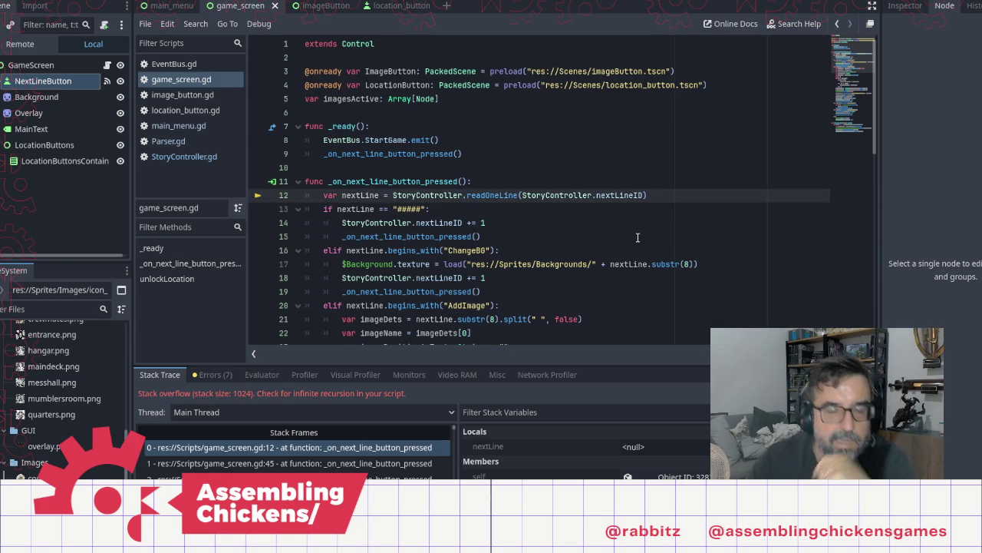
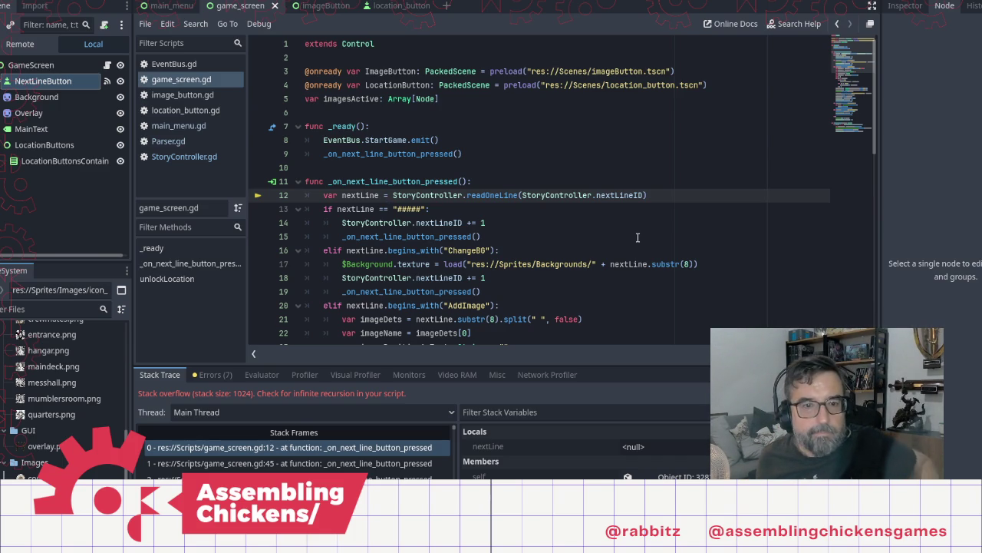
Check the clear images parsing rule in StoryController.gd, then open location_button.gd
click(194, 158)
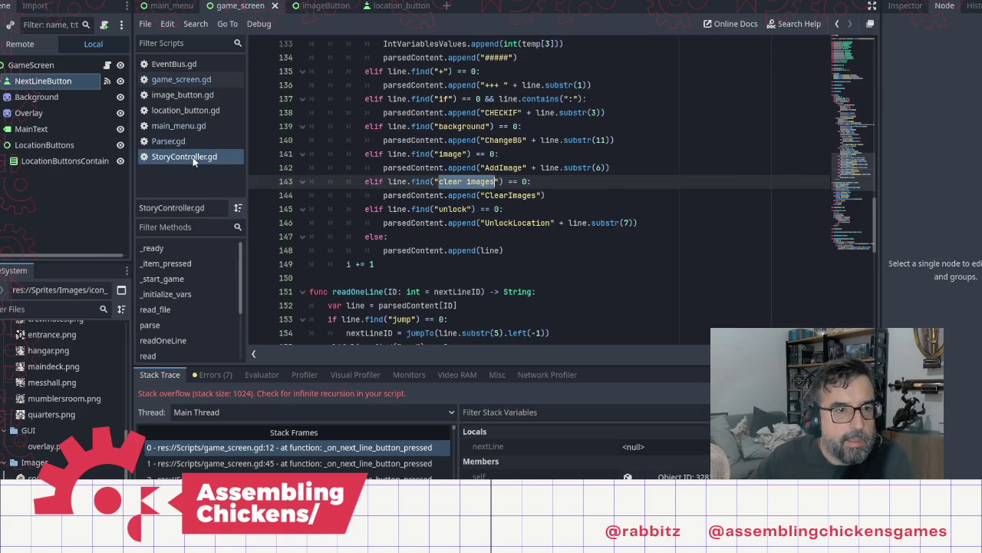
click(475, 181)
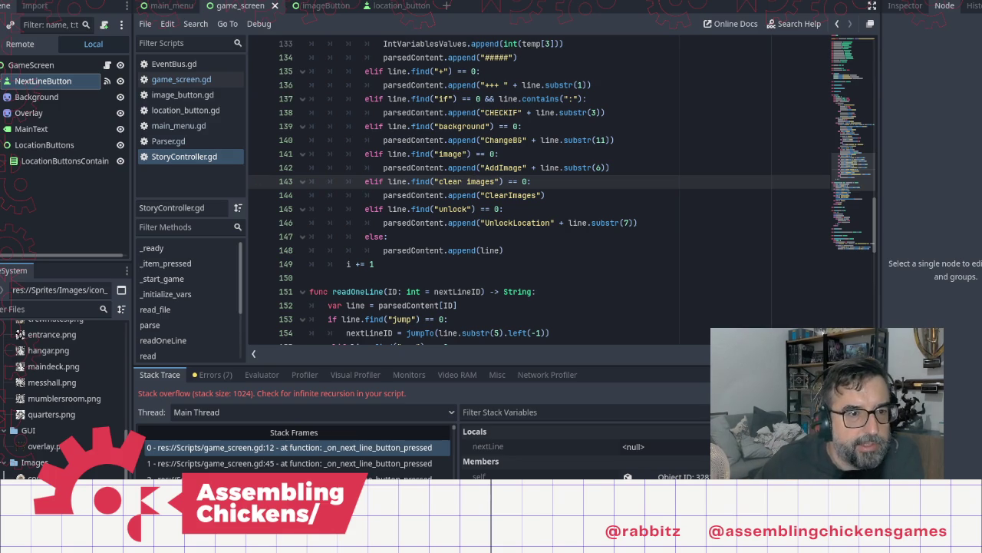
click(188, 111)
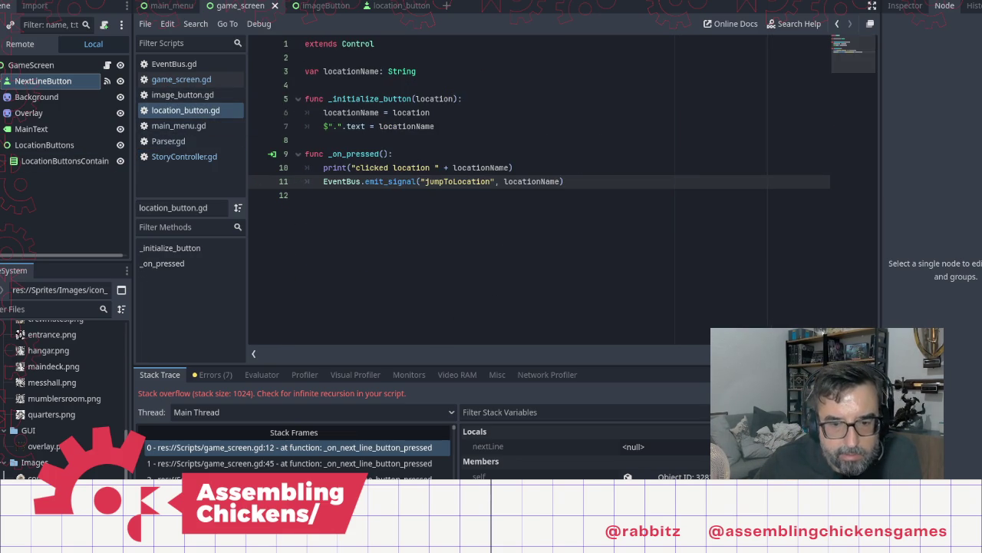
key(alt+Tab)
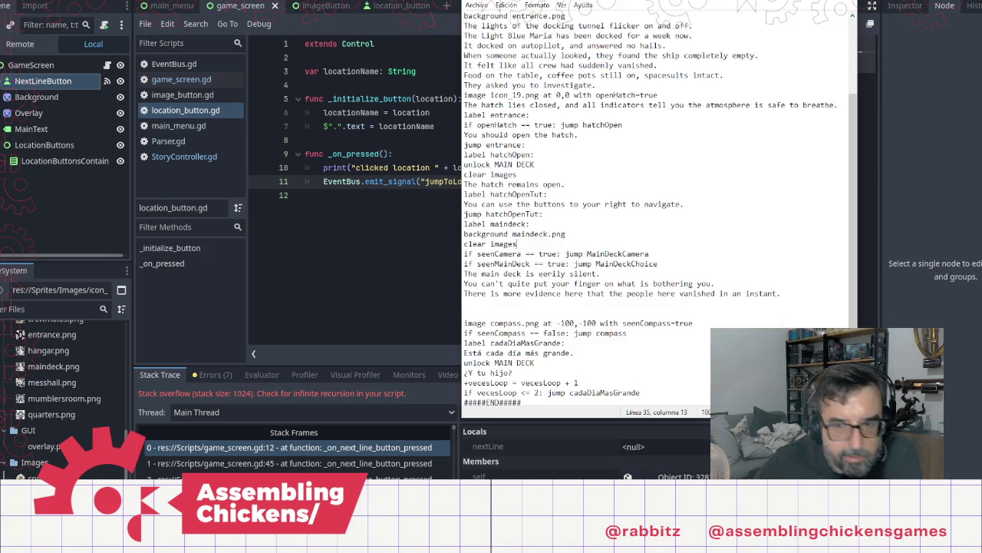
Delete the blank lines above 'image compass.png' in the story script
click(550, 308)
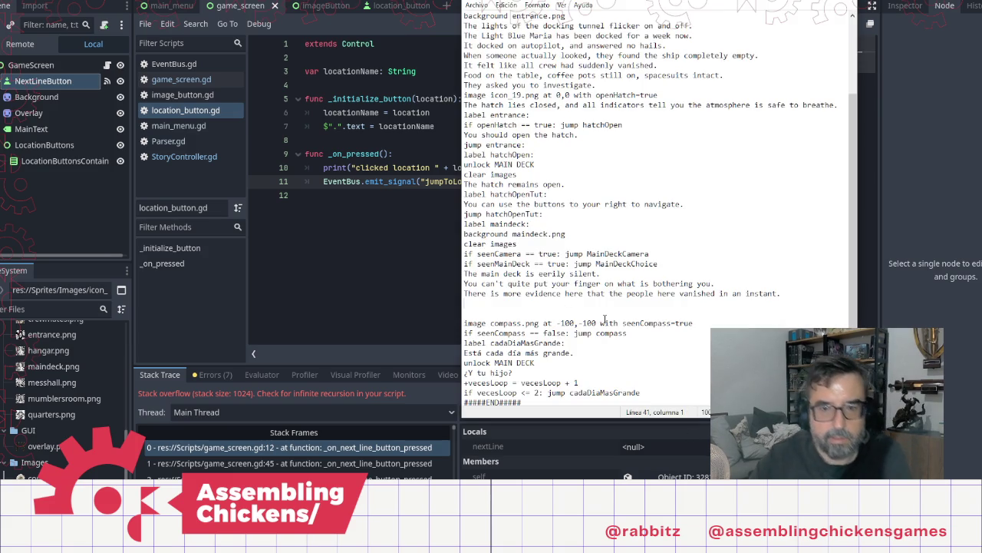
key(Delete)
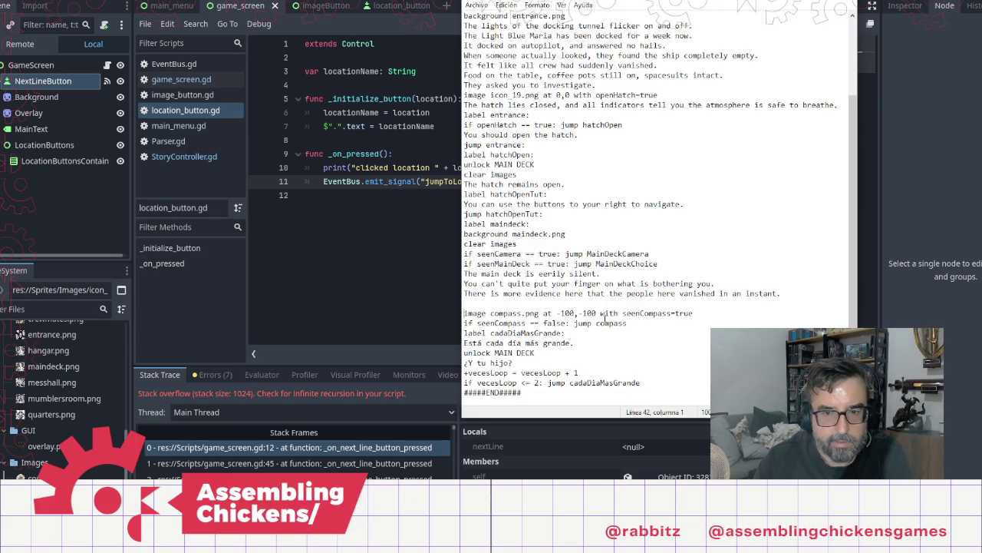
key(BackSpace)
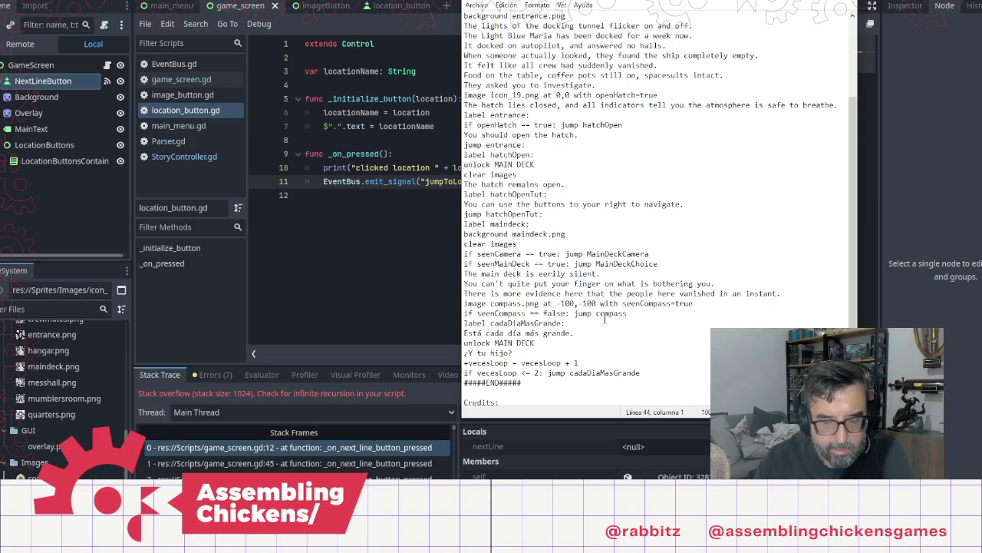
Remove the second 'unlock MAIN DECK' line and its leftover empty line
key(shift+End)
key(Delete)
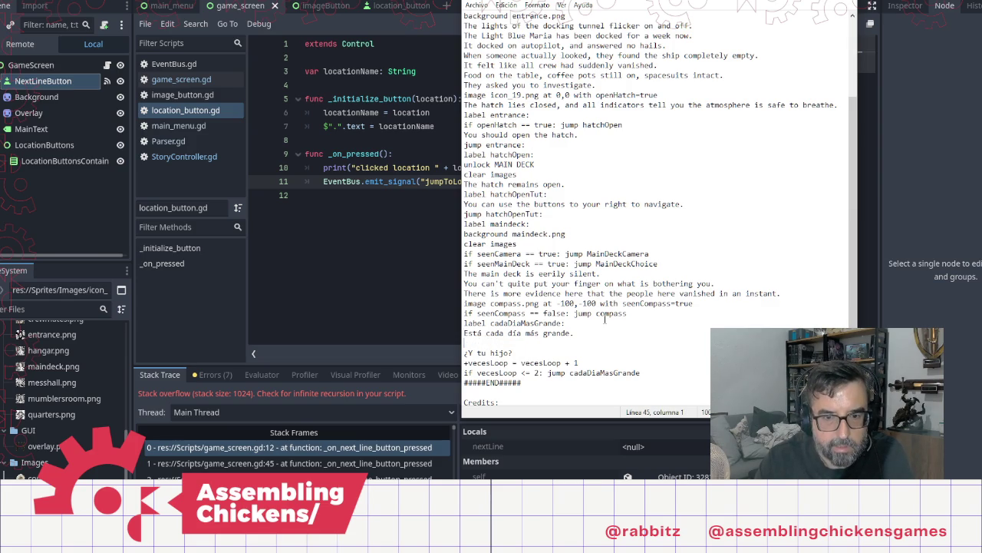
key(BackSpace)
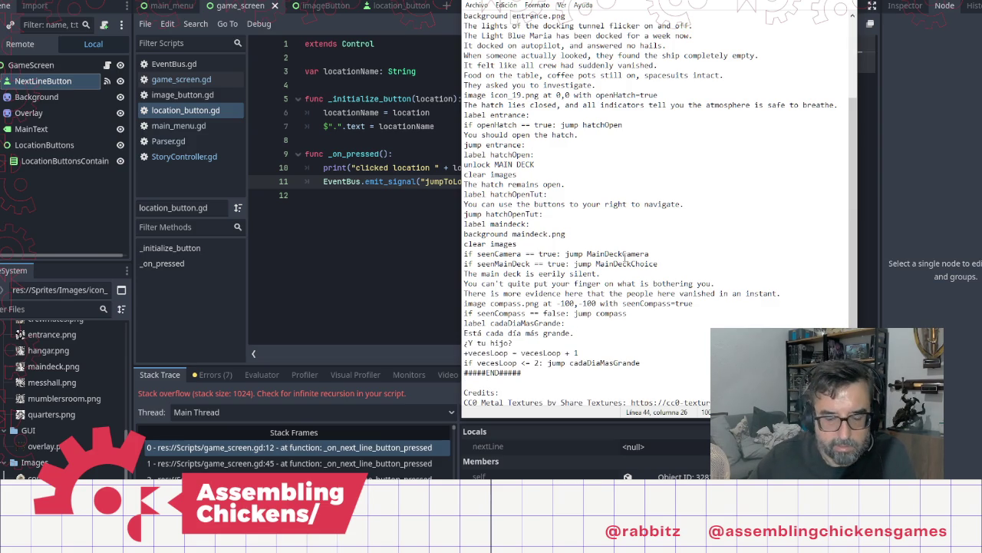
click(438, 280)
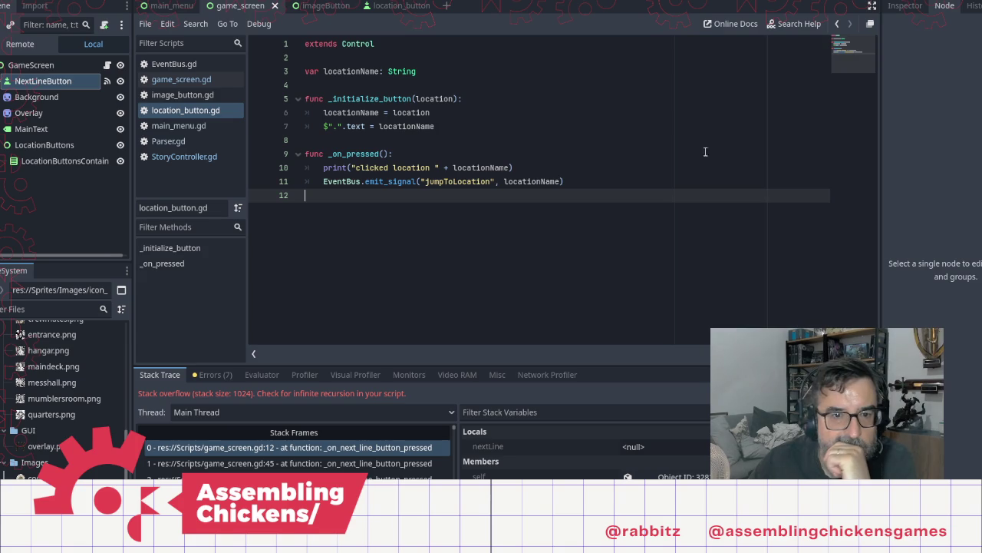
Run the game, advance to the hatch prompt, and click the hatch to reproduce the stack overflow
key(F5)
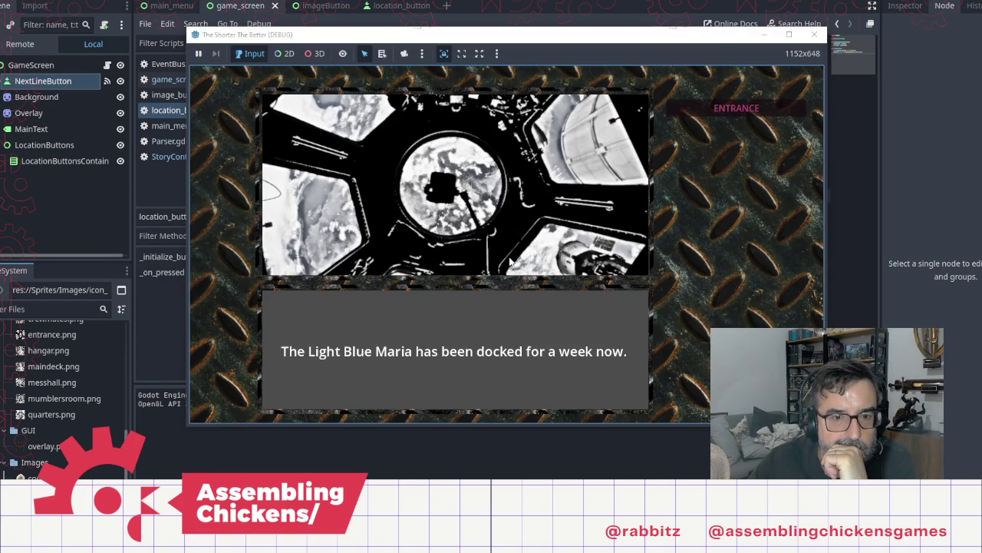
click(511, 262)
click(511, 262)
click(512, 261)
click(515, 261)
click(465, 197)
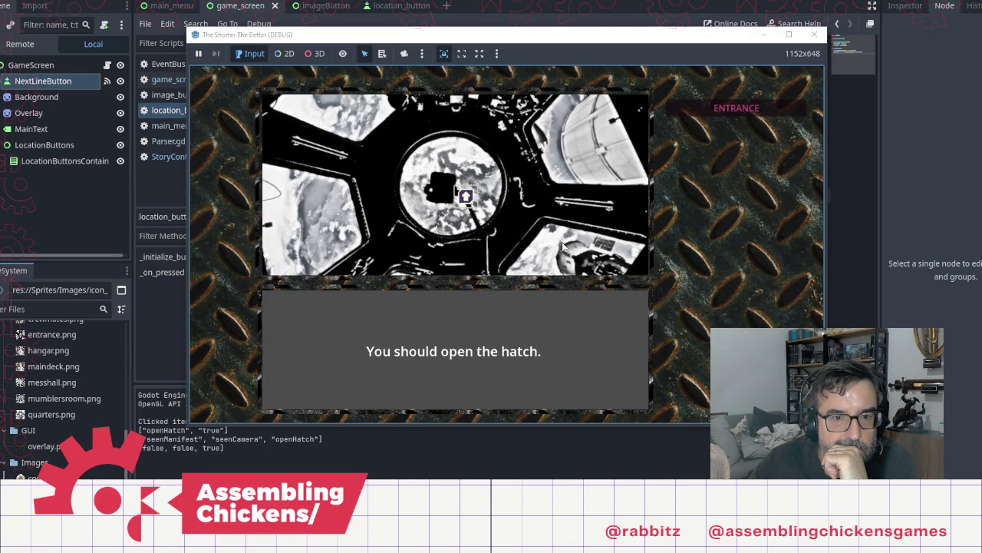
click(523, 205)
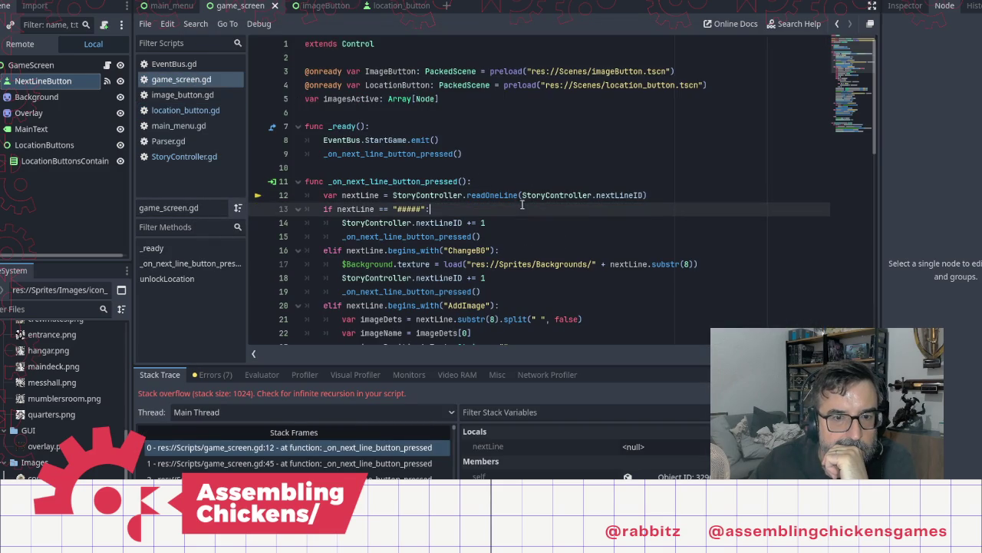
Review the ClearImages, UnlockLocation and AddImage branches of game_screen.gd
click(201, 159)
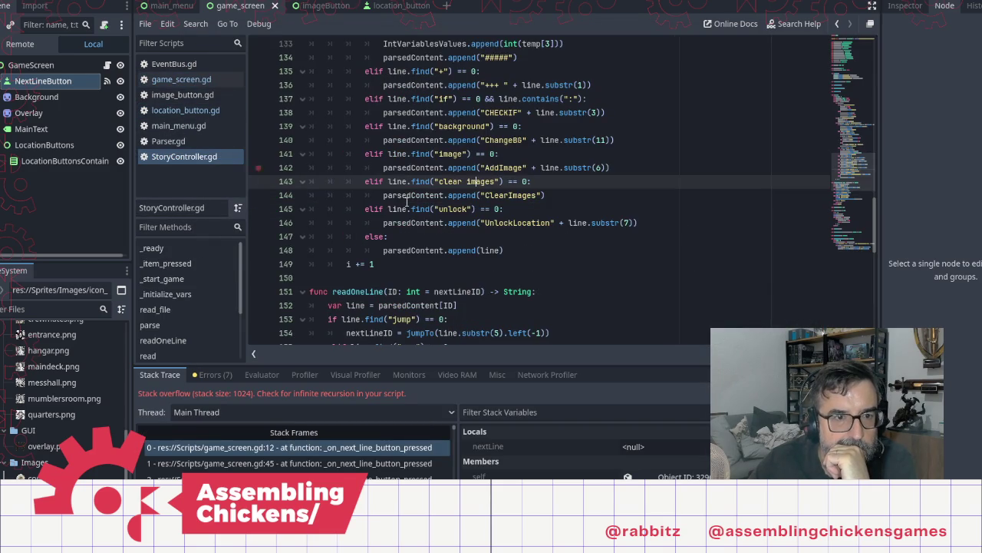
click(188, 112)
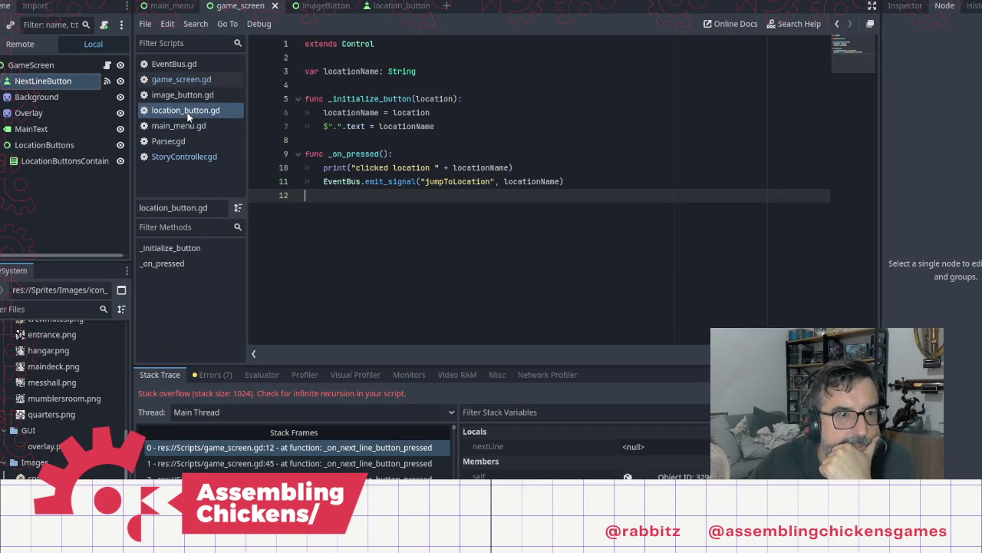
click(183, 80)
scroll(601, 259, down, 4)
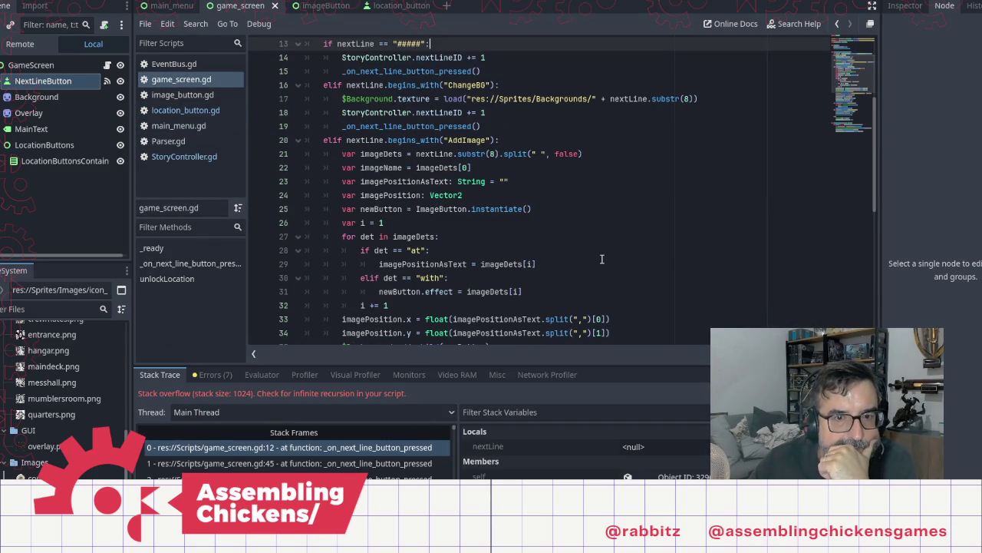
scroll(592, 241, up, 2)
scroll(537, 257, down, 9)
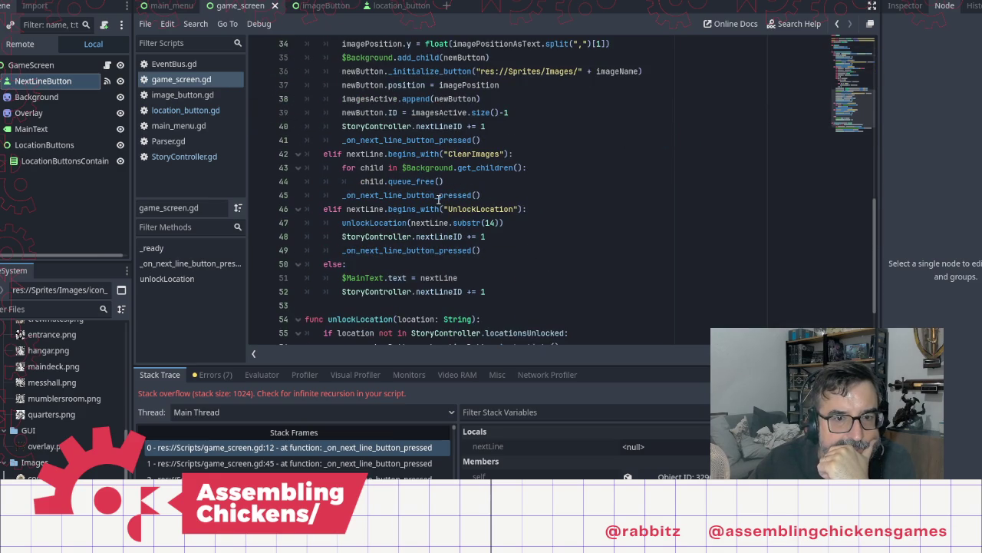
click(438, 196)
click(407, 237)
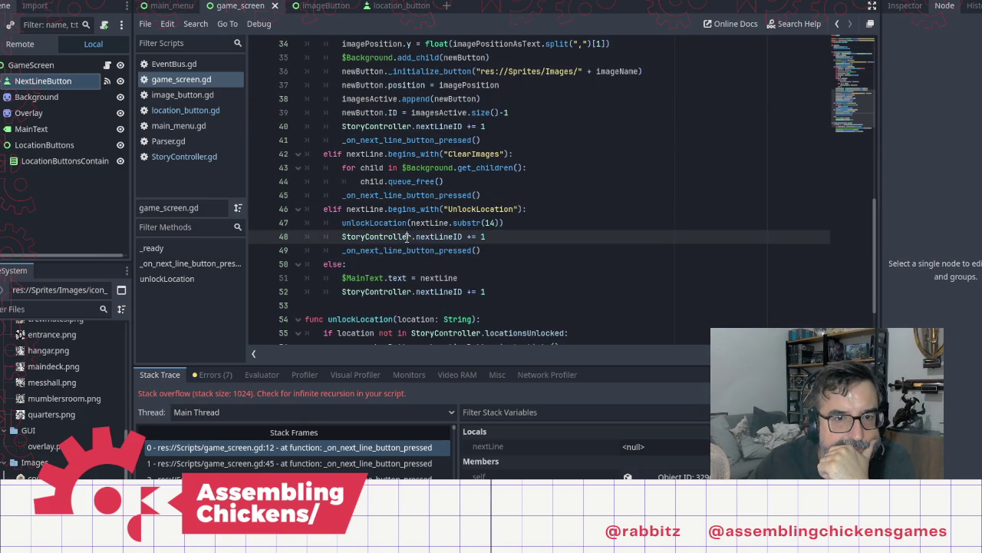
click(410, 173)
click(417, 249)
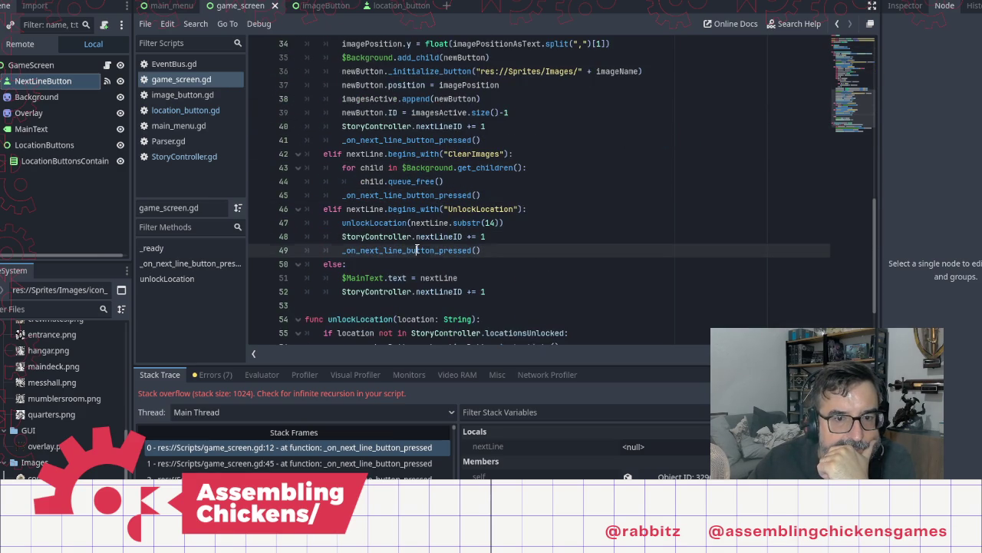
scroll(508, 258, up, 8)
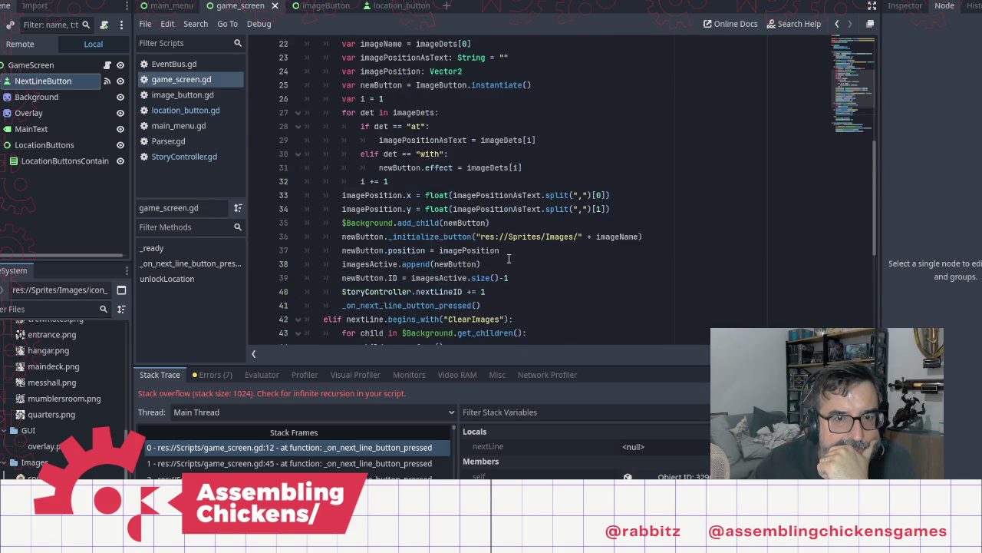
scroll(508, 259, up, 2)
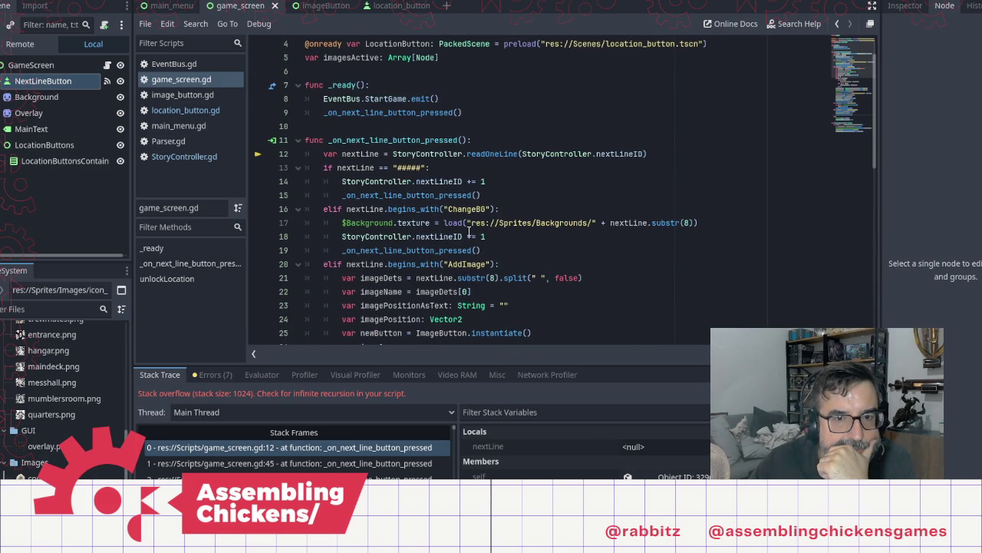
click(405, 155)
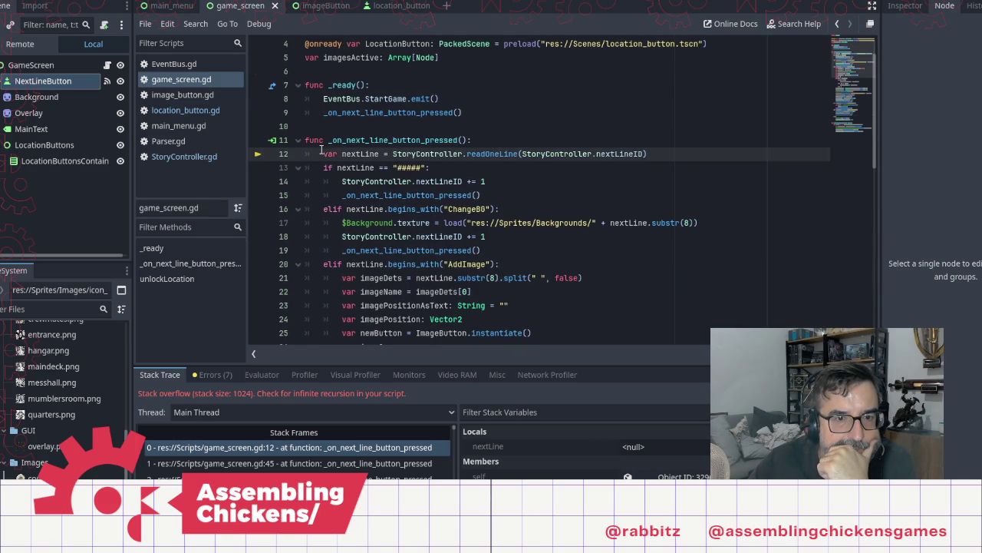
scroll(483, 291, down, 10)
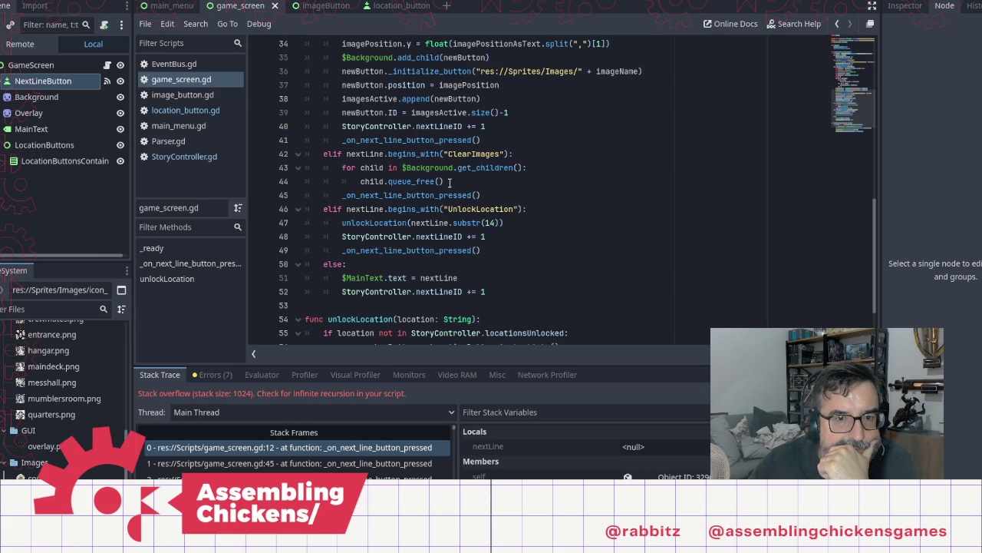
Examine the image-freeing loop and the next-line call in the ClearImages branch
mouse_move(473, 184)
mouse_down()
mouse_move(324, 169)
mouse_move(265, 167)
mouse_move(261, 176)
mouse_up()
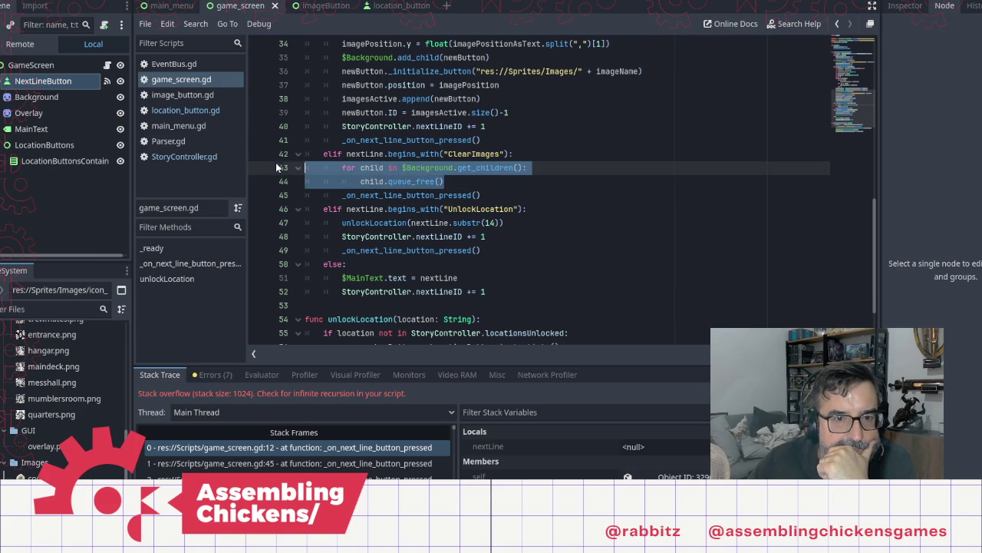
click(476, 194)
click(301, 207)
shift+click(330, 196)
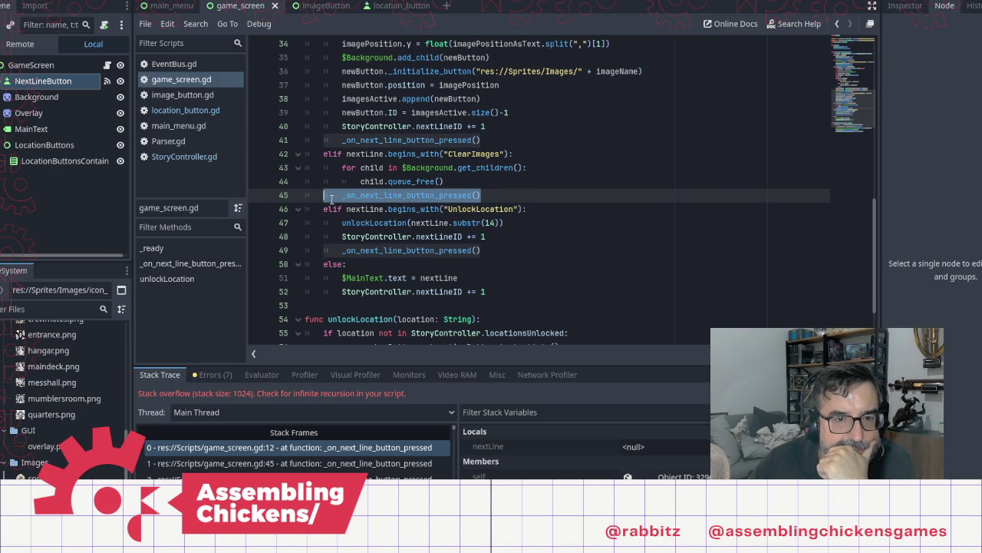
shift+click(390, 196)
drag(391, 196, 341, 197)
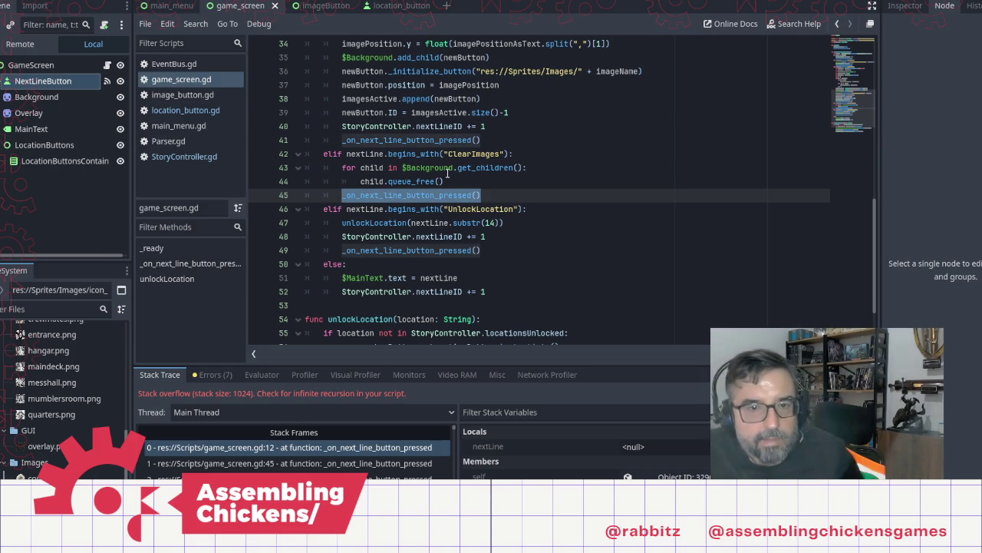
Copy 'StoryController.nextLineID += 1' from AddImage to after queue_free() in ClearImages, then rerun
click(494, 139)
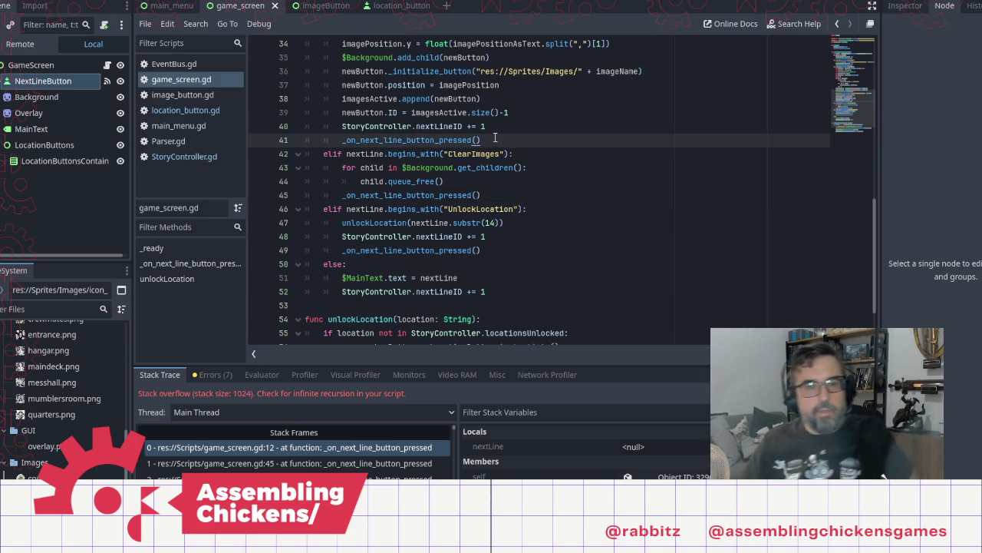
drag(495, 126, 342, 127)
key(ctrl+c)
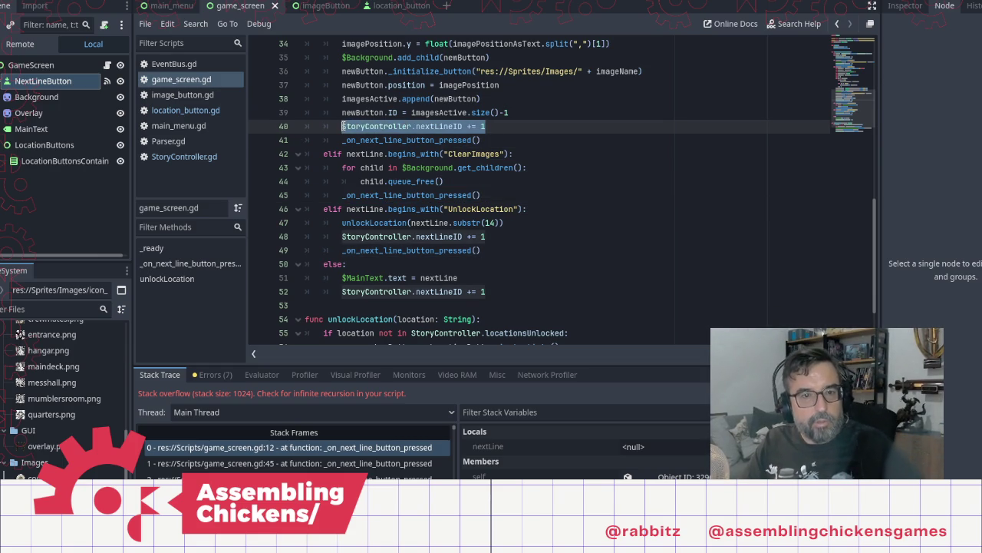
click(491, 187)
key(Return)
key(ctrl+v)
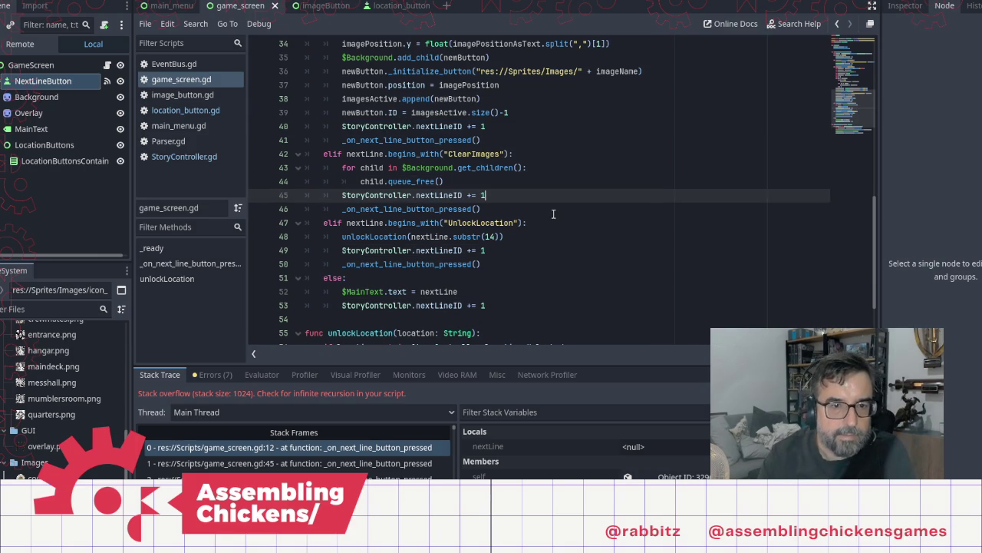
key(F5)
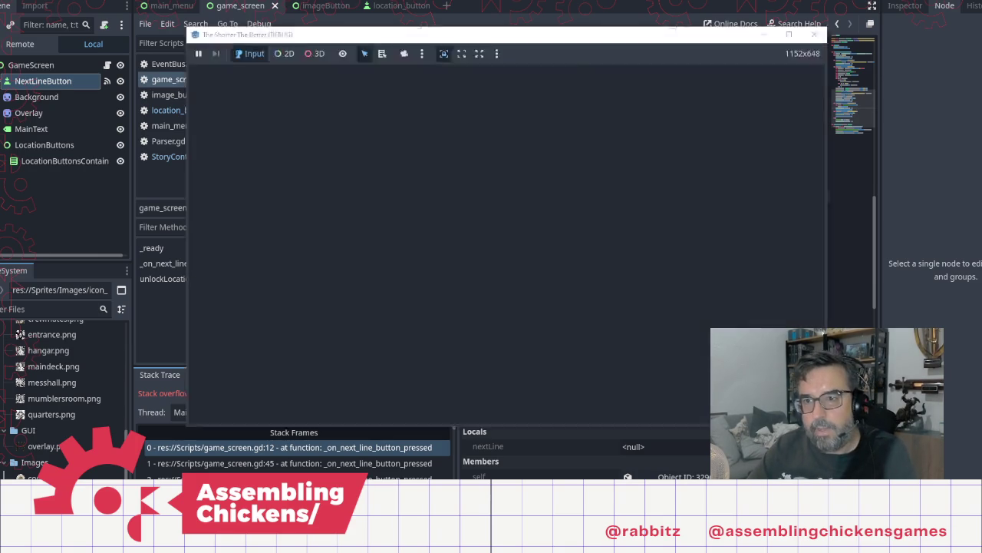
Relaunch the game, start it, and advance the dialogue to open the hatch
key(F5)
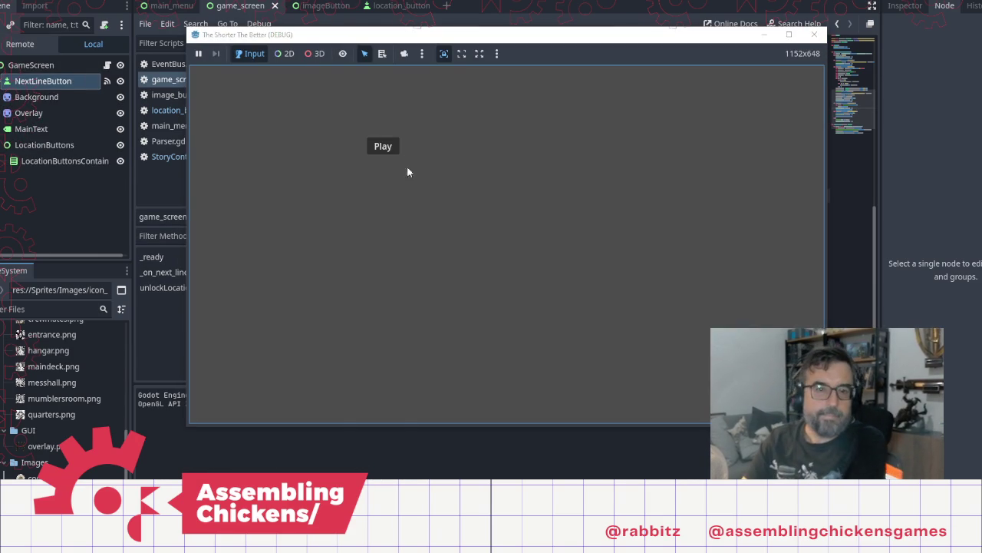
click(383, 145)
click(465, 281)
click(537, 235)
click(541, 240)
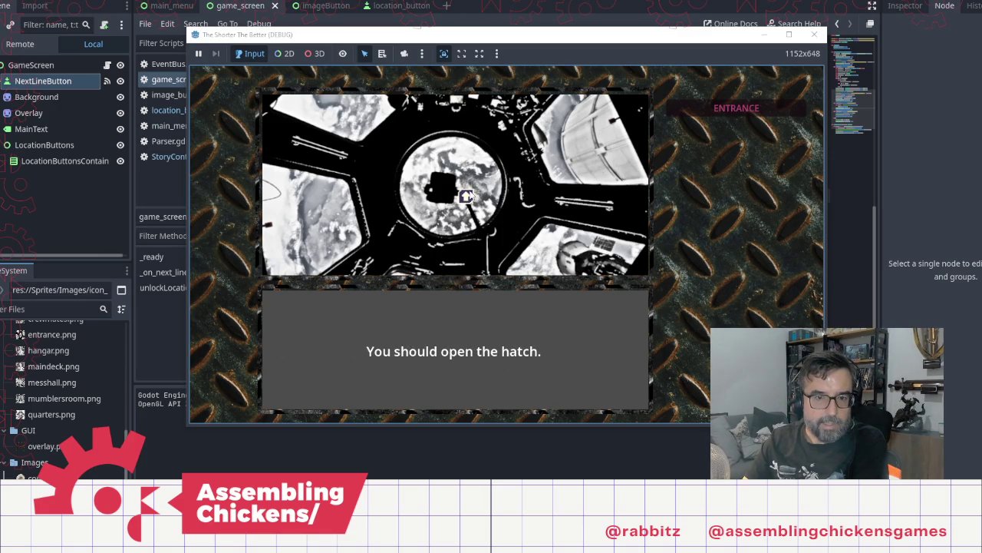
click(465, 195)
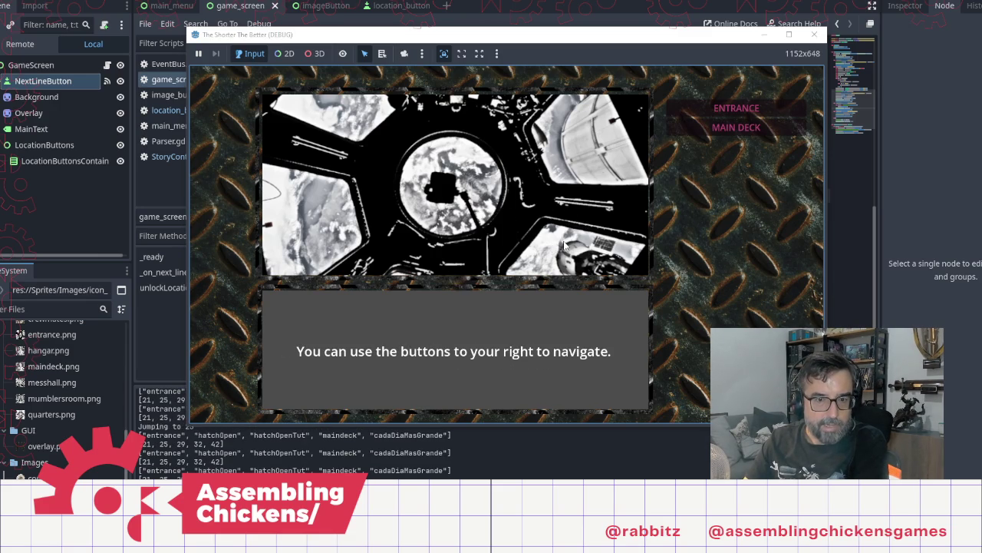
Travel to MAIN DECK and click through its description to the hatch remains open line
click(760, 138)
click(564, 218)
click(564, 218)
click(564, 219)
click(736, 127)
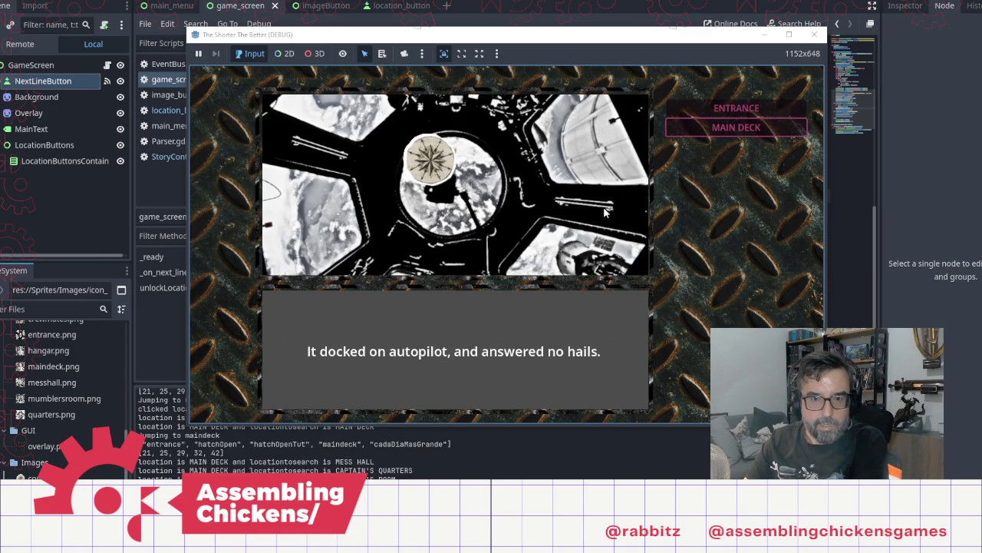
click(608, 227)
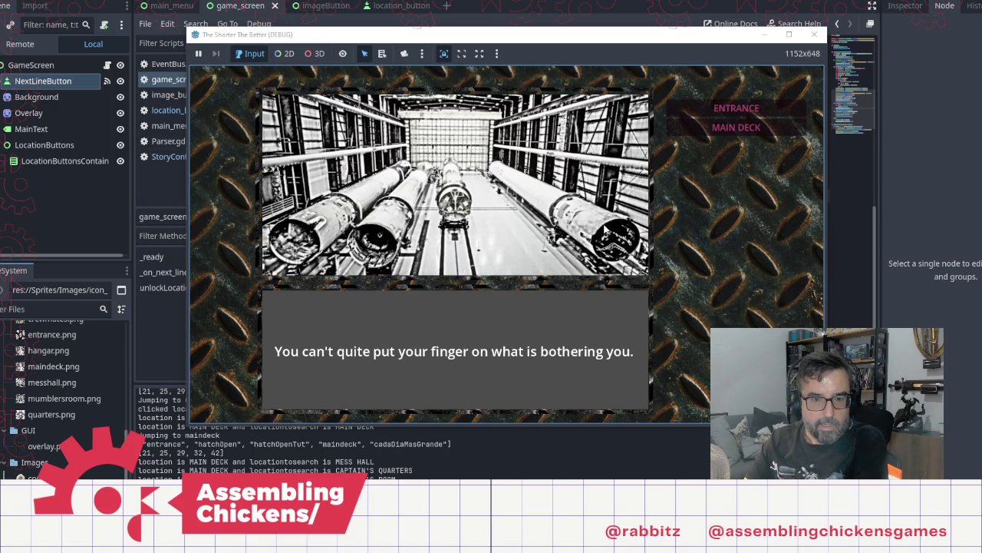
click(606, 224)
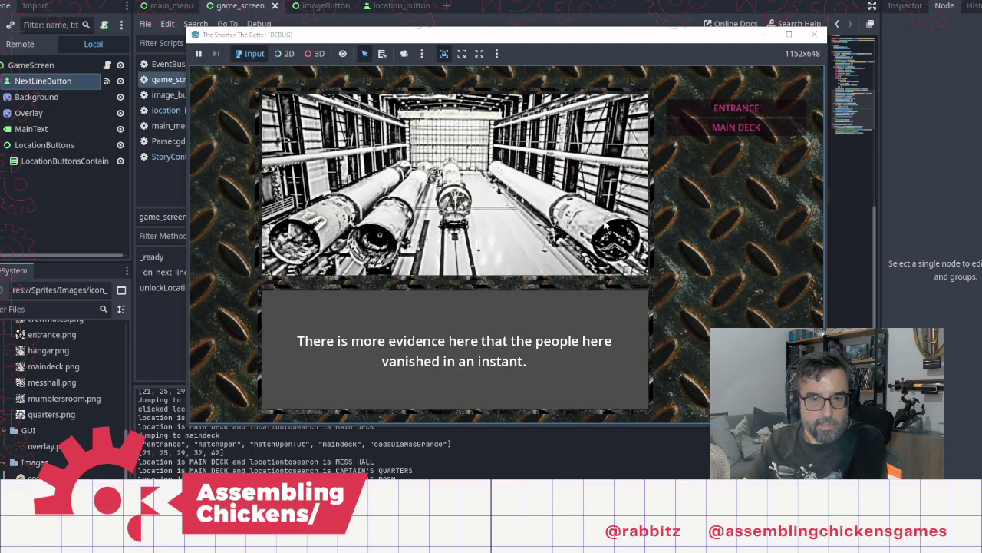
click(605, 225)
click(507, 219)
click(507, 219)
click(509, 221)
click(510, 222)
click(512, 224)
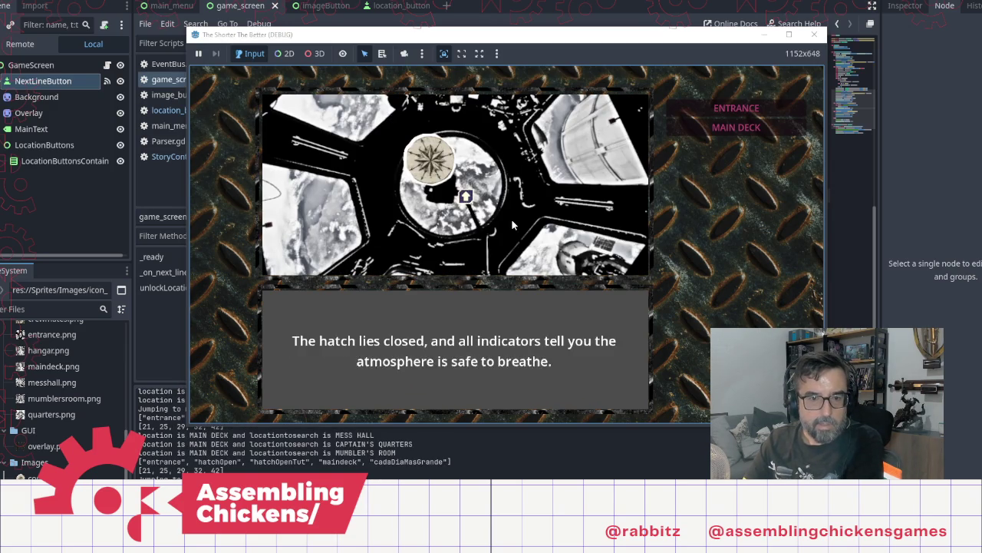
click(513, 225)
Stop the running game and bring up the story script in Notepad
click(814, 34)
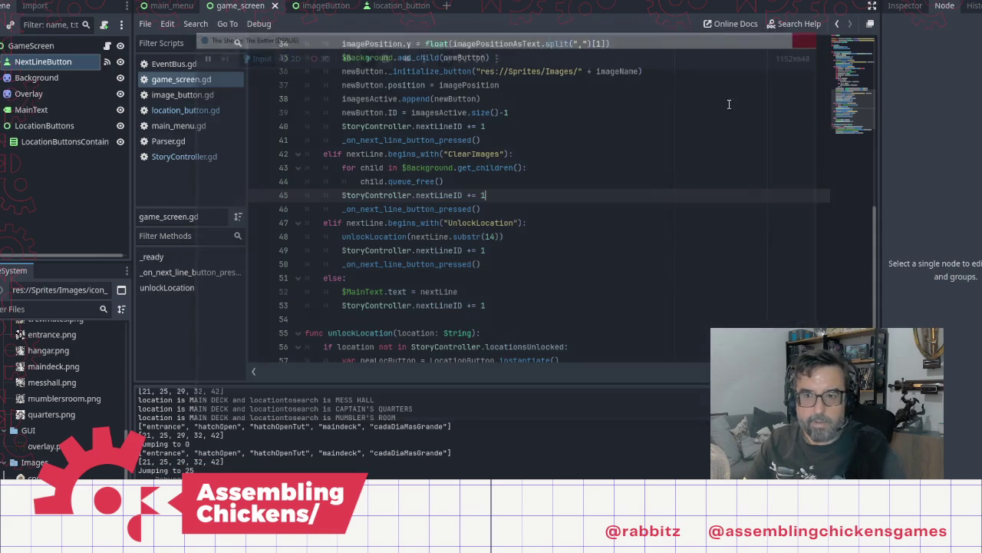
click(499, 291)
key(Down)
key(Down)
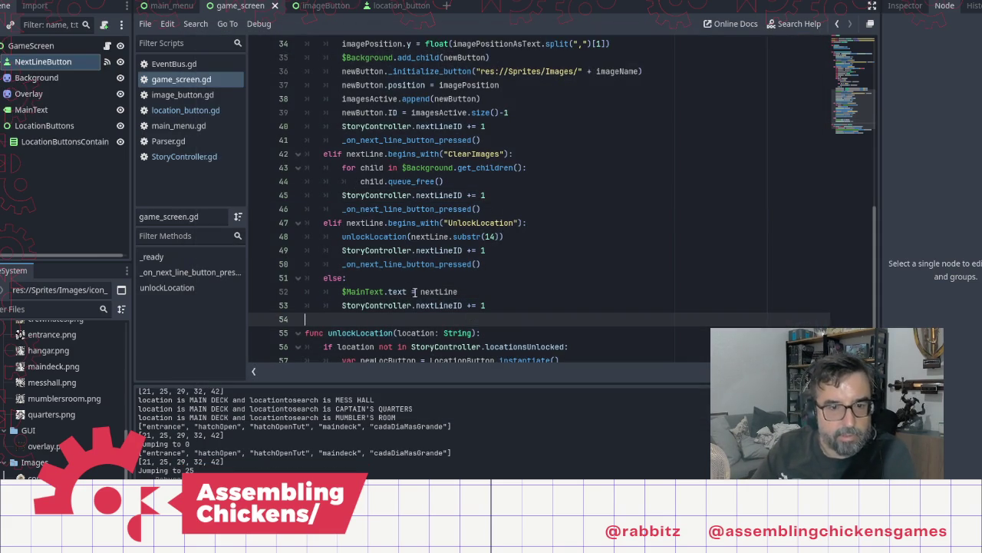
key(alt+Tab)
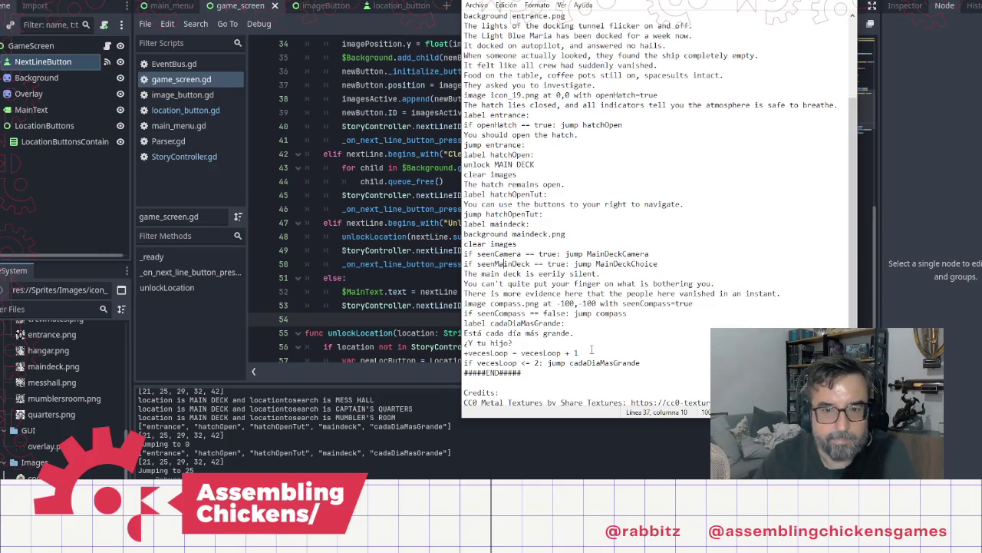
Delete the old compass and cadaDiaMasGrande test lines from the story script
double_click(611, 263)
click(588, 303)
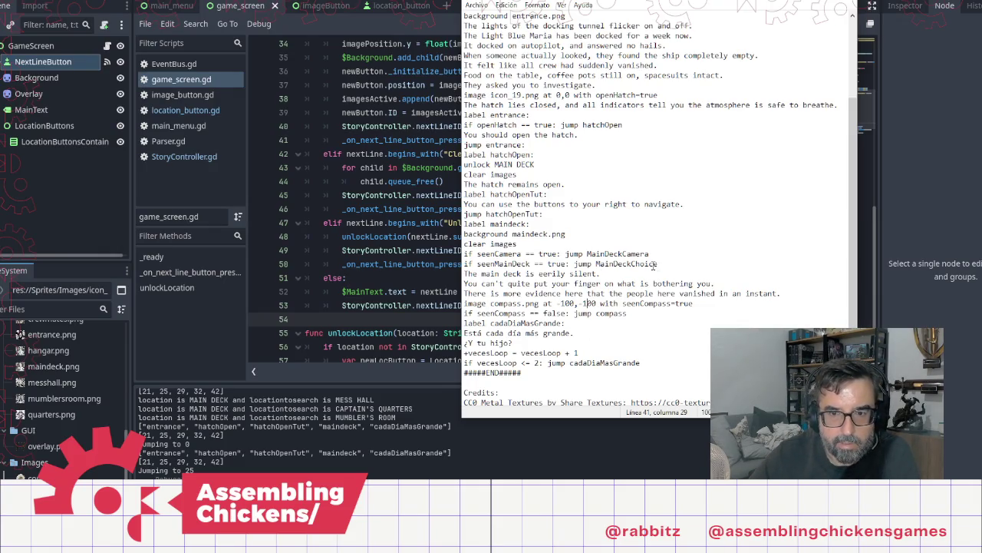
double_click(615, 263)
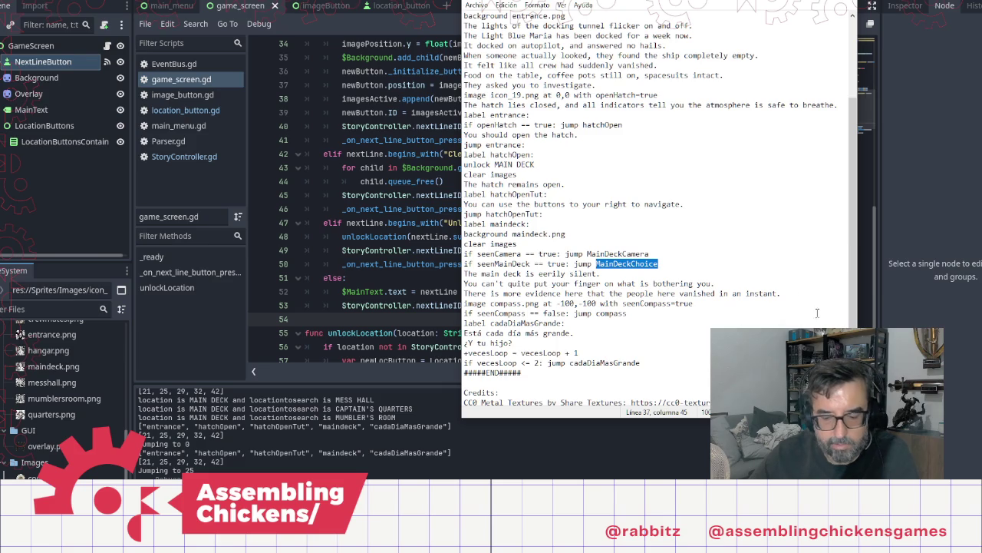
click(704, 302)
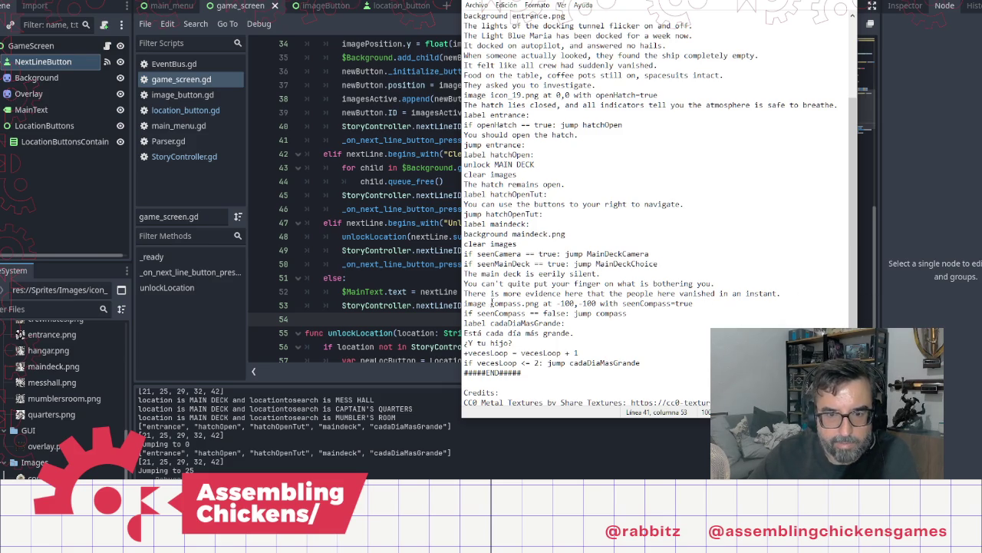
mouse_move(465, 303)
mouse_down()
mouse_move(604, 363)
mouse_move(848, 363)
mouse_up()
key(Delete)
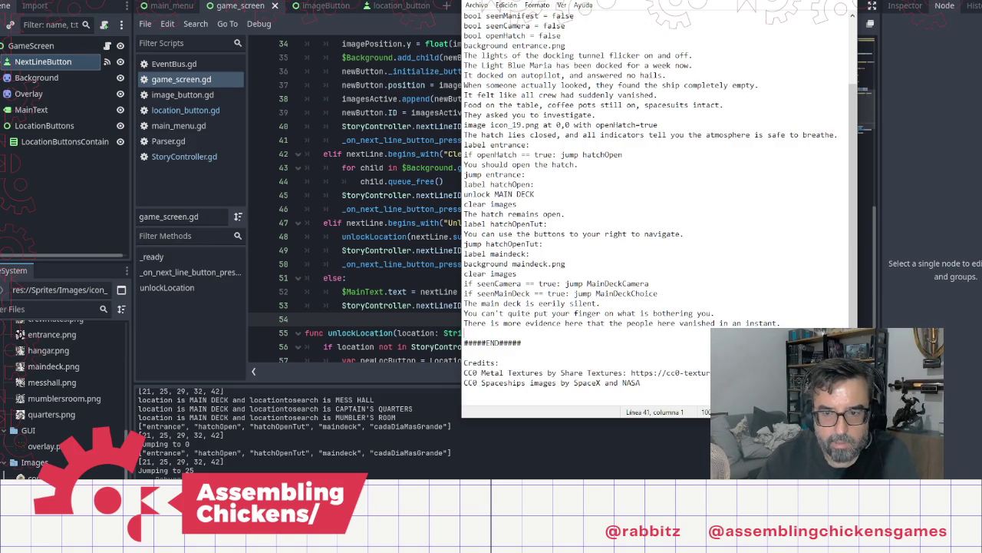
Add a MainDeckChoice label, a camera label, and the question 'Where do you go from here?'
key(Return)
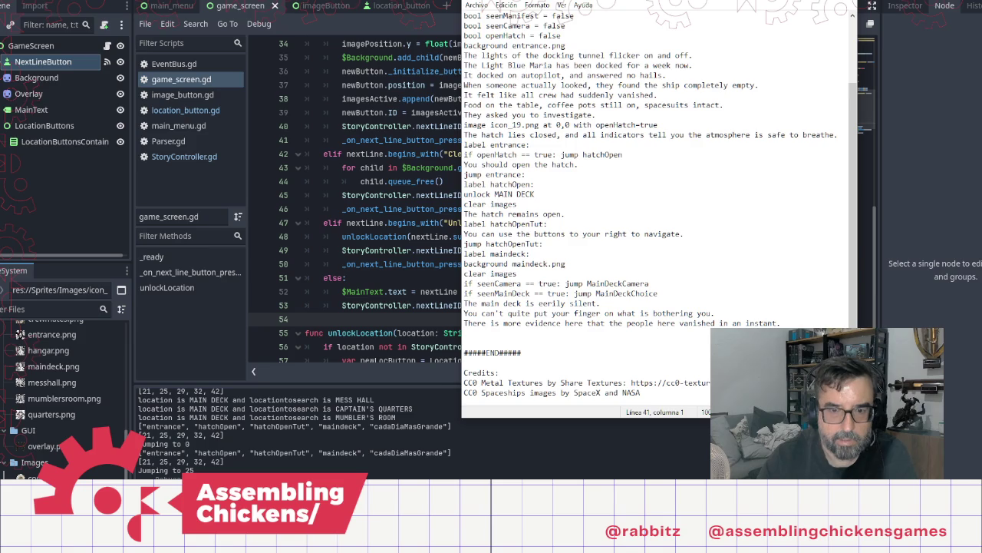
text(label MainDeckChoice:)
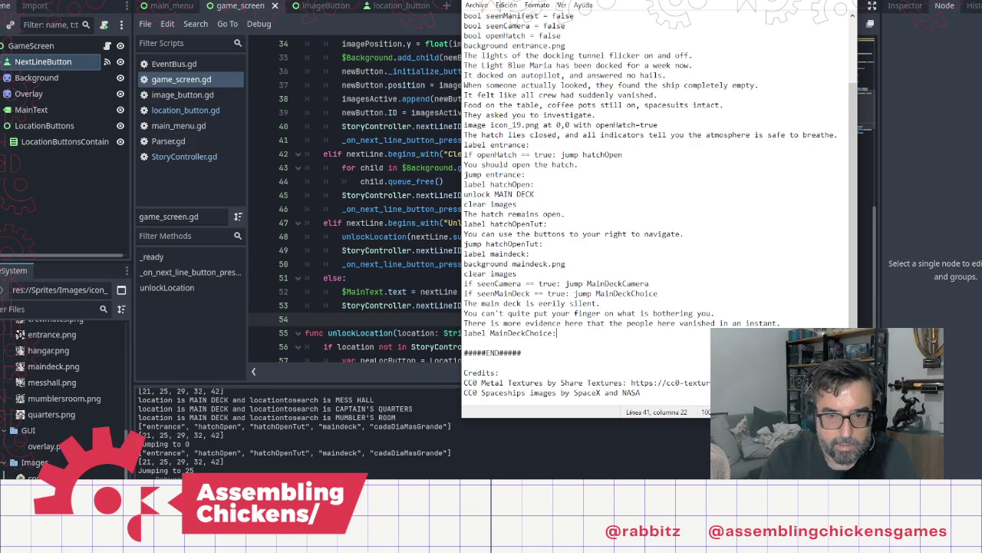
key(Return)
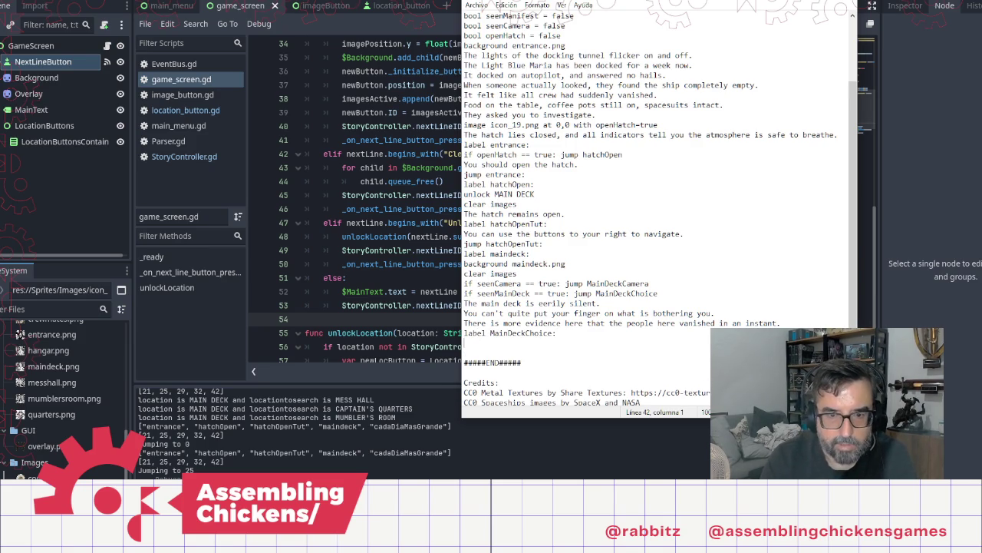
text(labe)
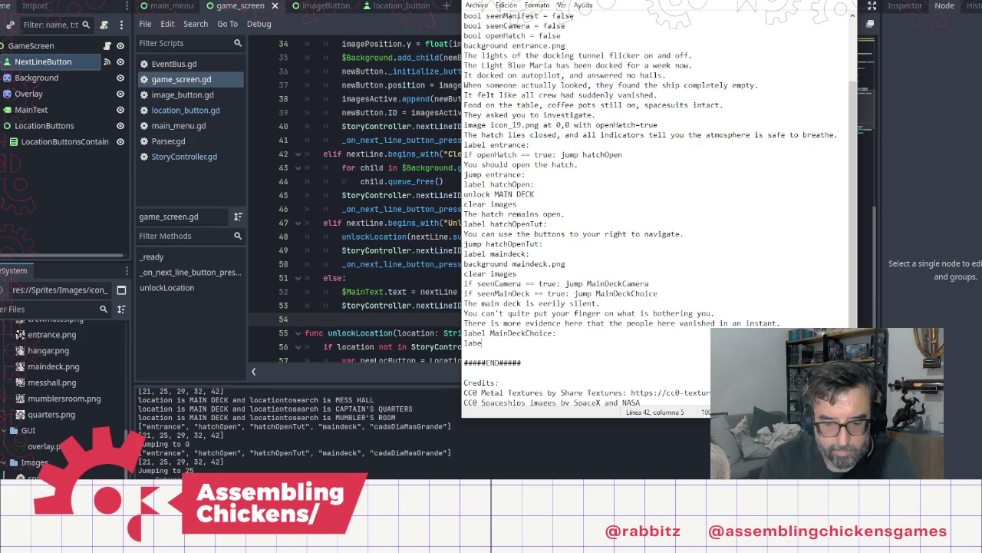
text(lMainE)
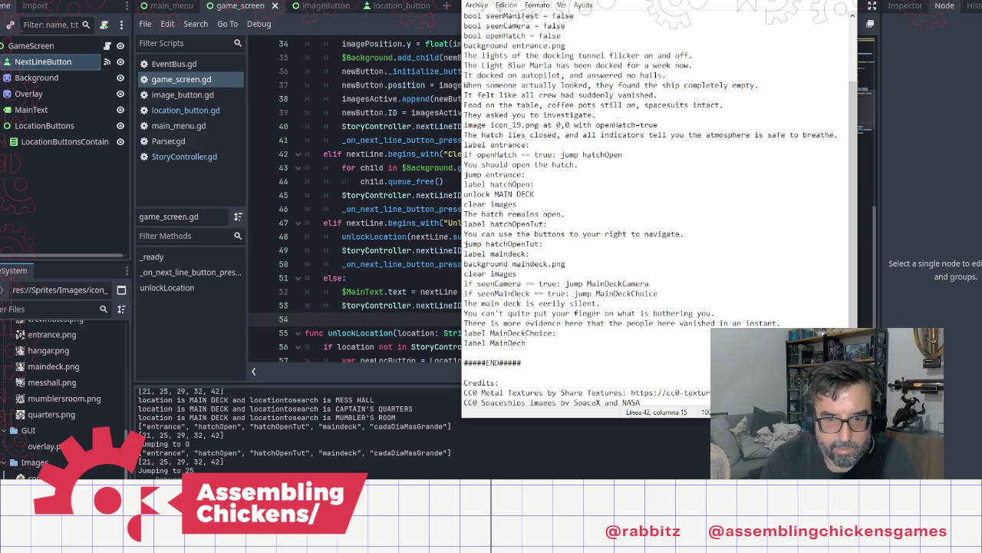
text(Camera:)
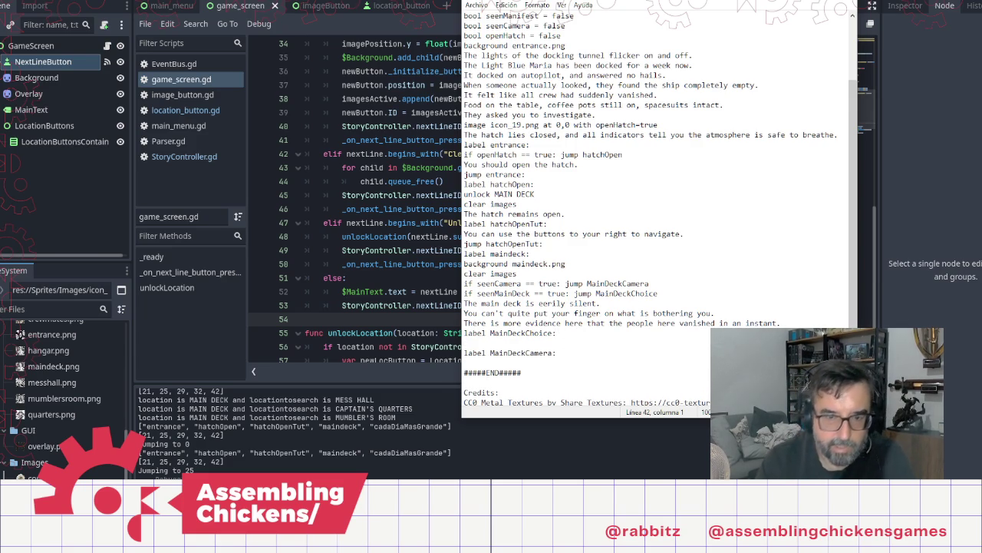
text(Here goes)
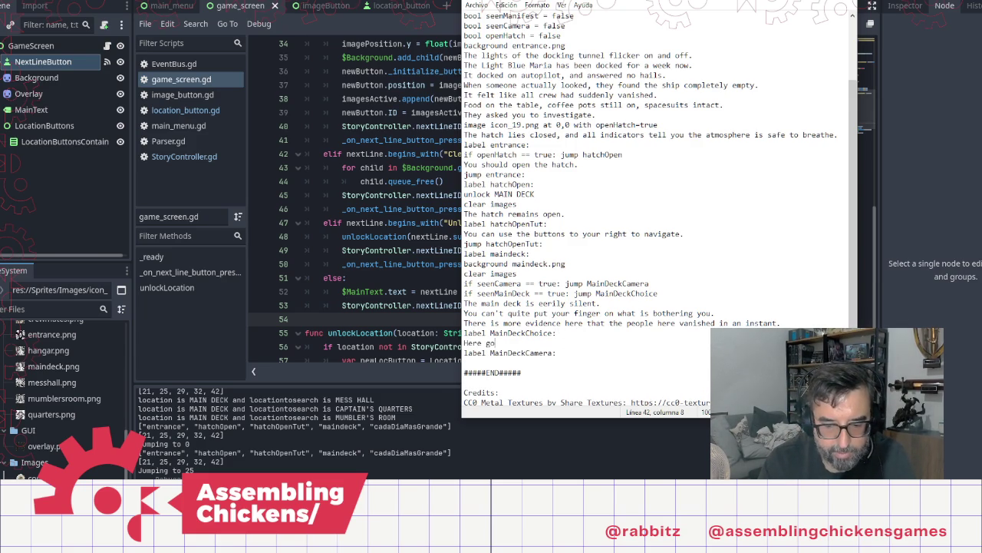
key(BackSpace)
key(BackSpace)
key(BackSpace)
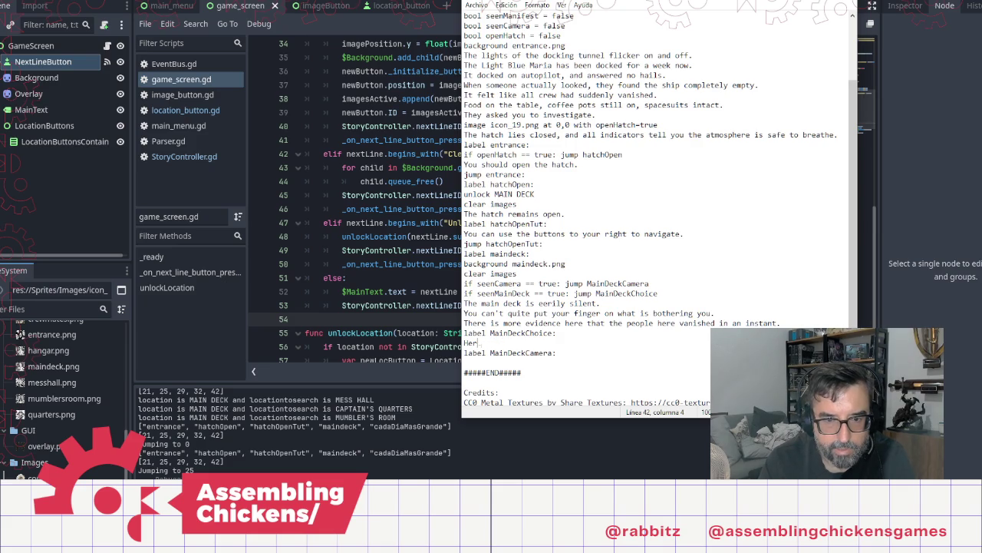
text(Wher)
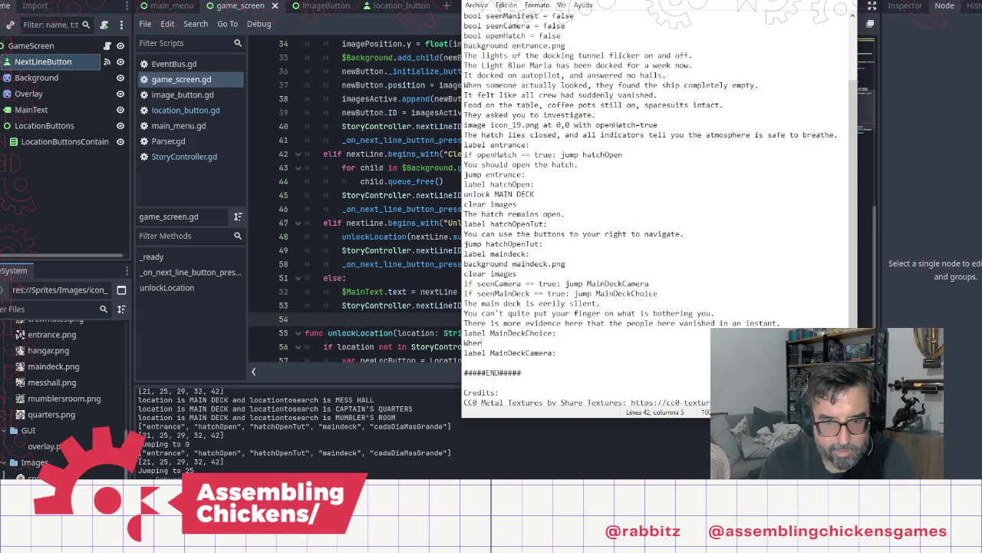
text(e do yo)
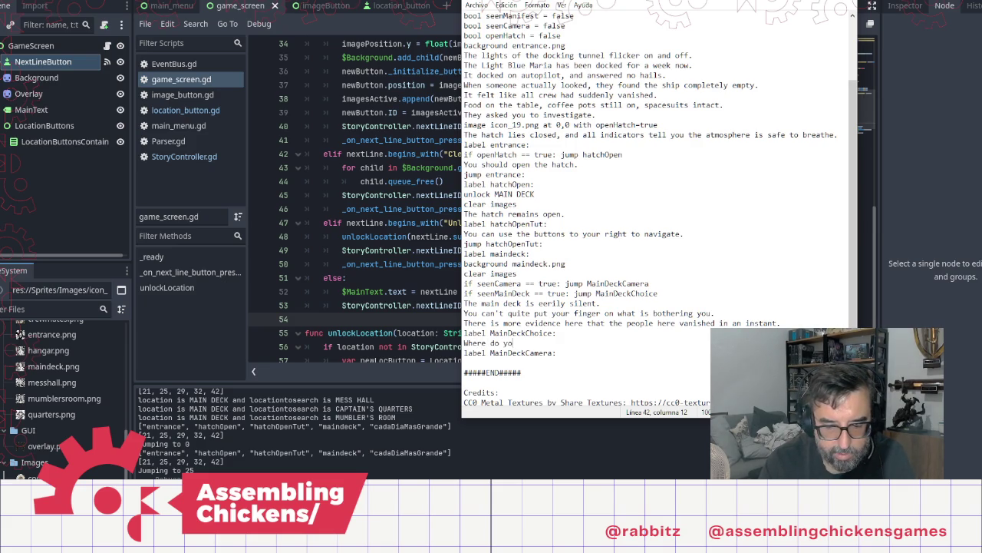
text(u go from )
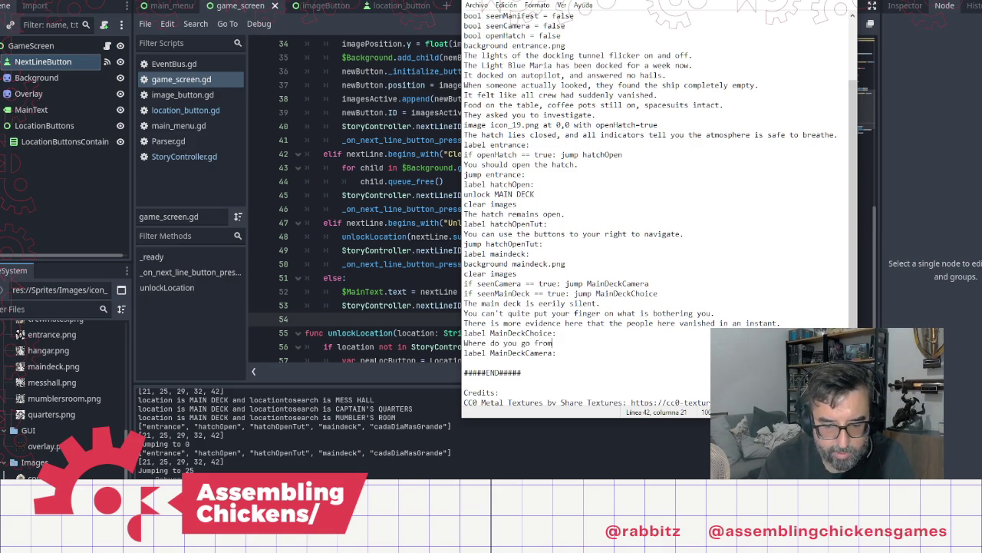
text(here?)
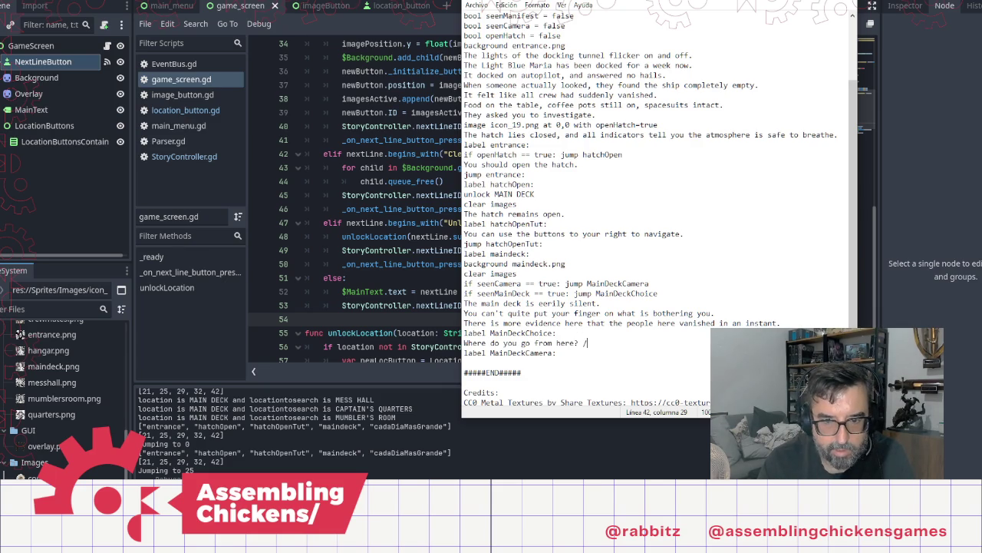
key(Return)
text(You can)
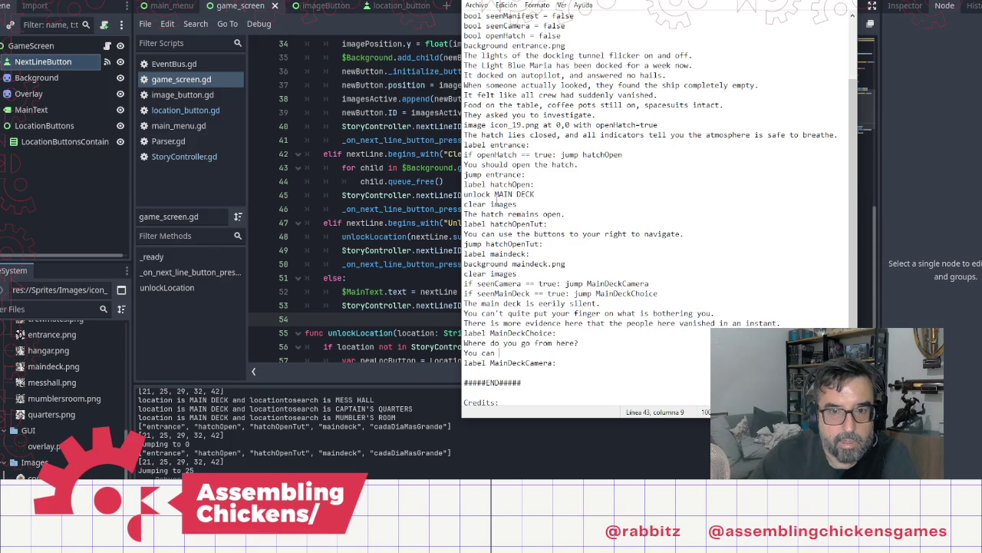
Replace the unfinished 'You can' line with the copied navigation hint and add 'You see a ghost!'
click(535, 233)
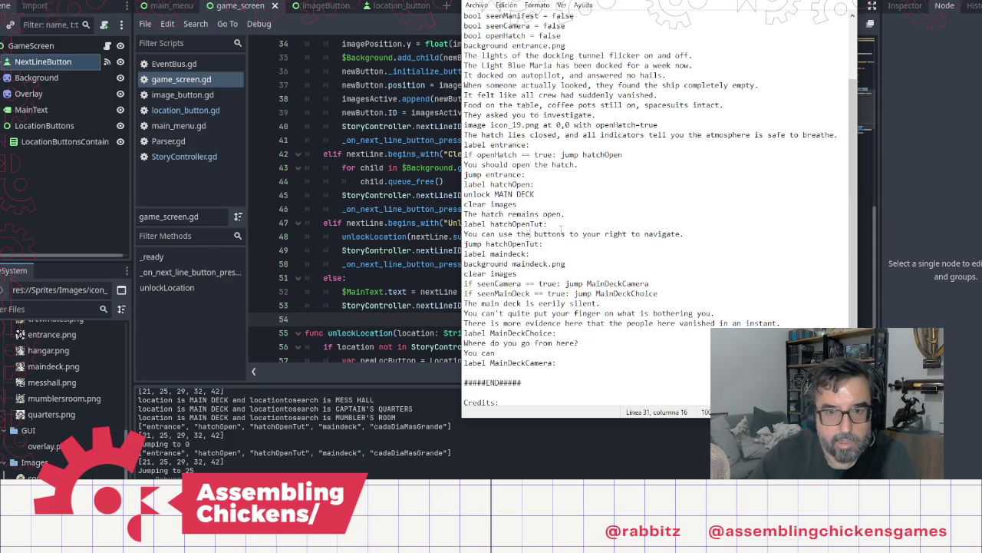
drag(690, 233, 464, 234)
key(ctrl+c)
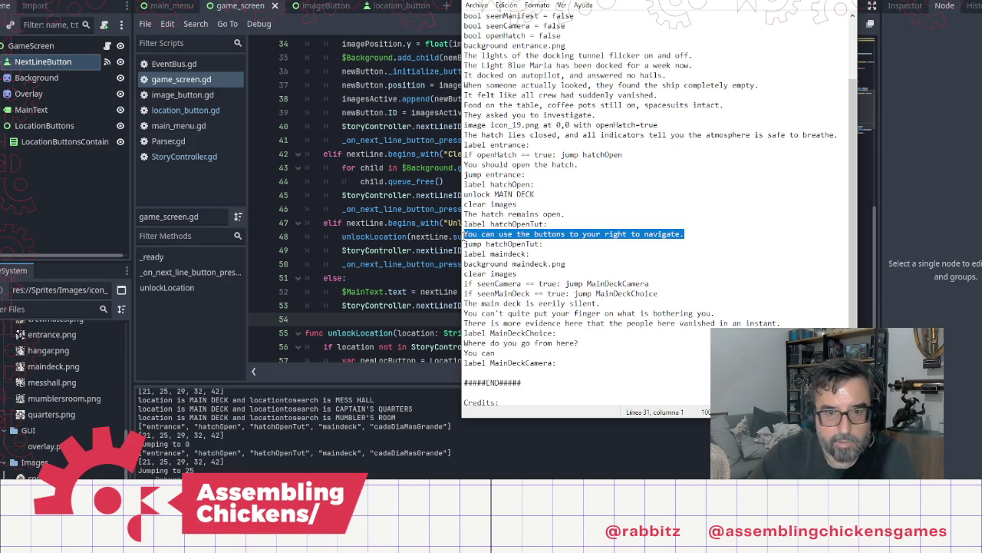
click(496, 352)
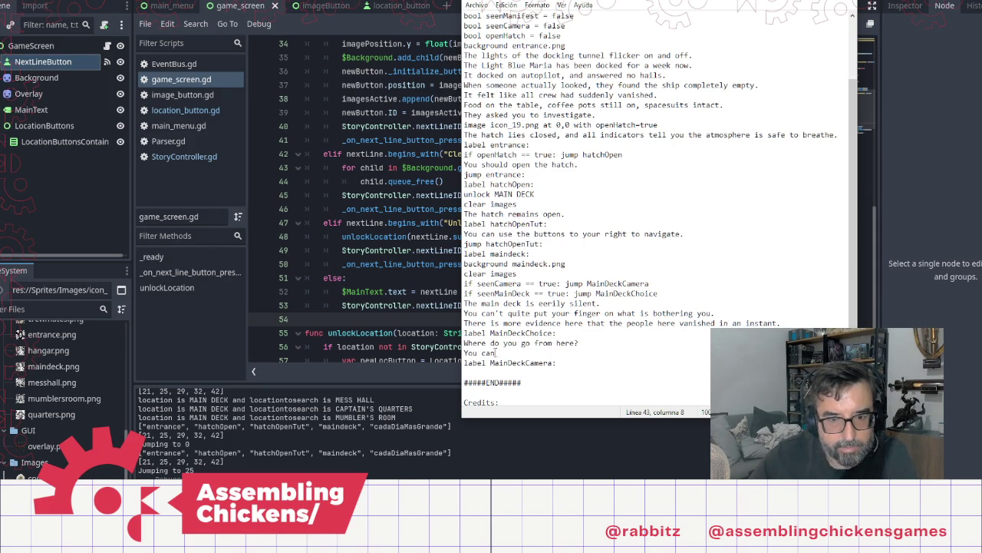
shift+click(465, 353)
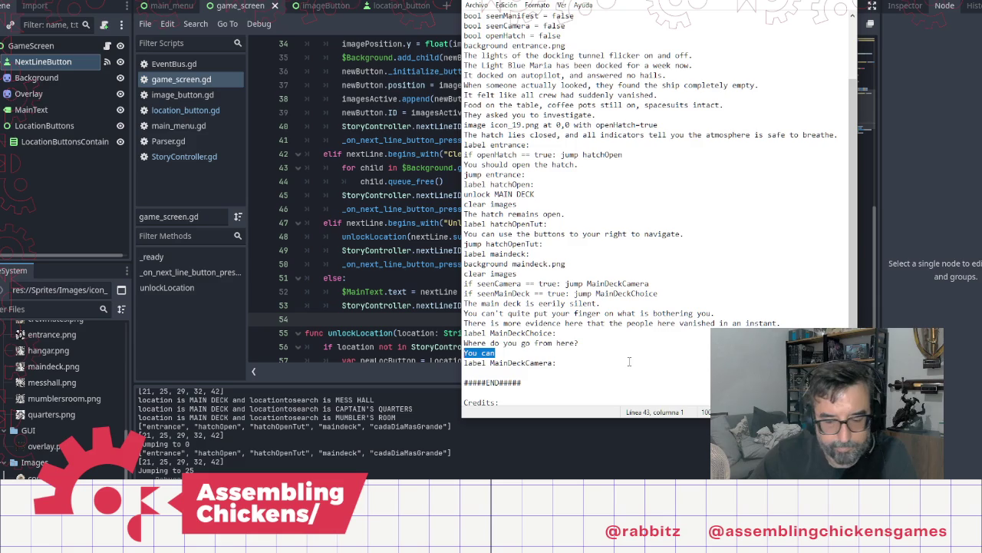
key(ctrl+v)
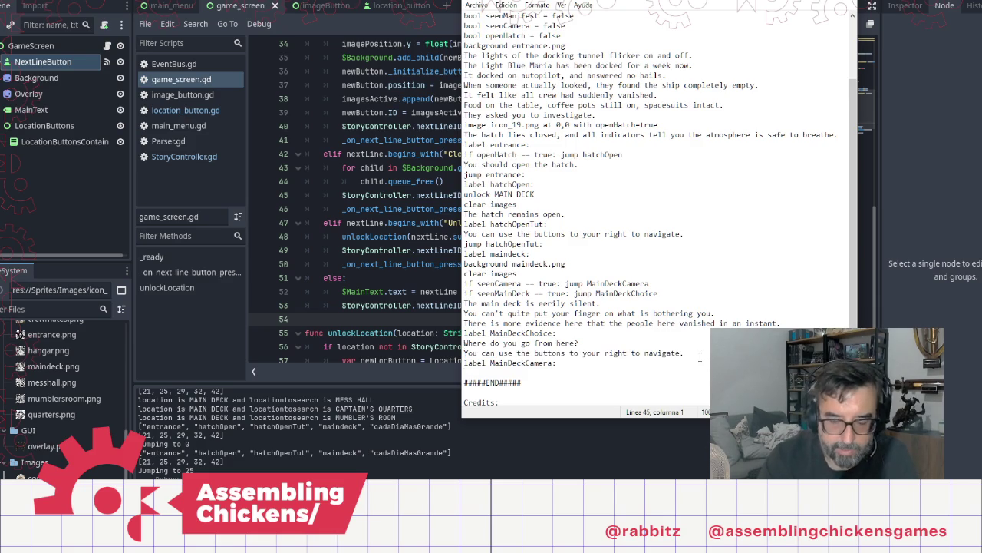
text(You)
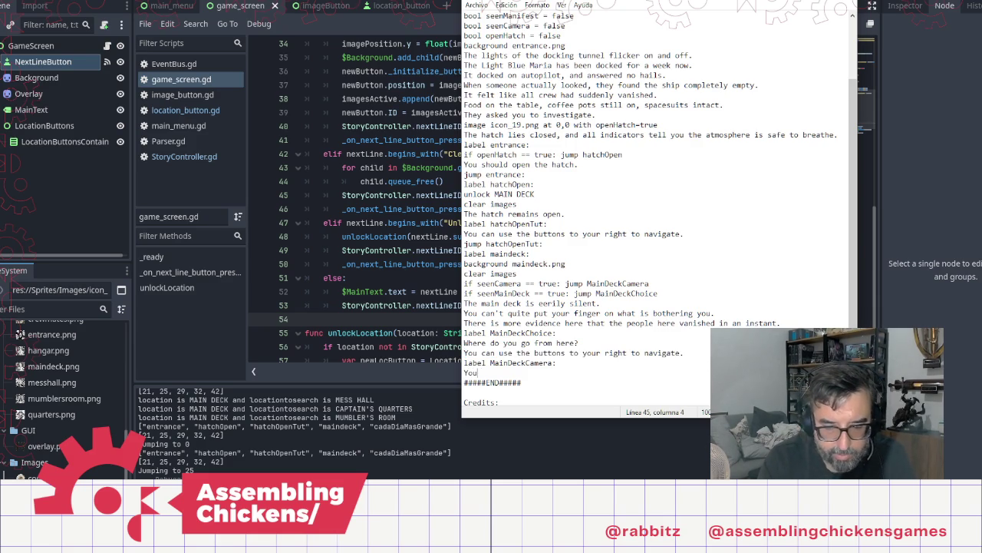
text( see a ghost!)
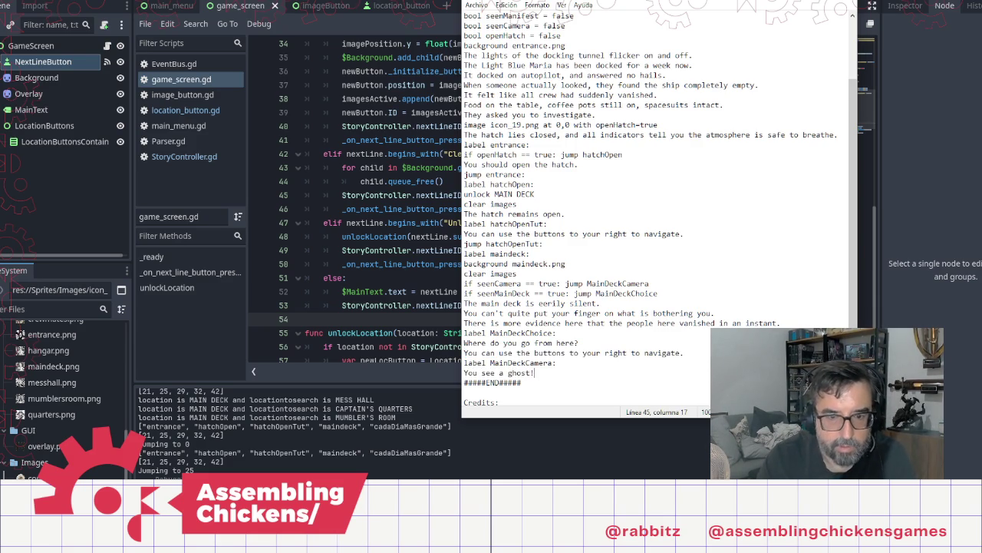
key(Return)
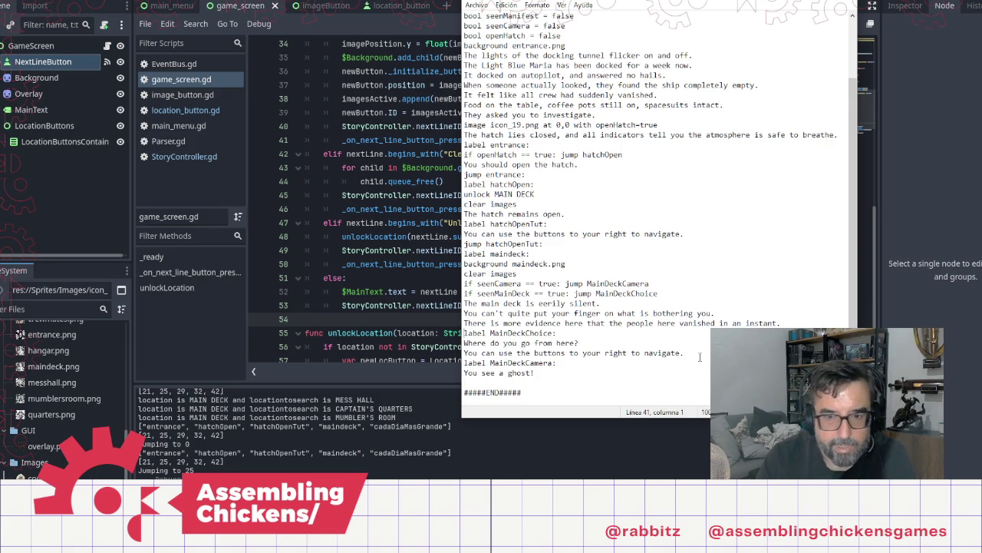
key(Up)
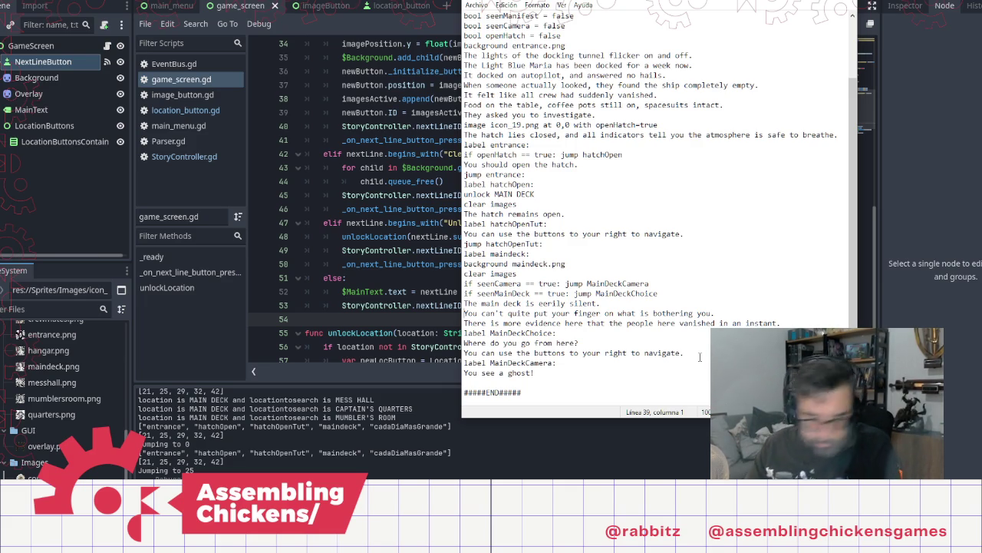
Insert a blank line after 'There is more evidence here...', just above the MainDeckChoice label
key(Down)
key(Down)
key(Down)
key(End)
click(807, 320)
key(Return)
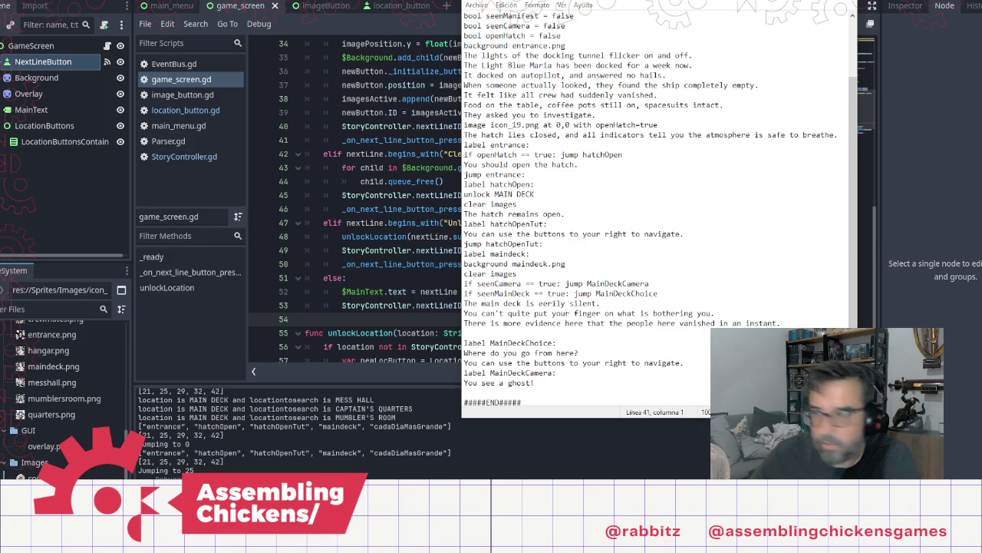
key(alt+Tab)
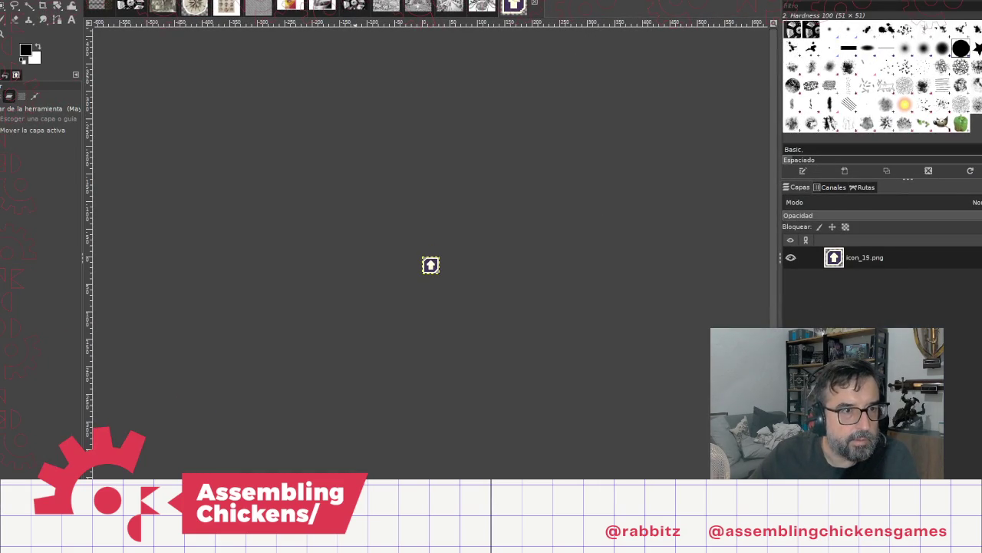
Scale icon_19.png to 128×128 pixels and overwrite the original file
click(108, 1)
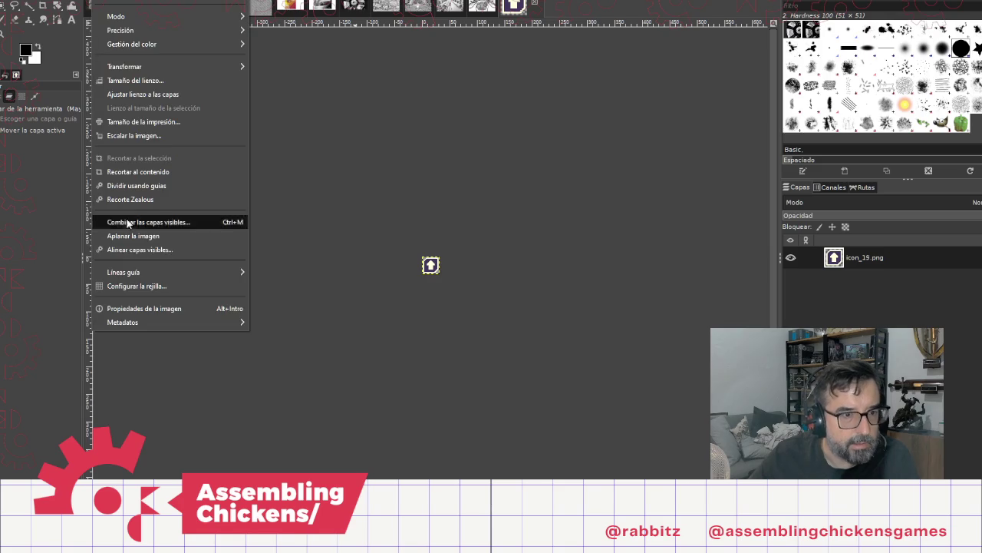
click(142, 138)
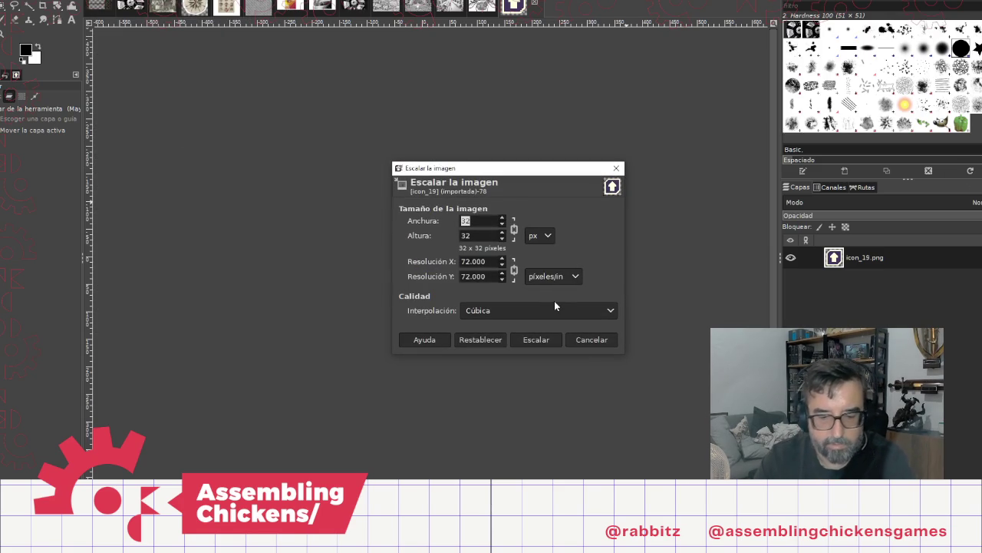
text(128)
key(Tab)
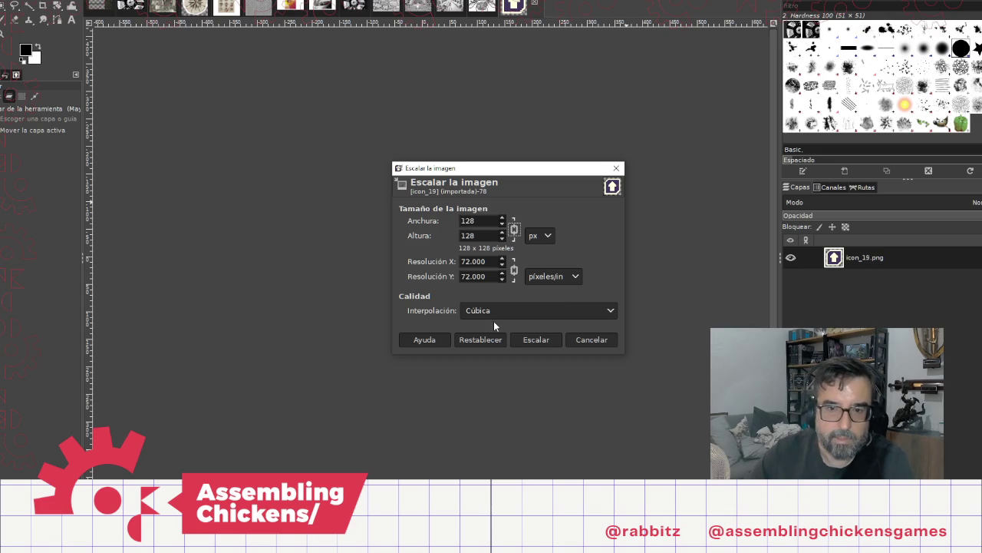
click(540, 339)
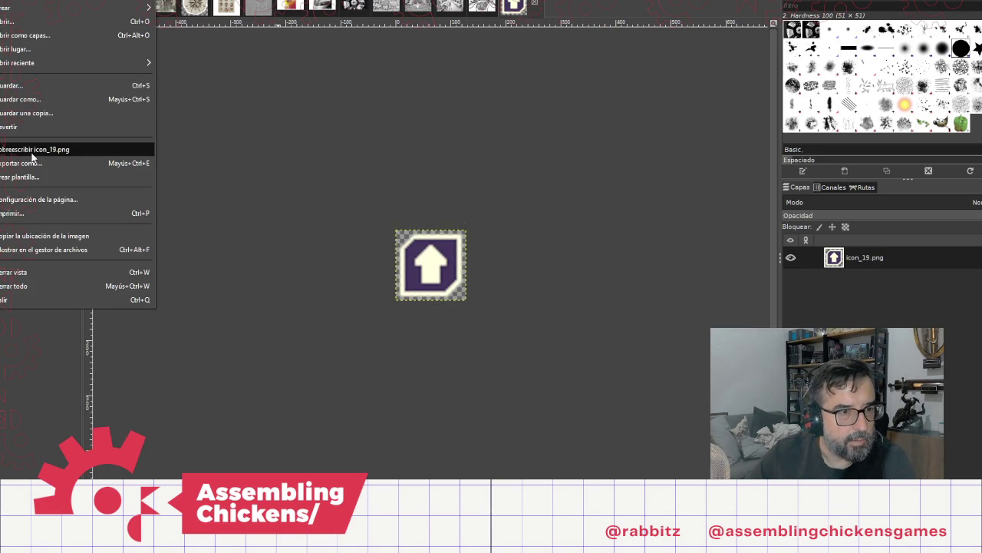
click(31, 154)
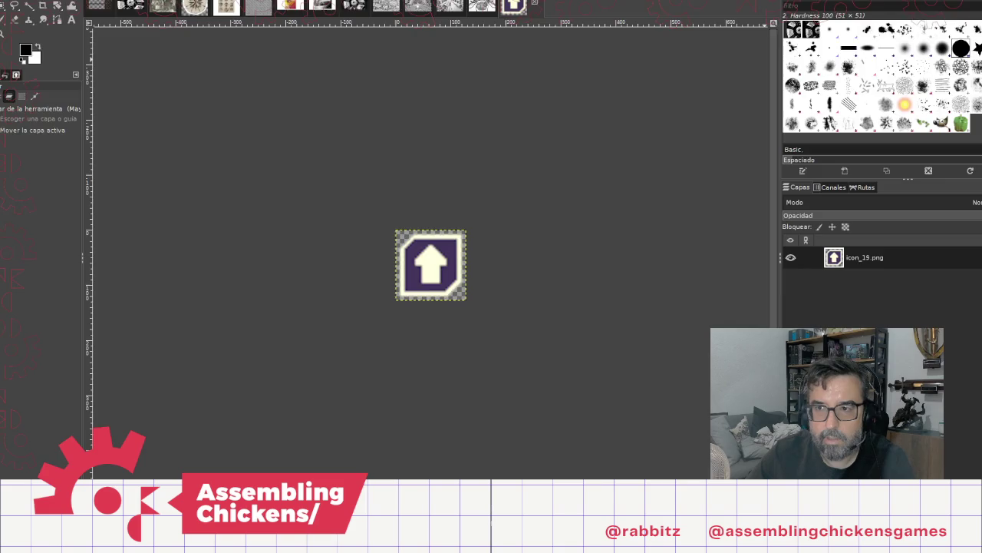
key(alt+Tab)
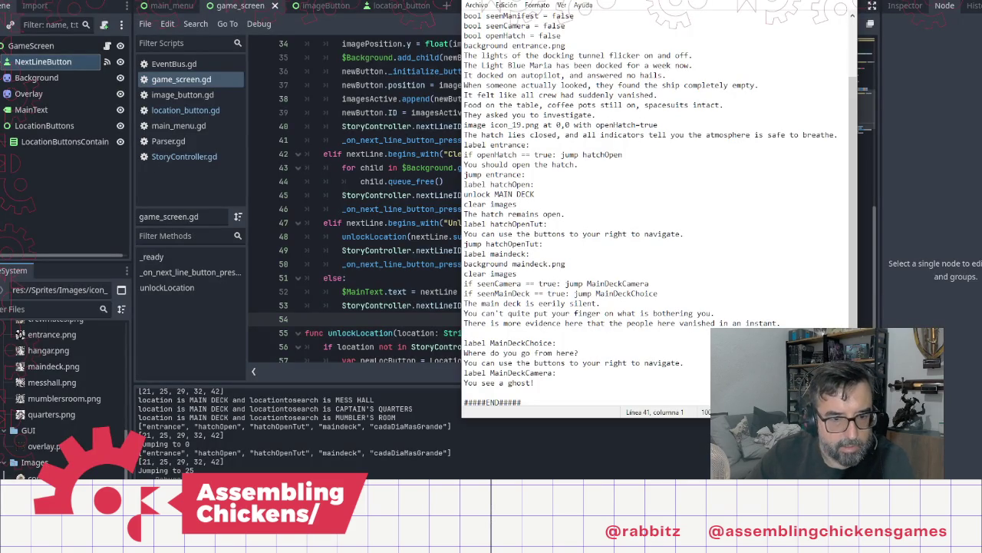
Run the game, open the hatch, confirm 'The hatch remains open.' with MAIN DECK unlocked, then stop
key(alt+Tab)
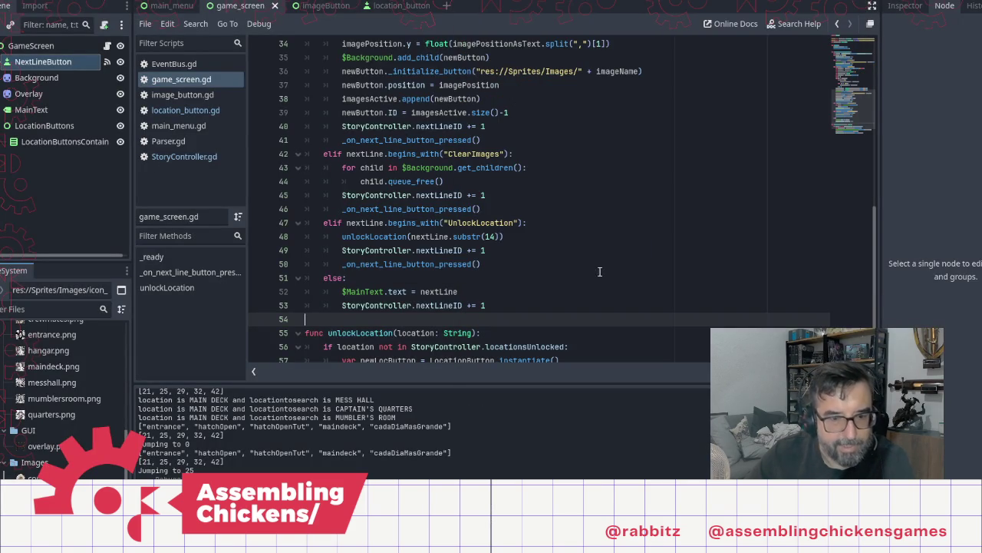
key(F5)
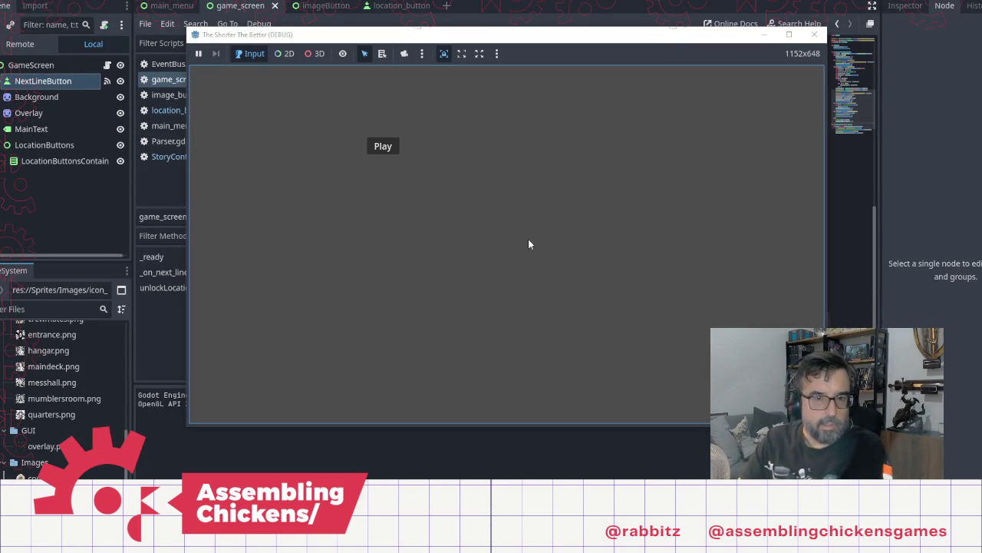
click(391, 153)
click(526, 252)
click(530, 255)
click(541, 265)
click(552, 283)
click(552, 283)
click(552, 279)
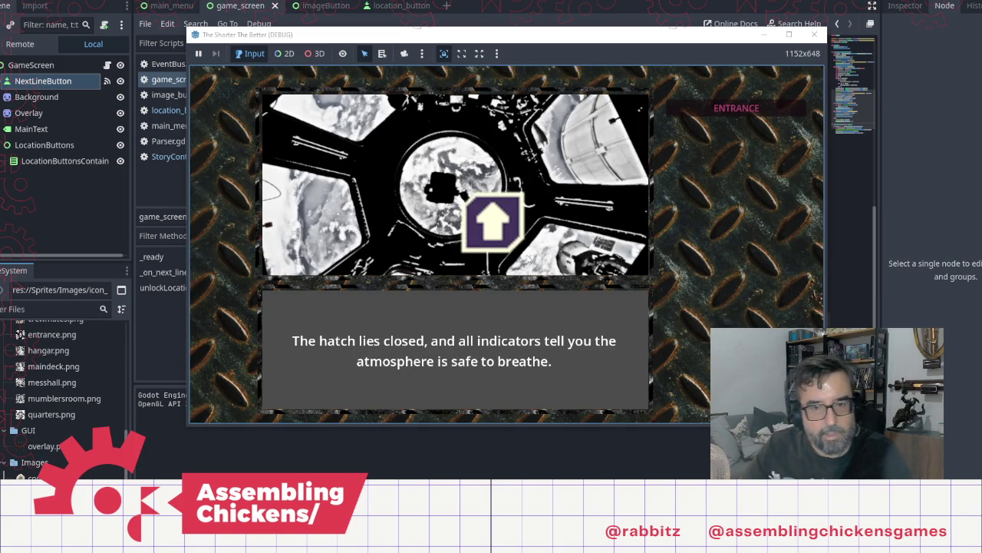
click(482, 309)
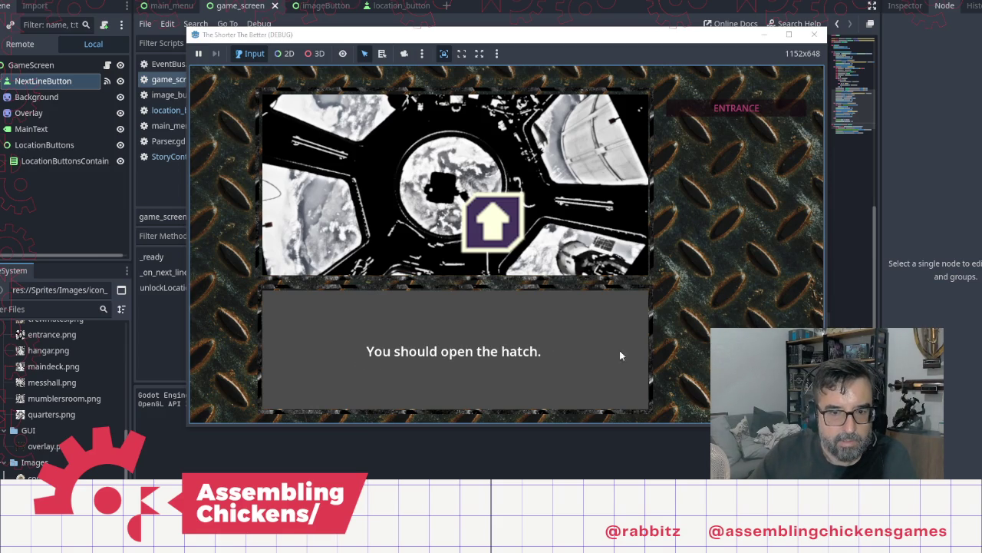
click(509, 220)
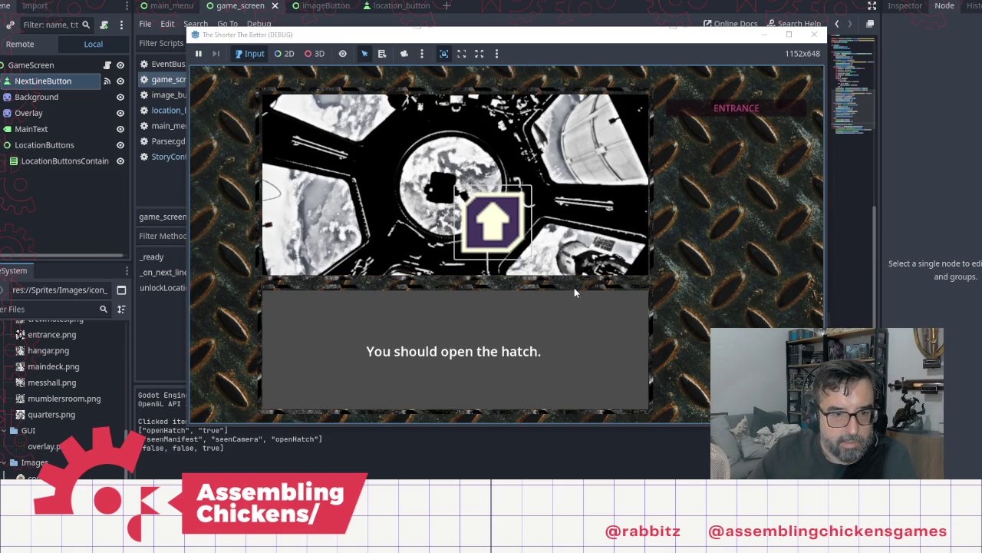
click(574, 289)
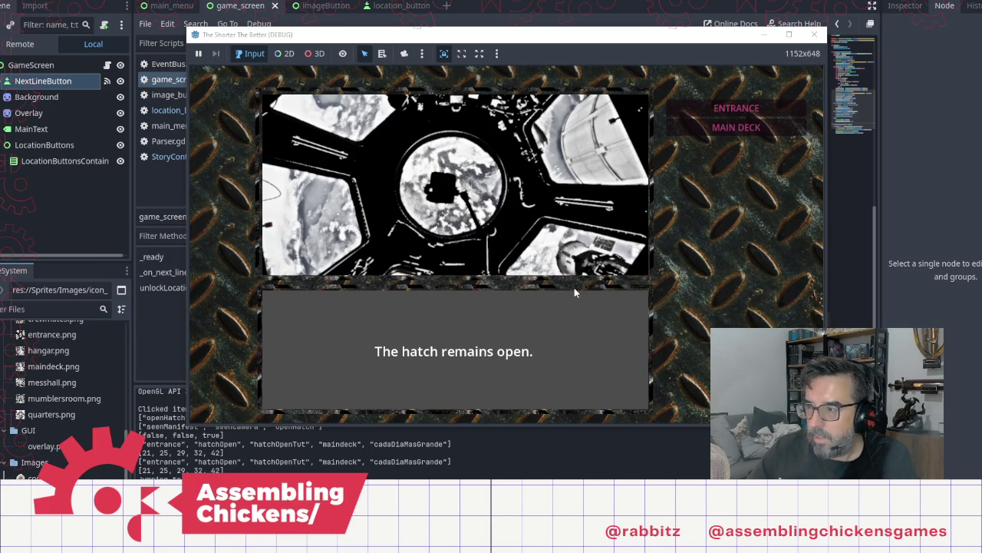
key(F8)
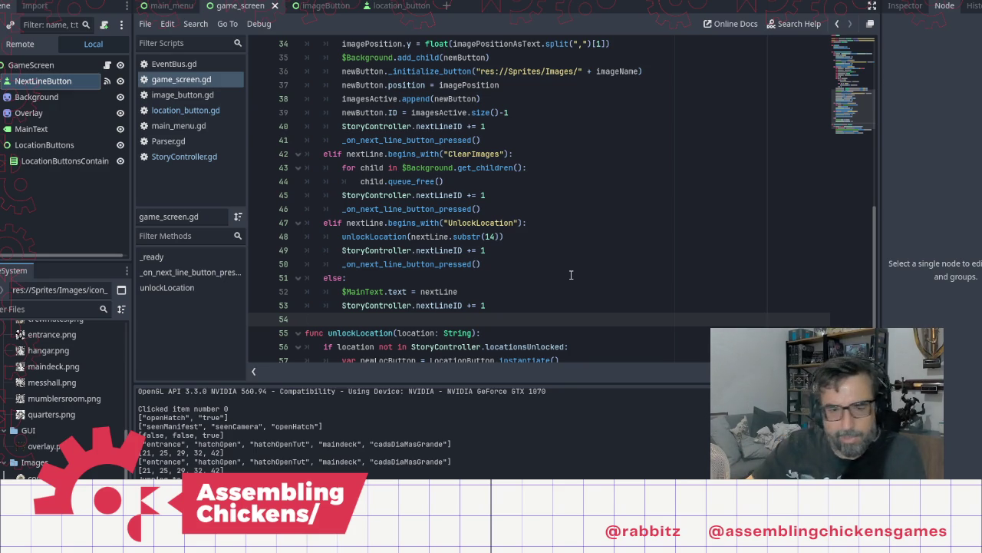
Look through image_button.gd, main_menu.gd and Parser.gd, then open StoryController.gd
click(194, 99)
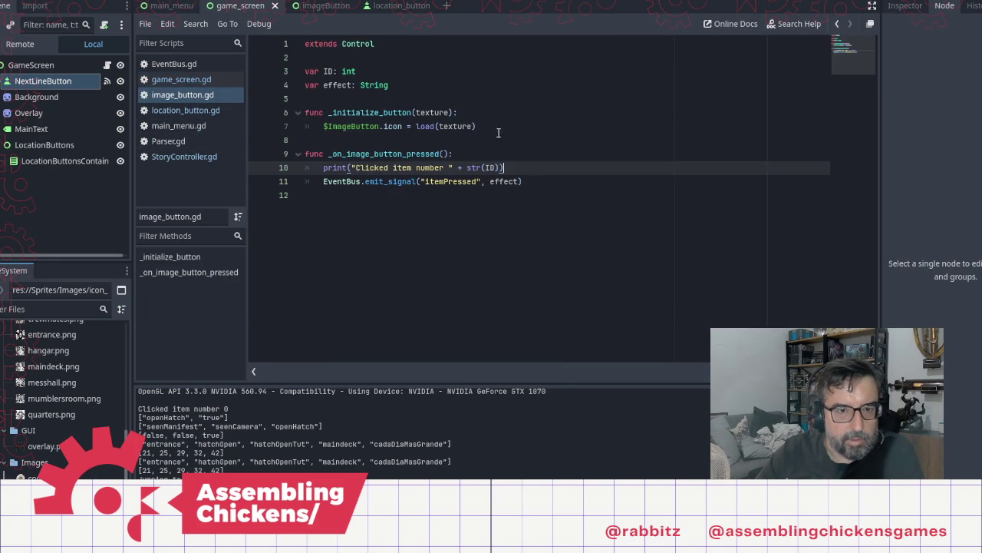
click(529, 180)
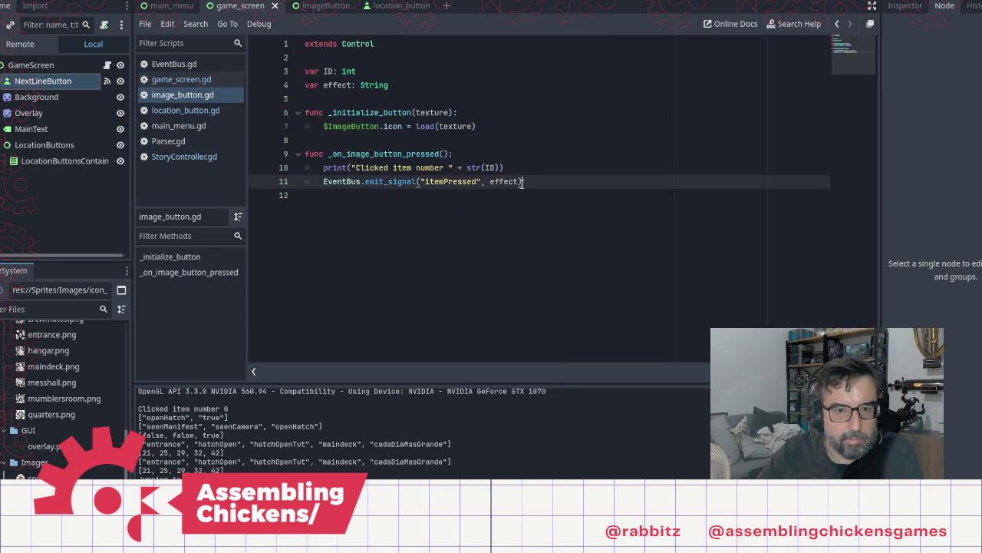
click(179, 125)
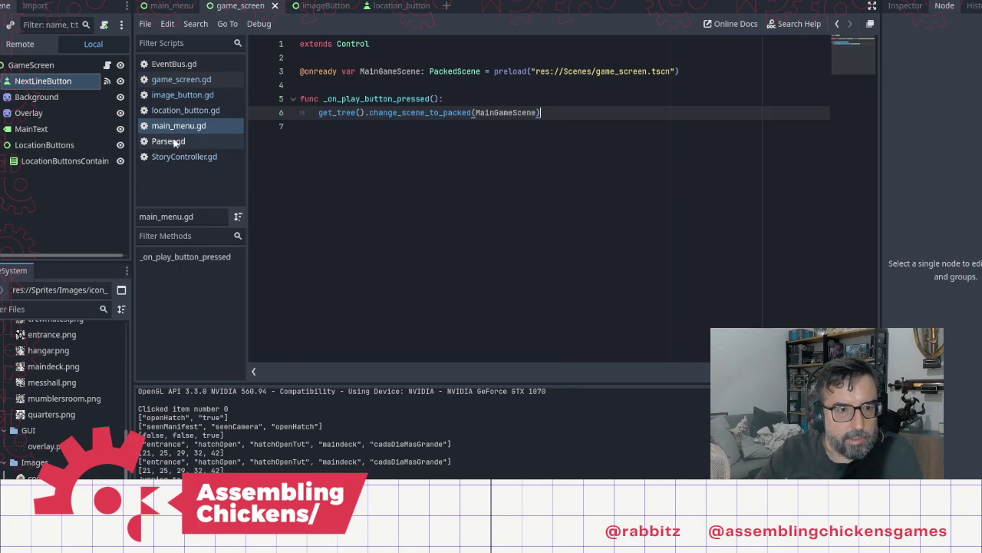
click(172, 139)
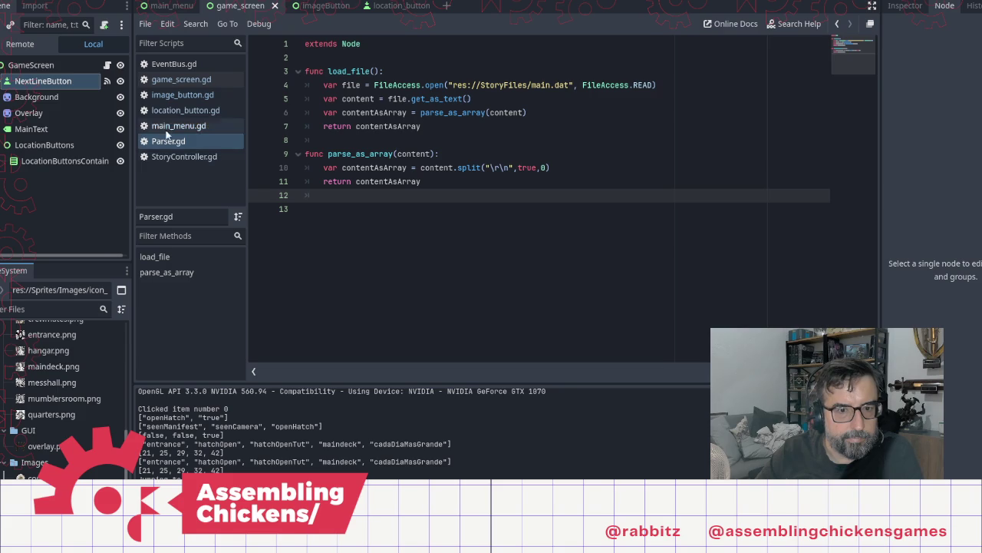
click(175, 157)
scroll(535, 167, up, 10)
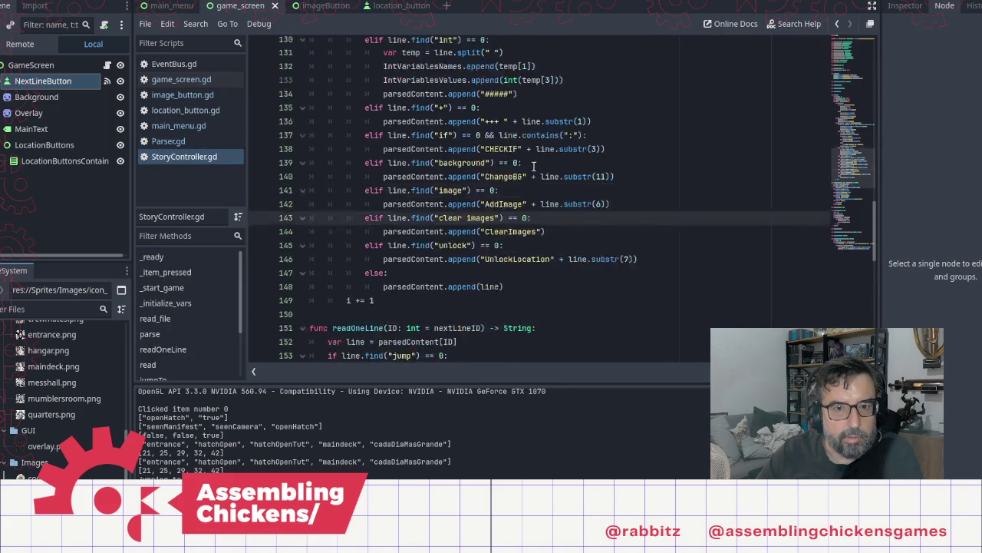
scroll(536, 167, up, 5)
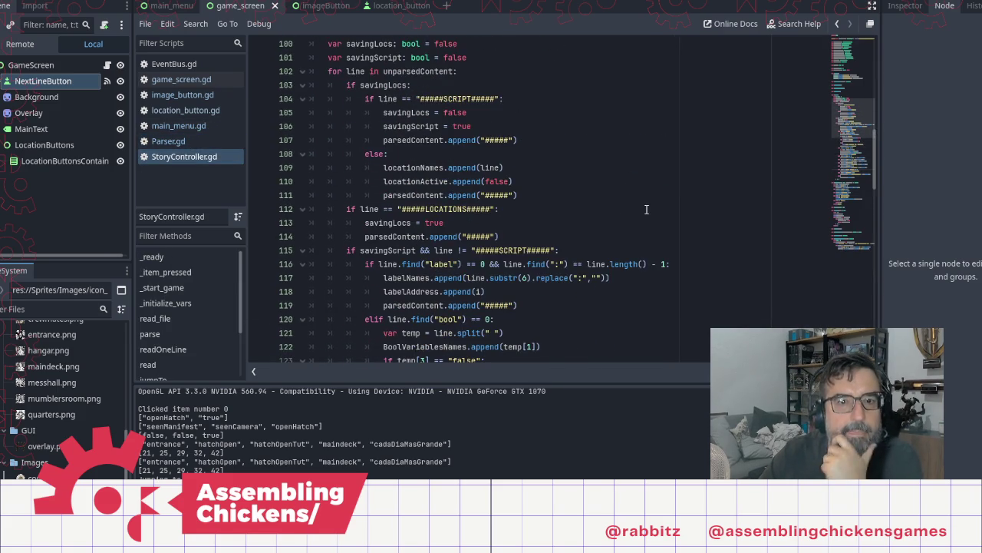
scroll(646, 209, down, 6)
scroll(640, 202, down, 2)
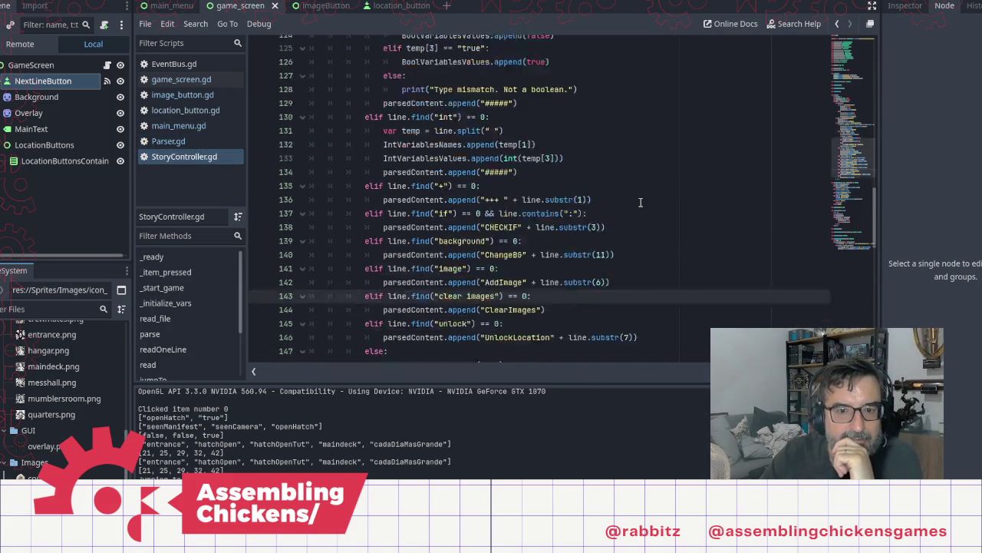
scroll(640, 202, down, 2)
scroll(599, 222, down, 3)
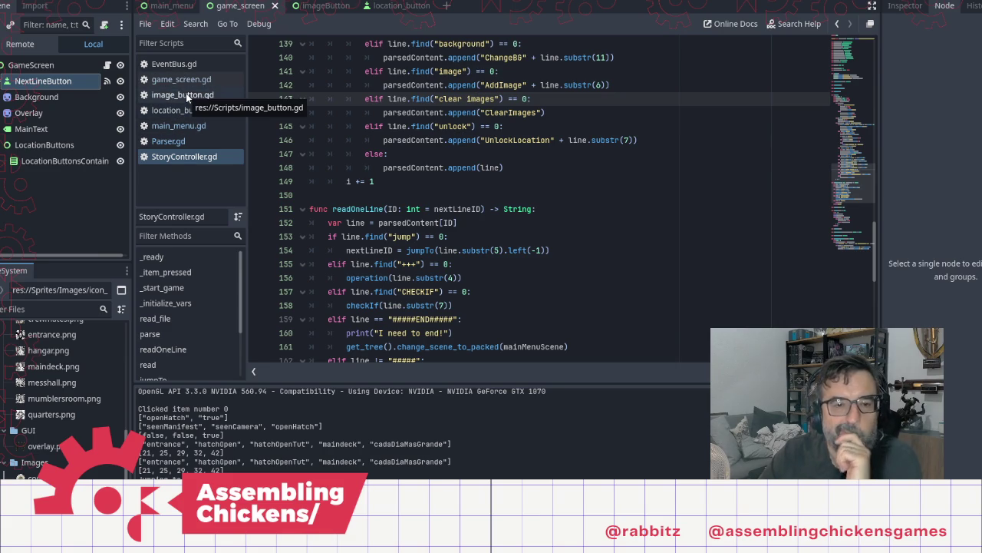
scroll(633, 184, up, 8)
scroll(634, 184, up, 10)
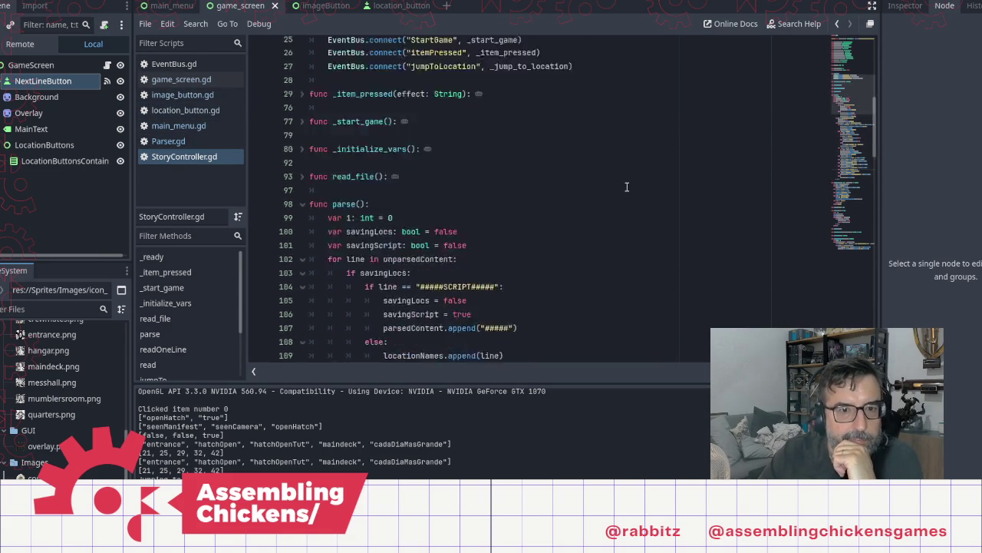
Expand _item_pressed and fold its '=', '++' and '--' effect branches
click(454, 155)
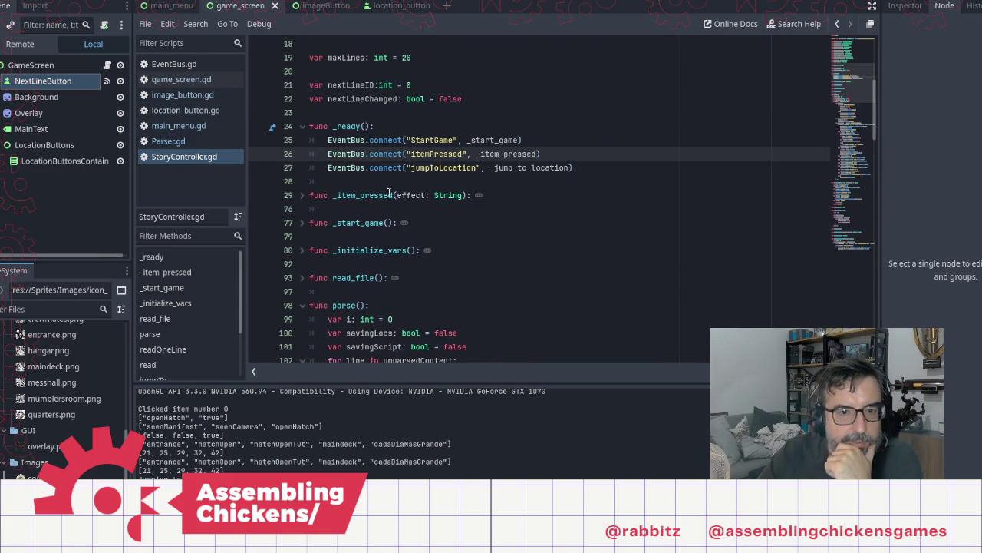
click(302, 196)
scroll(414, 198, down, 2)
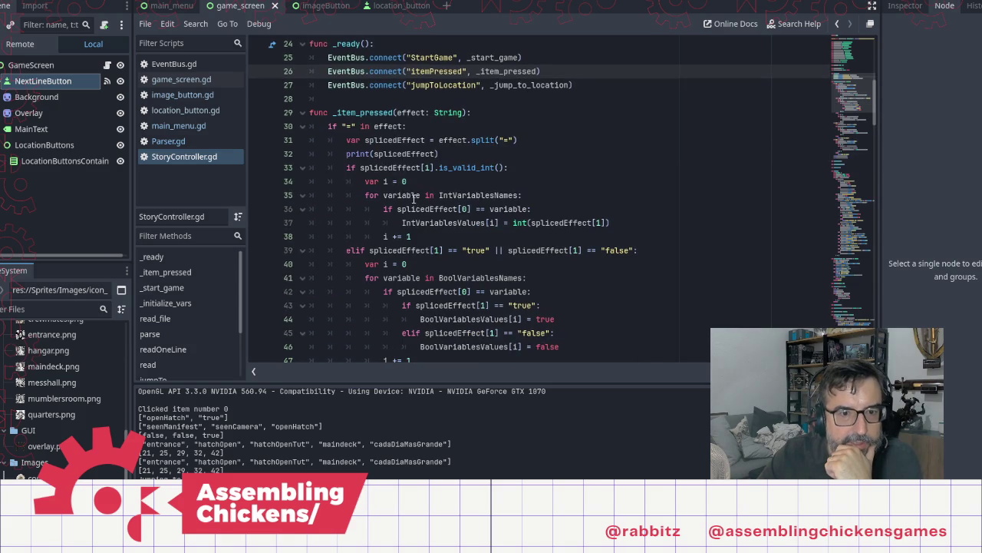
click(303, 127)
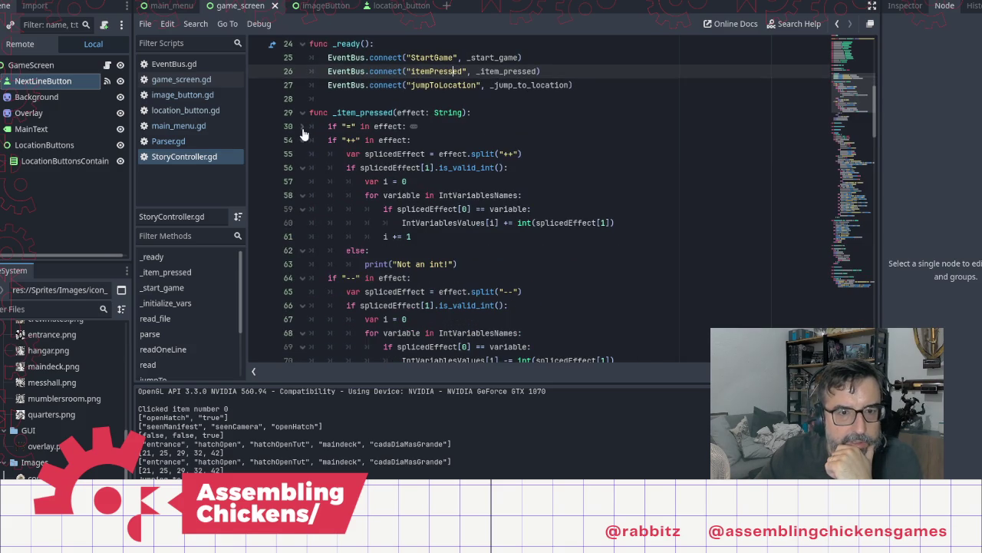
click(303, 141)
click(302, 154)
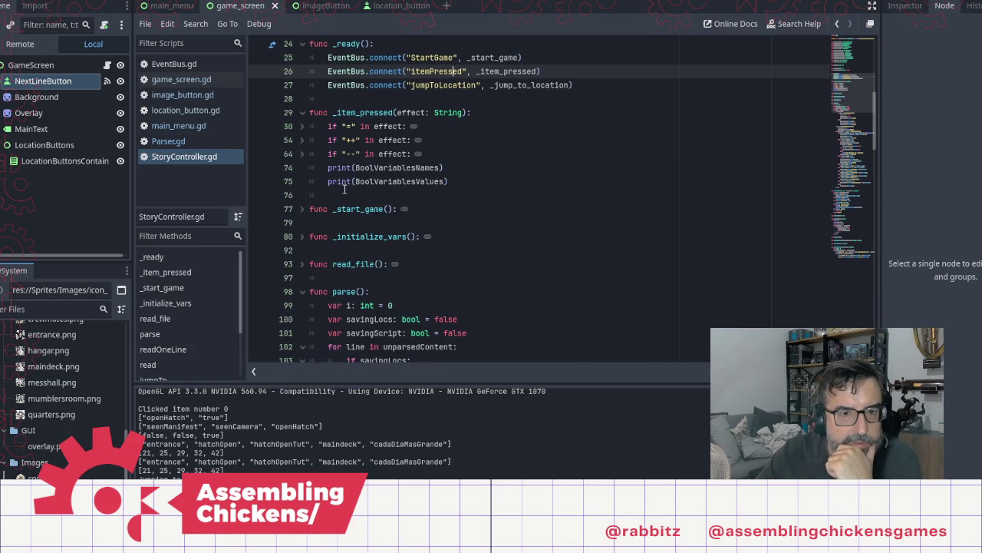
click(466, 186)
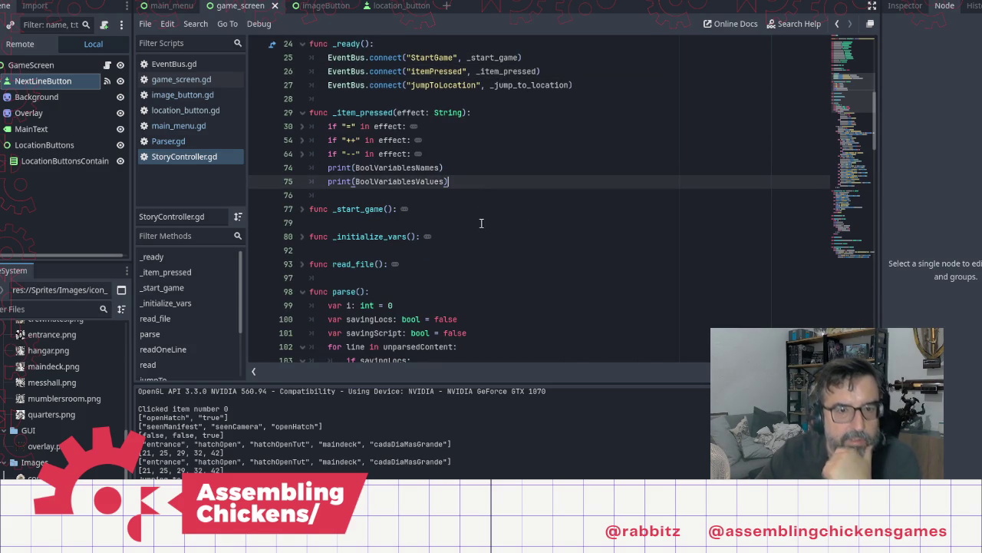
Delete the two debug print lines at the end of the '--' branch in _item_pressed
shift+click(493, 158)
key(BackSpace)
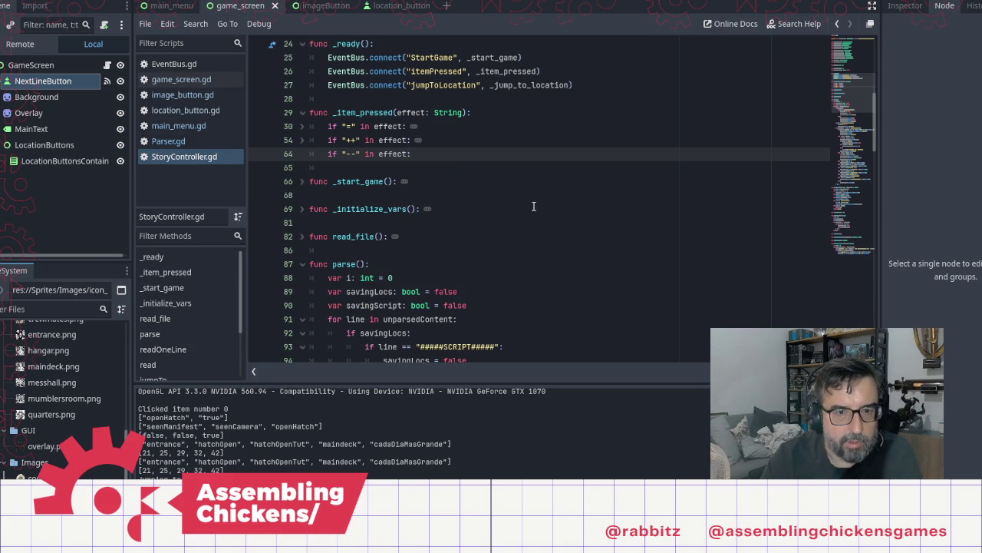
key(ctrl+z)
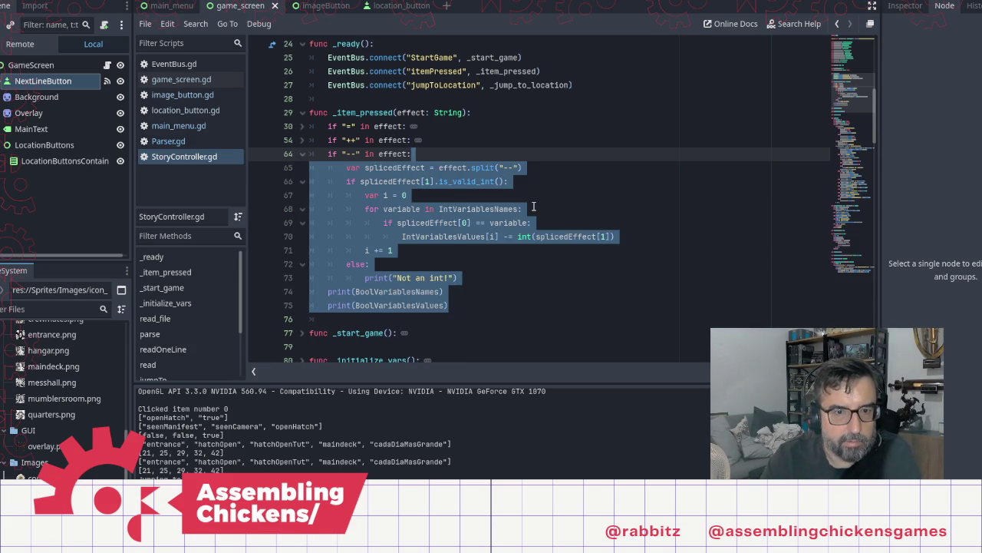
key(Down)
key(Down)
key(Down)
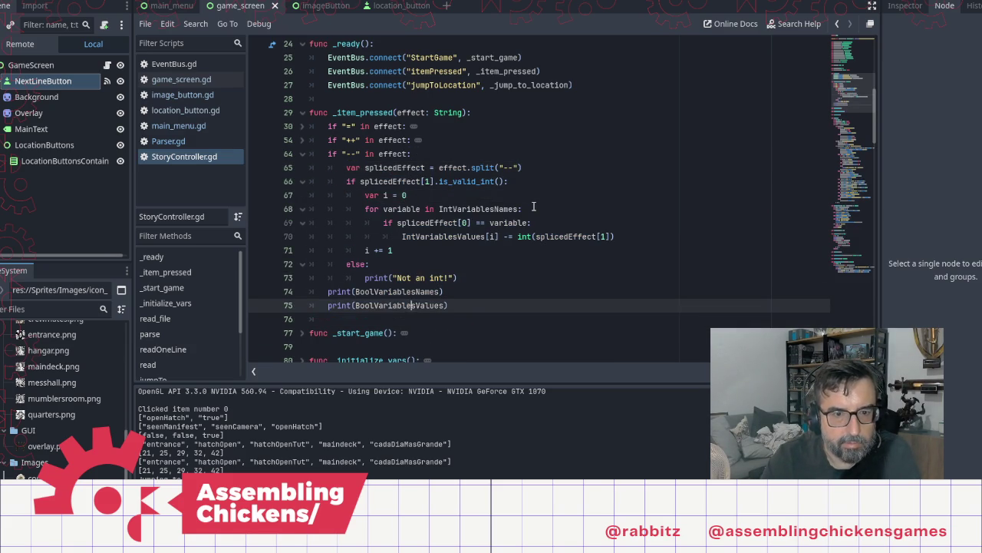
key(Up)
key(Home)
key(shift+End)
key(shift+Down)
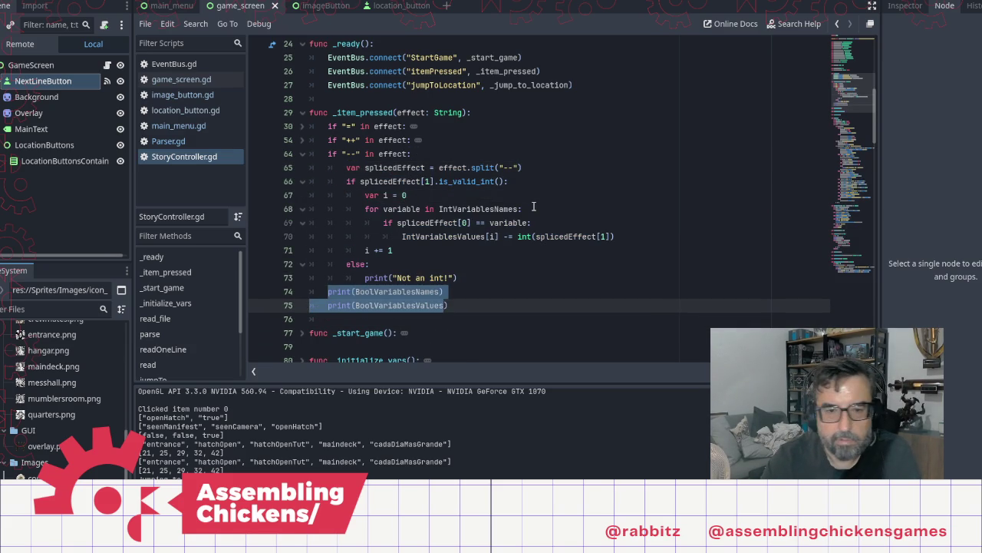
key(shift+End)
key(Delete)
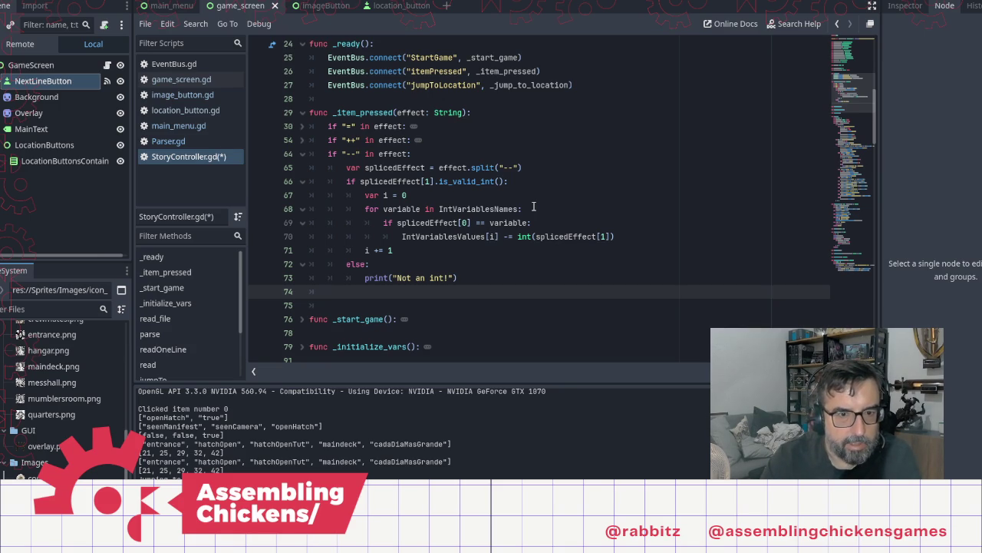
Paste game_screen.gd's nextLineID increment and _on_next_line_button_pressed() call at line 74, unindenting the call
click(204, 130)
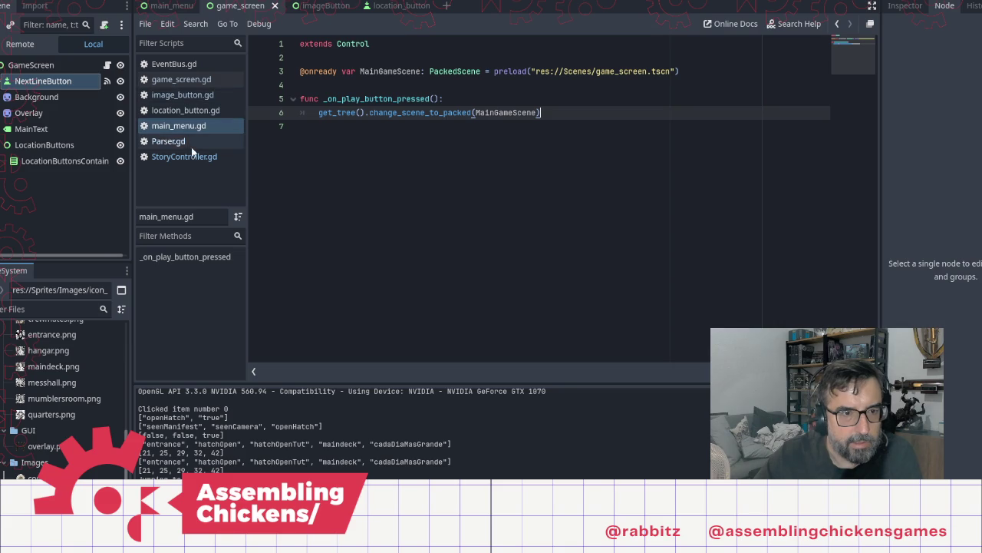
click(192, 79)
drag(499, 264, 335, 250)
key(ctrl+c)
click(176, 156)
key(ctrl+v)
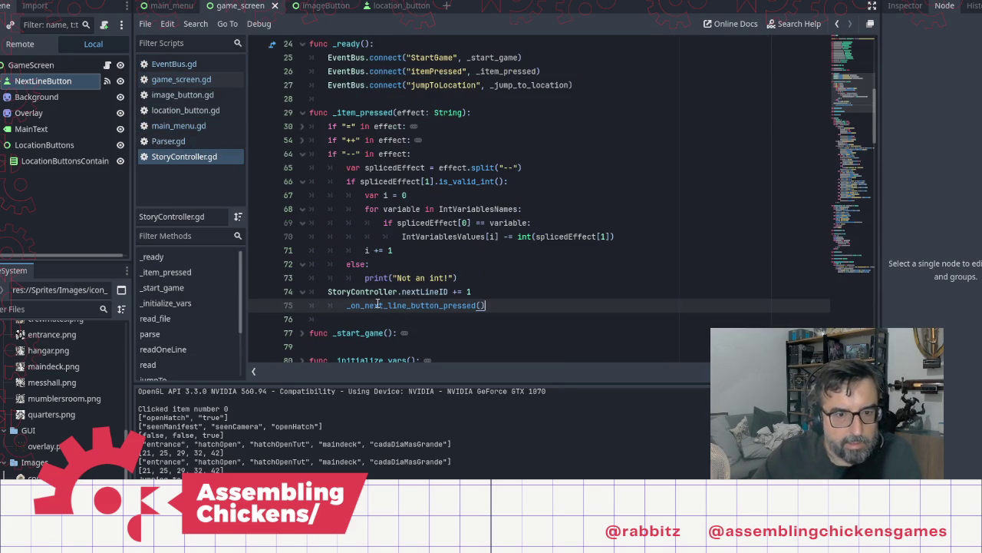
key(shift+Tab)
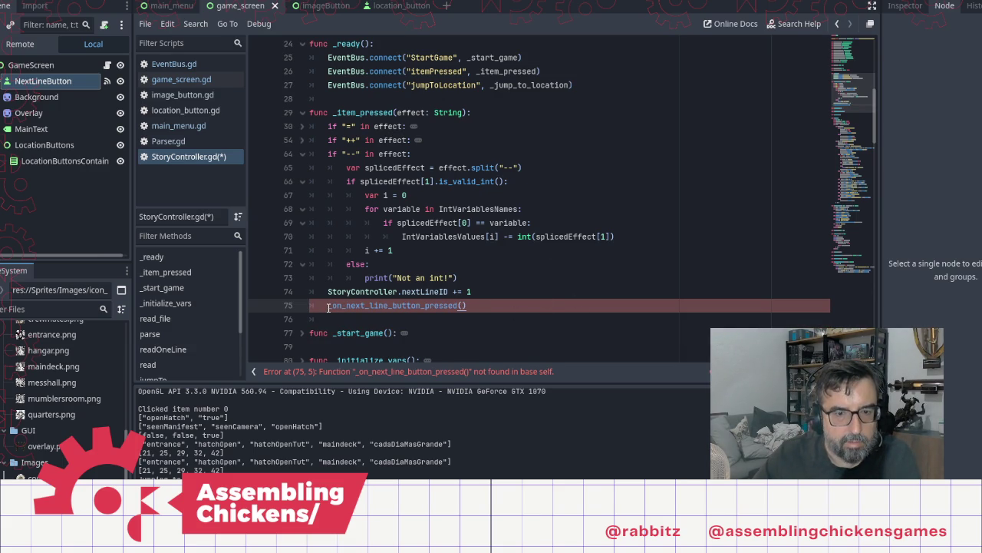
Scroll through StoryController.gd and review the story-advancing code in game_screen.gd
scroll(485, 241, down, 4)
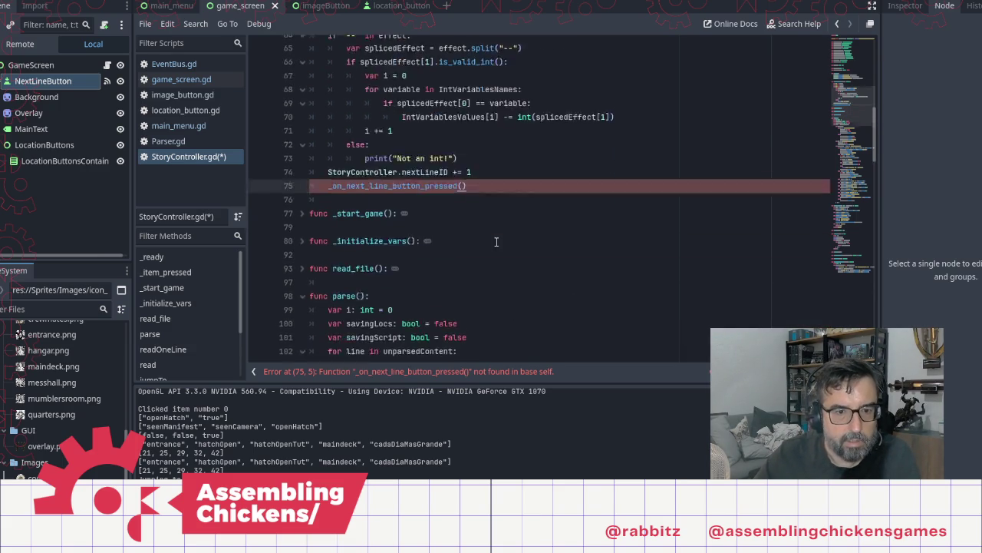
scroll(486, 241, down, 18)
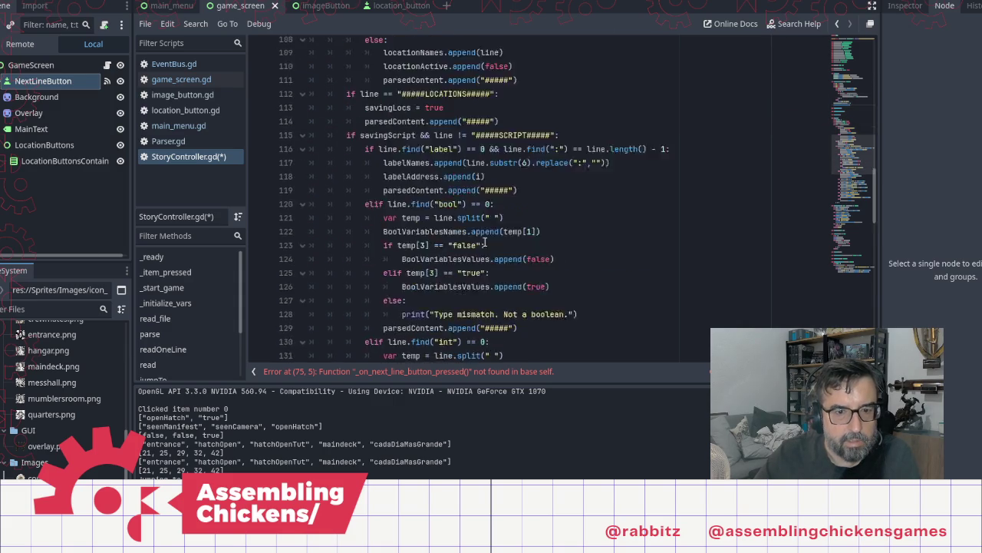
scroll(486, 244, down, 6)
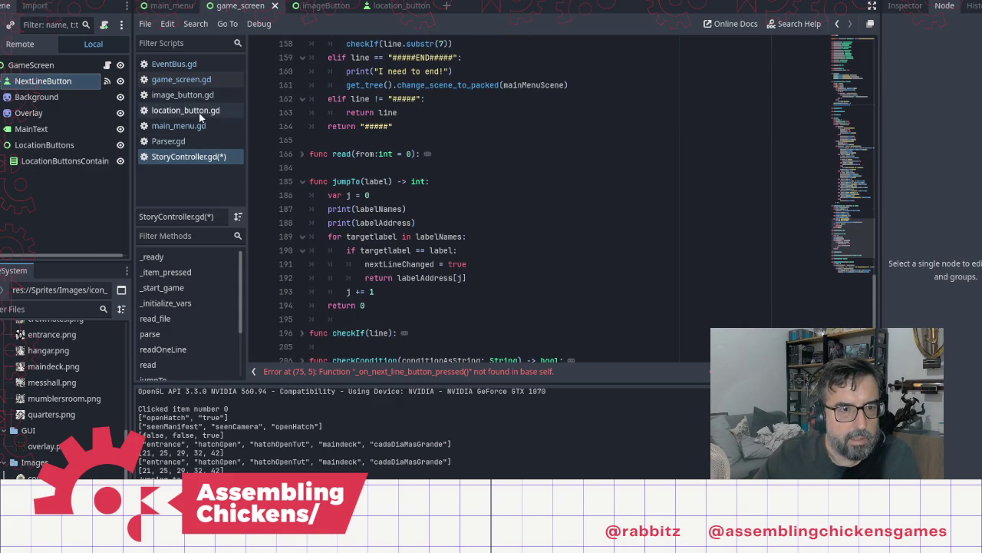
click(191, 81)
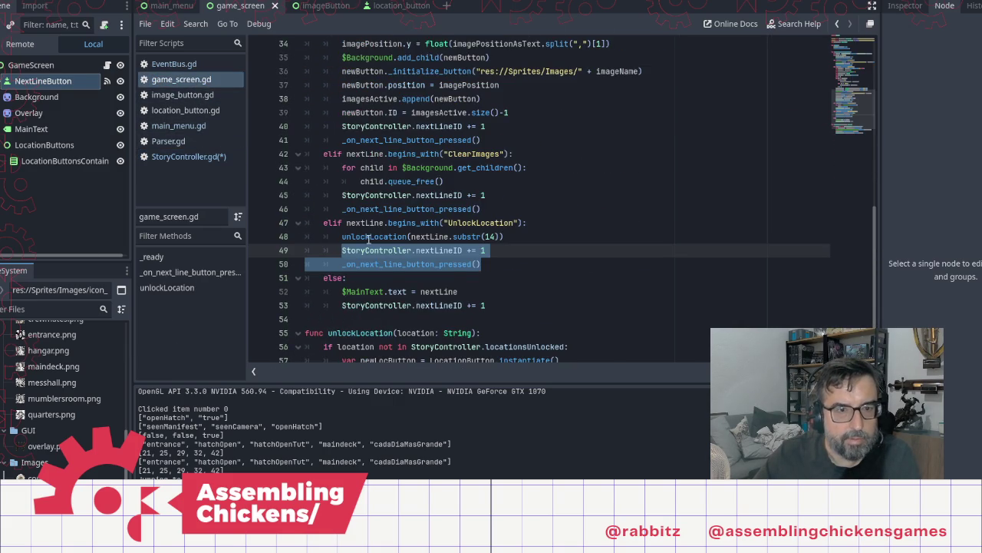
click(456, 265)
scroll(612, 196, up, 8)
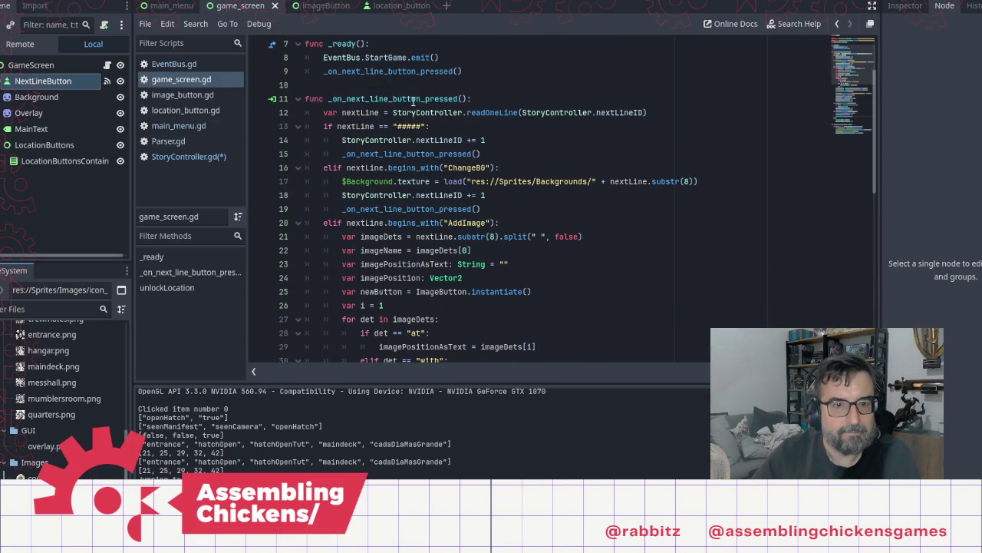
scroll(457, 156, up, 2)
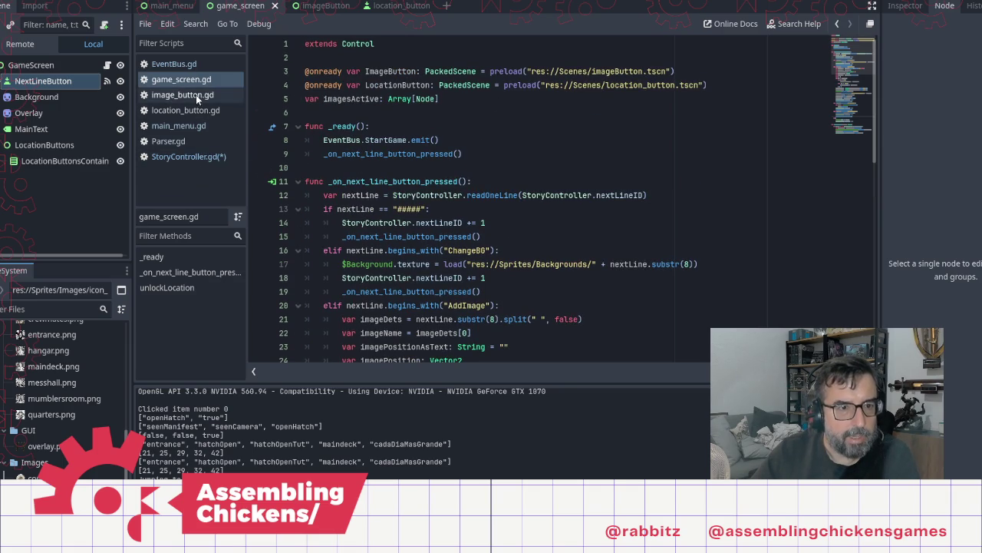
Recheck StoryController.gd, then view EventBus.gd's StartGame, nextLine, itemPressed and jumpToLocation signals
click(202, 157)
scroll(443, 242, down, 1)
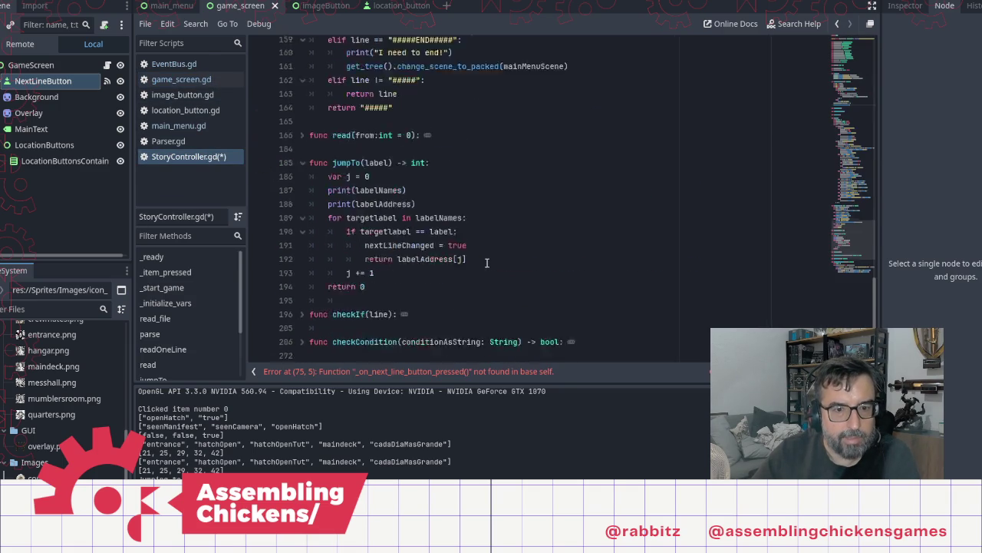
scroll(460, 231, up, 20)
scroll(489, 217, up, 10)
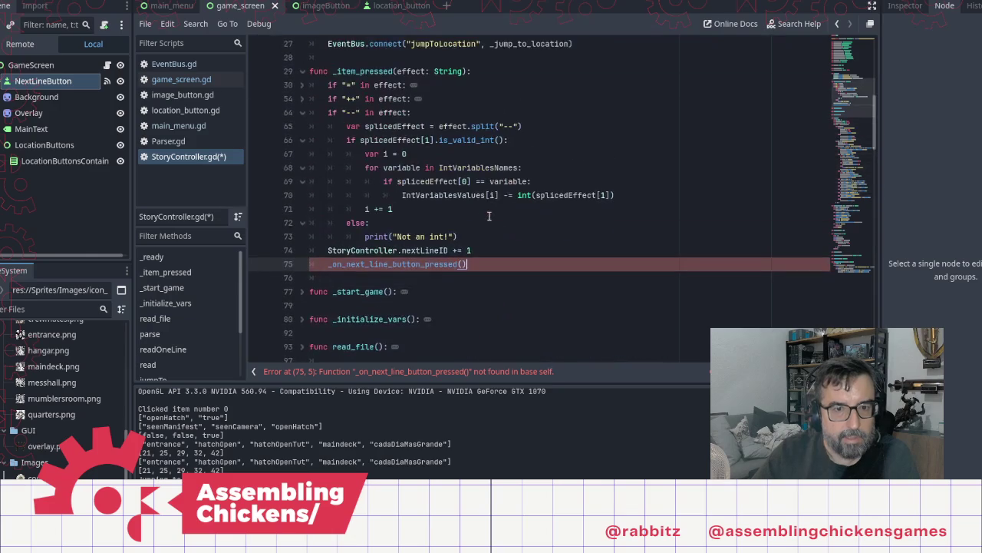
click(192, 61)
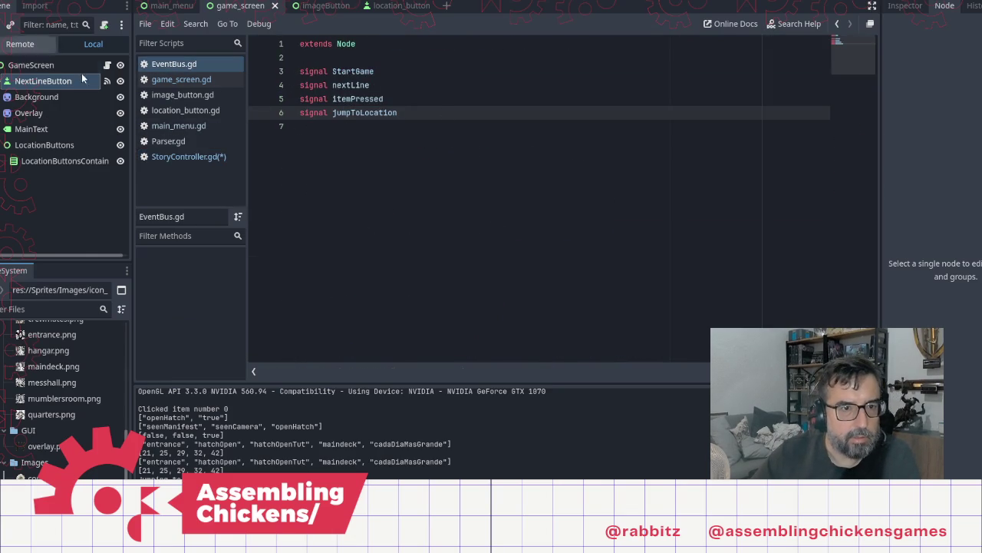
Replace line 75's missing handler call with EventBus.emit(nextLine), then save and run the game with F5
click(357, 86)
double_click(356, 85)
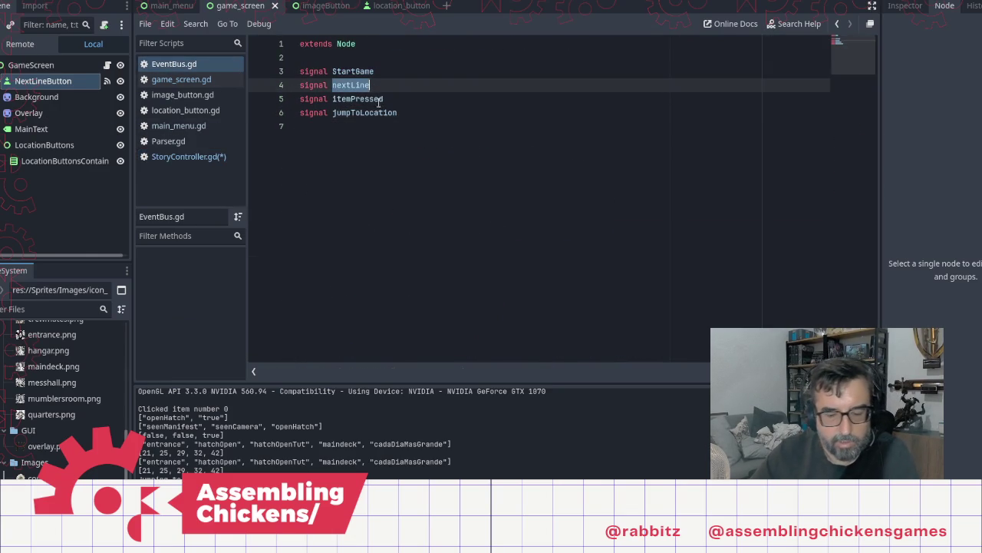
click(184, 156)
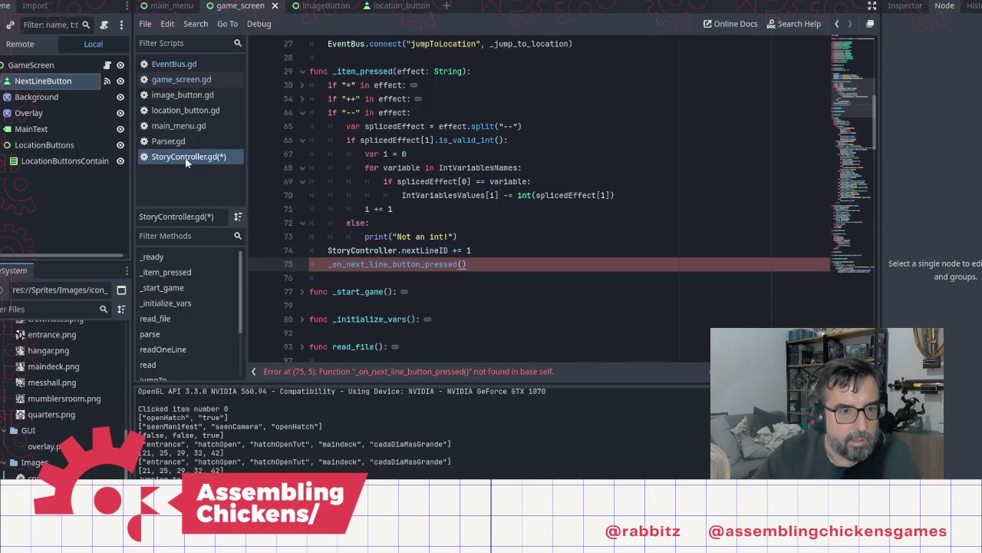
shift+click(327, 268)
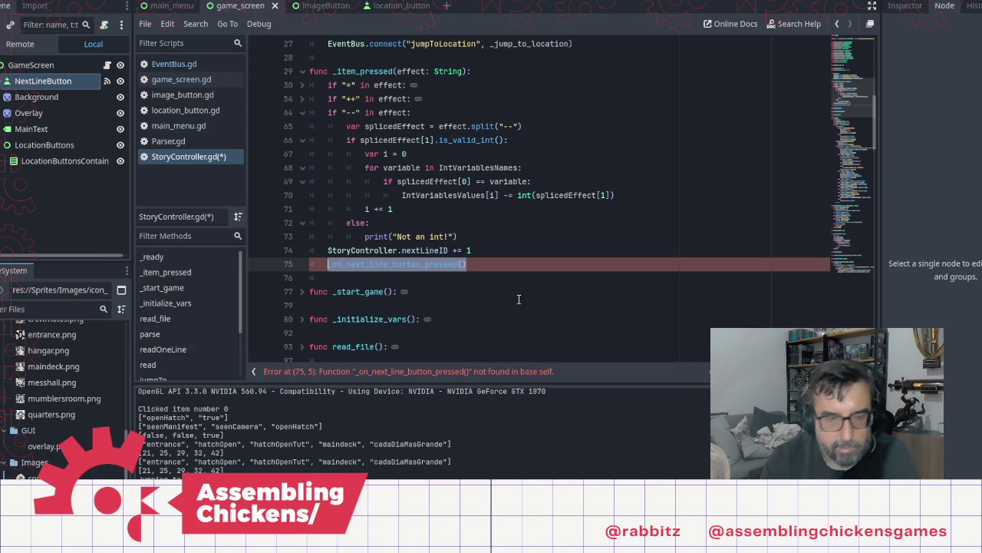
text(Event)
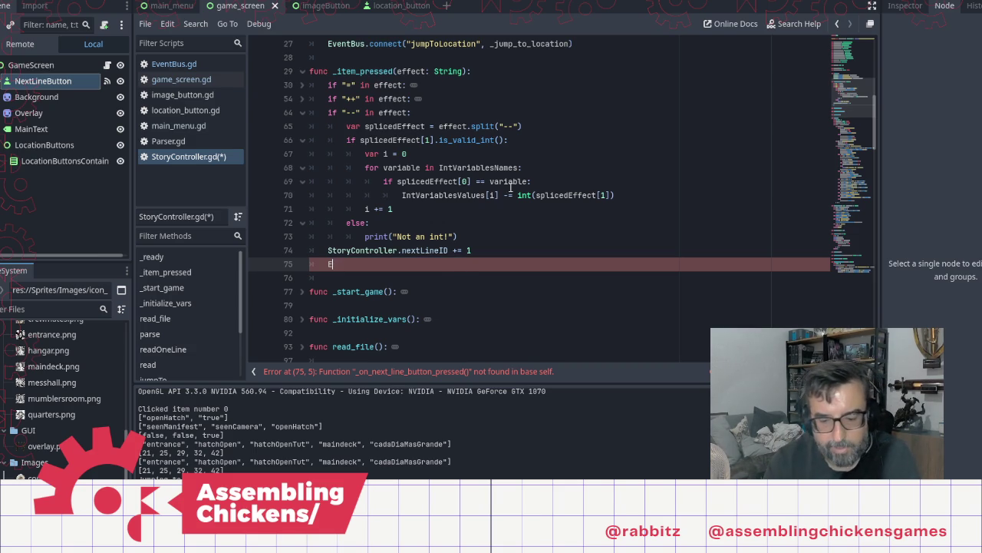
key(Return)
text(.)
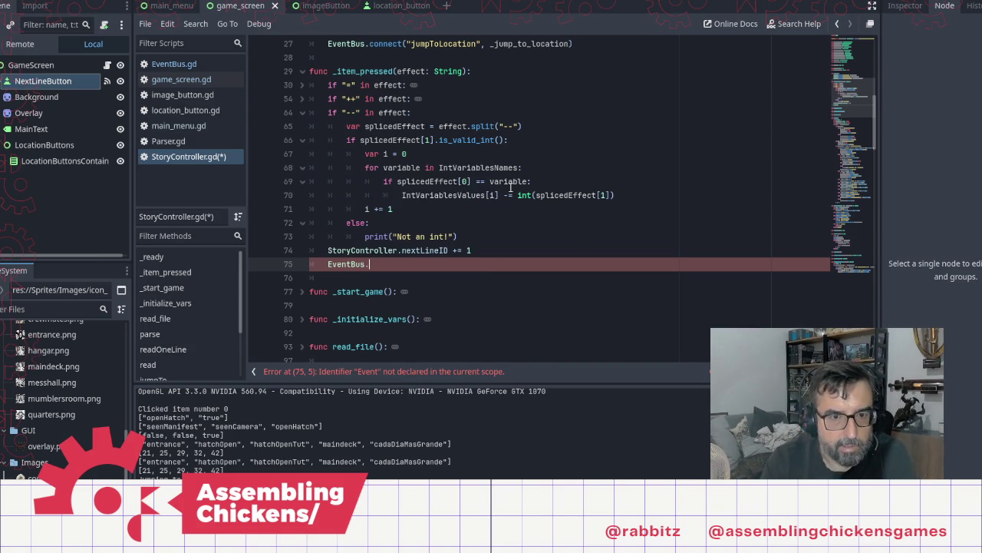
text(emit/()
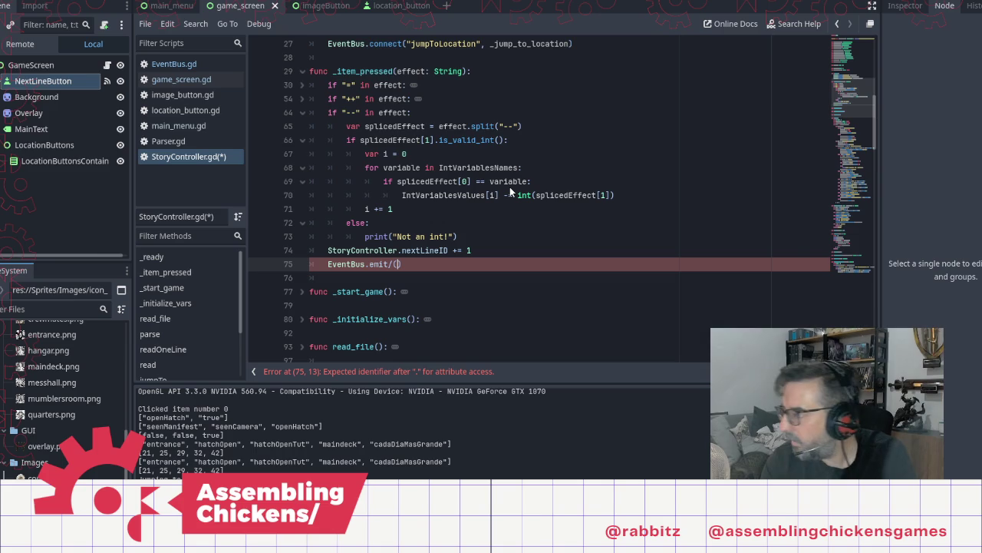
key(Left)
key(BackSpace)
text(nextLine)
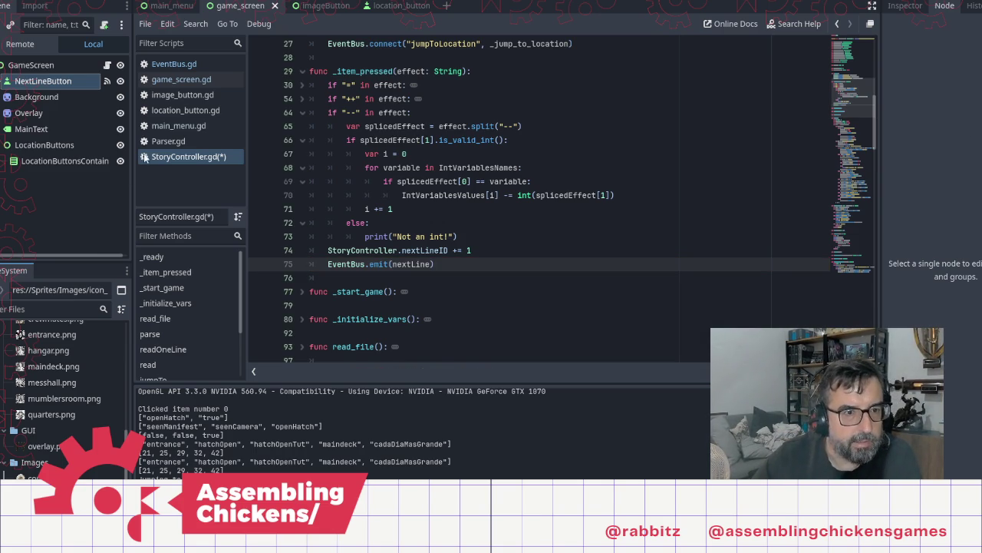
key(F5)
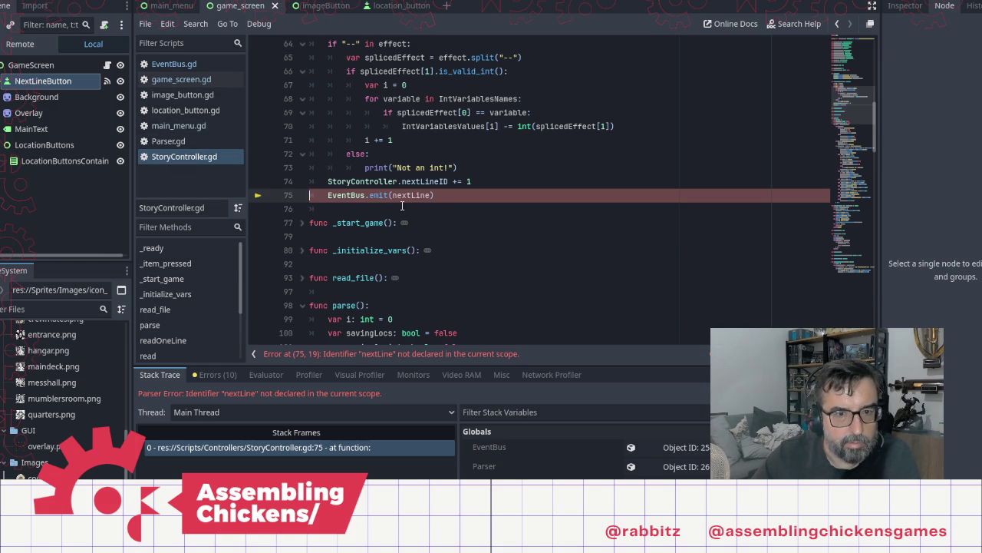
Wrap nextLine in quotation marks inside the emit call on line 75
double_click(398, 195)
key(ctrl+c)
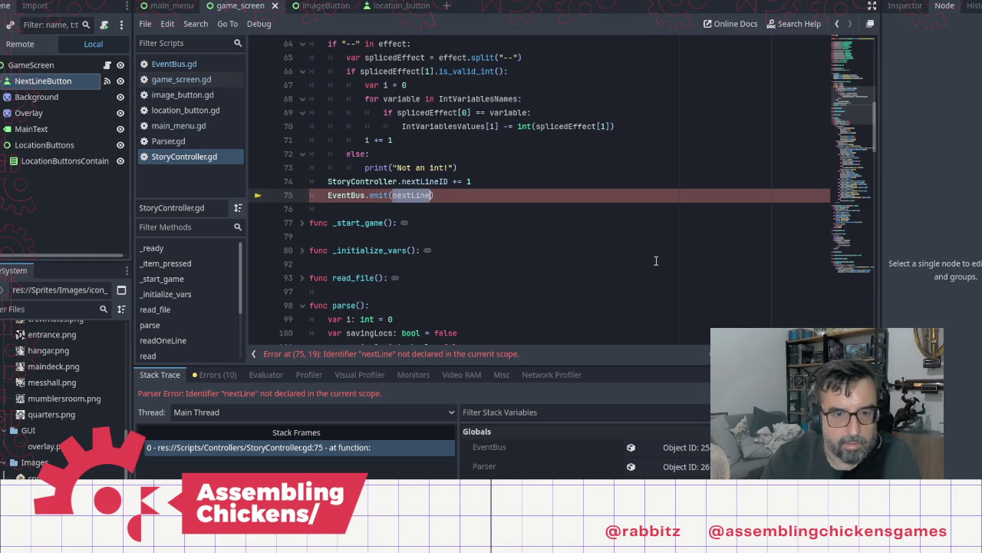
key(Left)
text(")
key(ctrl+Right)
text(")
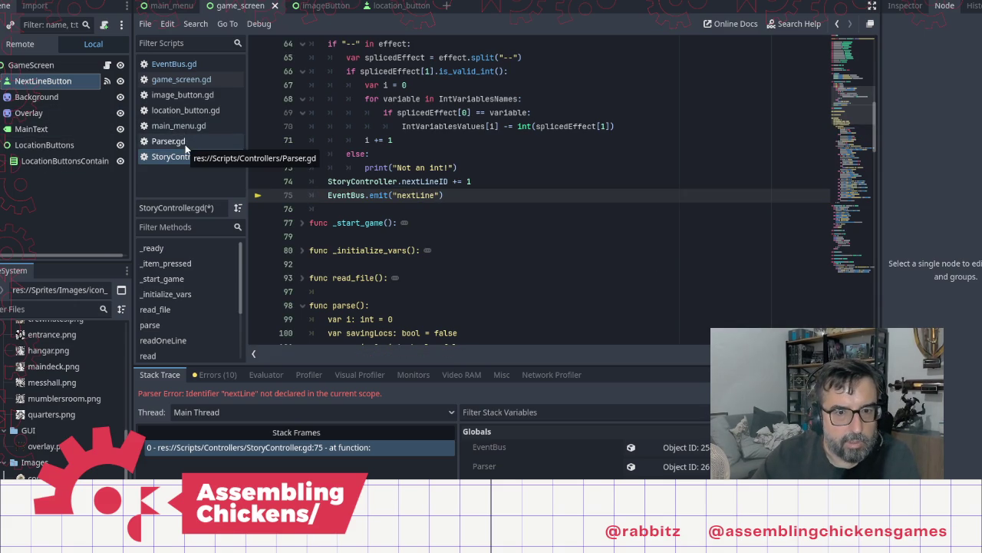
Remove the nextLine argument from the emit call on line 75 and save StoryController.gd
click(474, 235)
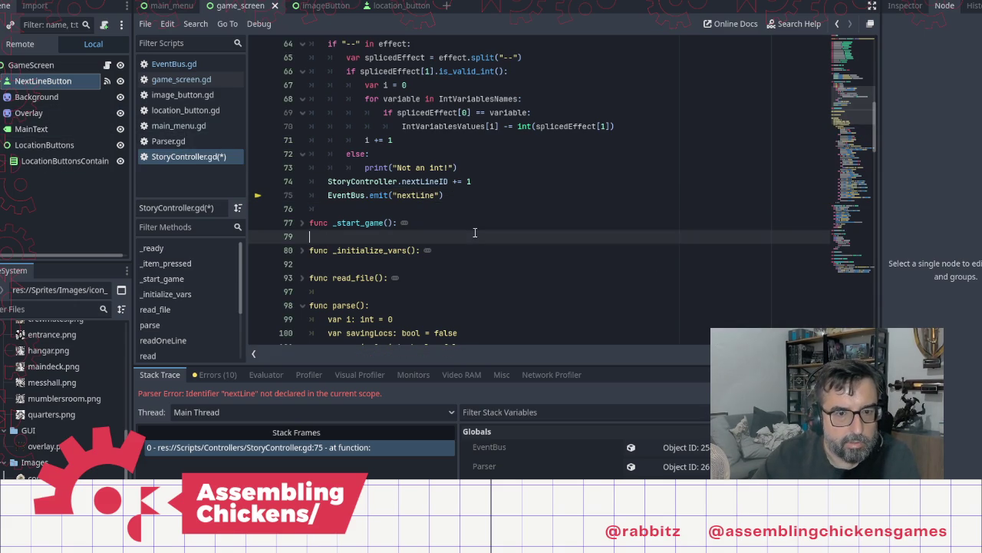
click(303, 250)
click(303, 251)
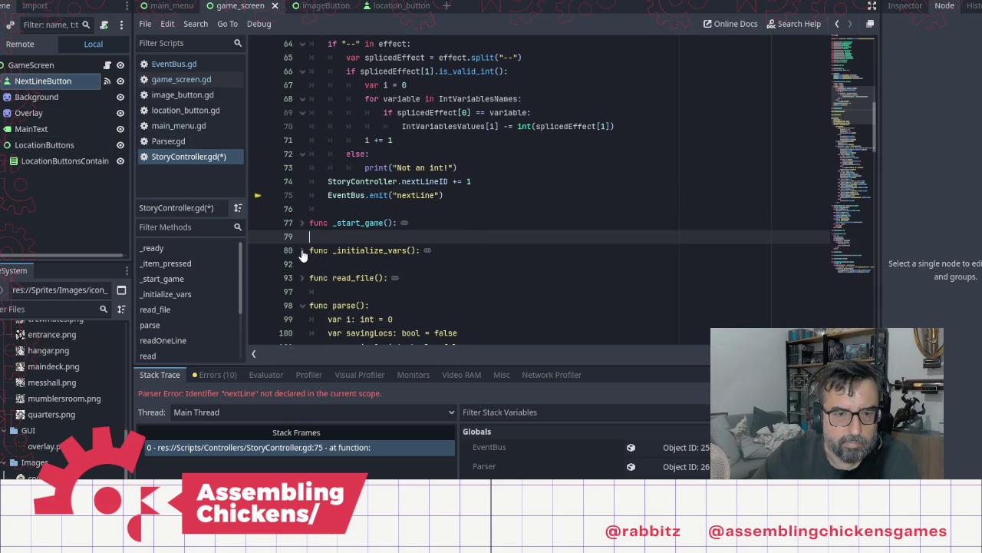
click(407, 195)
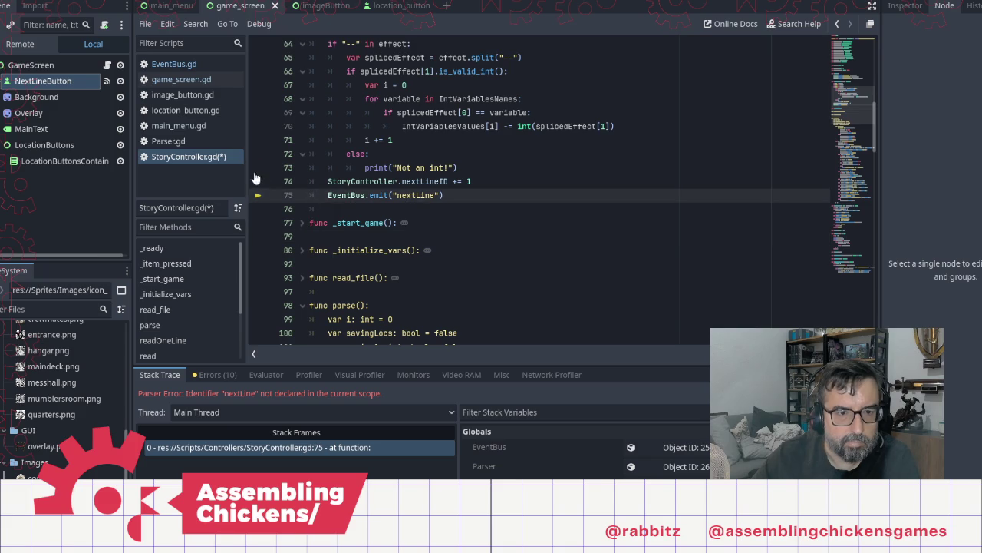
click(400, 180)
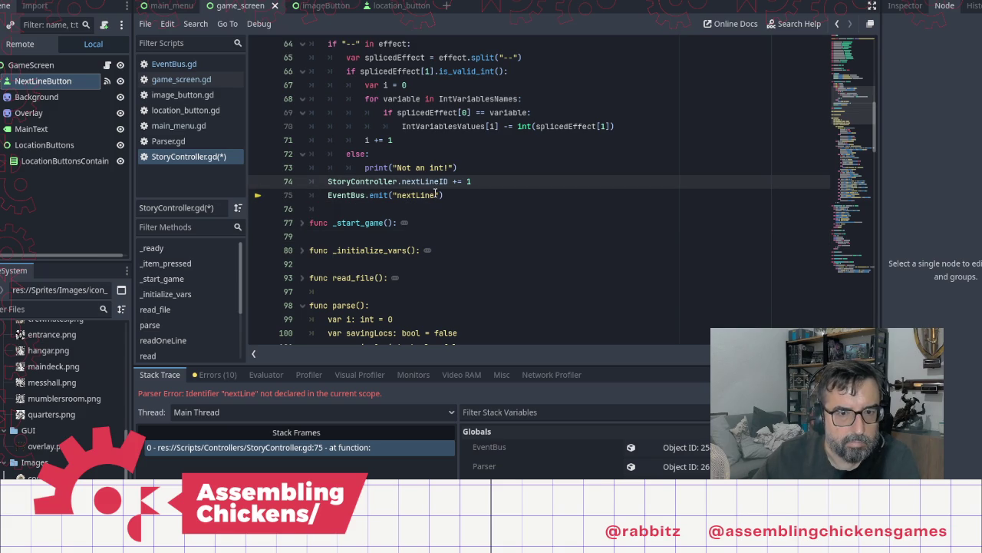
click(439, 195)
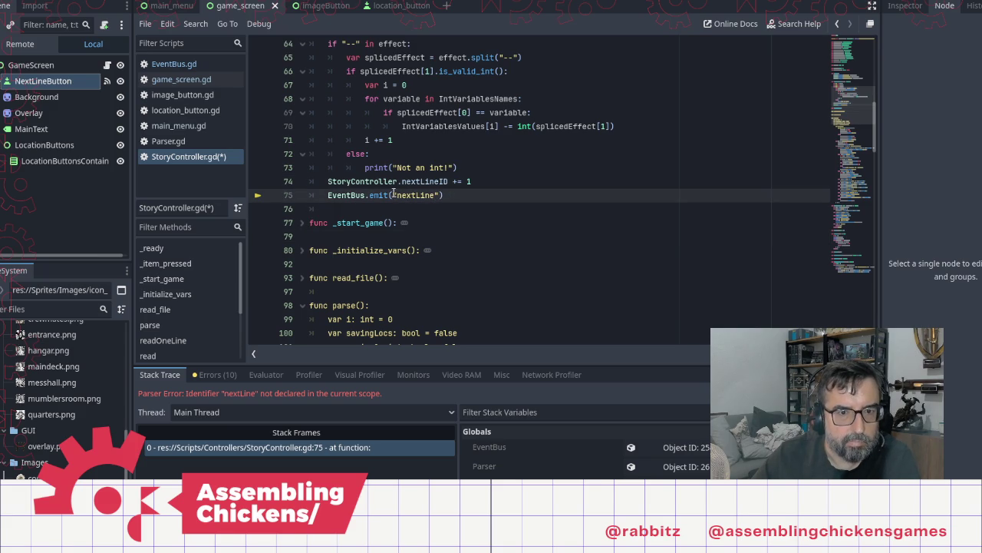
shift+click(392, 195)
key(BackSpace)
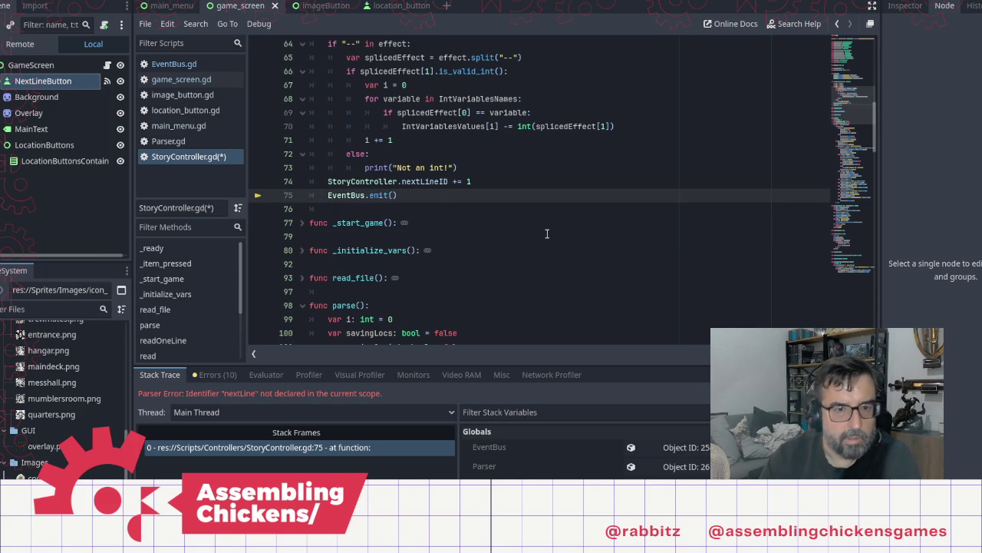
key(ctrl+s)
Copy the jumpToLocation connect line from StoryController.gd
click(184, 141)
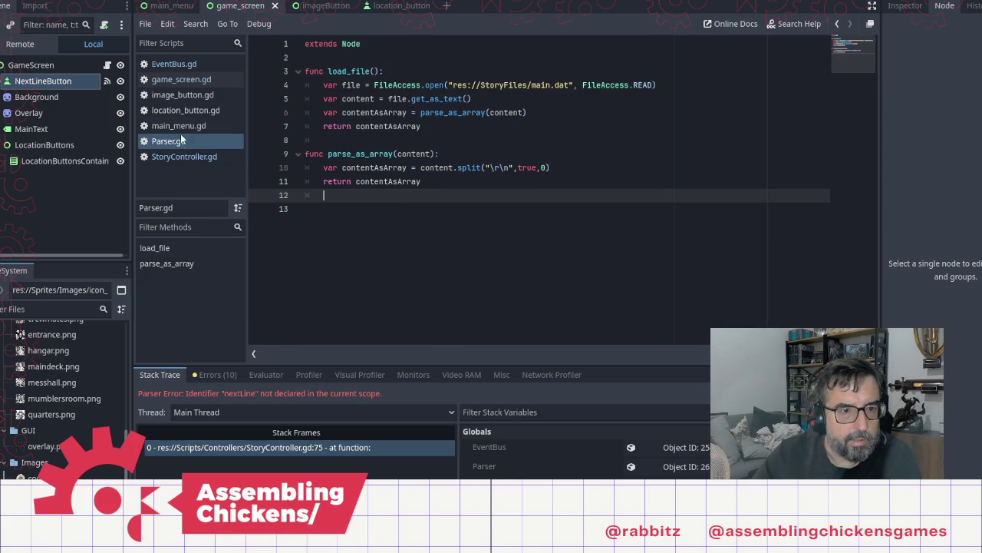
click(187, 156)
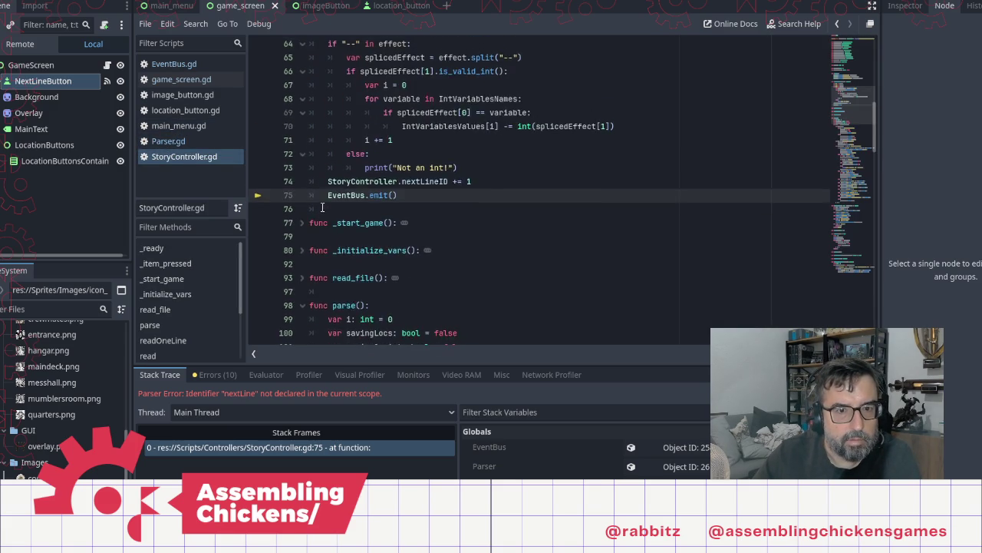
scroll(322, 207, up, 10)
scroll(325, 195, down, 1)
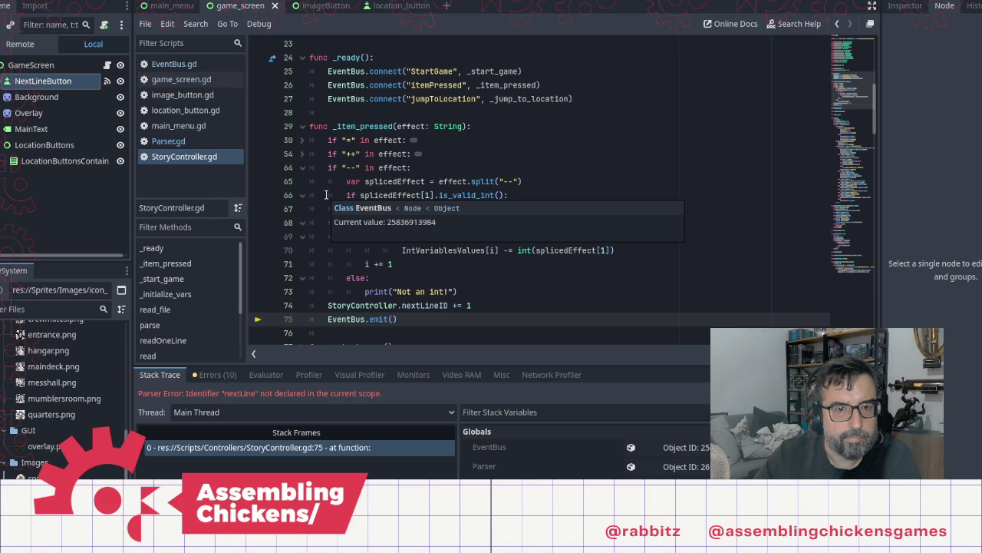
click(328, 100)
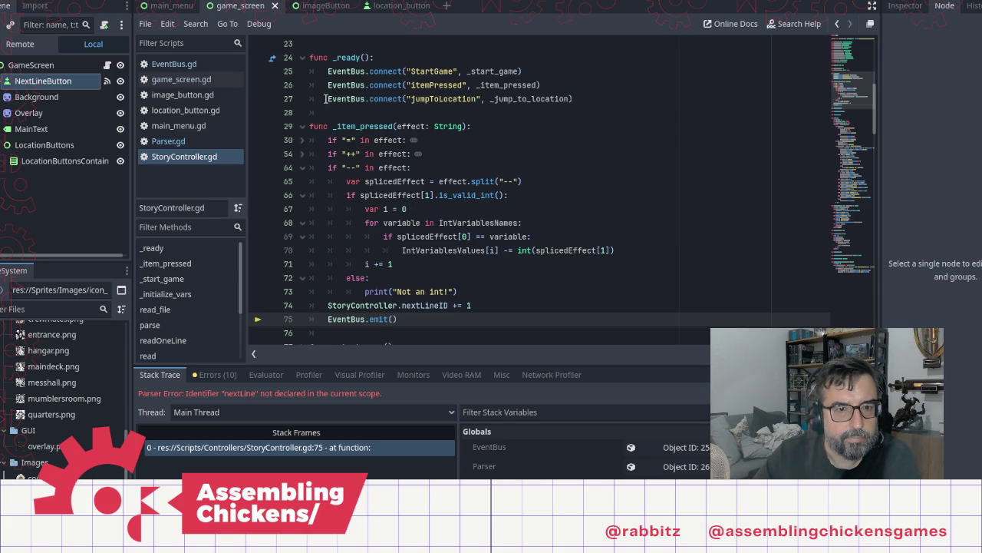
shift+click(583, 96)
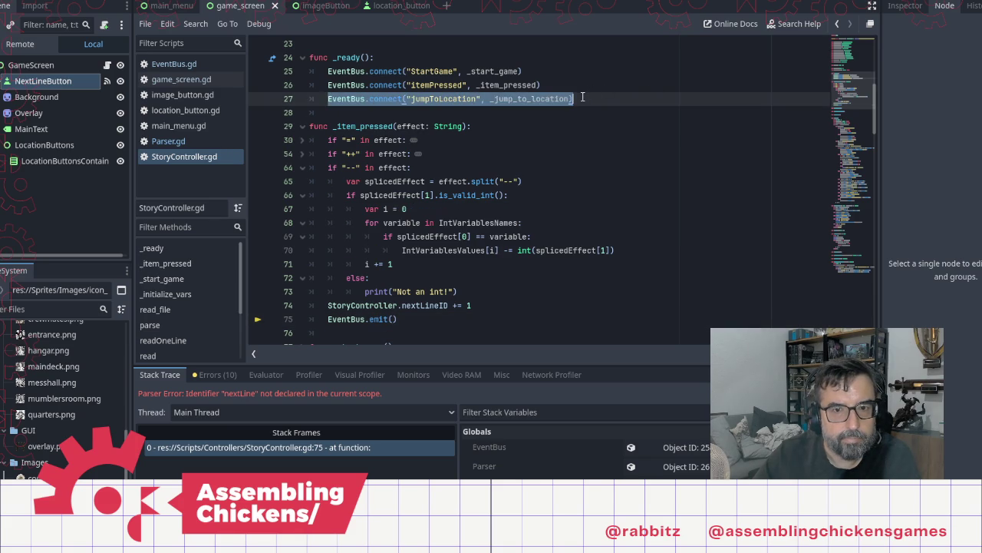
Paste the jumpToLocation connect line into game_screen.gd's _ready after line 9
click(179, 126)
click(165, 79)
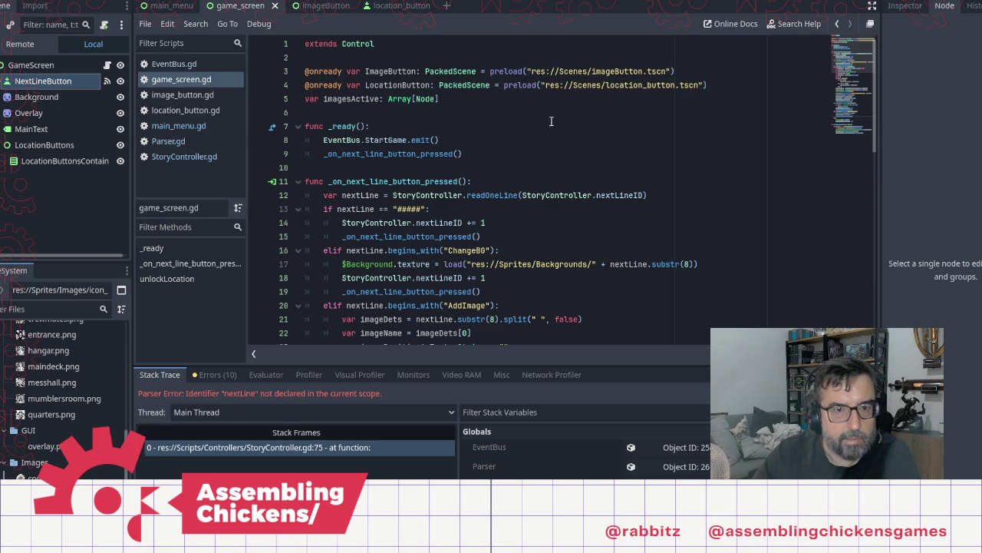
click(481, 154)
key(Return)
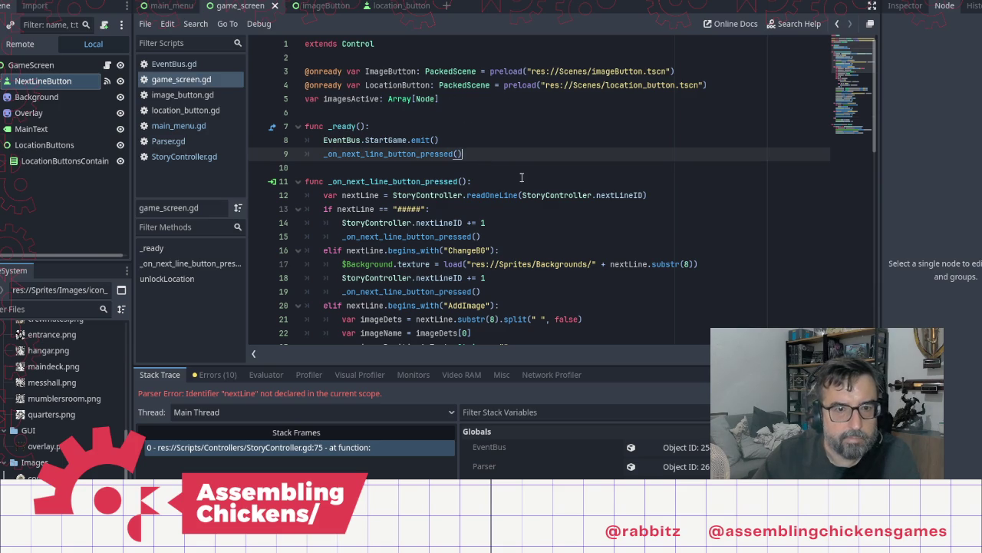
text(EventBus.connect("jumpToLocation", _jump_to_location))
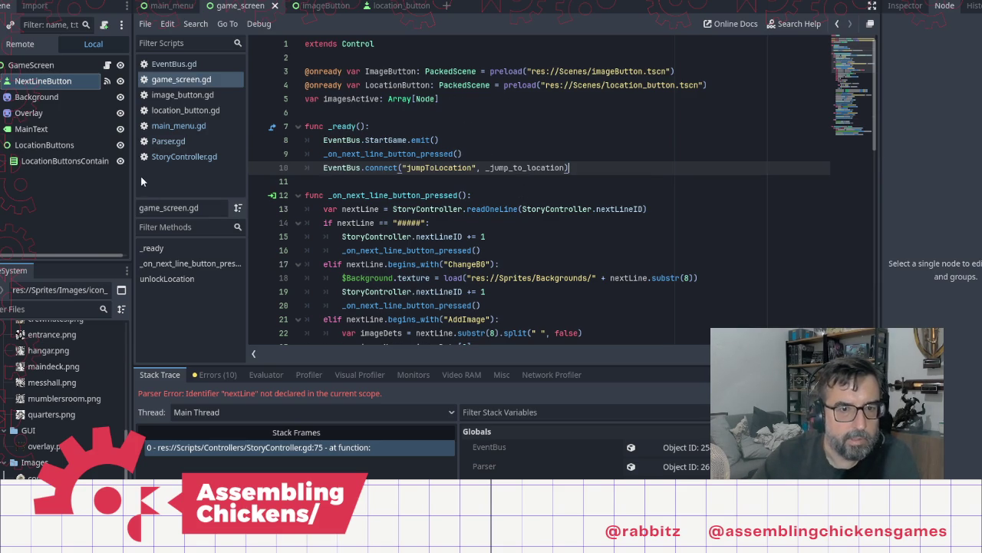
Rewrite line 75 of StoryController.gd as EventBus.nextLine.emit() after checking EventBus signal names
click(163, 157)
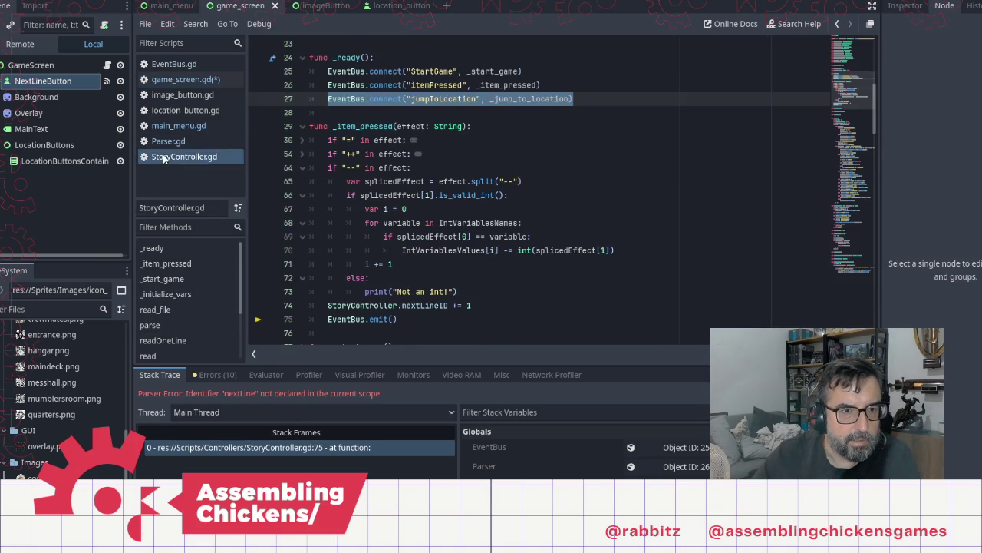
click(370, 319)
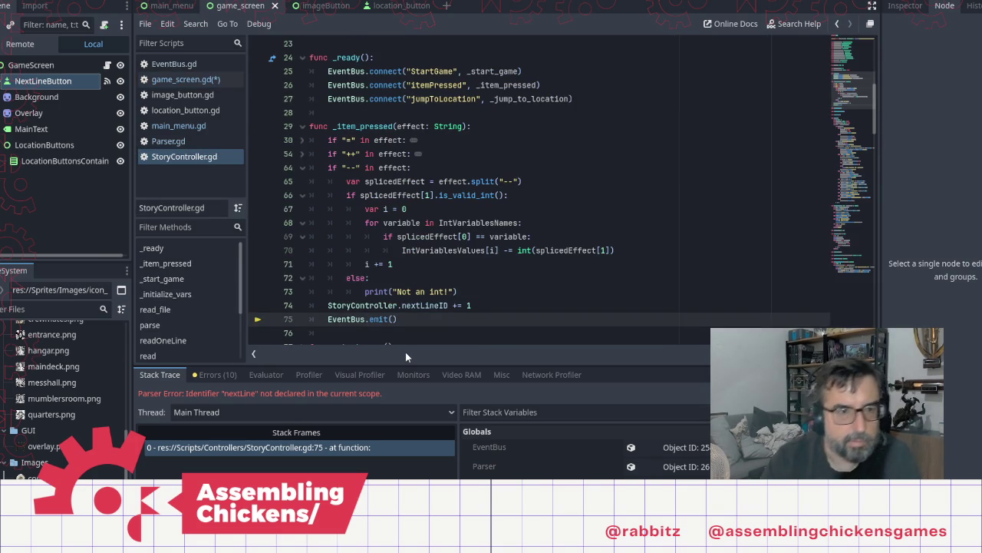
click(191, 63)
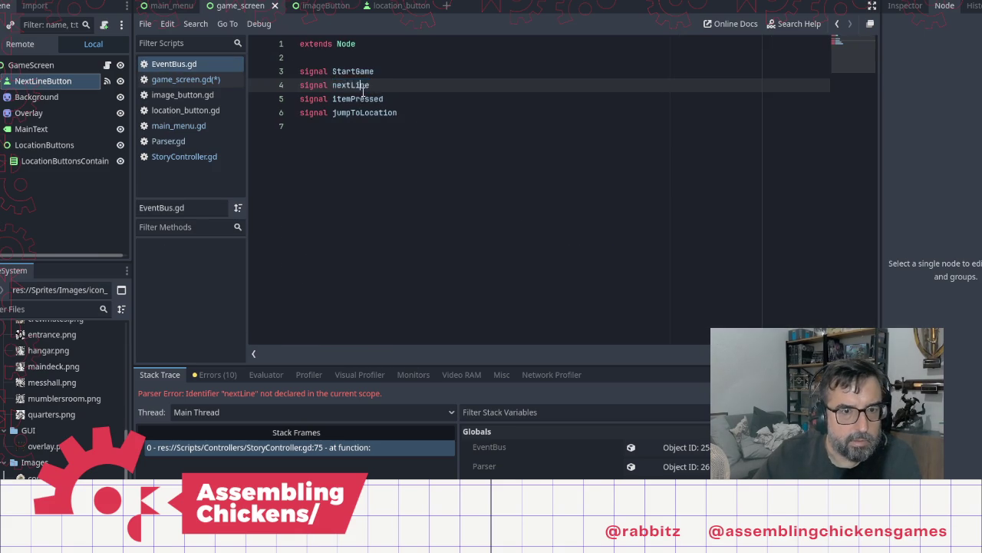
click(193, 157)
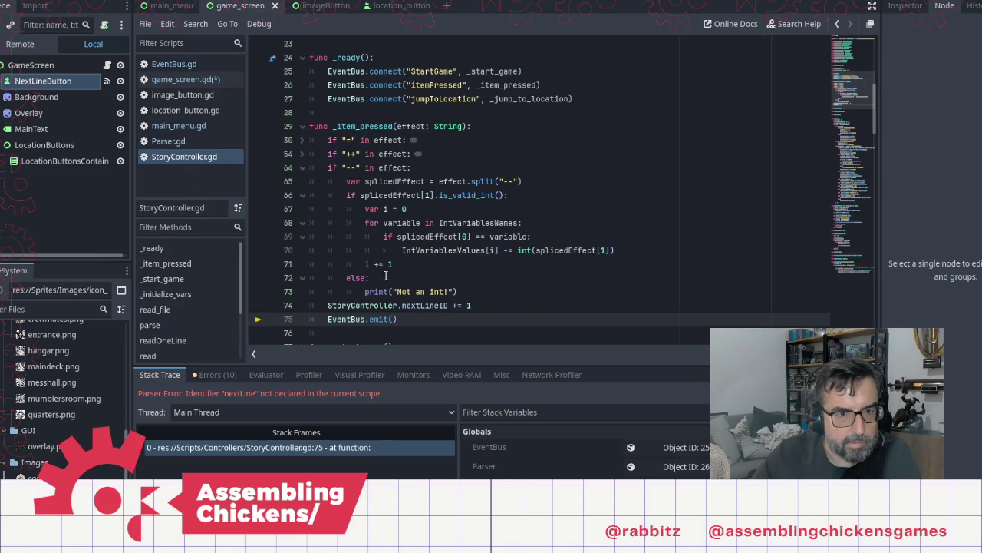
key(ctrl+v)
text(.)
click(371, 154)
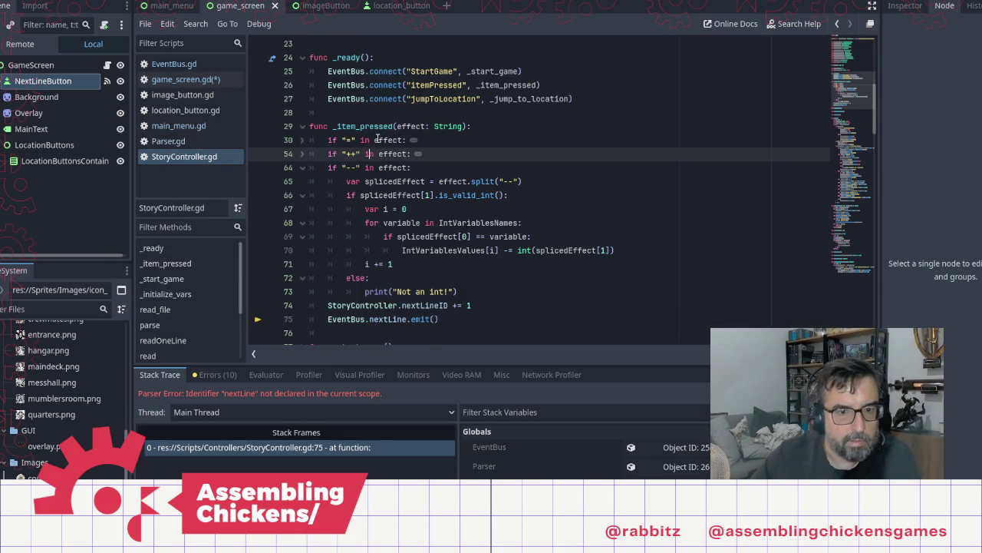
click(190, 81)
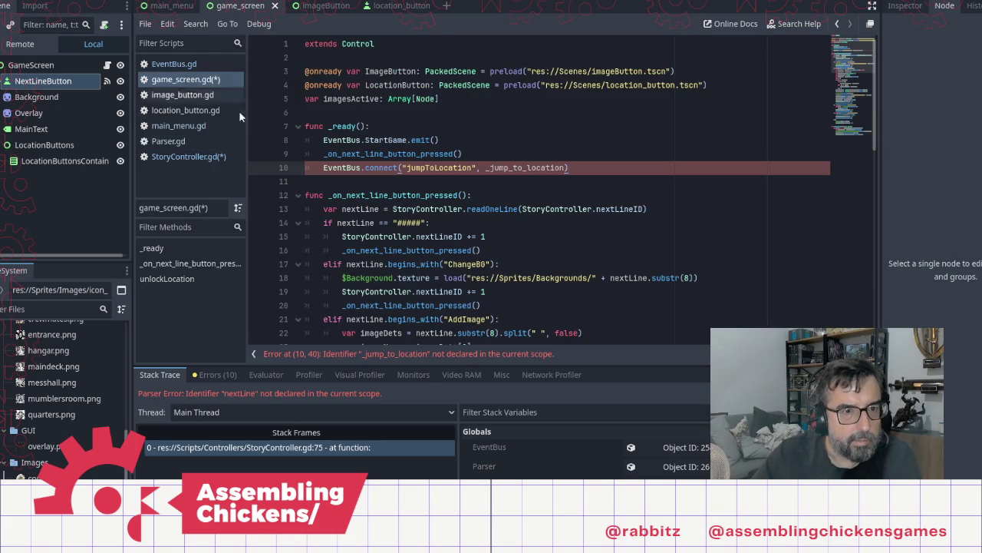
On game_screen.gd line 10, change the signal to nextLine and delete the _jump_to_location callback
click(196, 66)
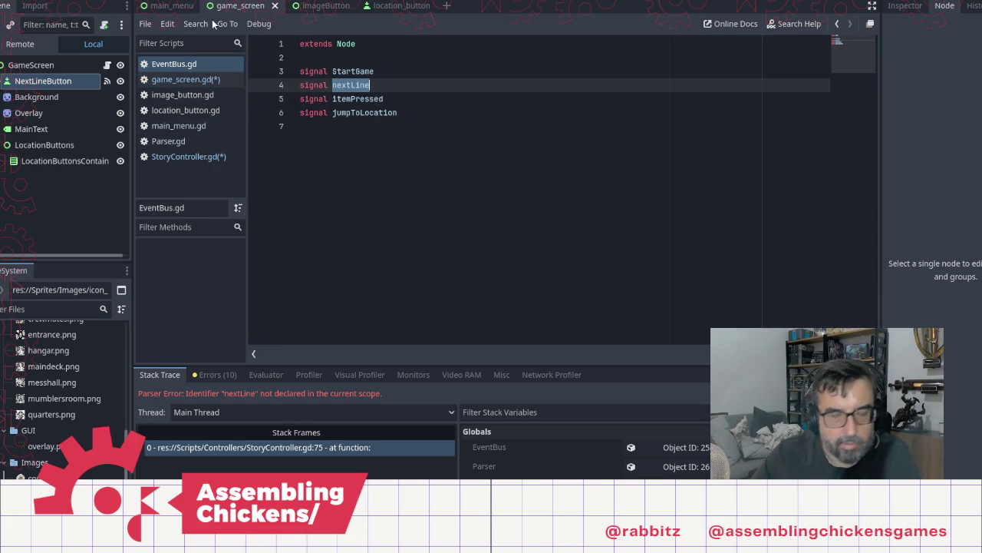
click(186, 79)
double_click(423, 167)
text(nextLine)
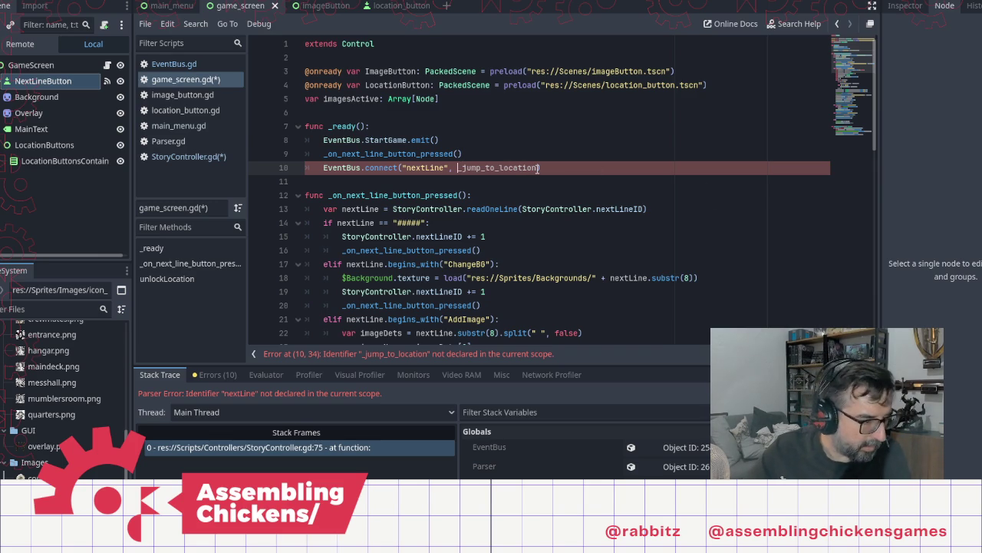
double_click(537, 167)
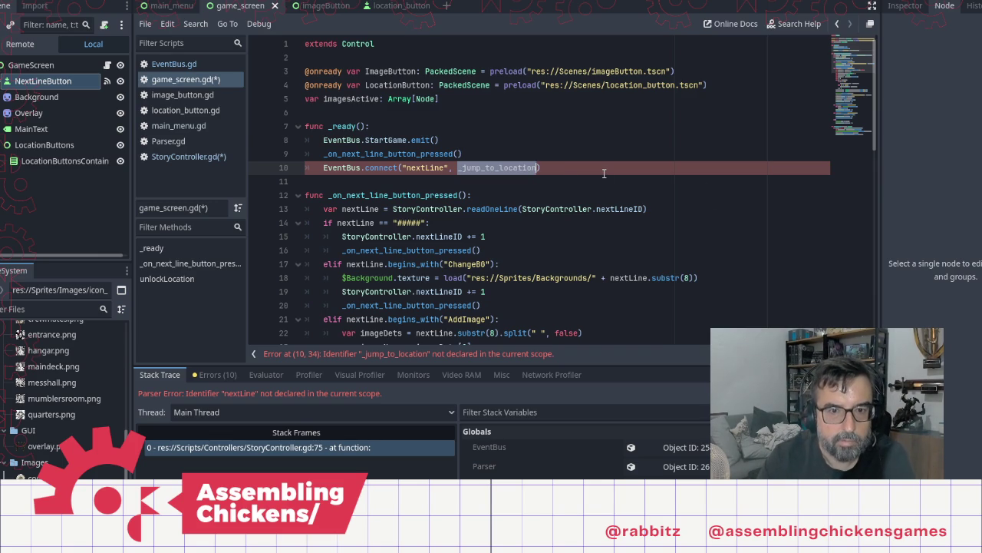
key(BackSpace)
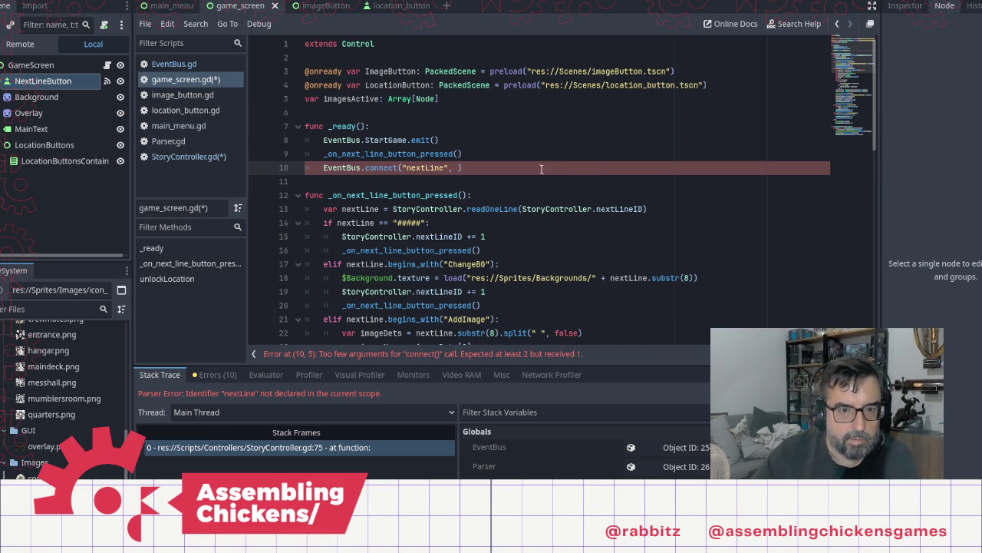
Set _on_next_line_button_pressed as the line 10 callback, save the scripts and run with F5
click(329, 195)
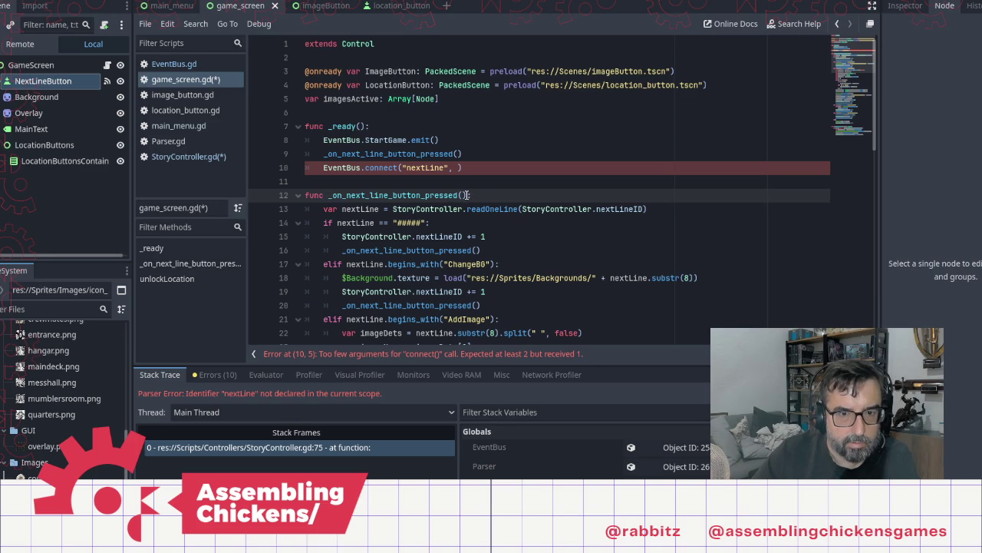
shift+click(463, 195)
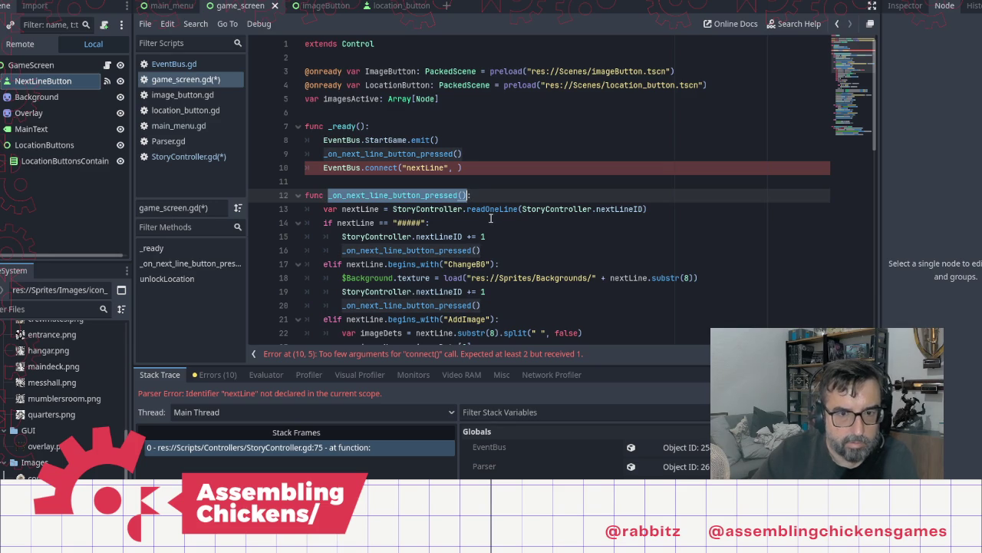
shift+click(460, 195)
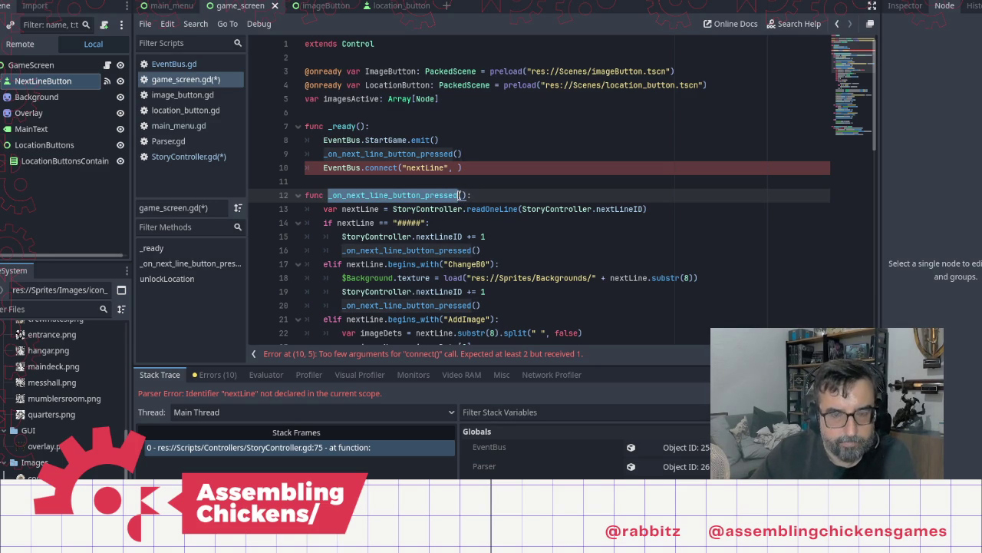
key(ctrl+c)
click(458, 167)
key(ctrl+v)
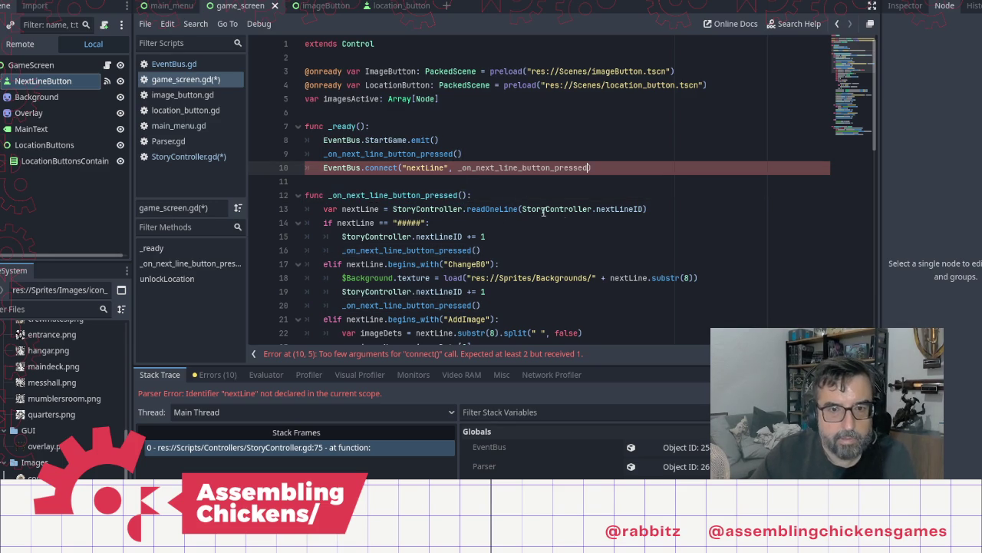
key(ctrl+s)
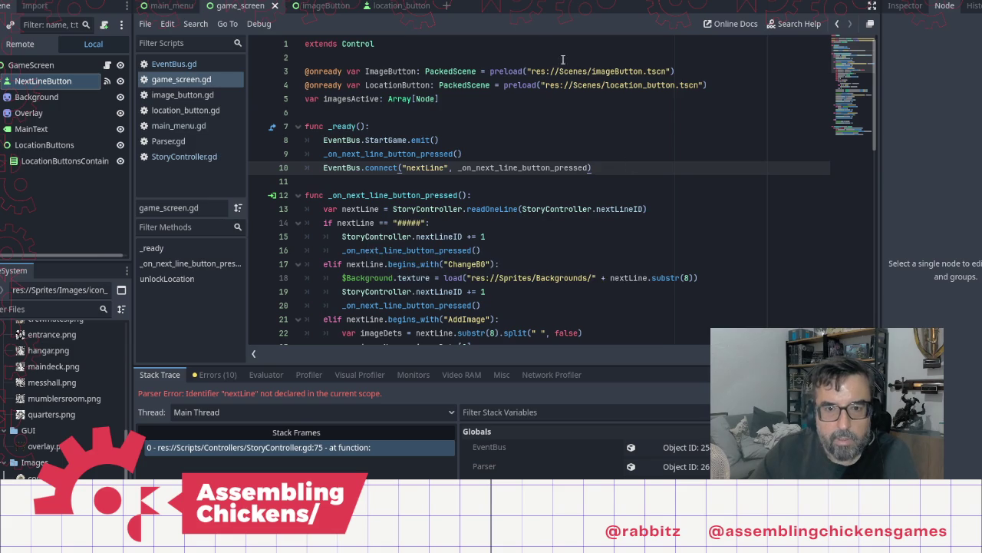
key(F5)
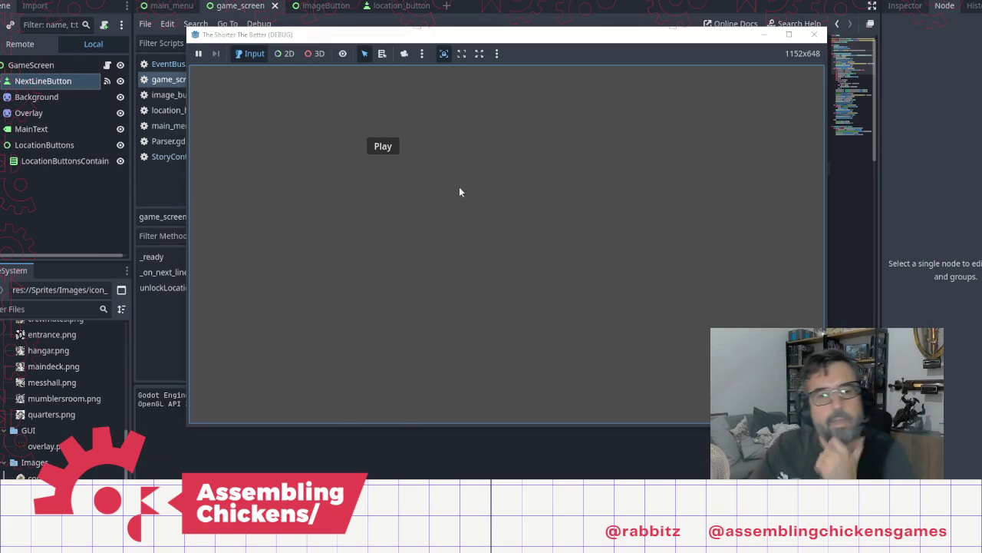
Start the game and click through the opening ENTRANCE story, opening the hatch
click(384, 147)
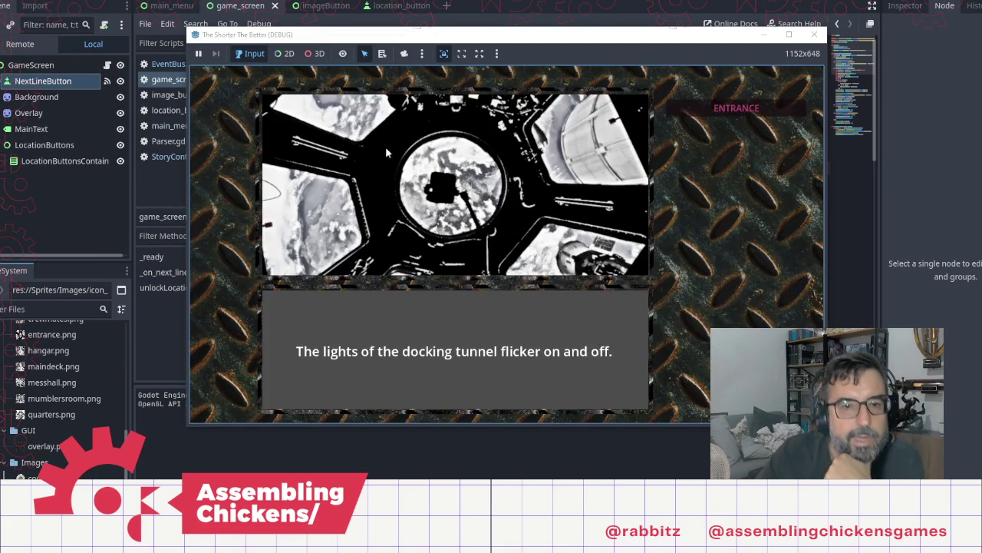
click(449, 305)
click(449, 305)
click(449, 305)
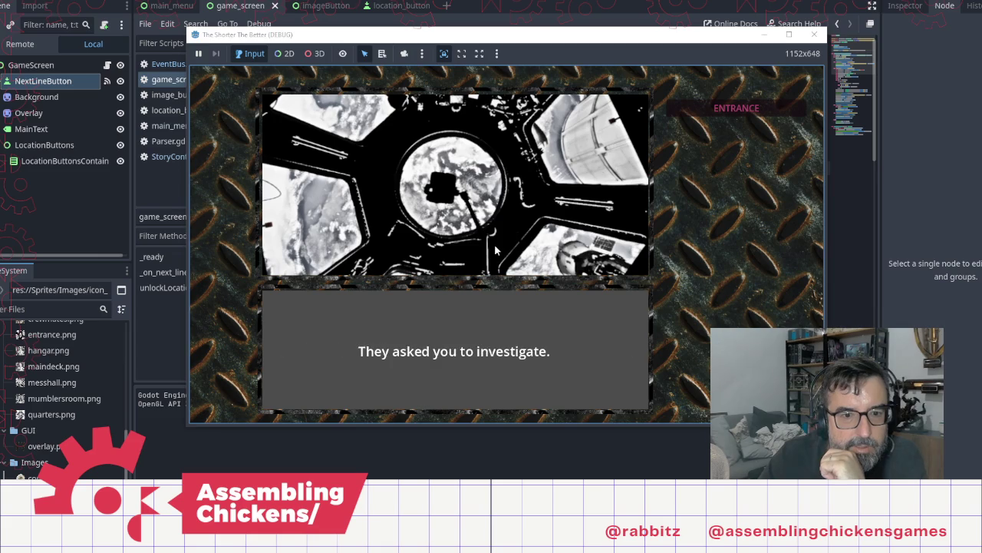
click(468, 269)
click(490, 230)
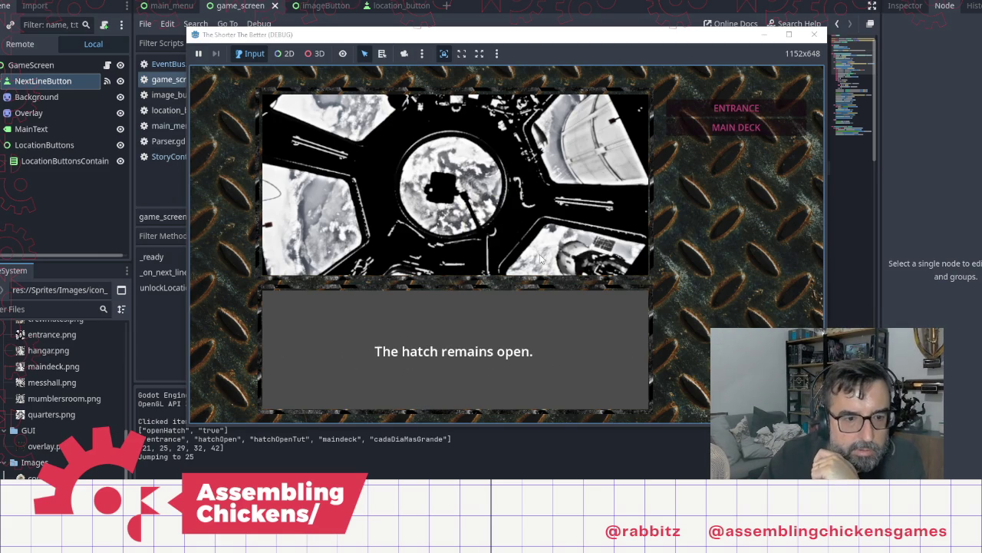
click(541, 258)
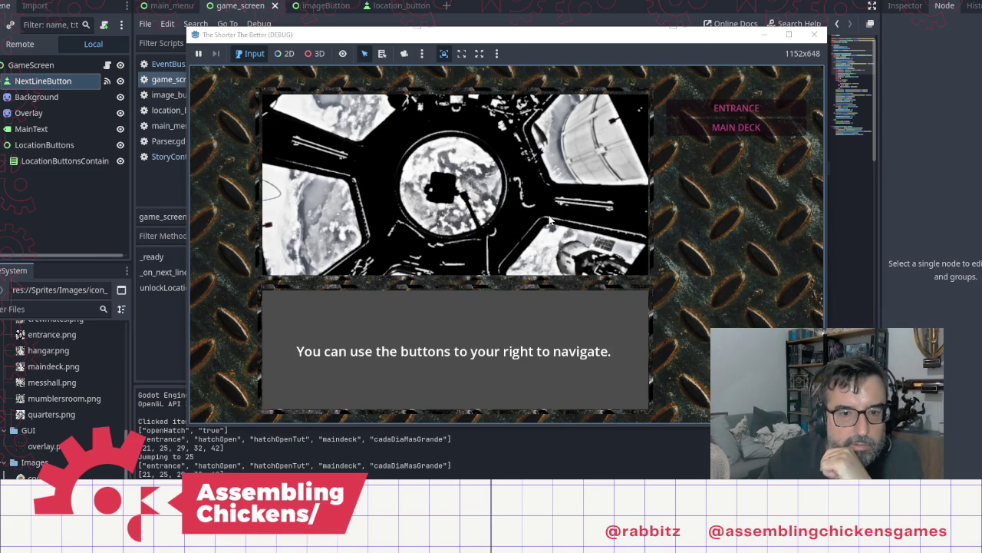
click(547, 230)
click(549, 220)
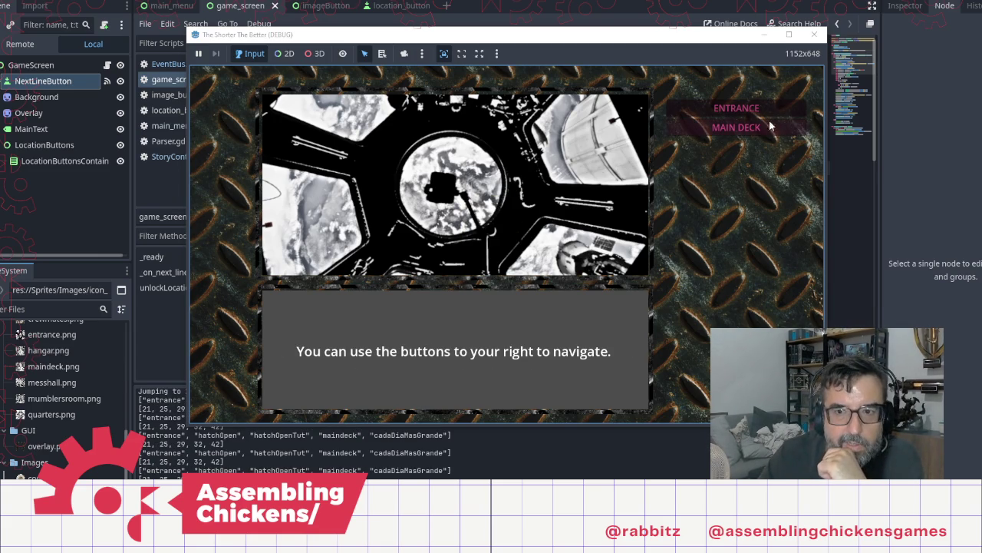
Travel to MAIN DECK, advance its lines, then close the game window
click(768, 126)
click(566, 228)
click(566, 229)
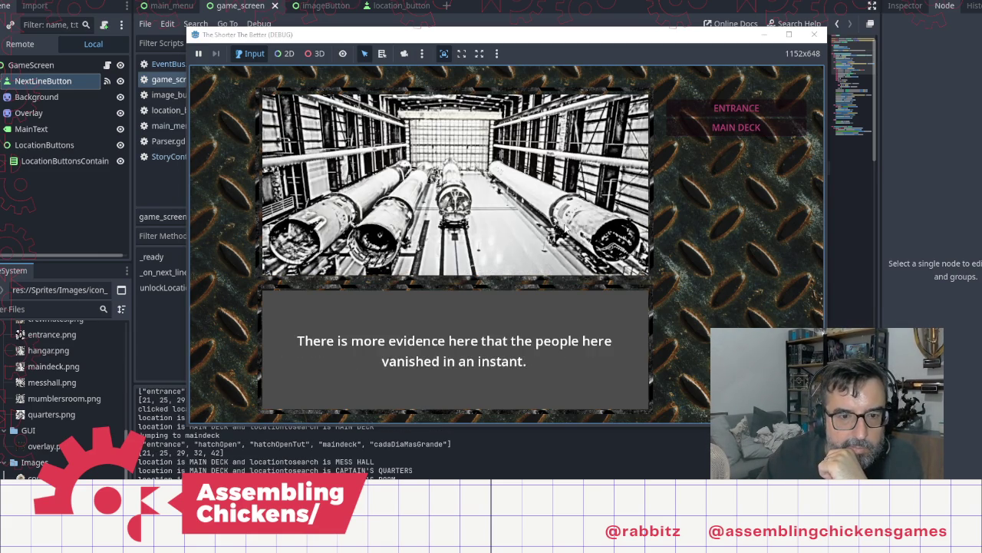
click(567, 229)
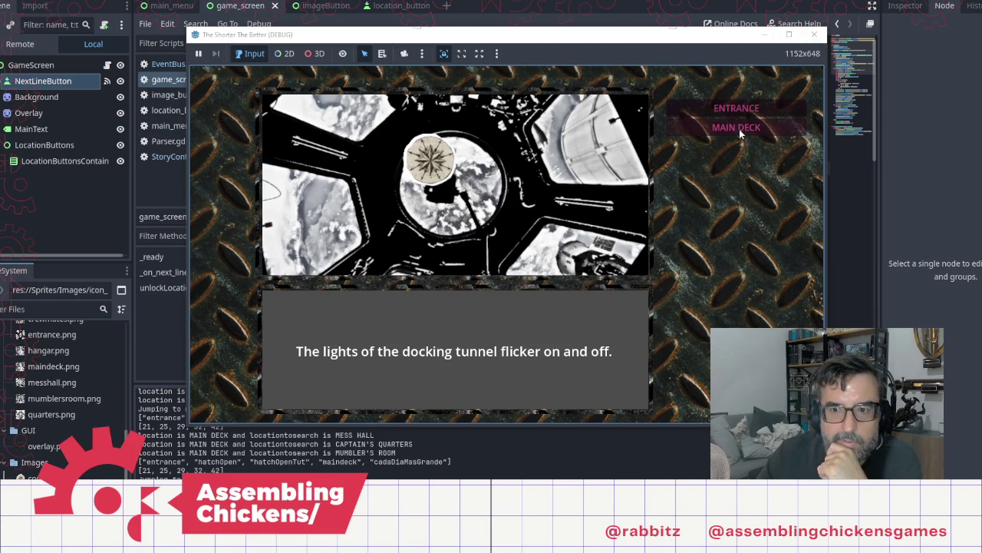
click(739, 128)
click(544, 222)
click(545, 222)
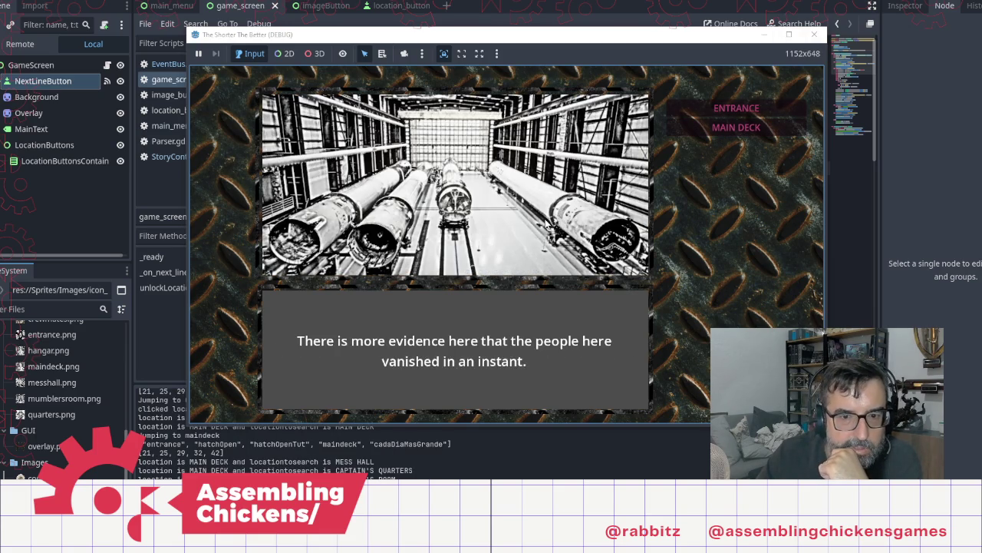
click(736, 127)
click(735, 127)
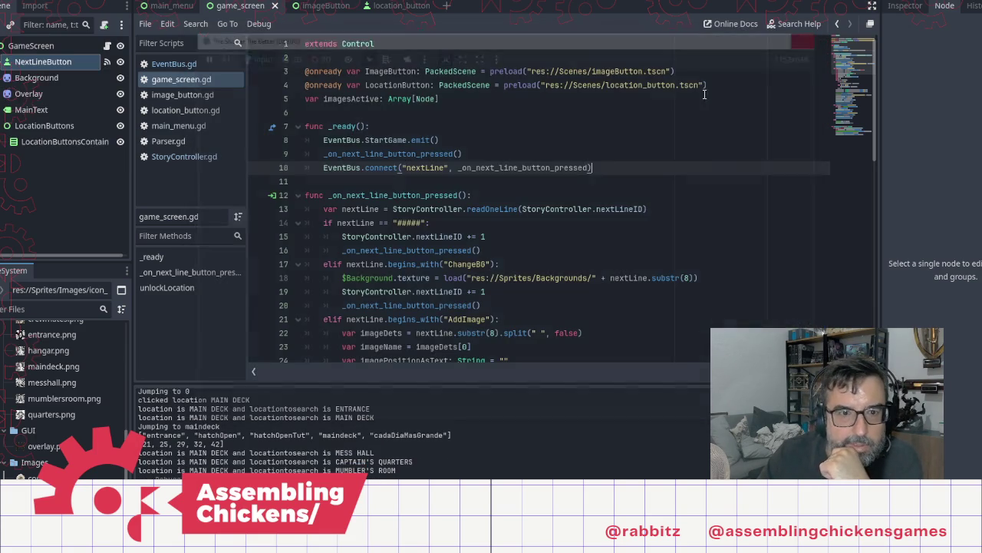
click(814, 35)
click(441, 175)
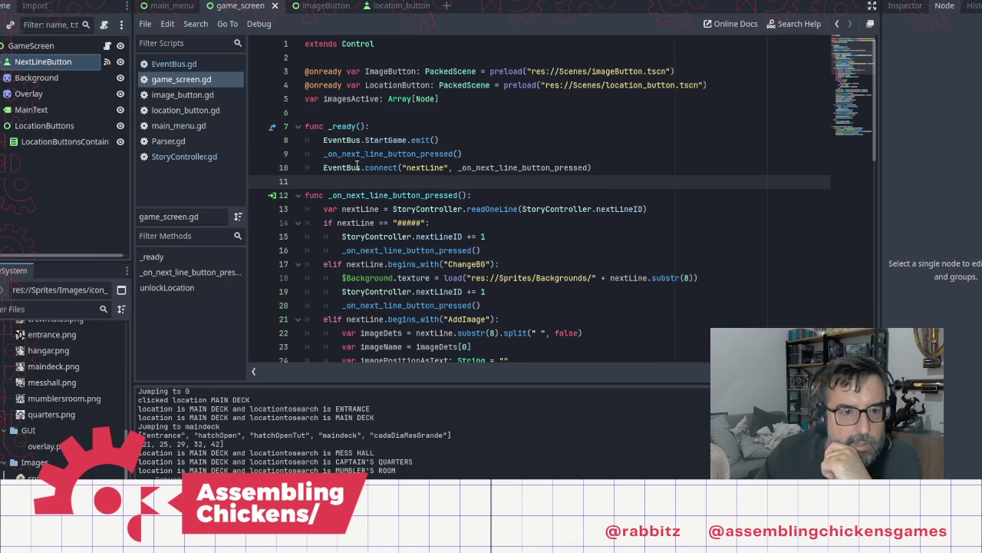
In StoryController.gd, fold parse, readOneLine and jumpTo, and add a new line after line 348
click(201, 158)
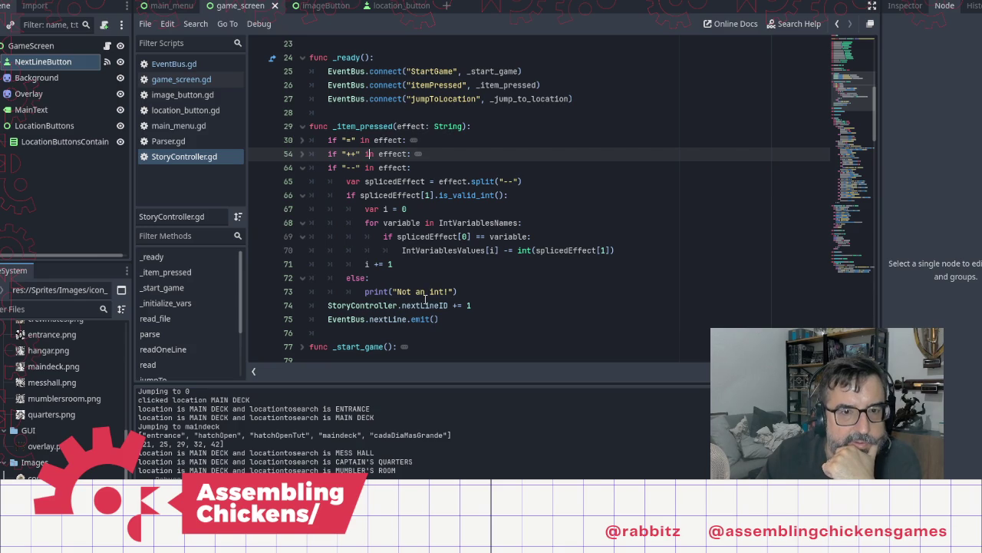
scroll(458, 256, down, 10)
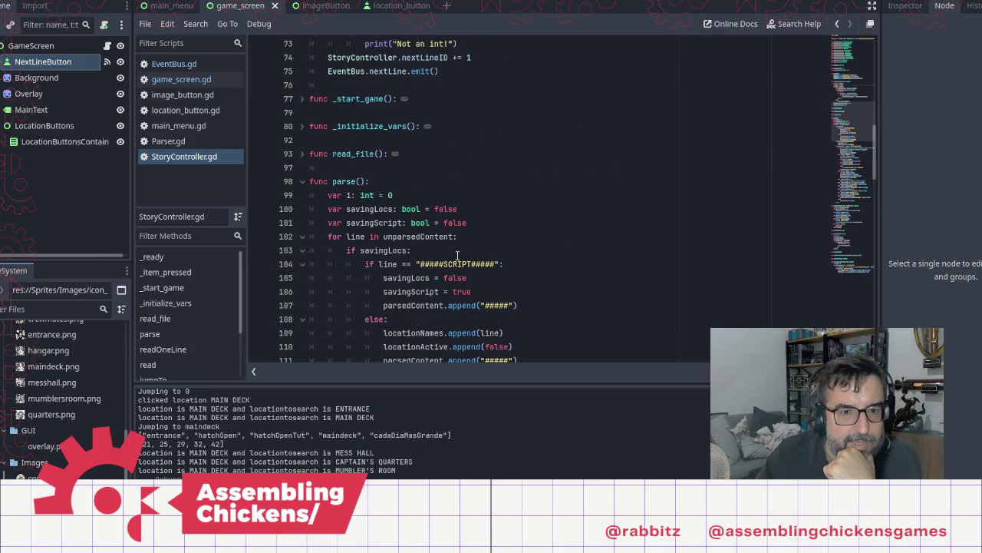
click(302, 181)
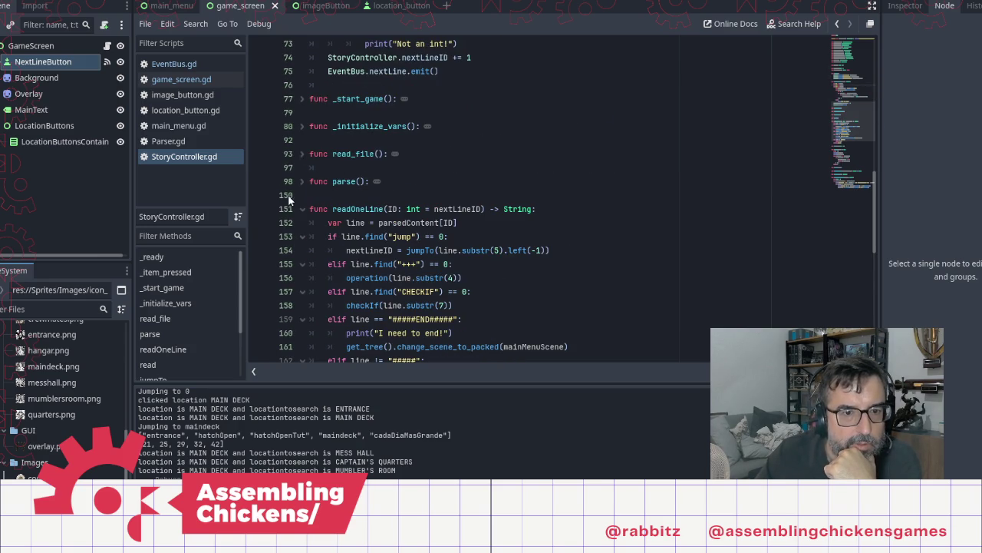
click(302, 209)
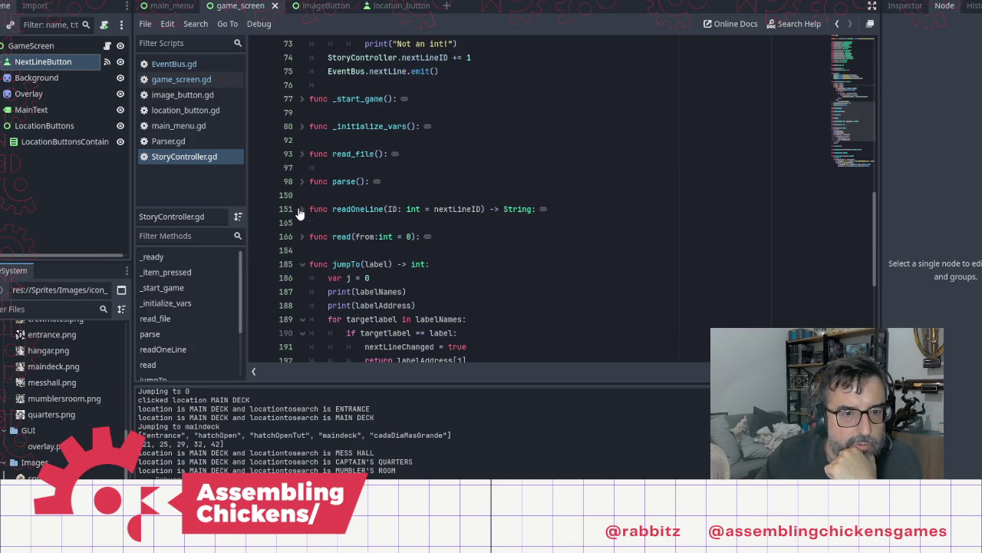
click(303, 265)
scroll(419, 294, down, 3)
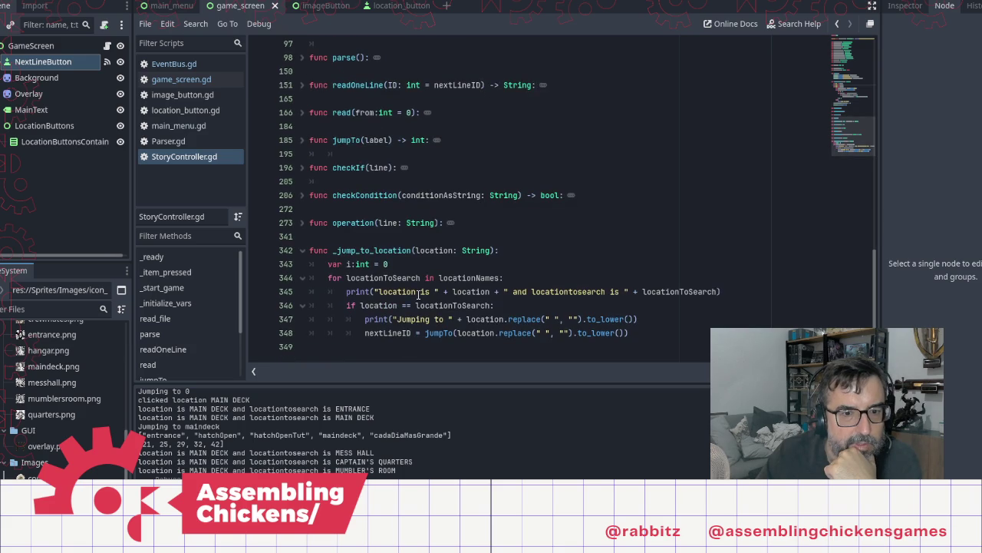
click(657, 333)
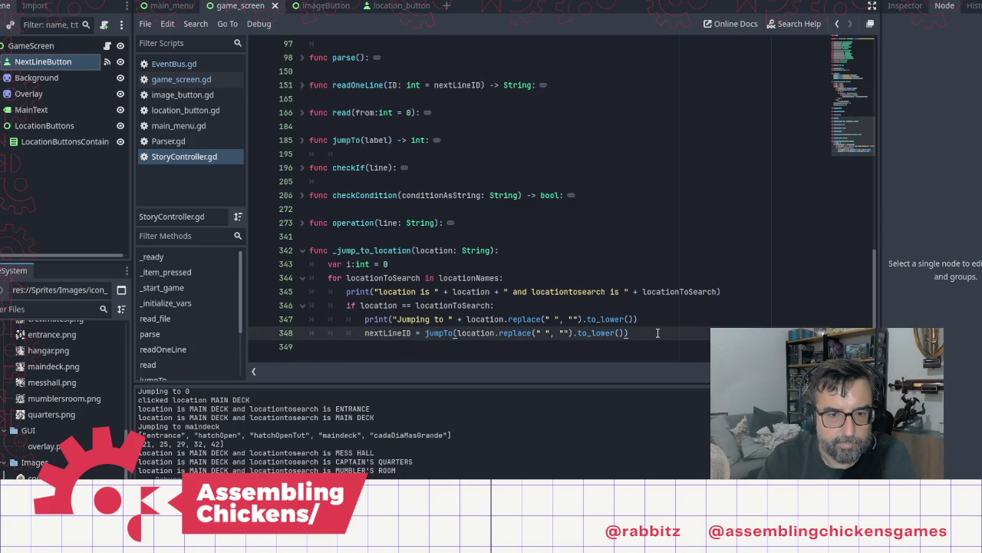
key(Return)
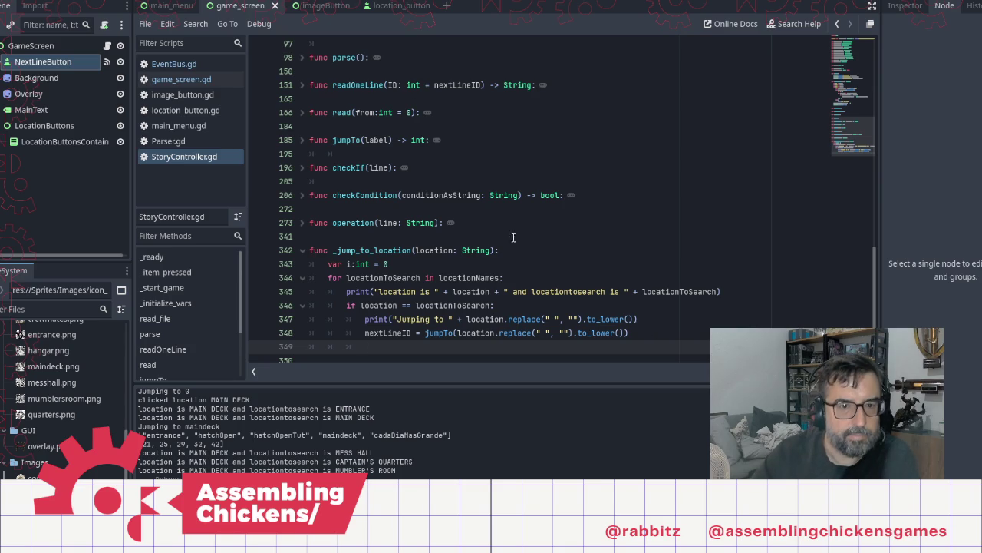
Insert EventBus.nextLine.emit() on line 349 of _jump_to_location, save, and run with F5
scroll(389, 230, up, 10)
scroll(389, 230, down, 2)
mouse_move(457, 236)
mouse_down()
mouse_move(328, 236)
mouse_move(336, 229)
mouse_up()
key(ctrl+c)
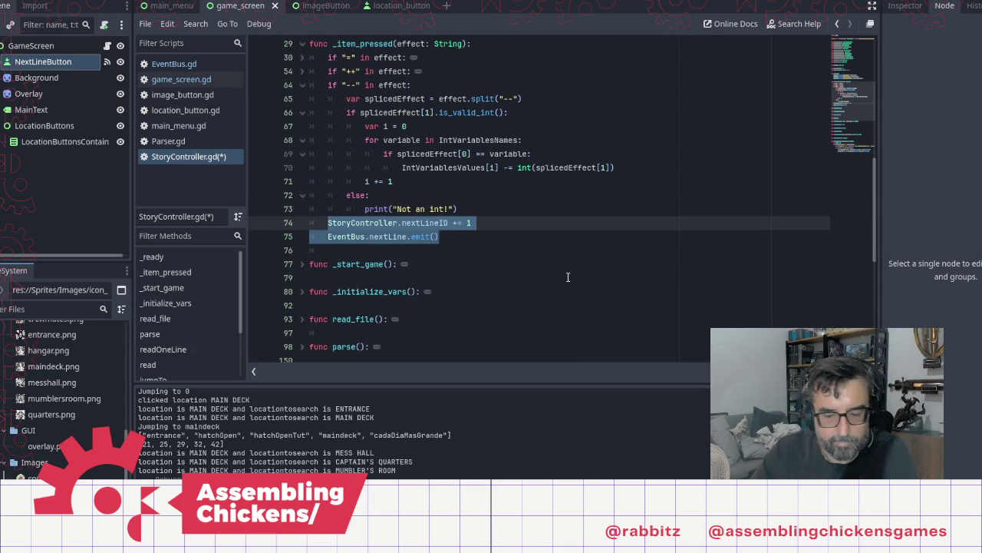
scroll(568, 277, down, 7)
click(424, 332)
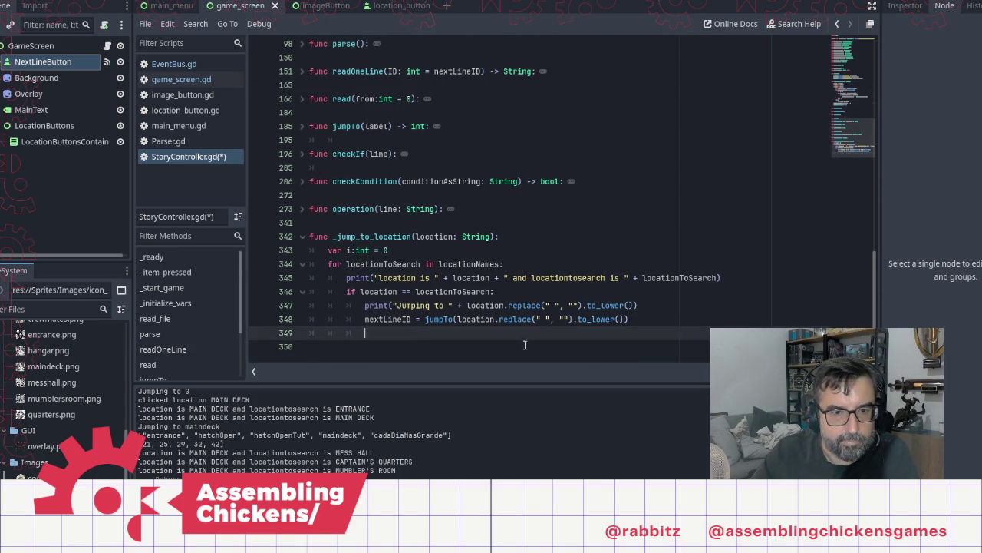
key(ctrl+v)
key(Home)
key(BackSpace)
key(BackSpace)
key(ctrl+z)
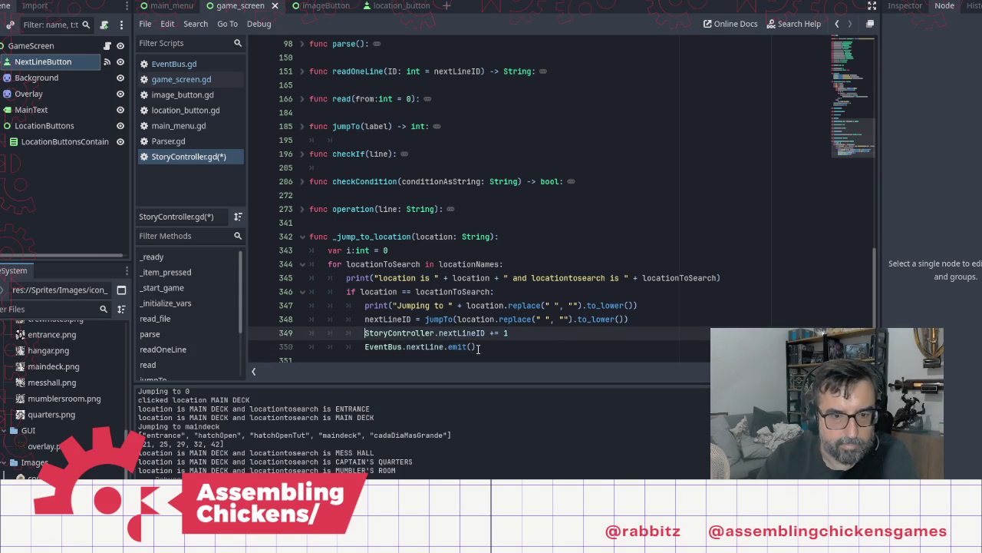
key(shift+End)
key(BackSpace)
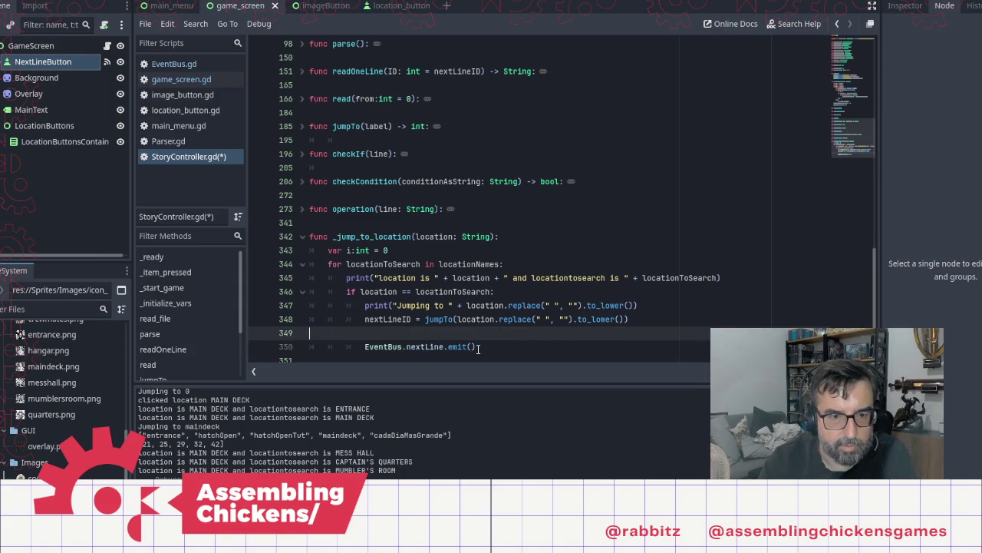
key(BackSpace)
key(ctrl+s)
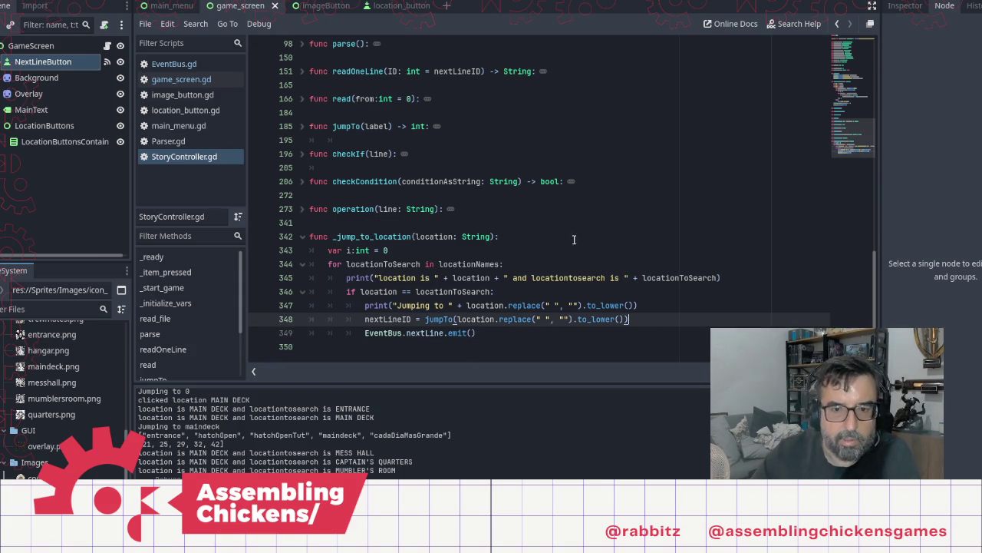
key(F5)
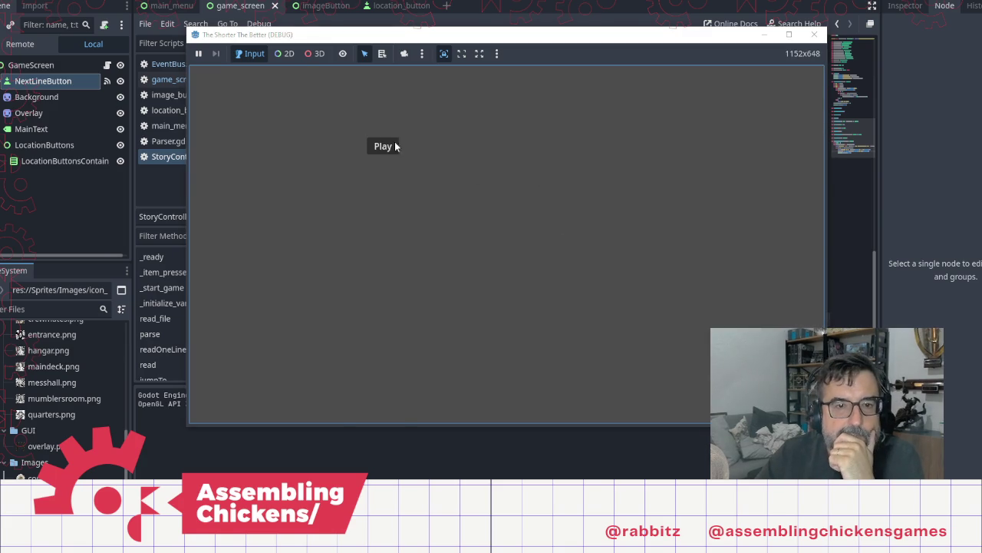
Start the game, read through the opening story and open the hatch in the entrance scene
click(393, 146)
click(637, 221)
click(636, 216)
click(626, 218)
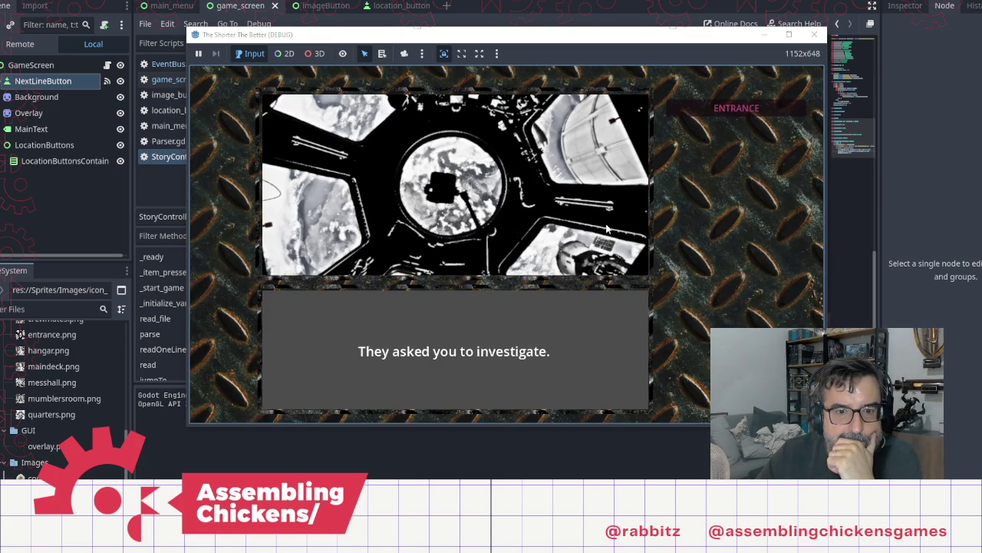
click(610, 228)
click(489, 221)
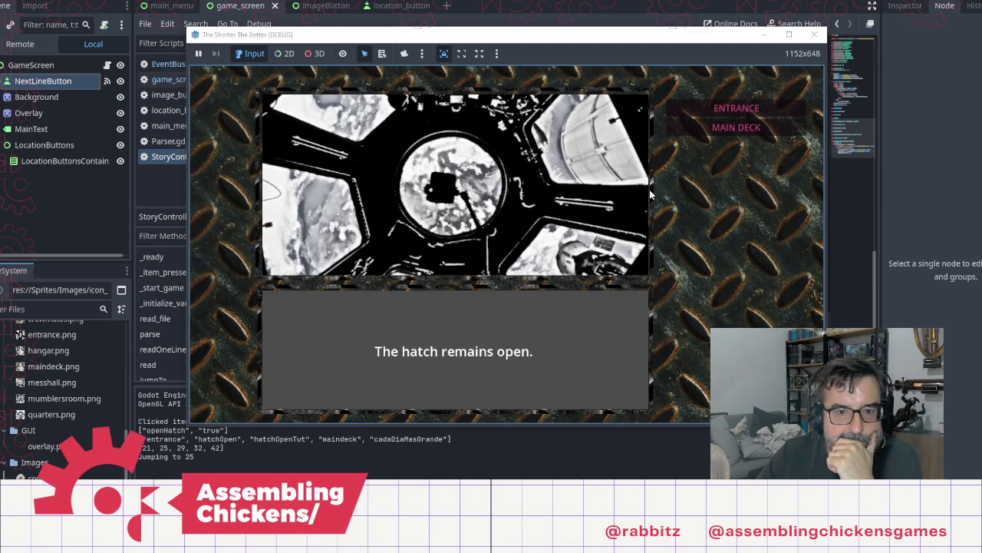
click(578, 206)
Travel to MAIN DECK, read its story text, then close the running game
click(736, 127)
click(526, 236)
click(544, 232)
click(544, 232)
click(545, 231)
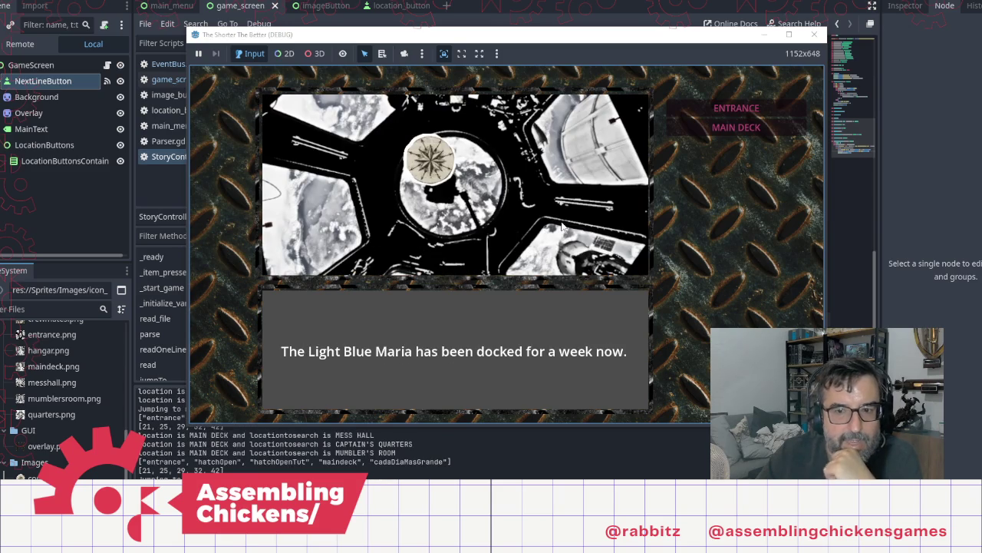
click(816, 35)
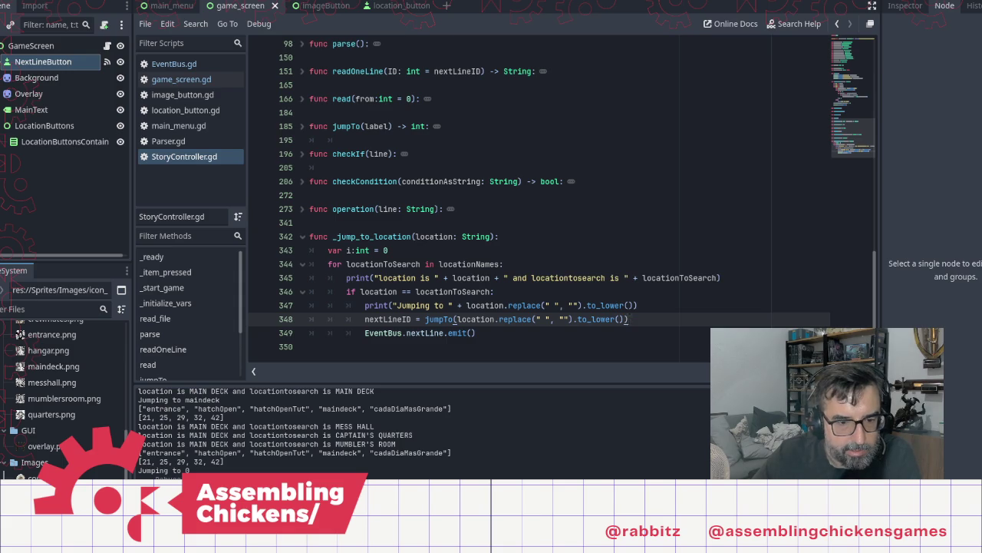
Change the icon_19.png image position from 0,0 to -80,-80, then rerun the game with F5
key(alt+Tab)
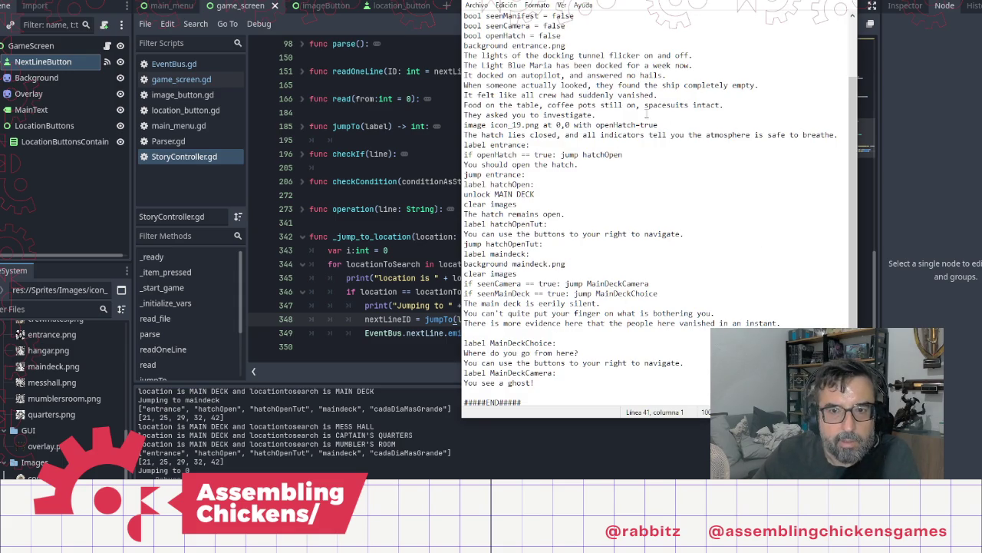
click(556, 134)
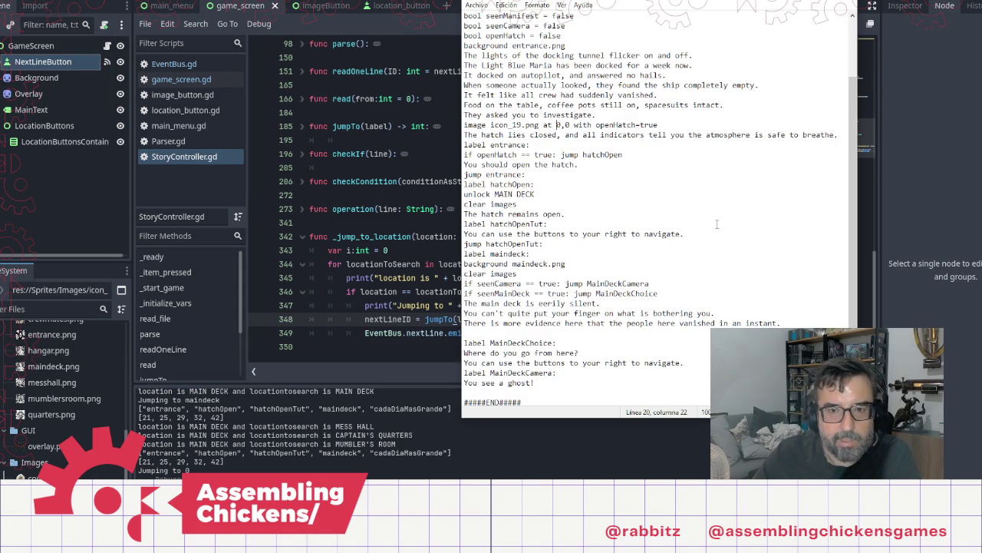
text(-1)
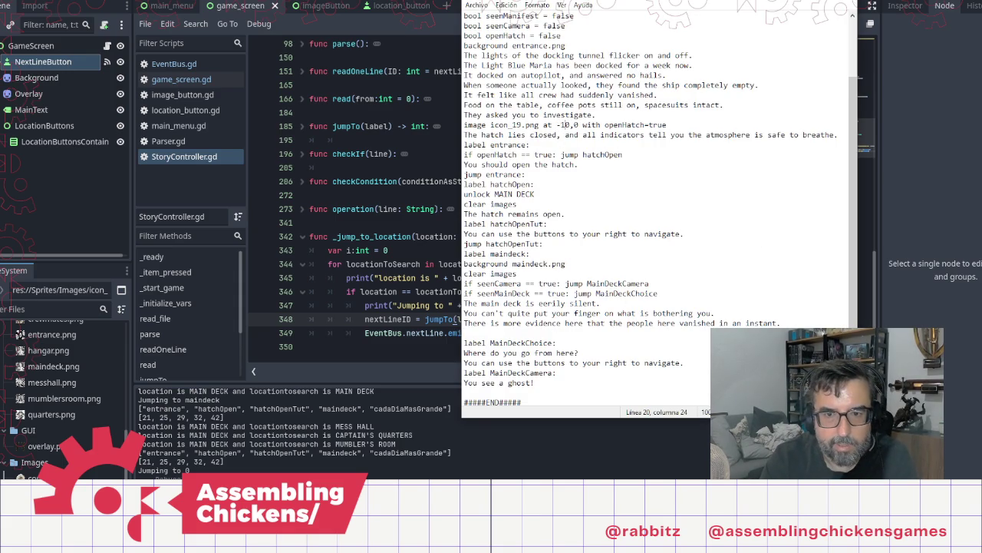
key(BackSpace)
text(8)
key(Right)
key(Right)
text(-8)
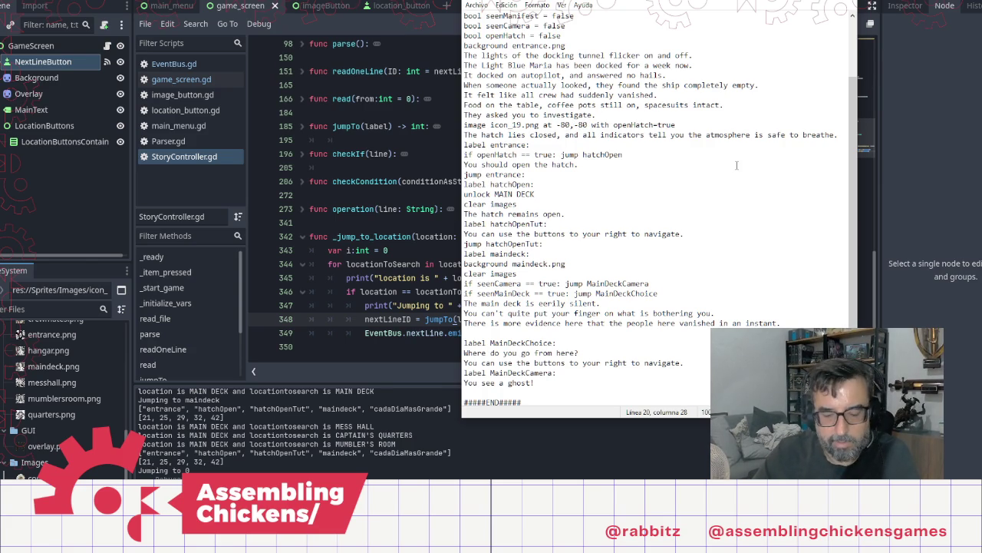
click(411, 126)
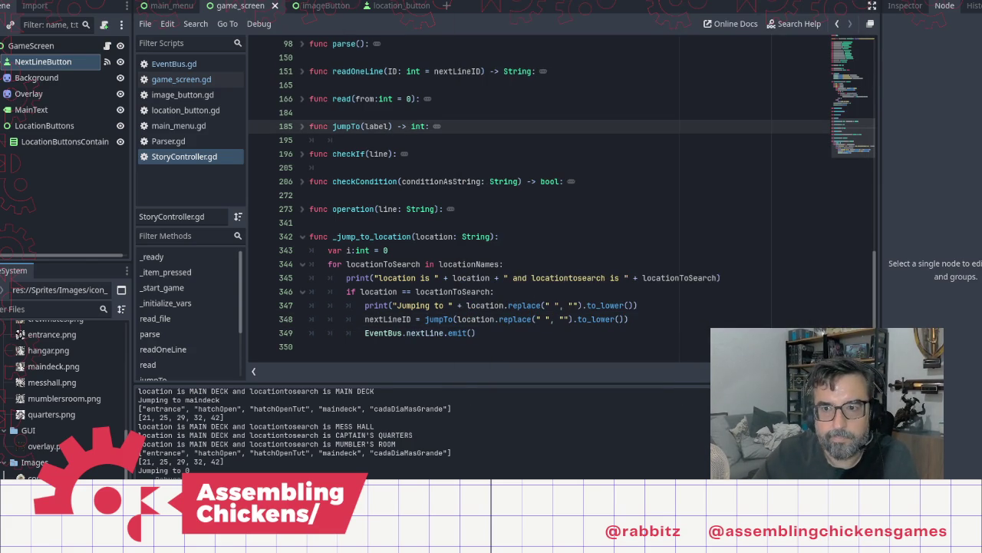
key(F5)
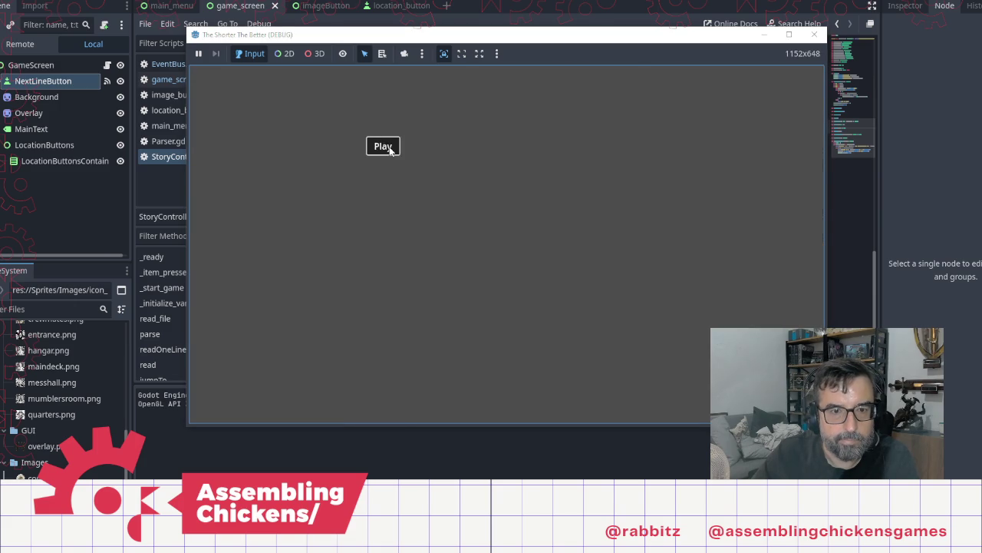
Start a new game, read through the opening text and open the hatch
click(400, 147)
click(514, 207)
click(506, 204)
click(499, 201)
click(488, 196)
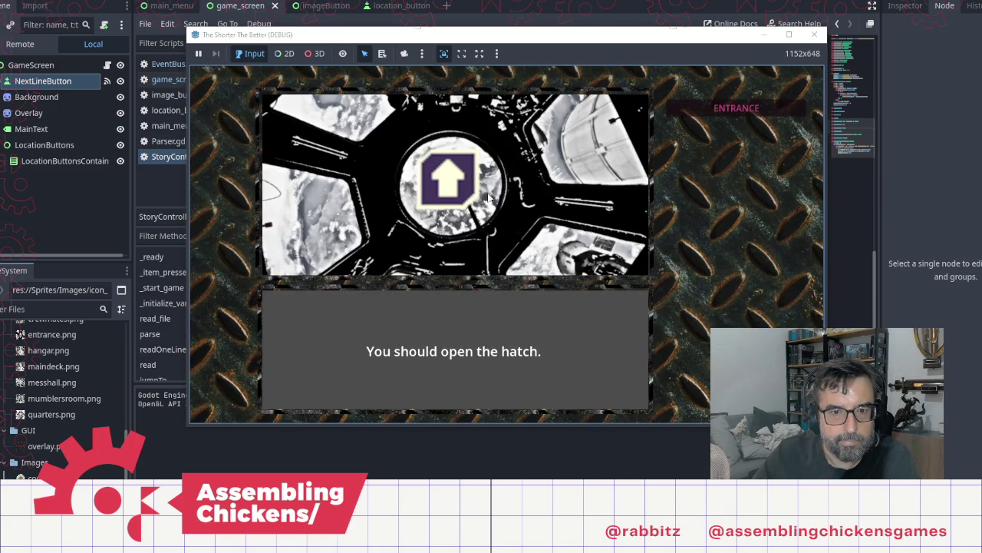
click(458, 185)
click(599, 241)
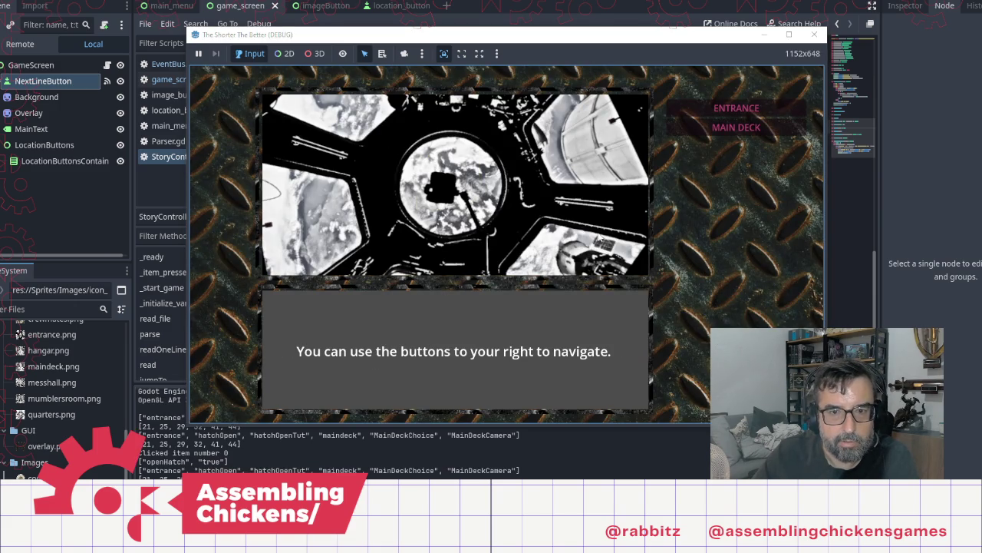
Travel to MAIN DECK, continue to 'You see a ghost!', then close the game
click(741, 135)
click(578, 225)
click(580, 223)
click(580, 222)
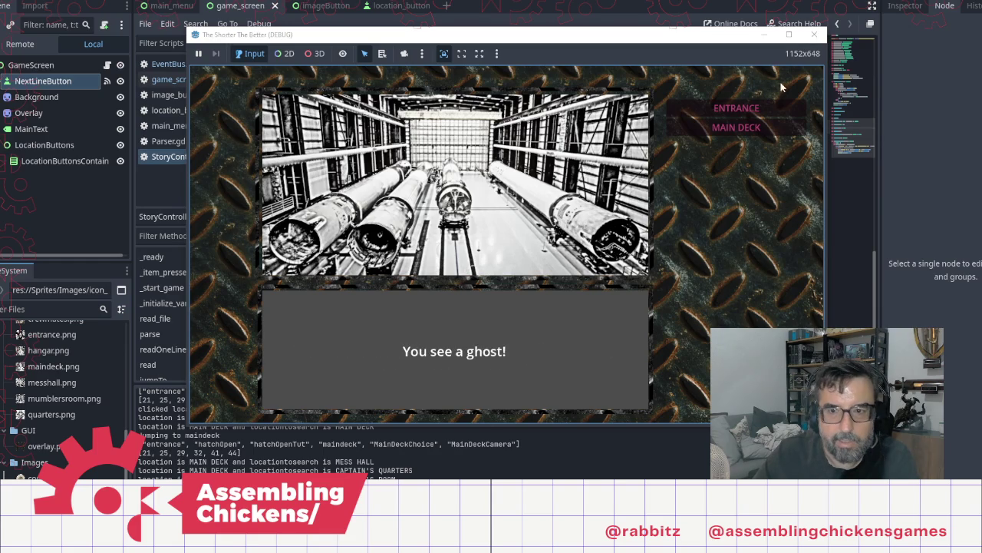
click(814, 35)
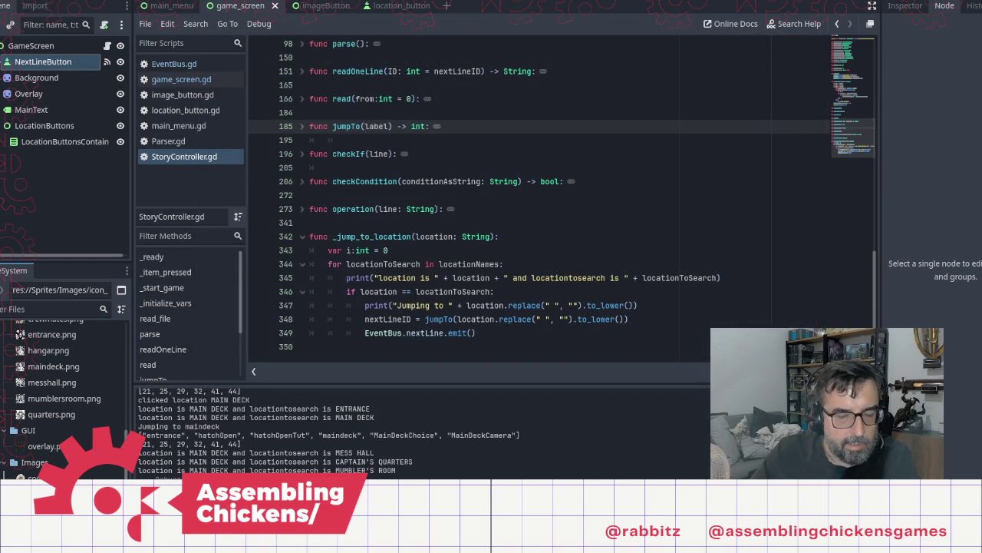
Write 'The emergency spacesuits are all here, never touched.' on the empty line after the main deck text
key(alt+Tab)
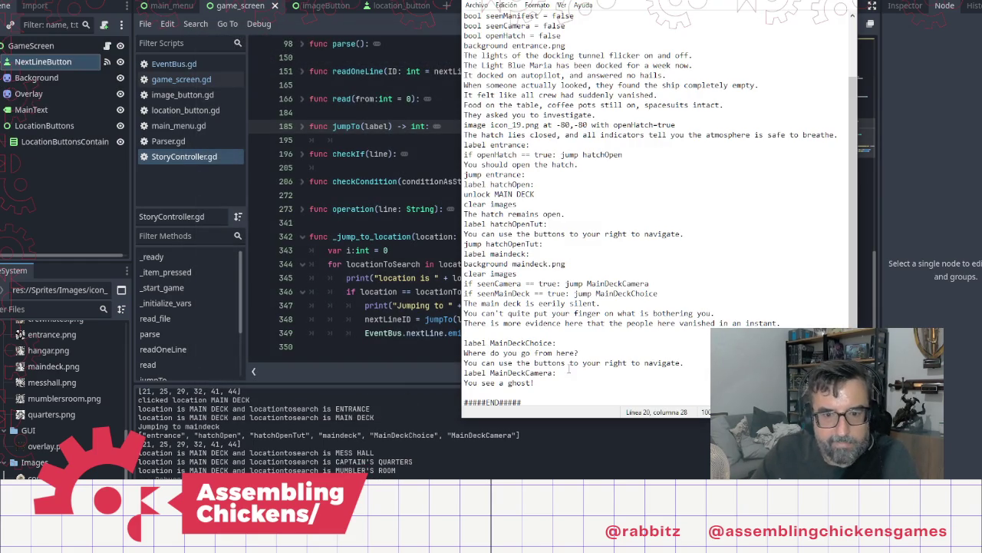
click(568, 332)
click(784, 322)
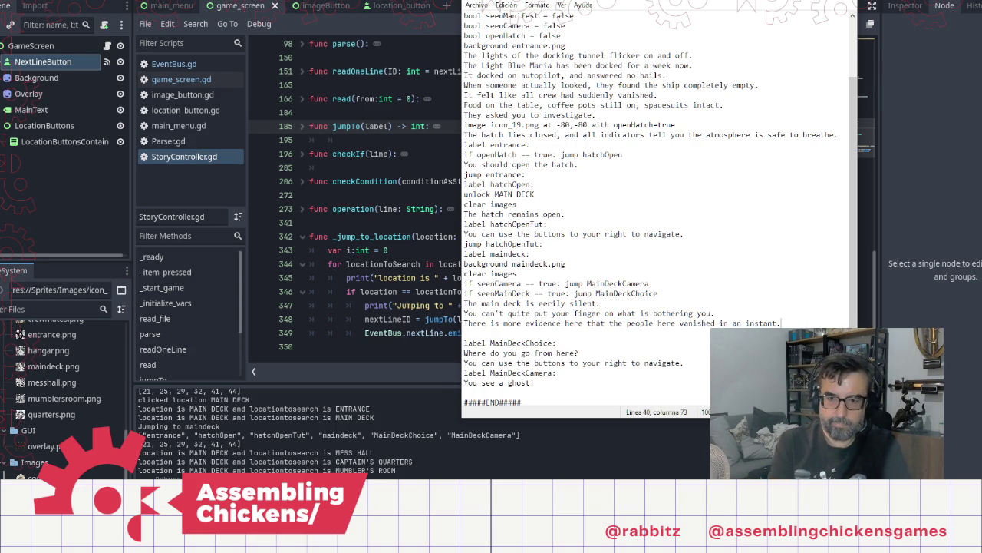
click(464, 332)
text(Th)
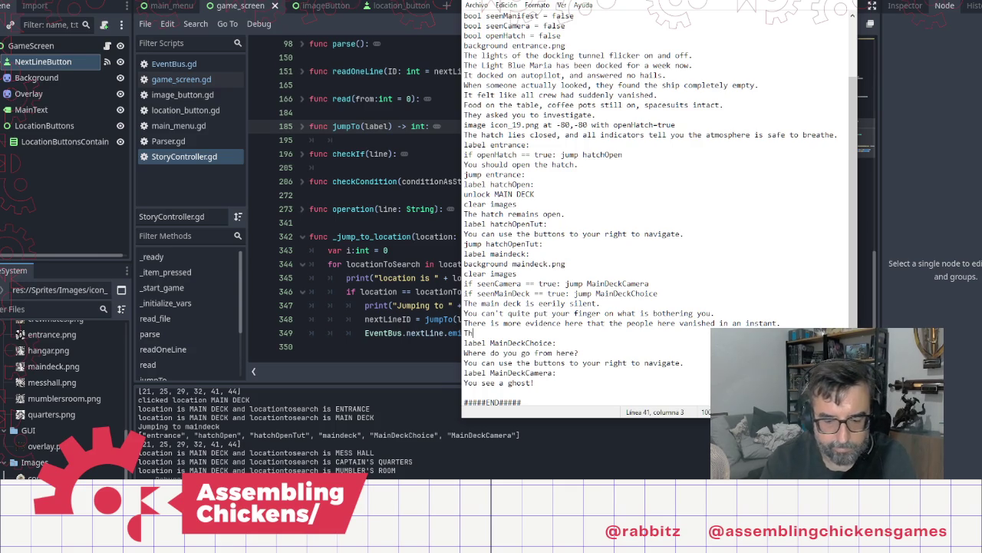
text(e space)
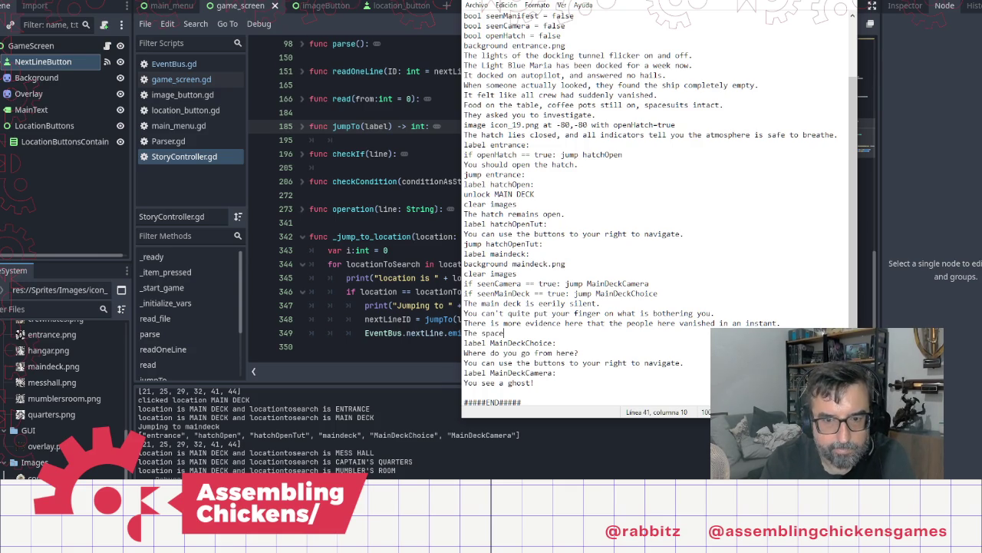
key(BackSpace)
key(BackSpace)
key(BackSpace)
text(eme)
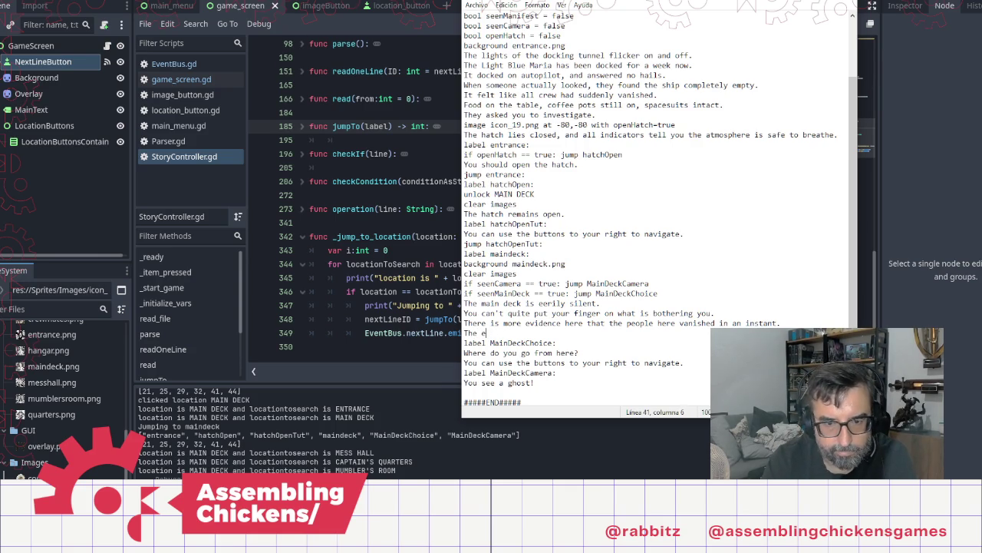
text(rgency )
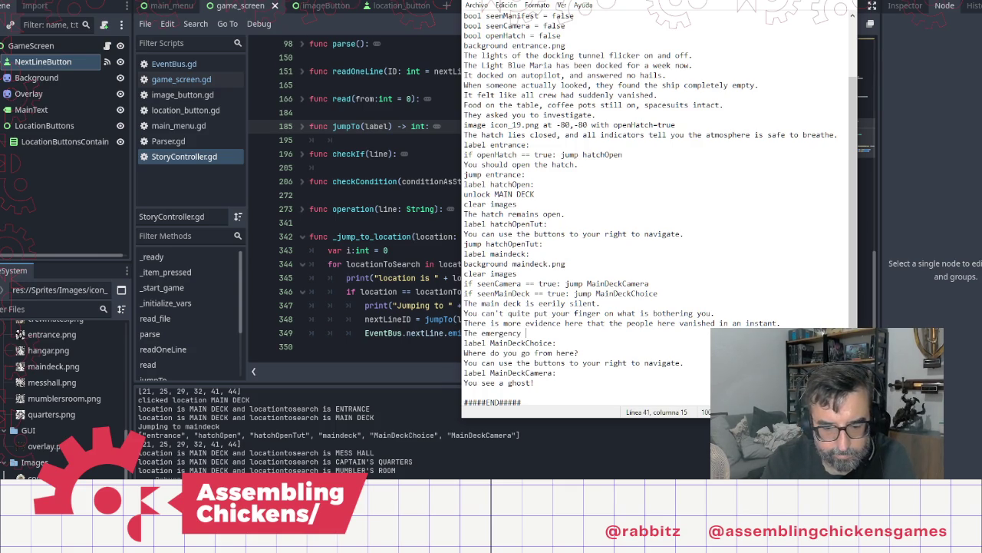
text(spacesuits )
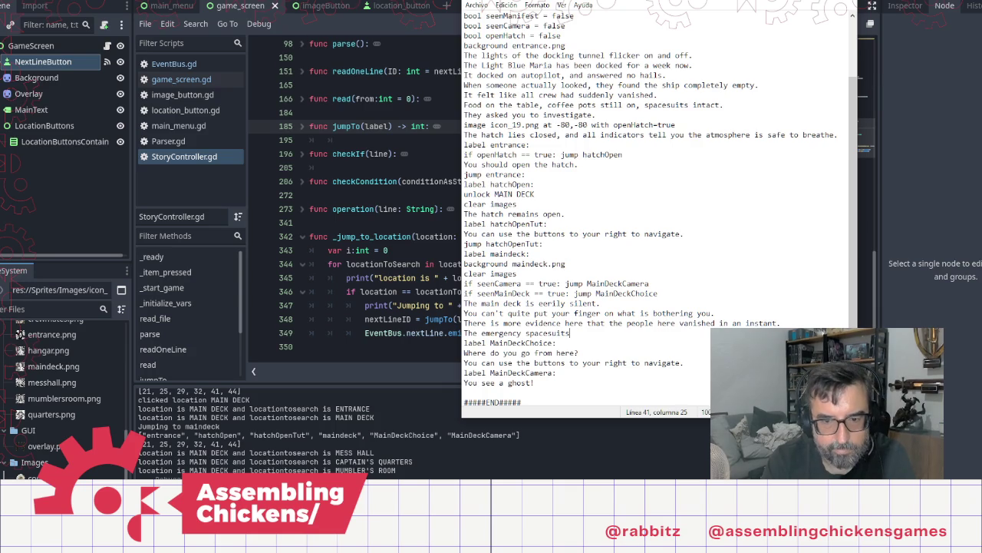
text(are all here, )
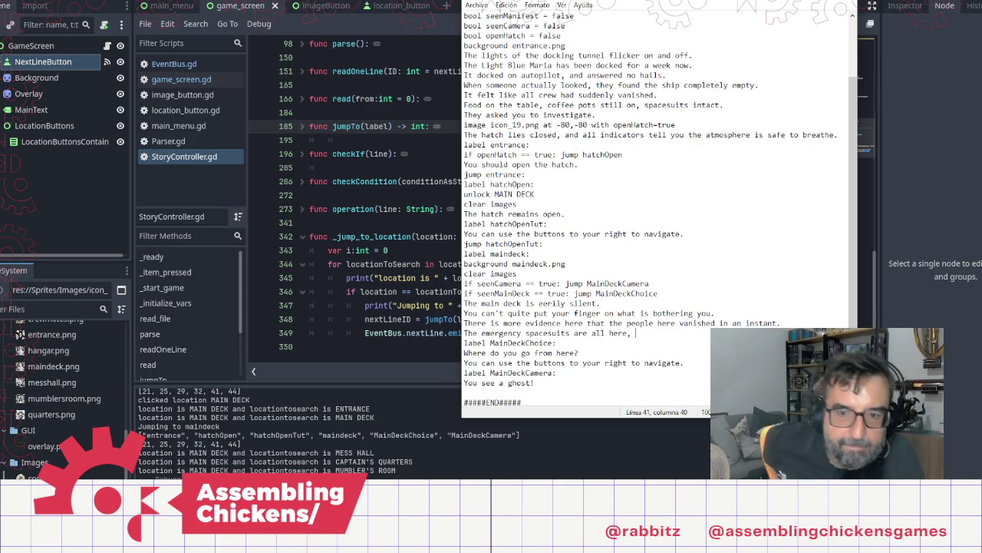
text(as if )
text(the)
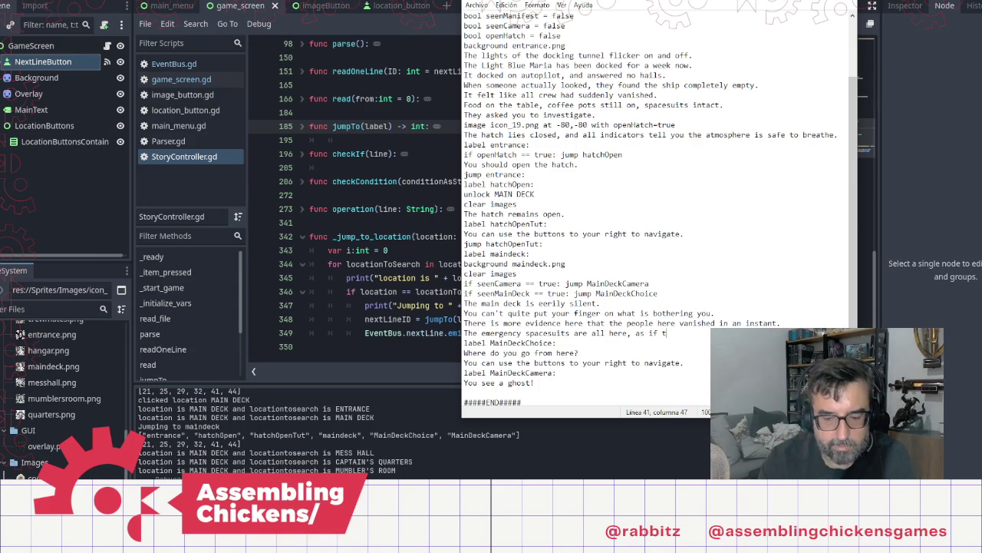
key(BackSpace)
key(BackSpace)
key(BackSpace)
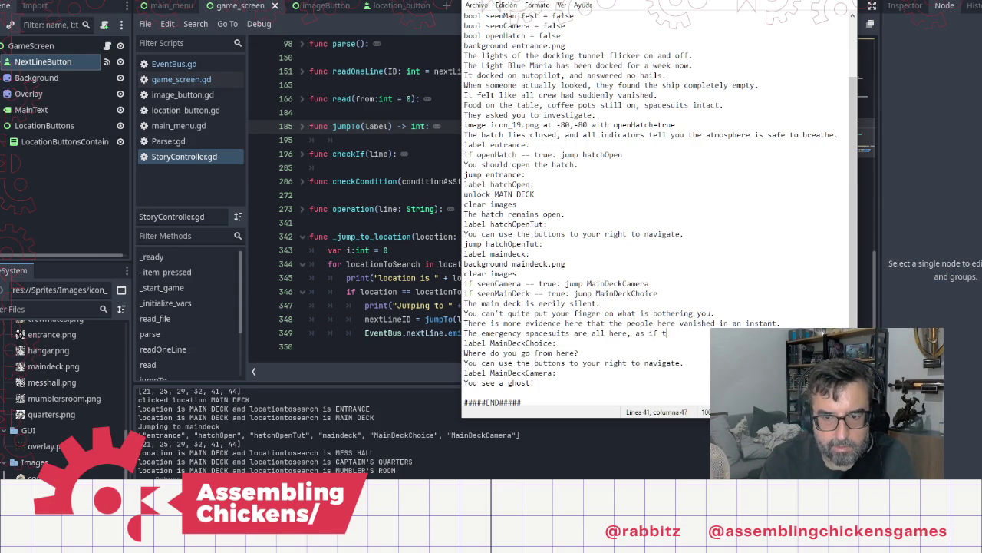
key(BackSpace)
key(BackSpace)
key(BackSpace)
text(never touche)
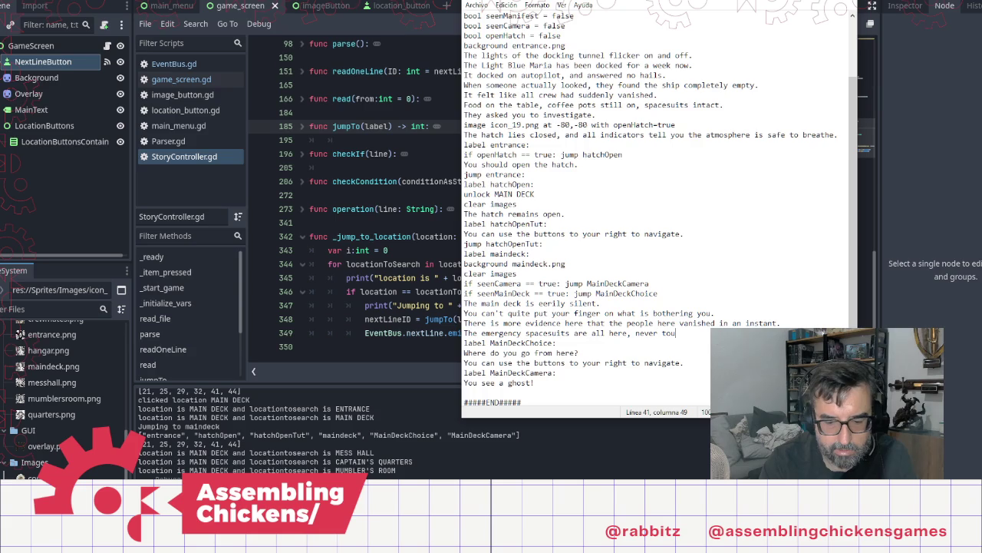
text(d.)
key(Return)
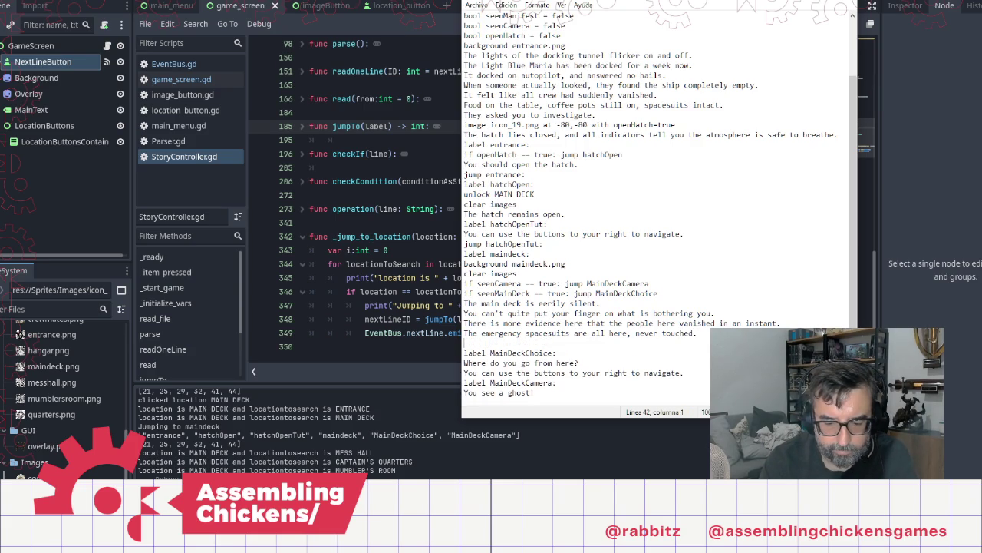
Add the sentence 'There is an unfinished game of poker on the table.'
text(Acouple)
key(BackSpace)
key(BackSpace)
key(BackSpace)
text(he)
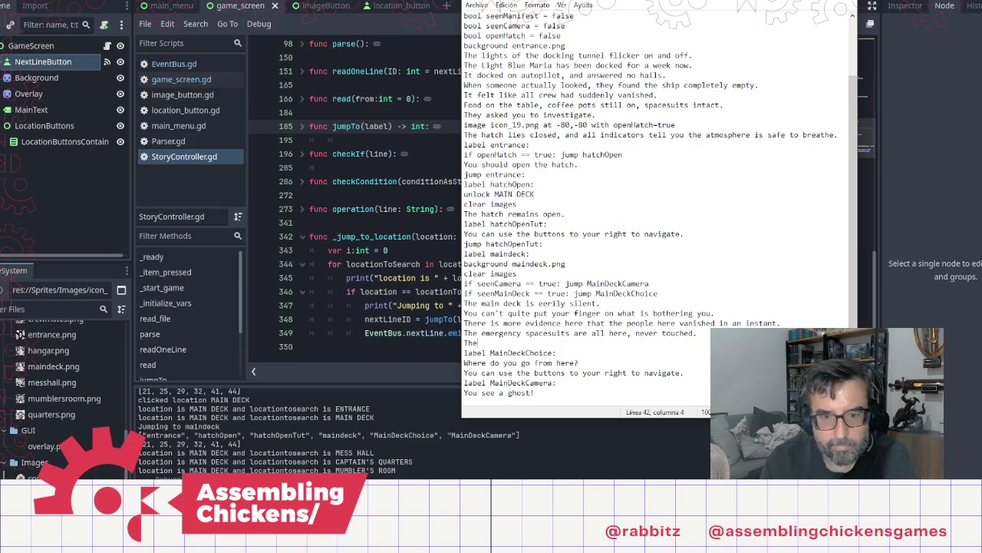
text(re is an unfinished )
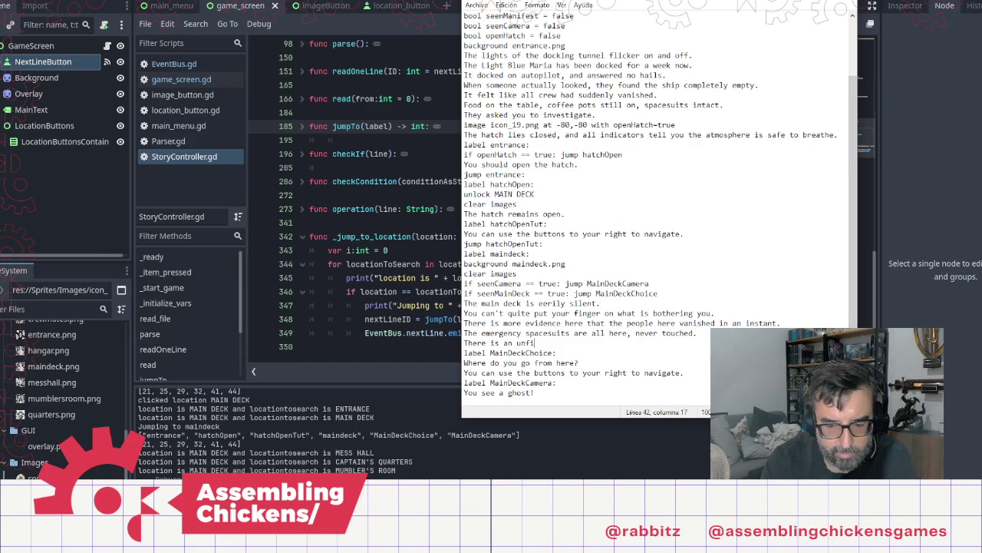
text(game of poker in the)
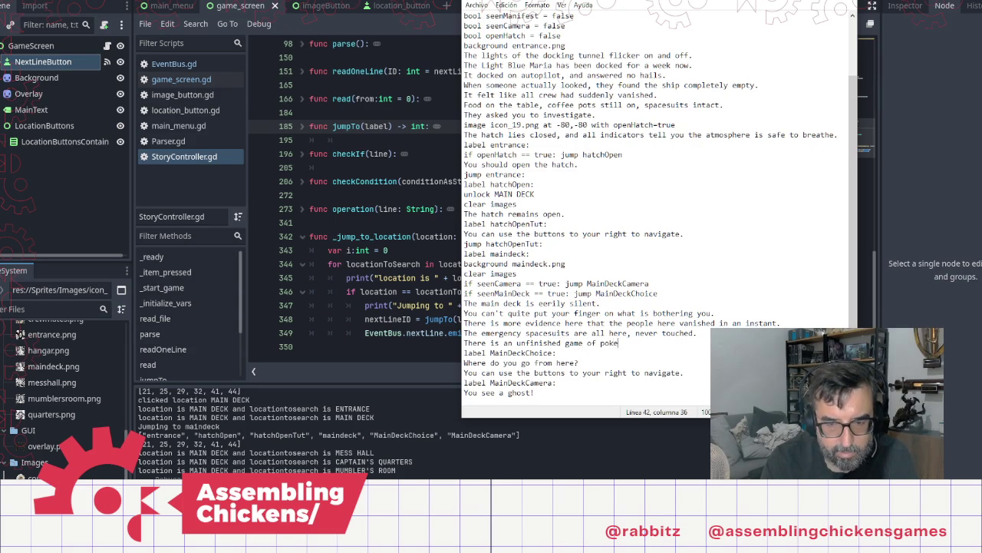
key(BackSpace)
key(BackSpace)
text(on)
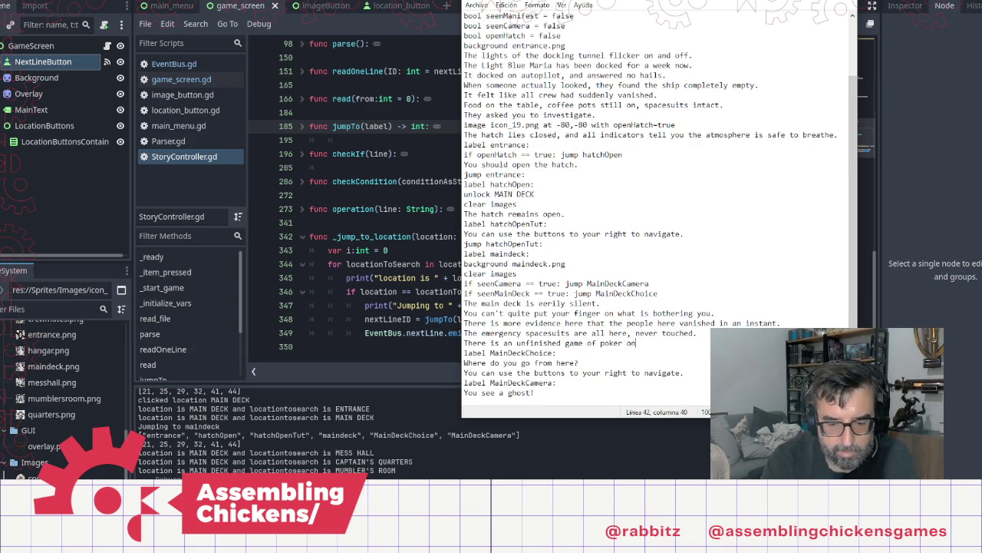
text( the table.)
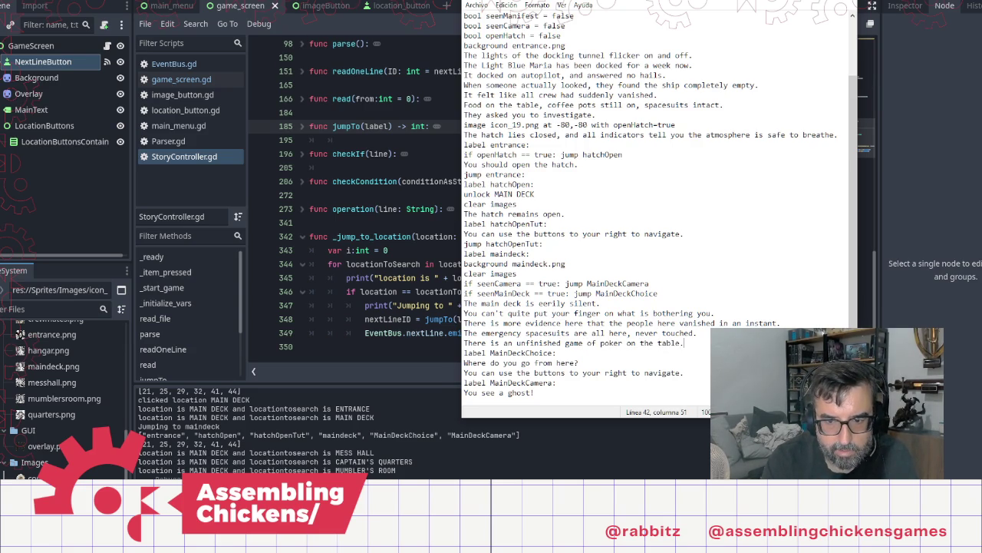
key(Return)
Add a line saying the cards are spread out, as if the players' cards suddenly fell to the table
text(Cards)
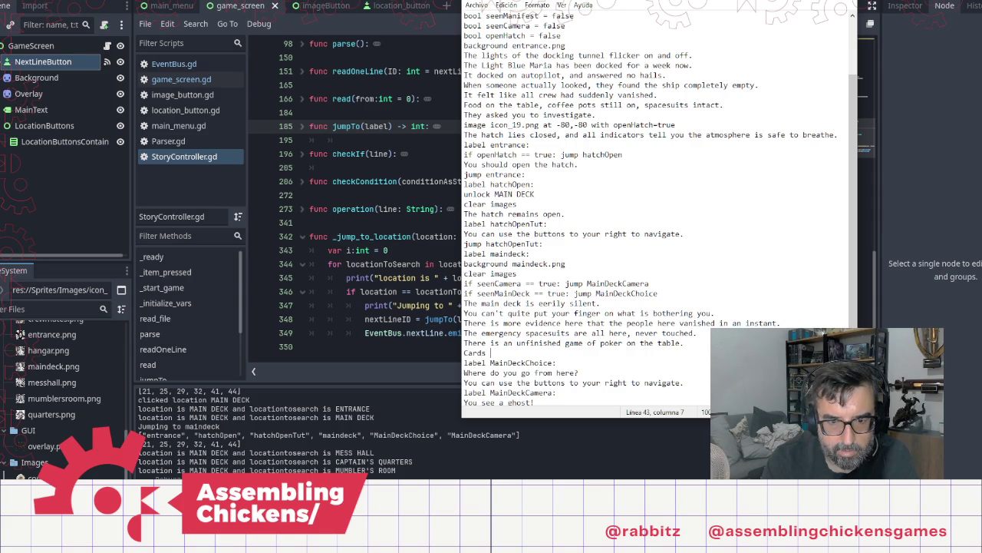
key(BackSpace)
key(BackSpace)
key(BackSpace)
text(Next to each chair, there)
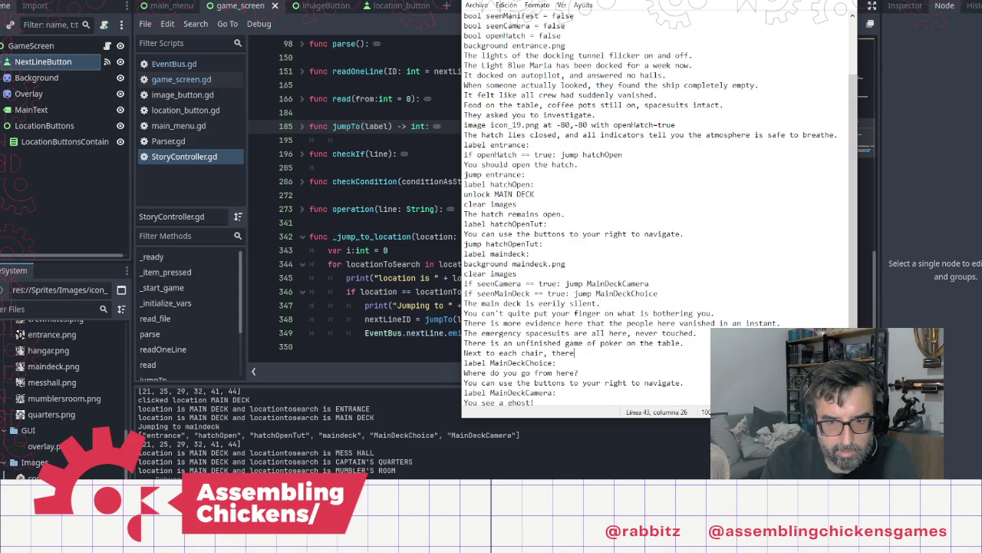
text( is a )
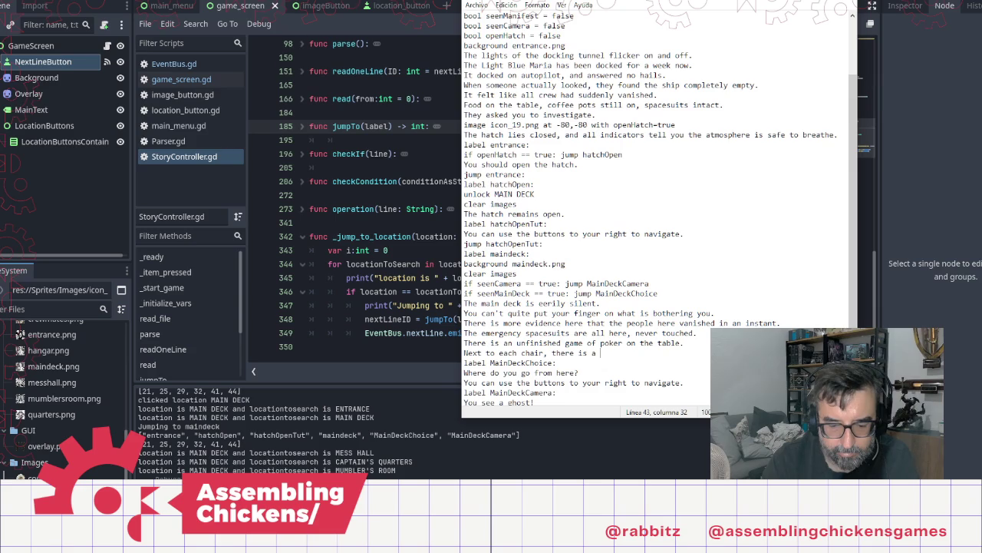
key(BackSpace)
key(BackSpace)
key(BackSpace)
key(BackSpace)
key(BackSpace)
text(are)
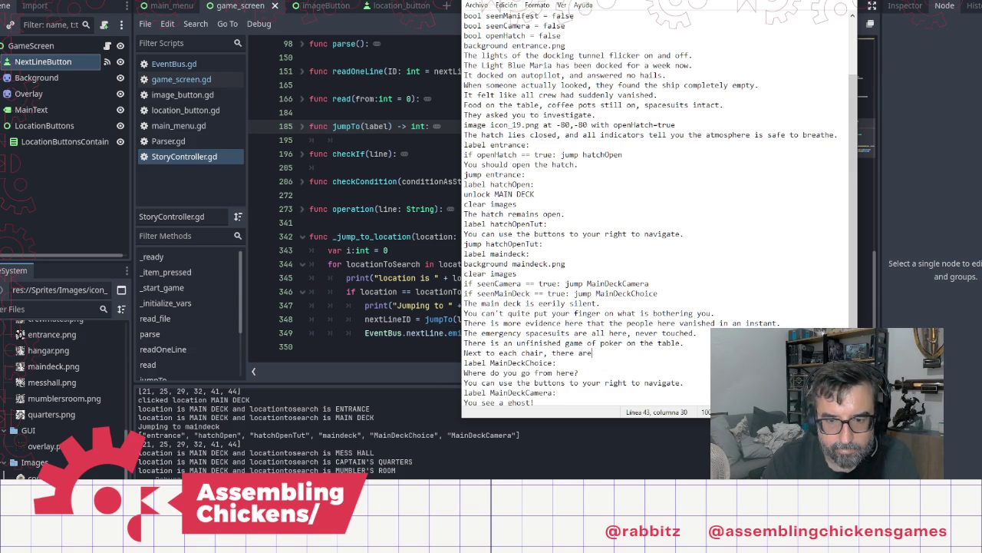
key(shift+Home)
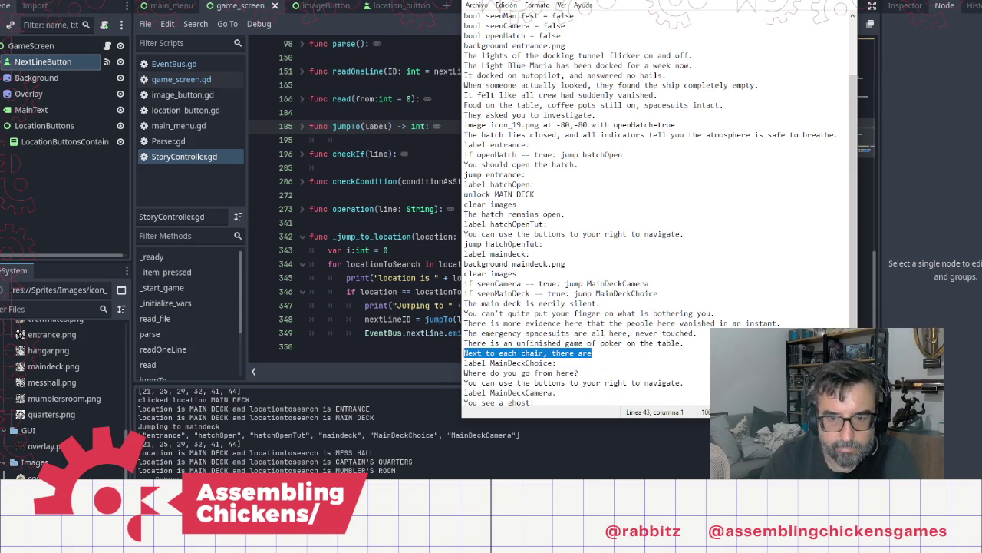
key(BackSpace)
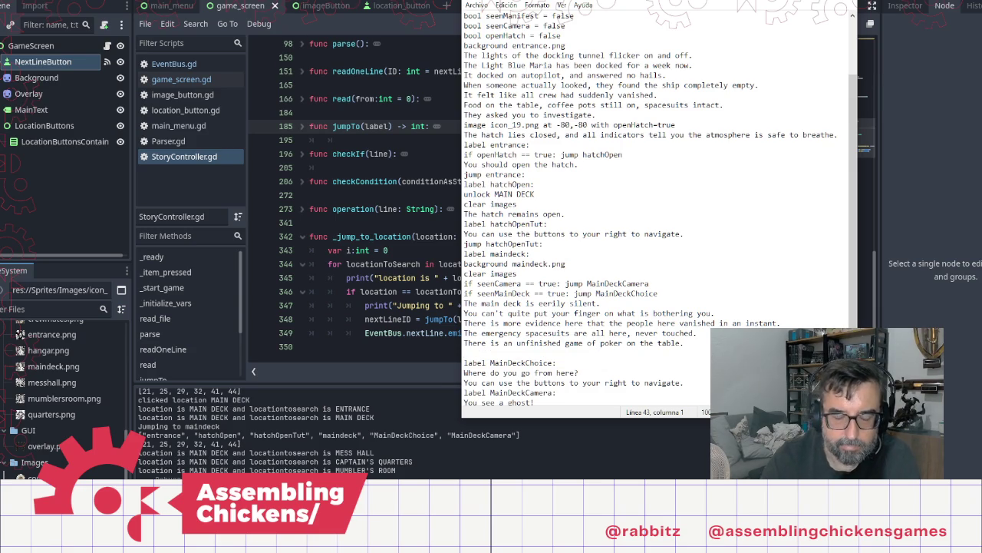
text(Cards are all sprea)
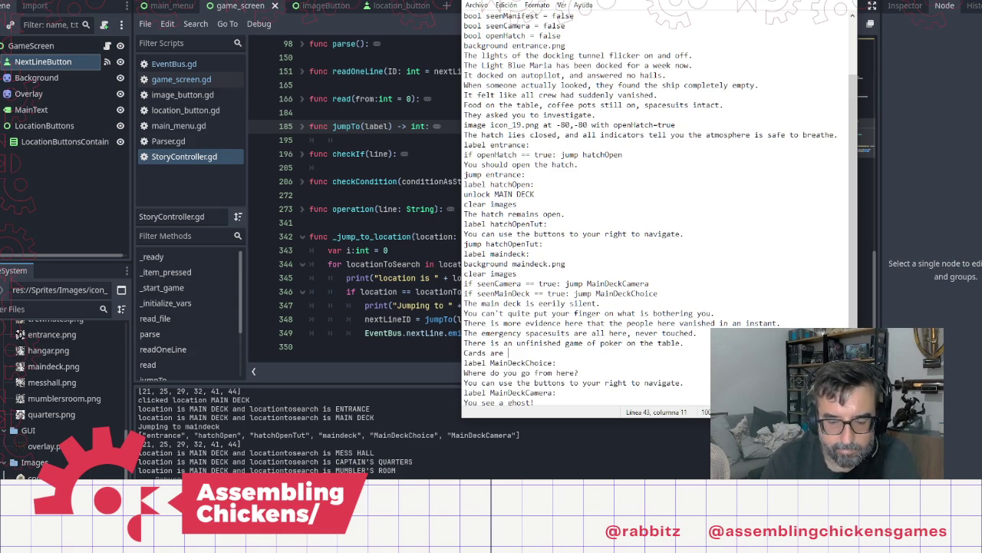
text(d )
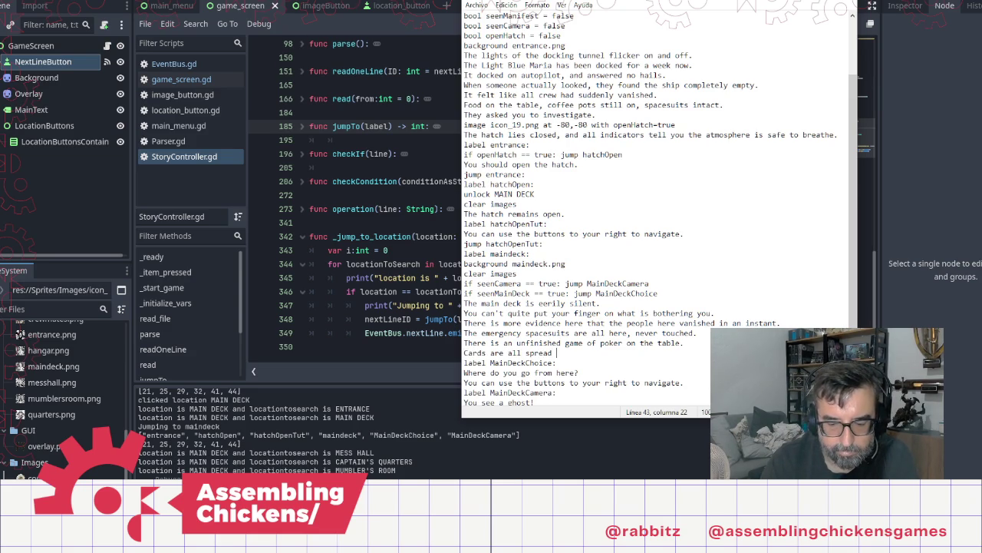
text(out, as if the pe)
key(BackSpace)
key(BackSpace)
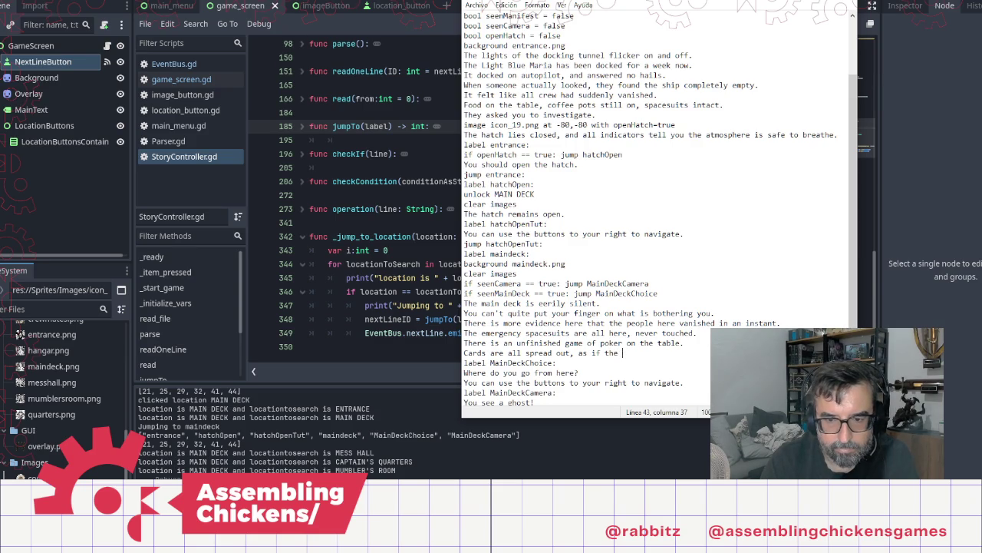
text(y sudden)
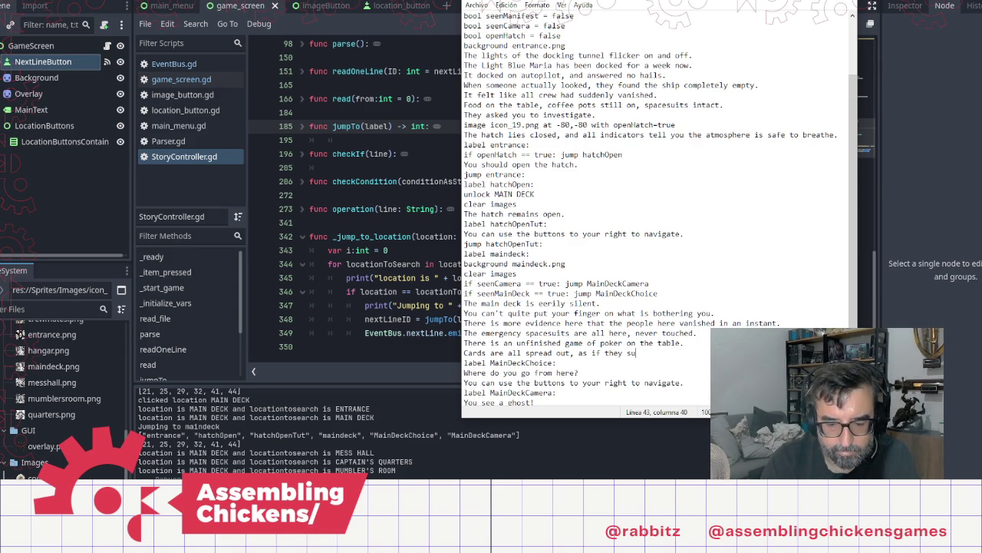
key(BackSpace)
key(BackSpace)
key(BackSpace)
text(denly)
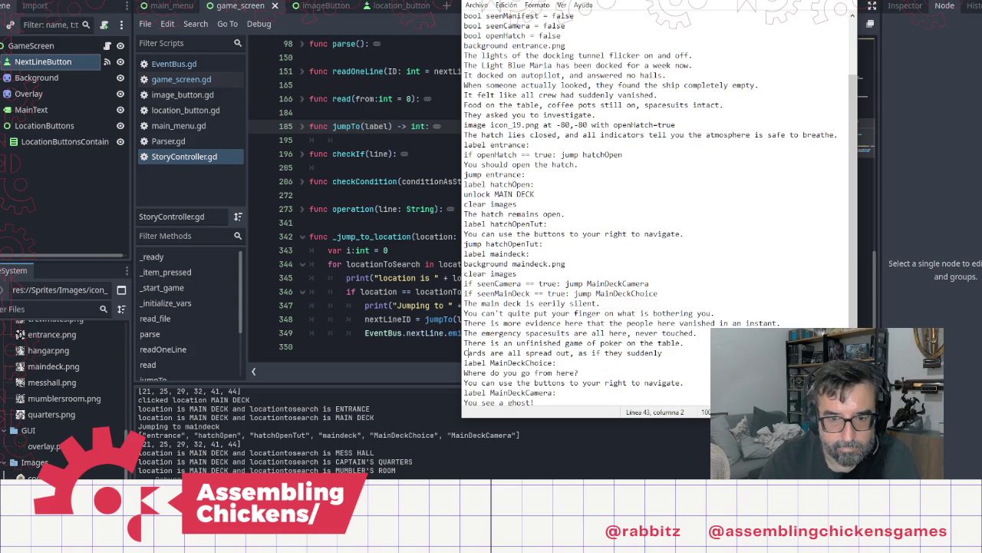
text( that would have )
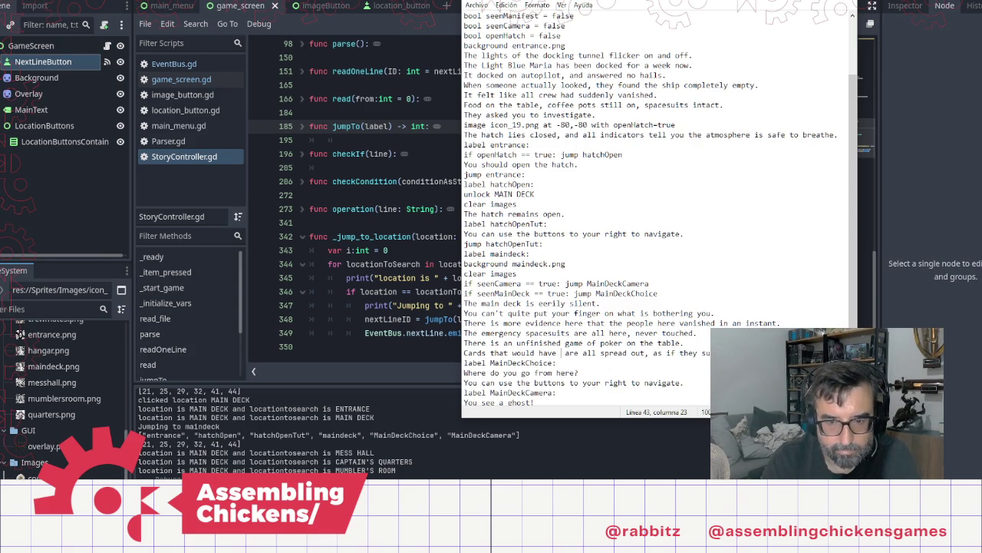
text(been in the ha)
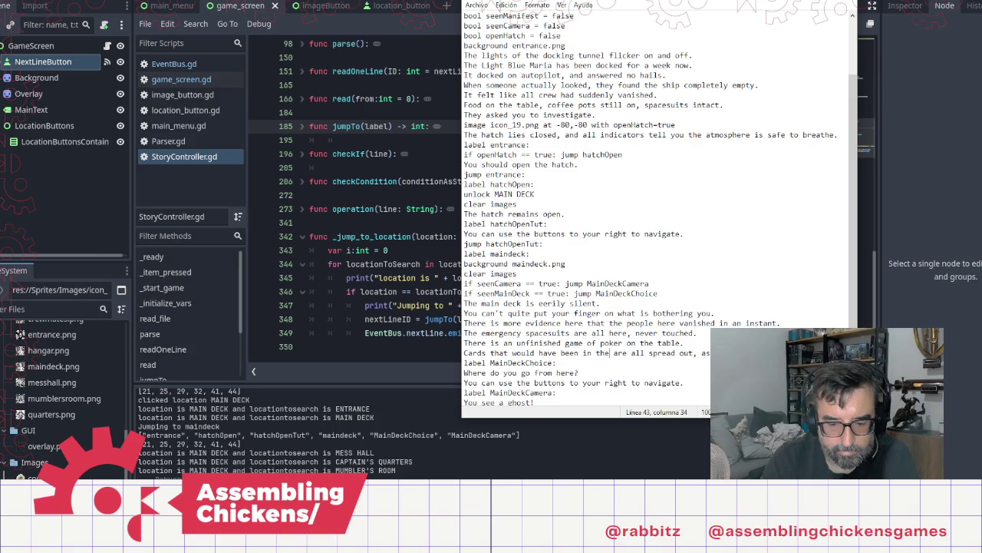
text(nds of the)
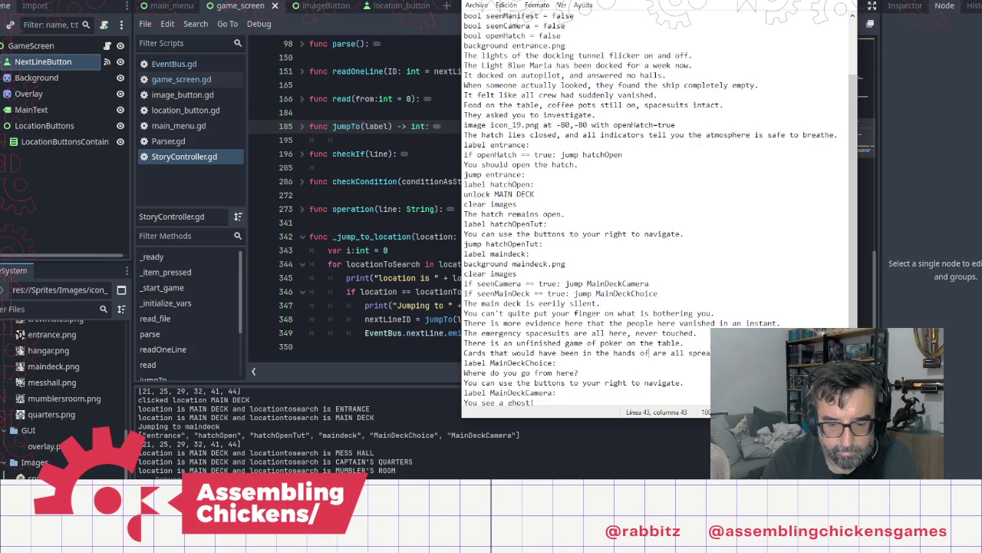
text( players)
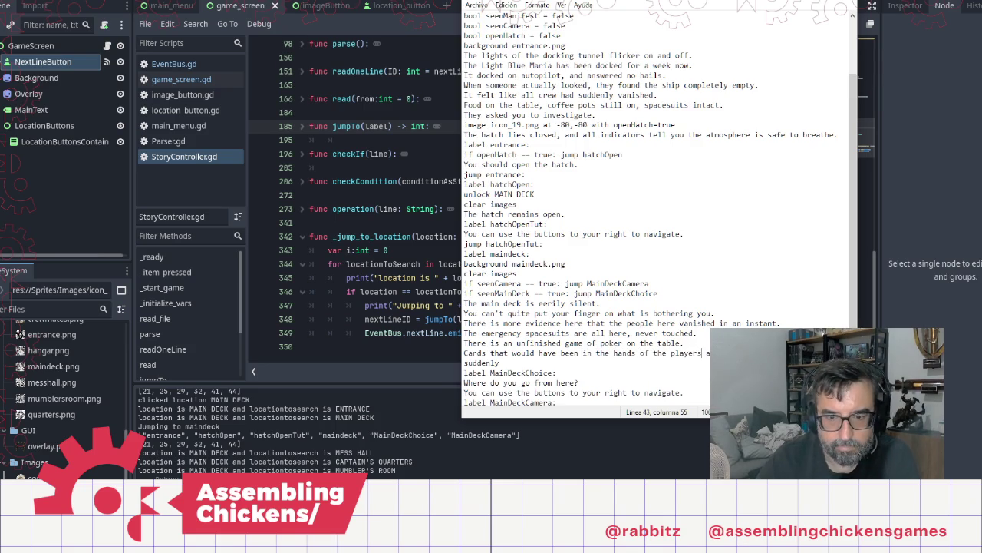
text( fell )
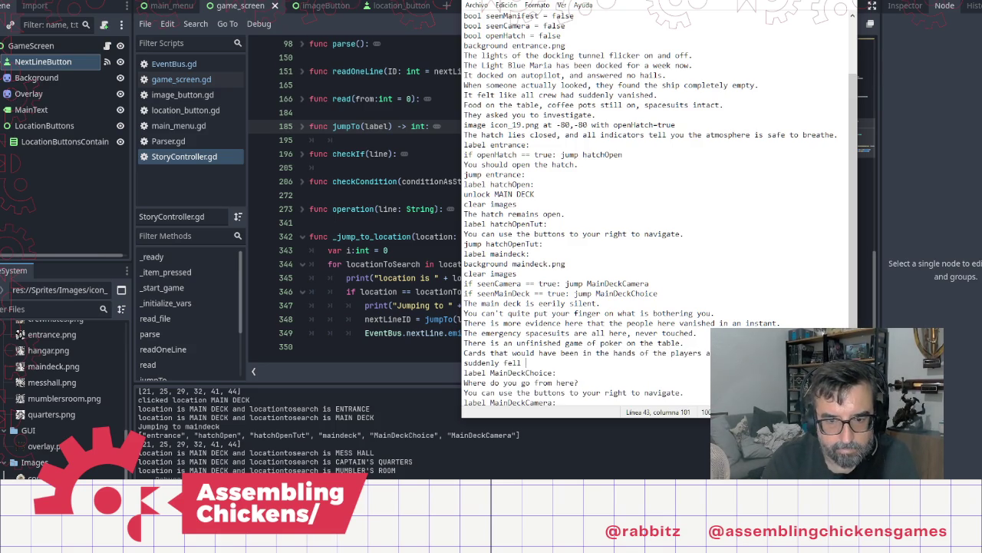
text(to the table.)
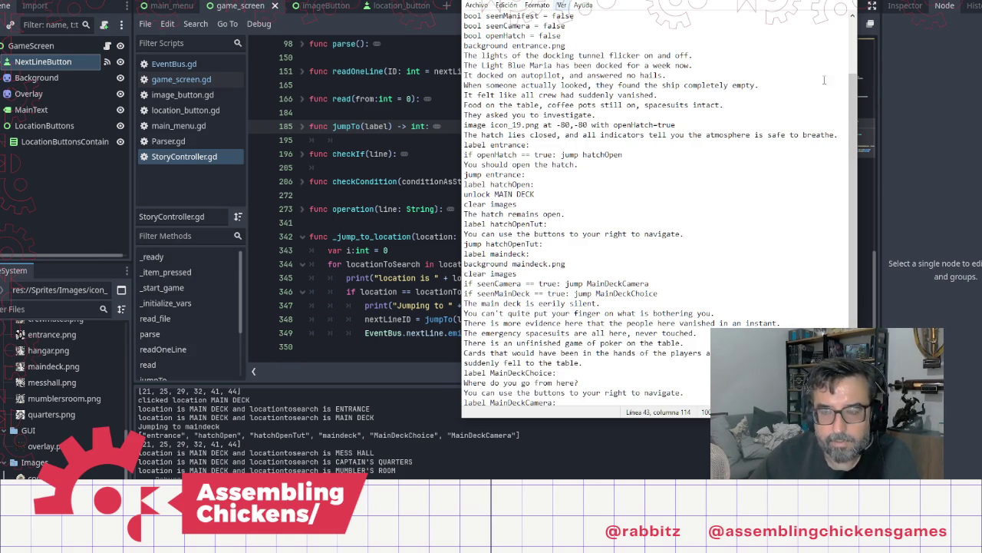
click(916, 59)
Run the game, click through the opening dialogue and open the hatch
key(F5)
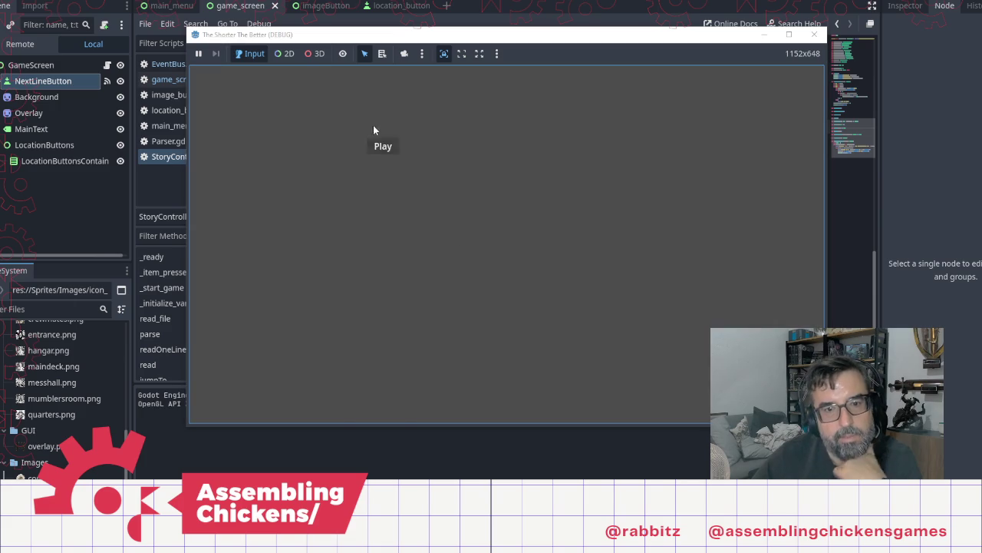
click(378, 138)
click(519, 248)
click(518, 247)
click(518, 248)
click(518, 248)
click(441, 191)
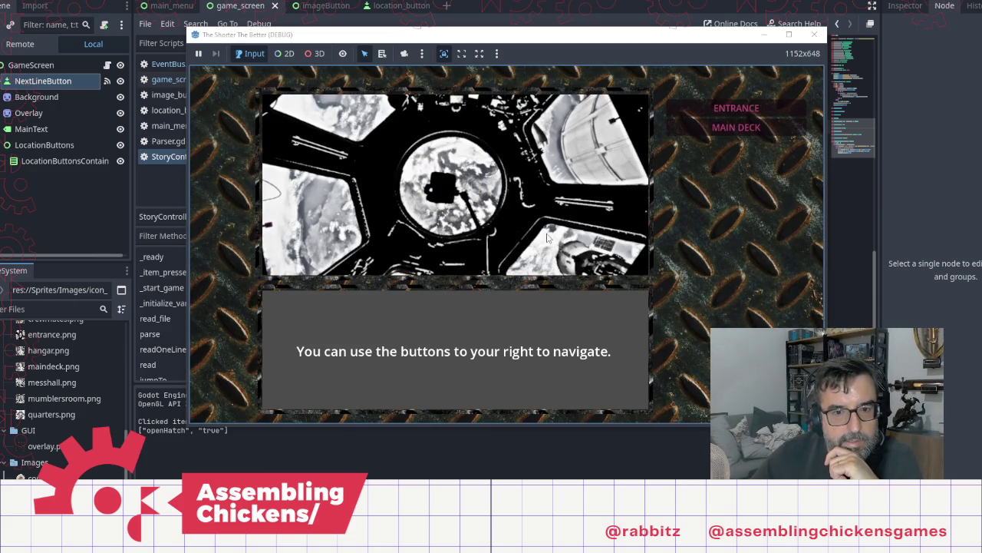
Travel to MAIN DECK and read to 'Where do you go from here?', then bring up the story script
click(736, 127)
click(551, 225)
click(551, 225)
click(551, 225)
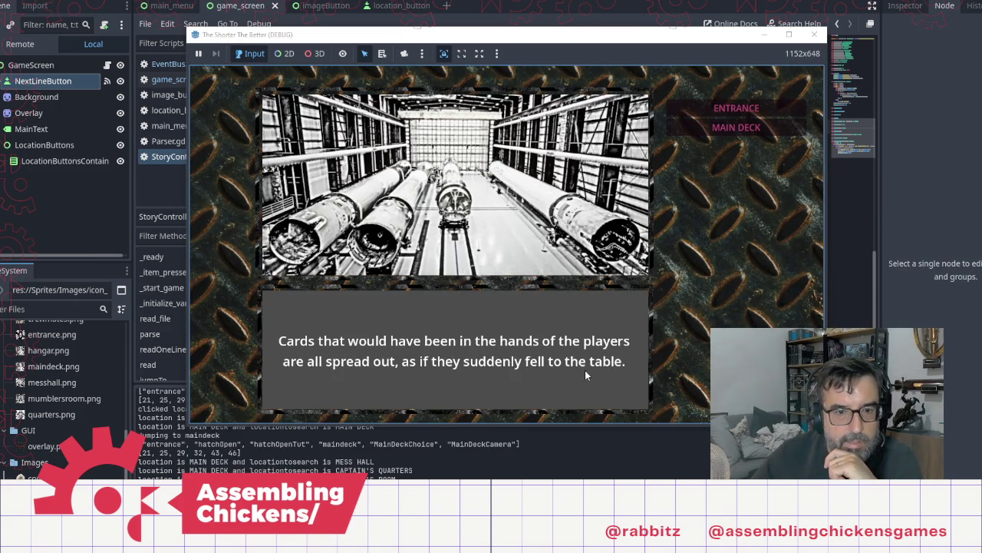
click(597, 264)
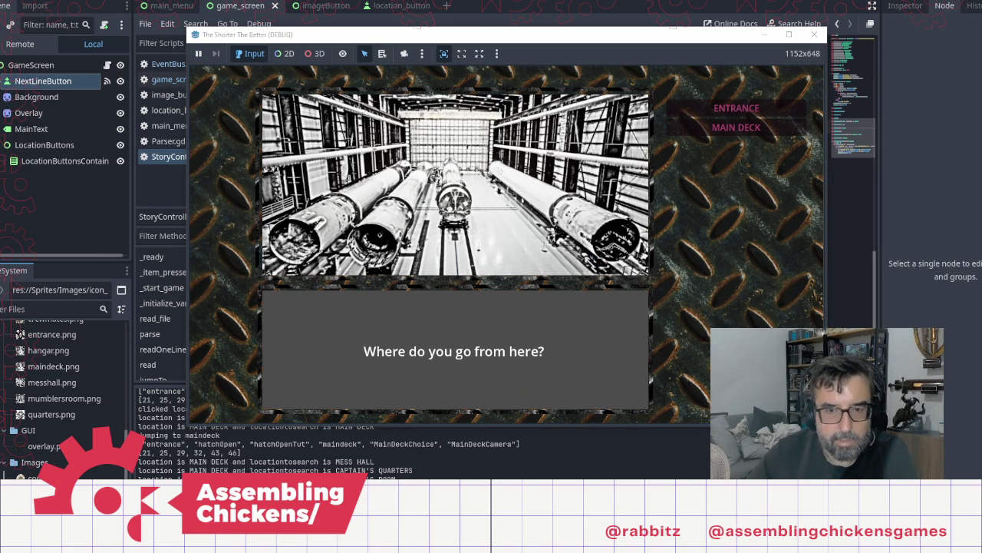
key(F8)
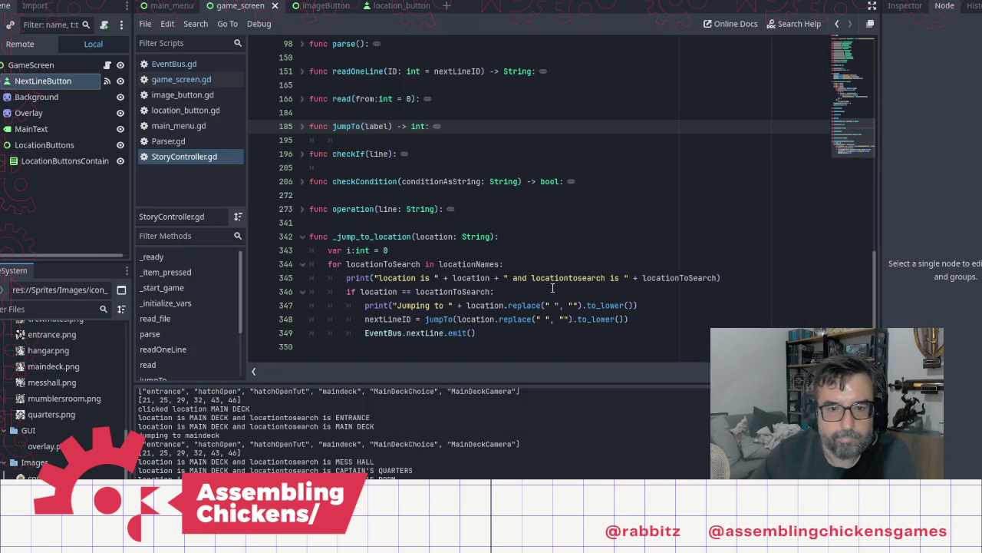
key(alt+Tab)
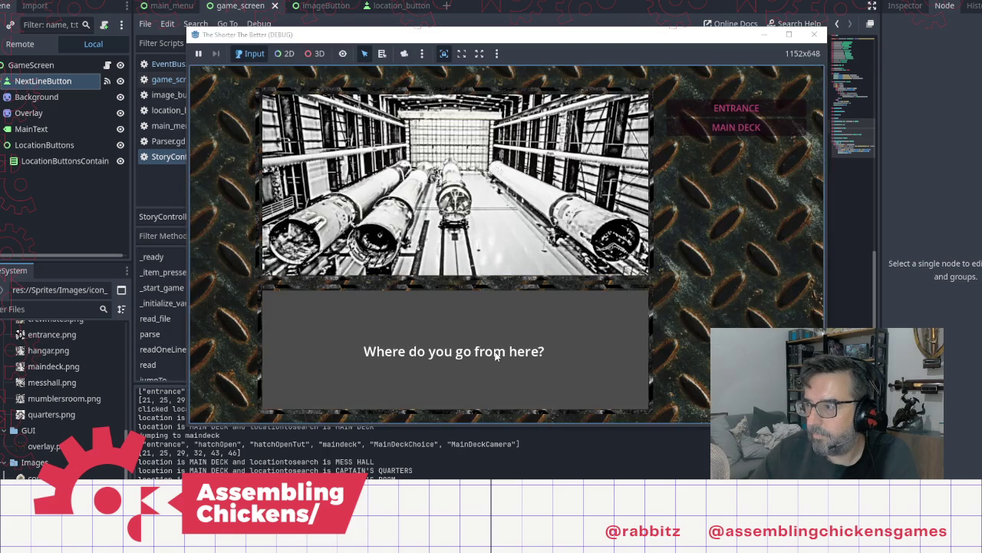
key(alt+Tab)
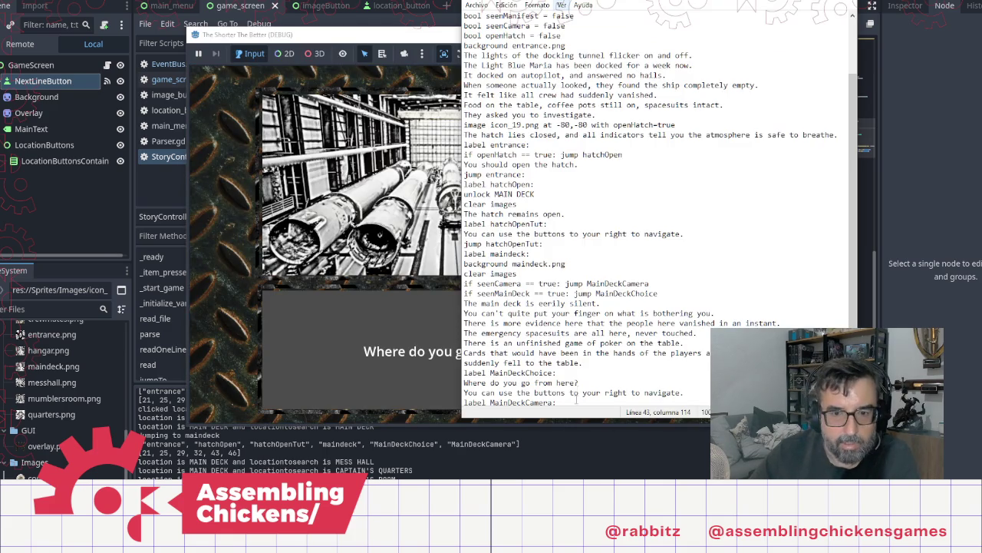
Add the sentence 'All control systems are set to default.' after the fallen-cards line
key(Return)
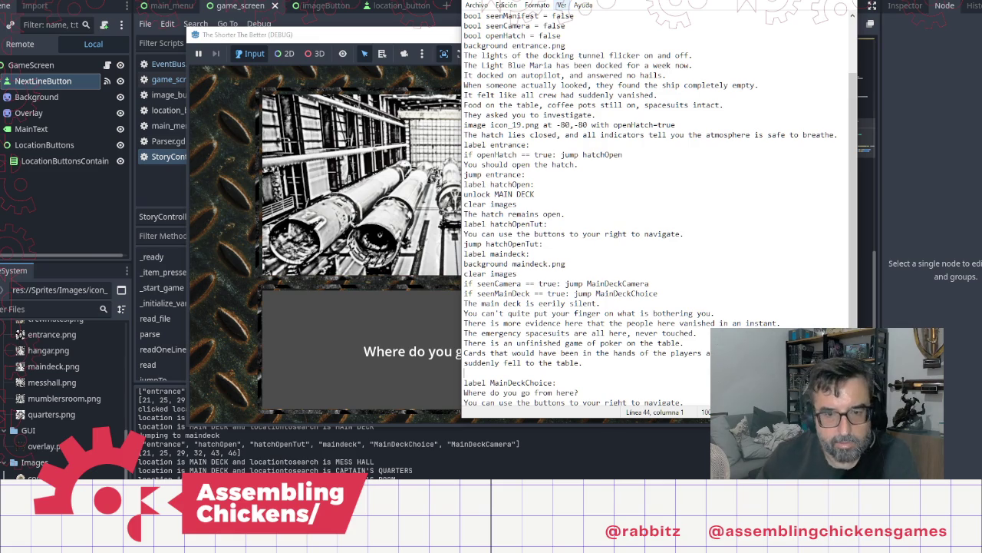
text(The)
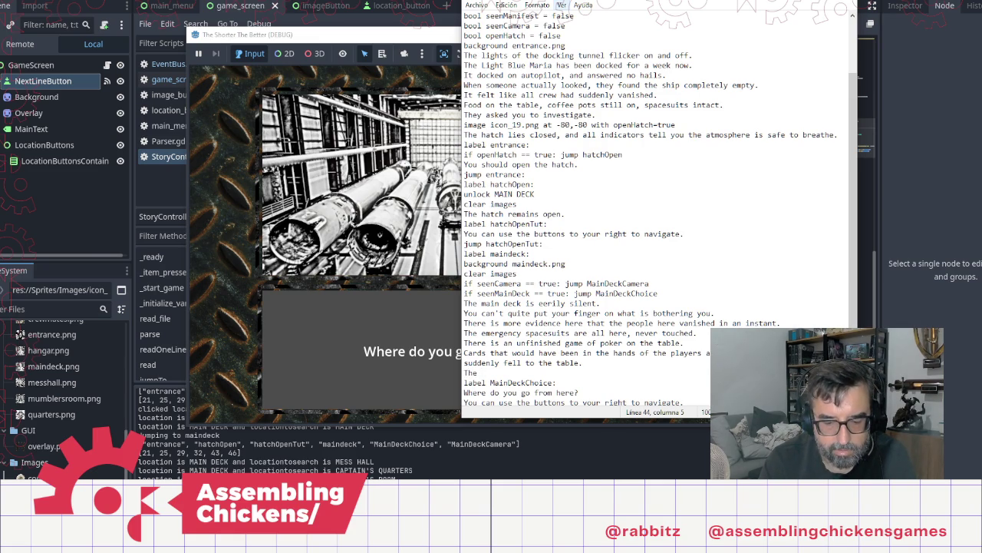
key(BackSpace)
key(BackSpace)
text(All )
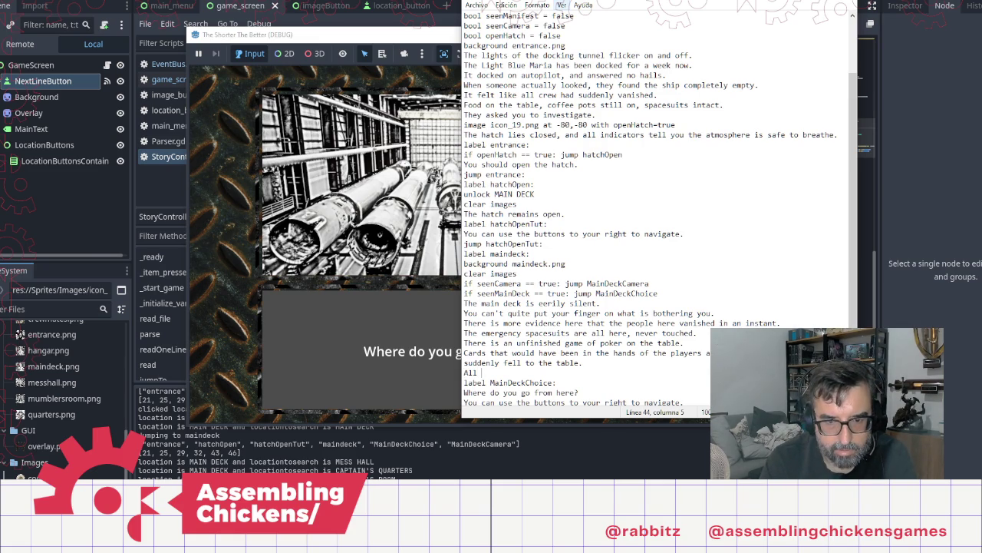
text(con)
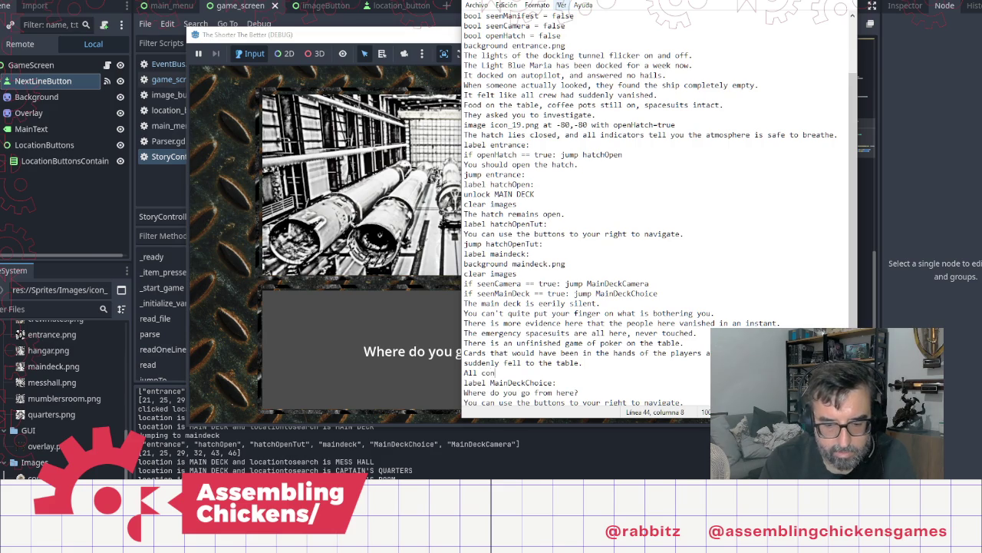
text(trol s)
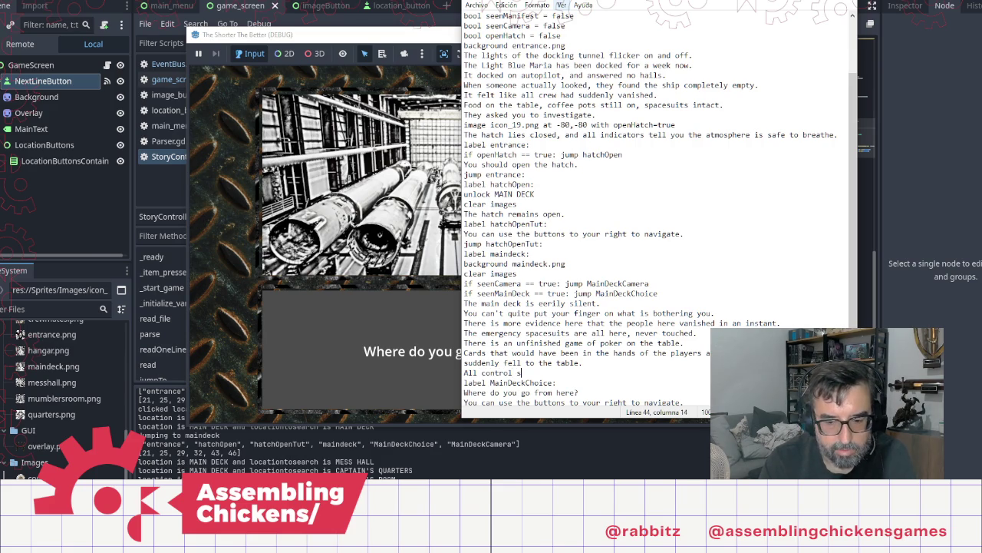
text(ystems are )
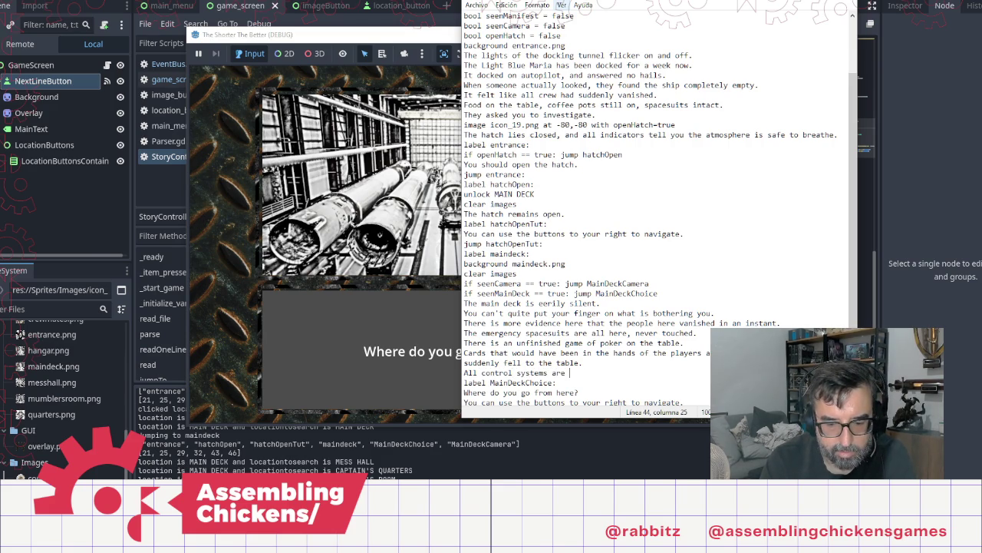
text(set to th)
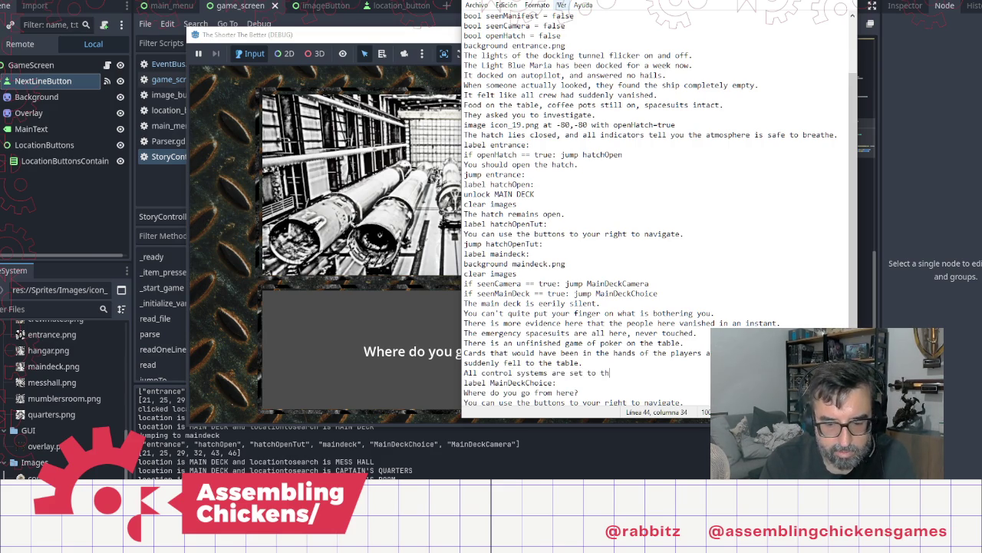
text(e standar)
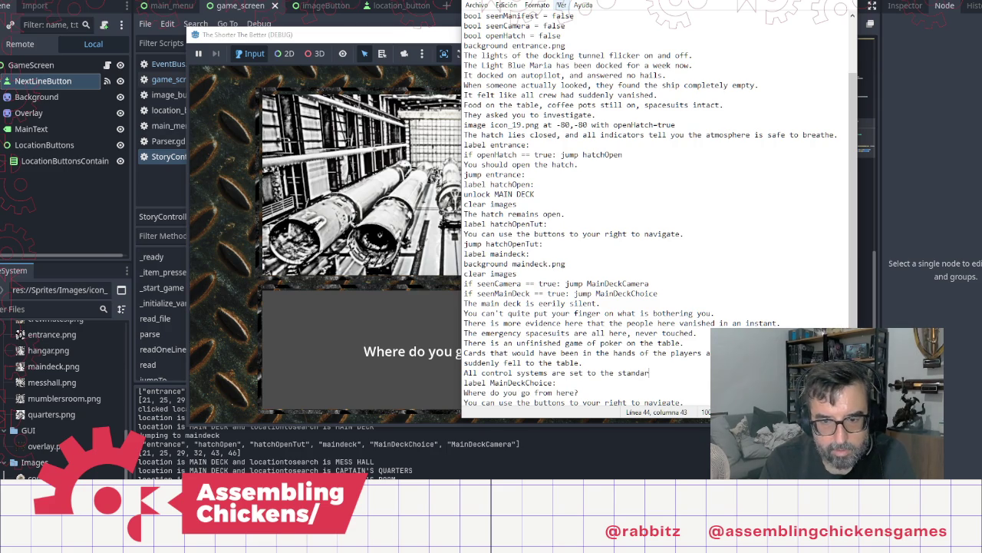
text(d proceud)
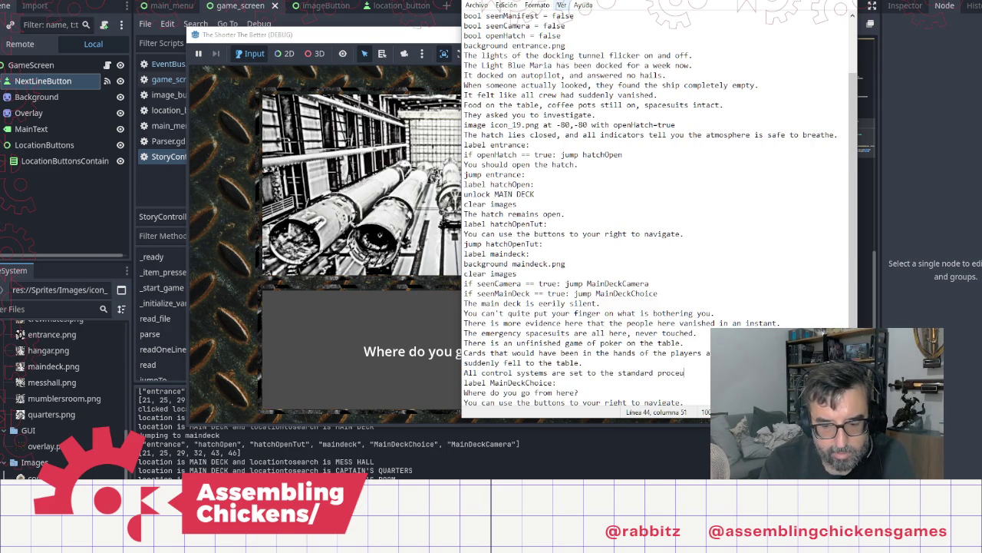
key(BackSpace)
key(BackSpace)
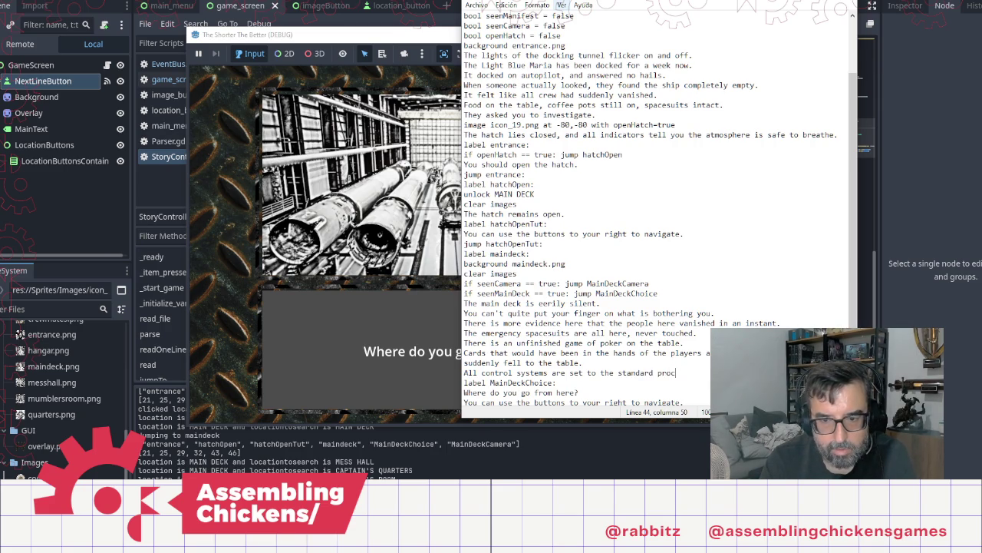
text(edure)
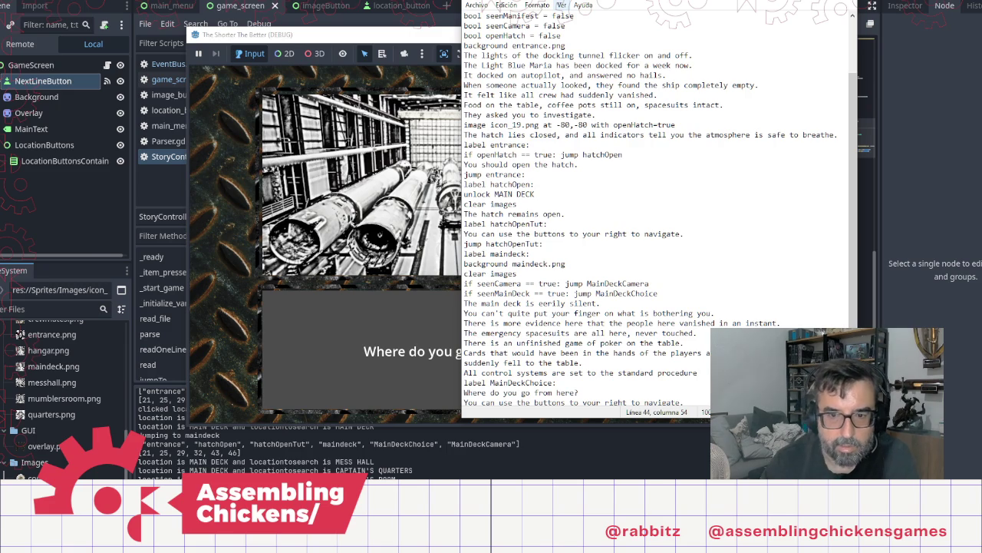
key(shift+Left)
key(shift+Left)
key(shift+Left)
text(standars)
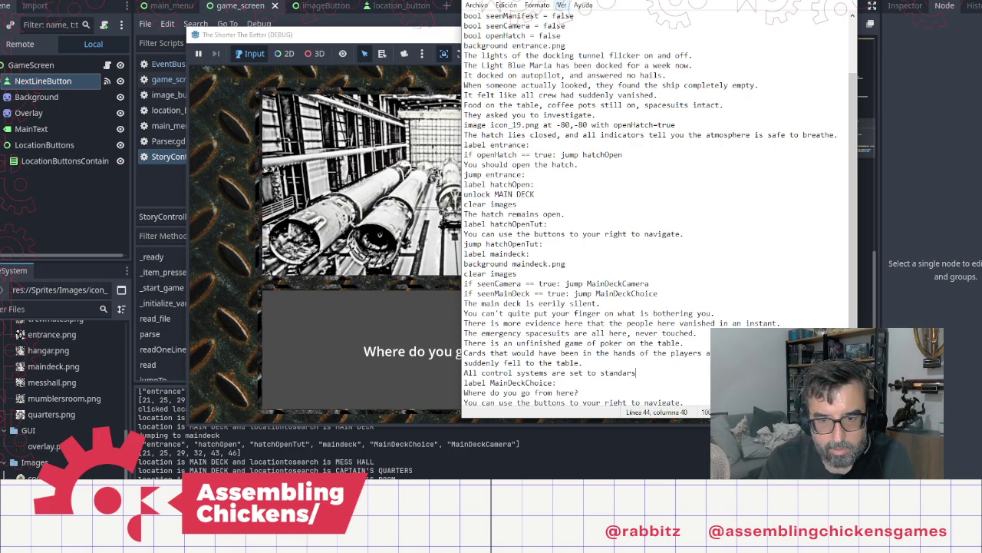
key(BackSpace)
text(ds.)
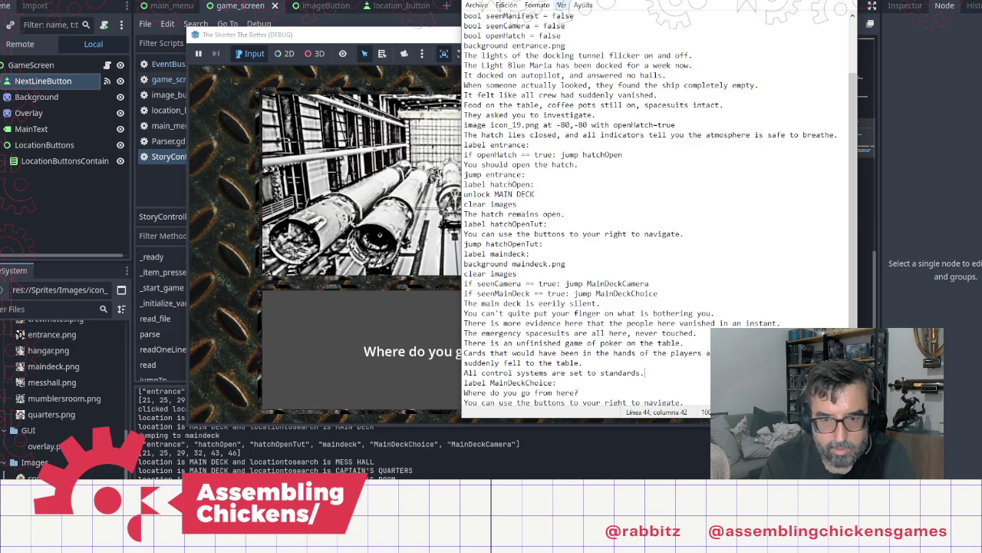
key(shift+Left)
key(shift+Left)
key(shift+Left)
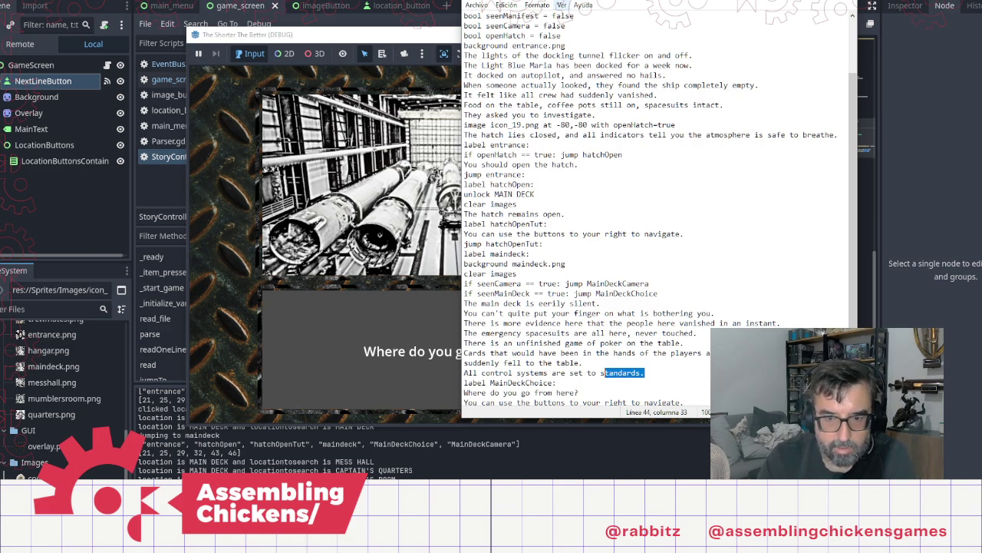
text(de)
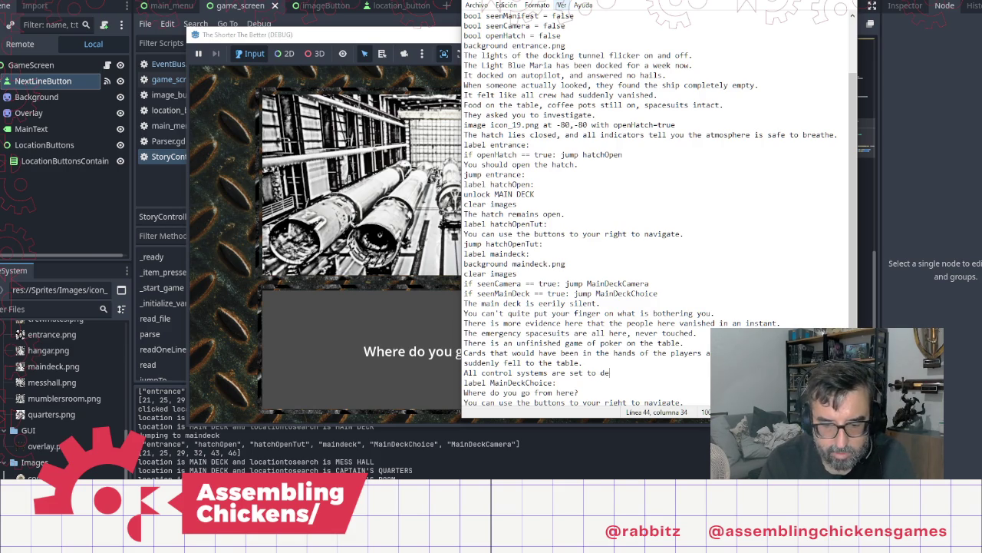
text(fault.)
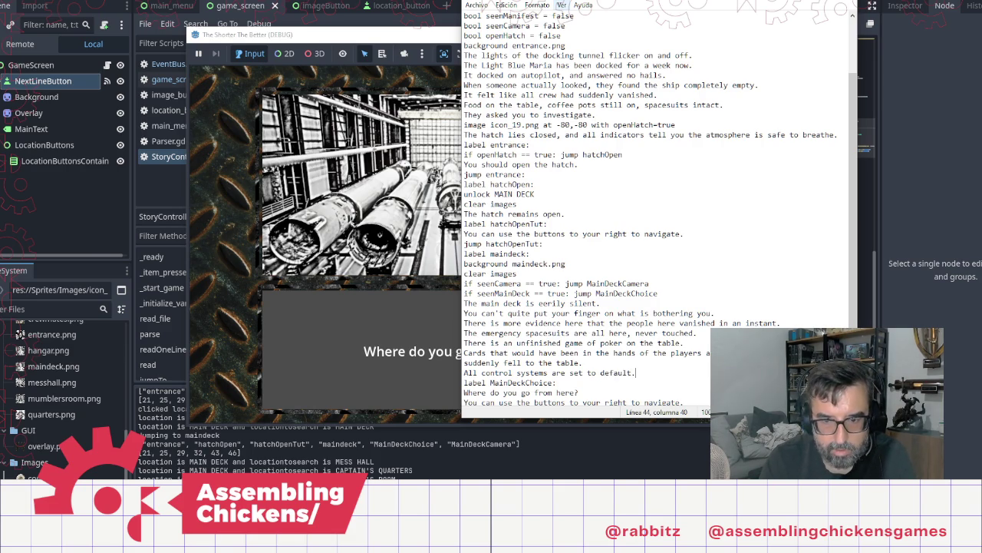
Add a line saying the ship has been running on its own for weeks, then leave a blank line before MainDeckChoice
key(Return)
text(The ship )
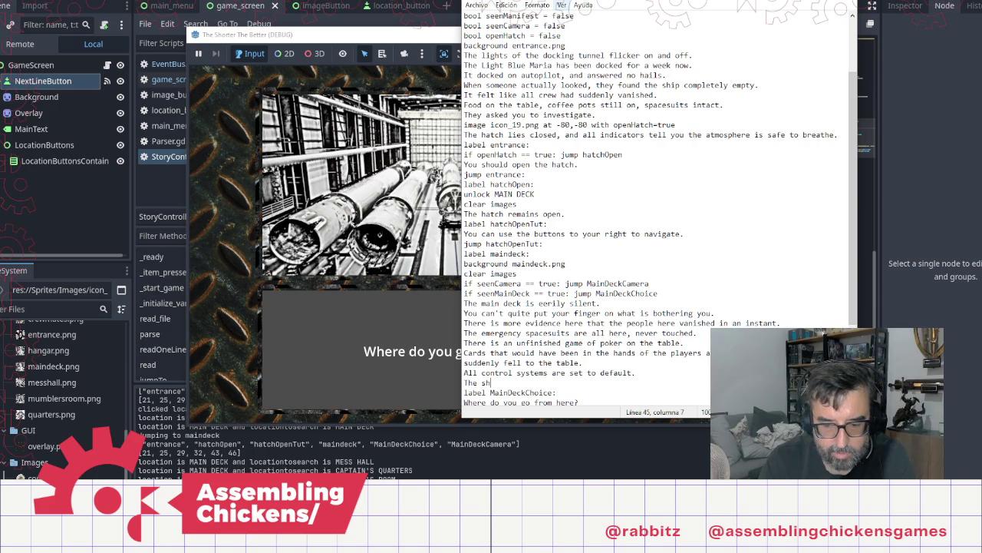
text(is run)
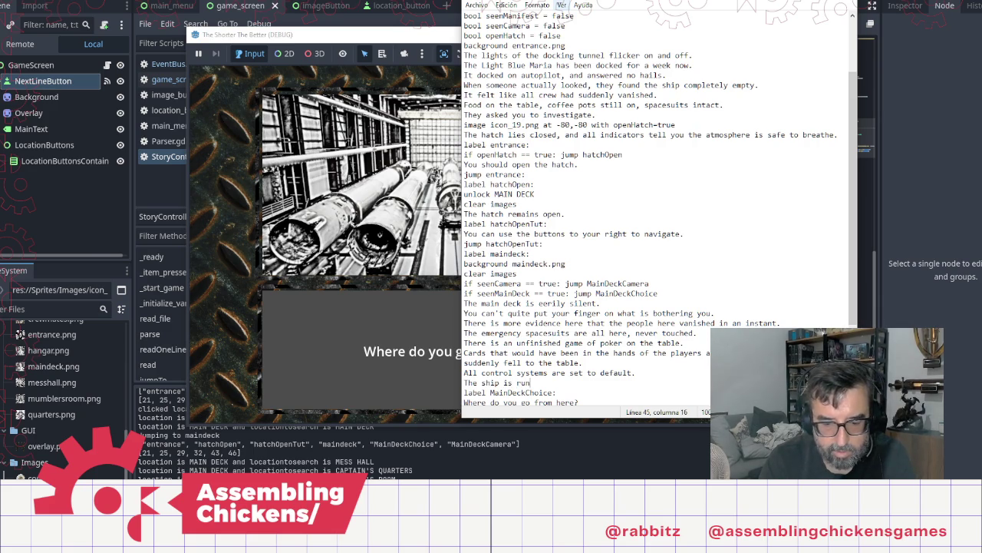
text(ning onit's )
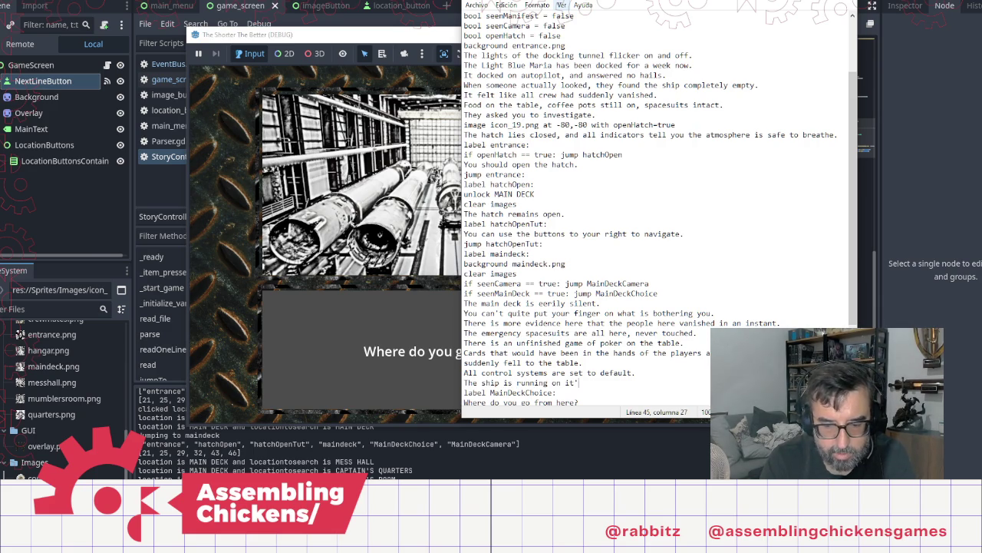
text(own,)
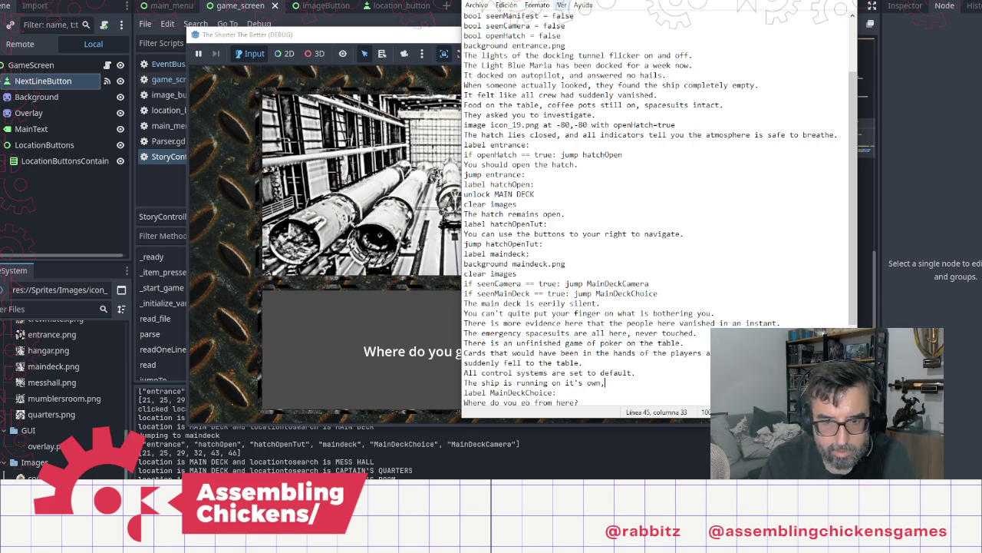
text( and has )
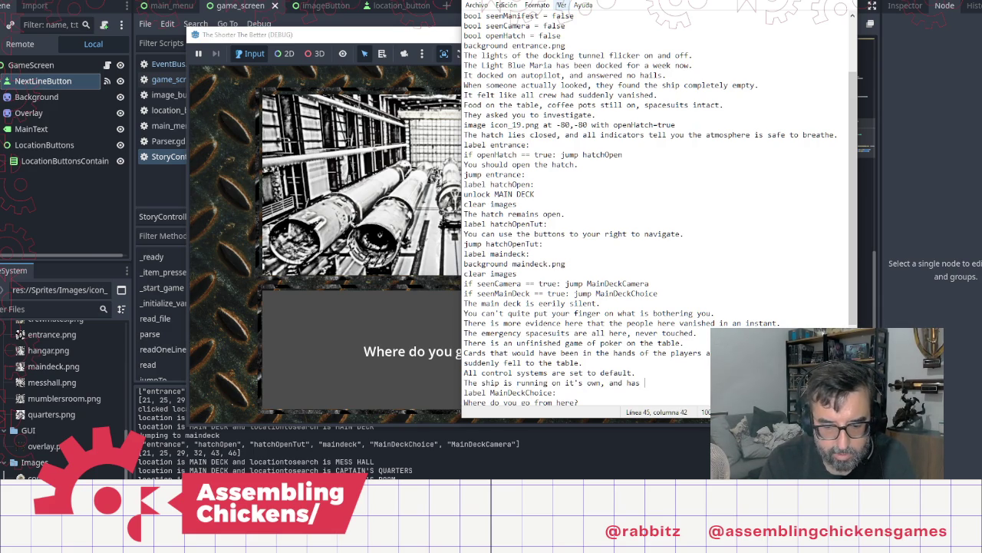
text(been doing so f)
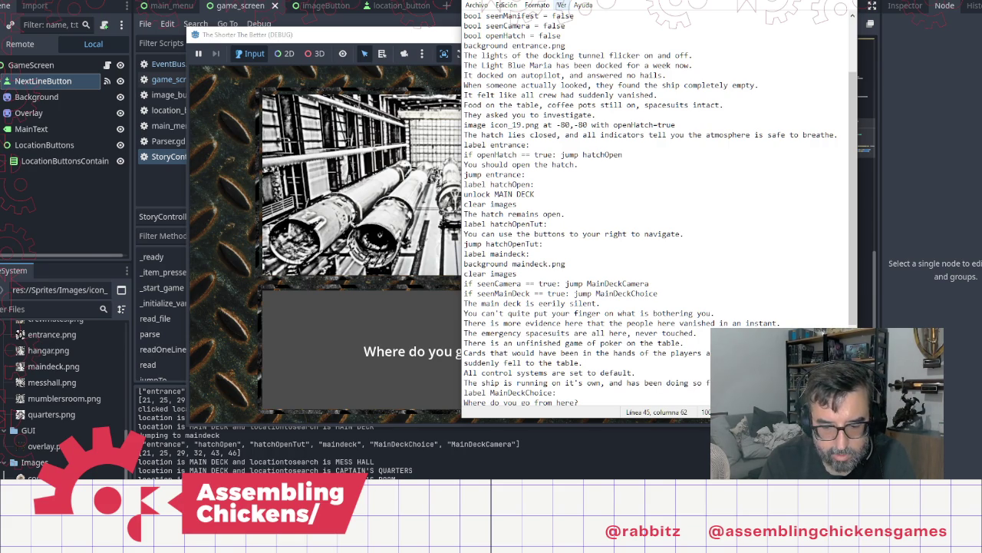
text( no)
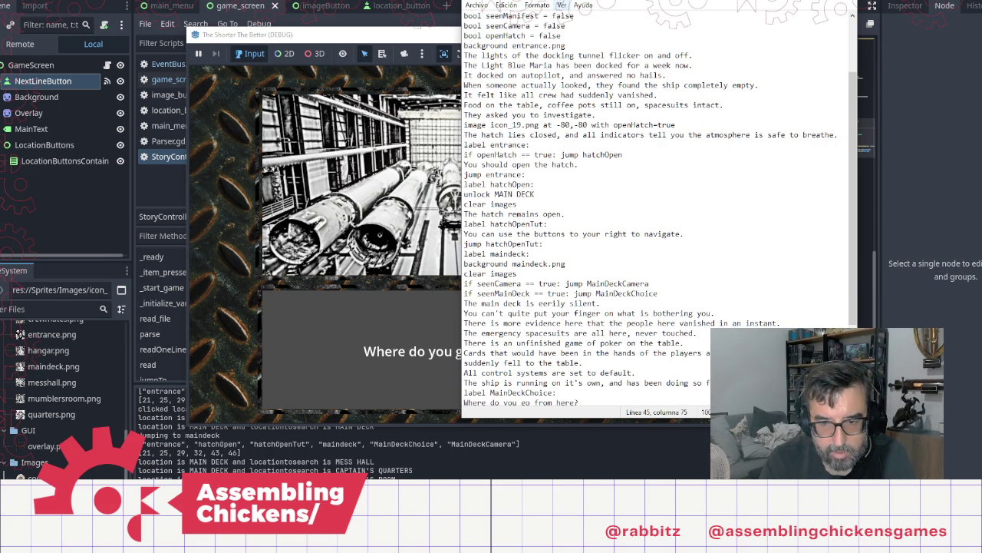
key(Return)
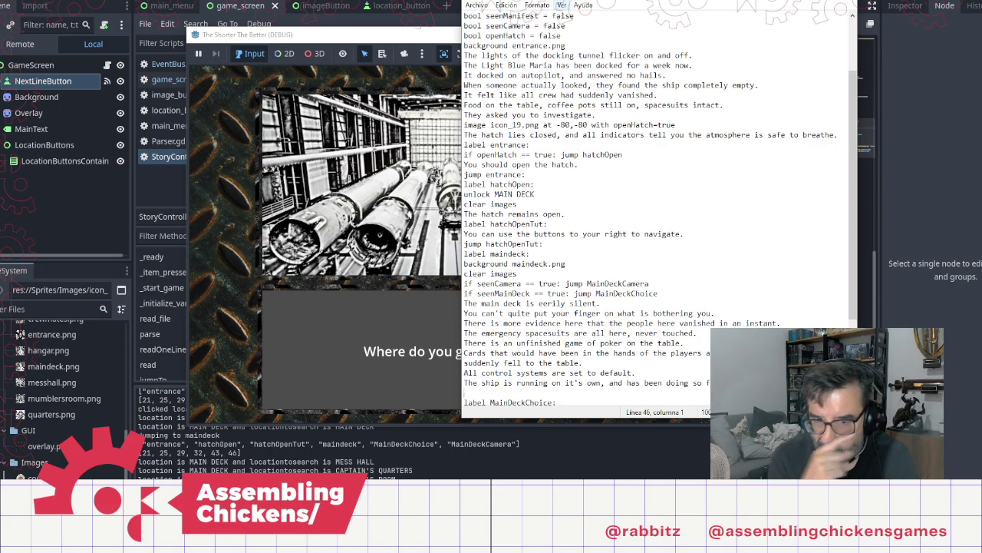
scroll(840, 310, down, 4)
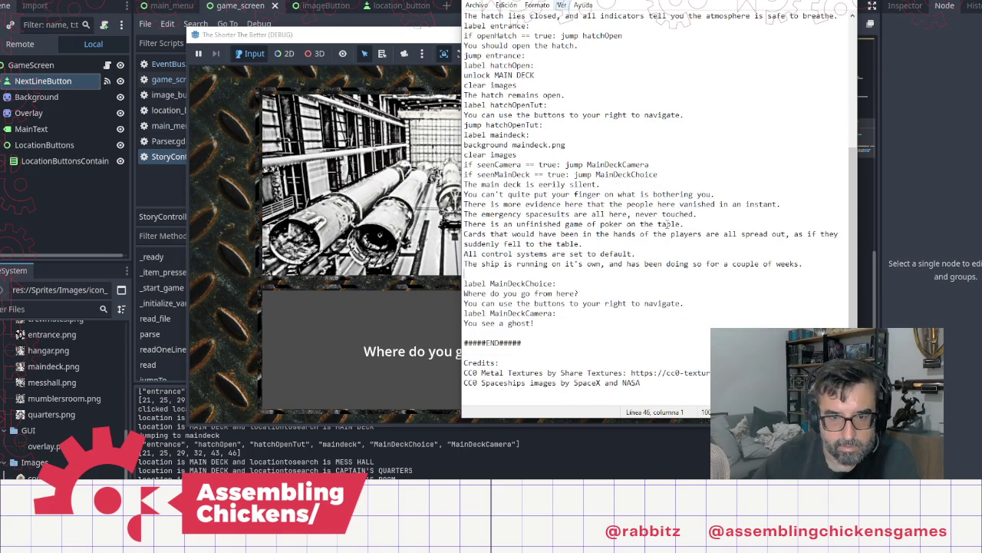
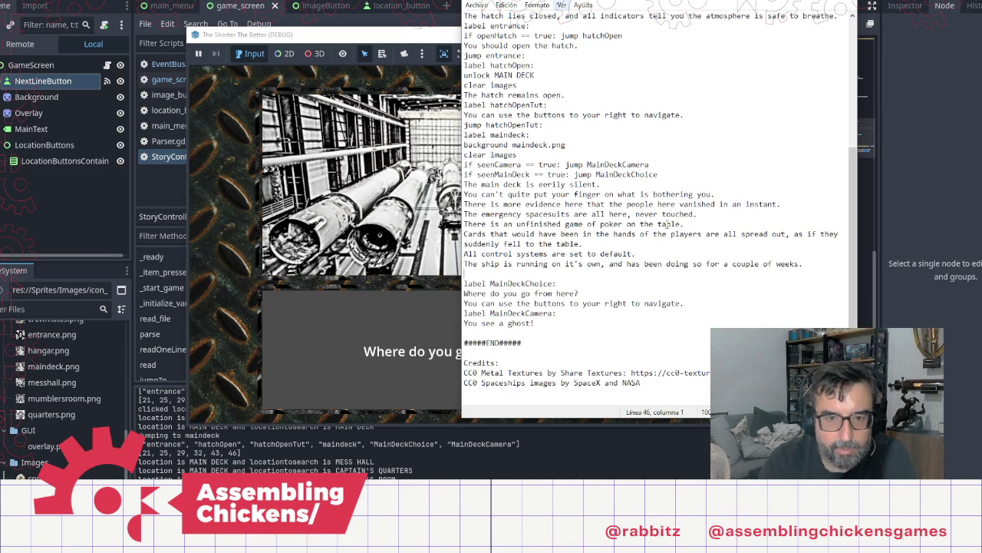
Begin the main deck line 'You suddenly' and declare bool seenMainDeck = false below bool openHatch = false
text(You )
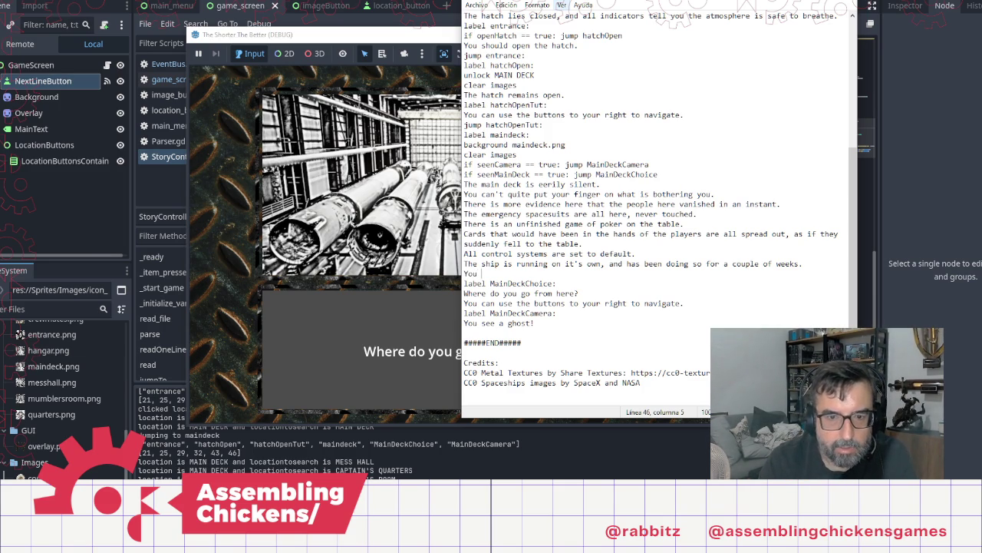
text(suddentl)
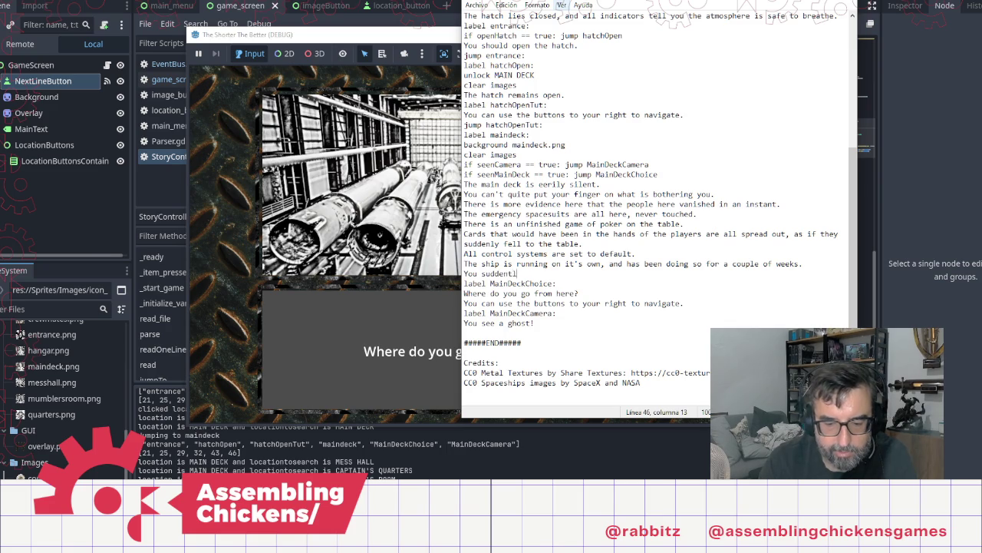
key(BackSpace)
key(BackSpace)
text(ly)
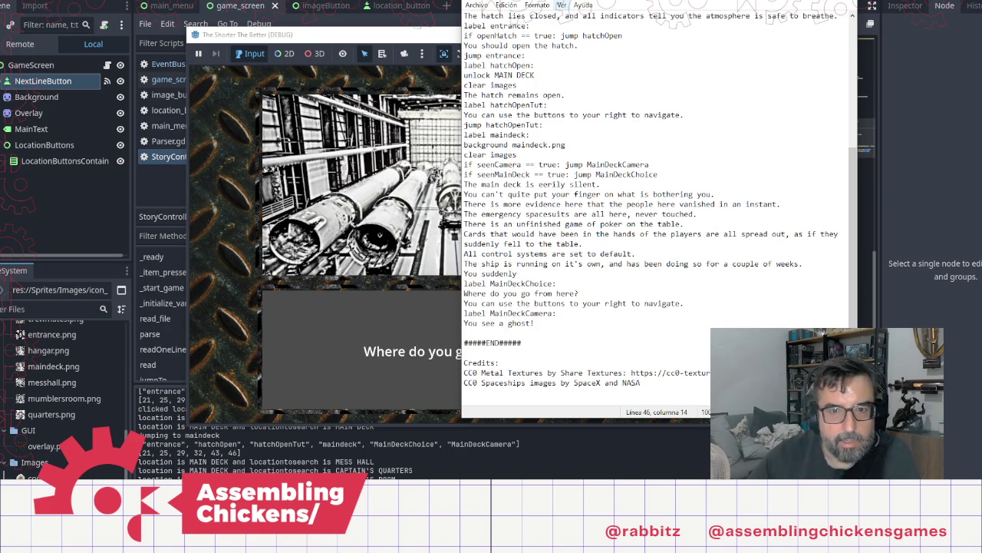
click(603, 184)
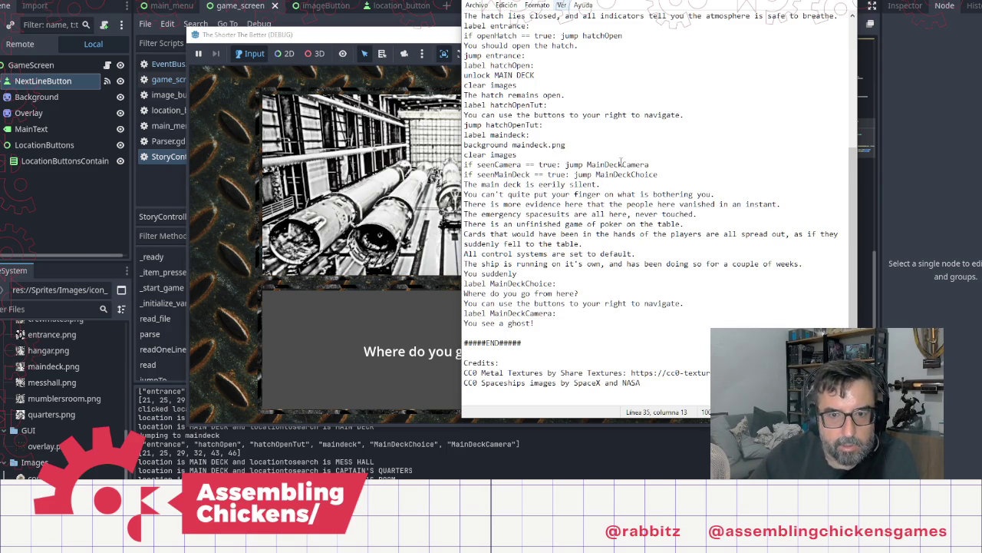
double_click(503, 174)
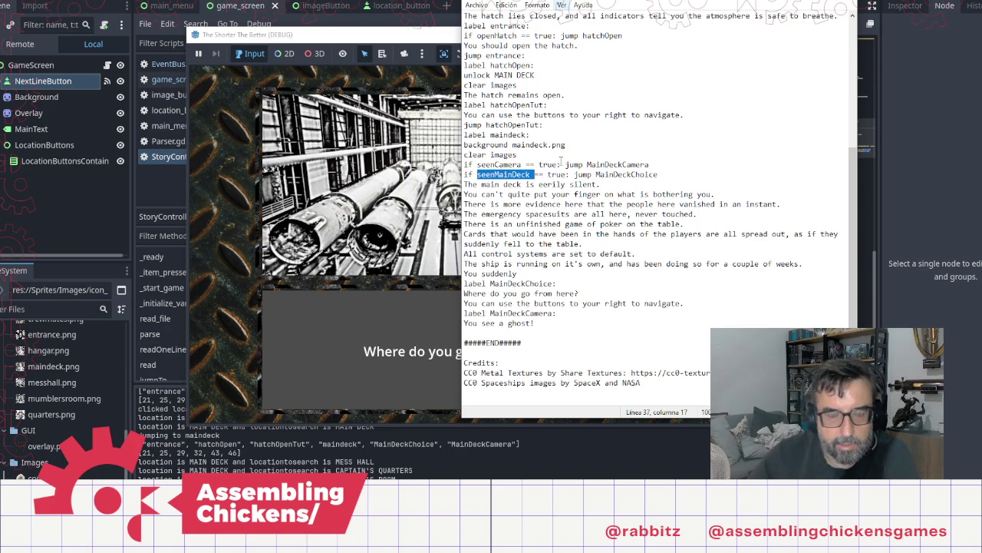
scroll(590, 110, up, 7)
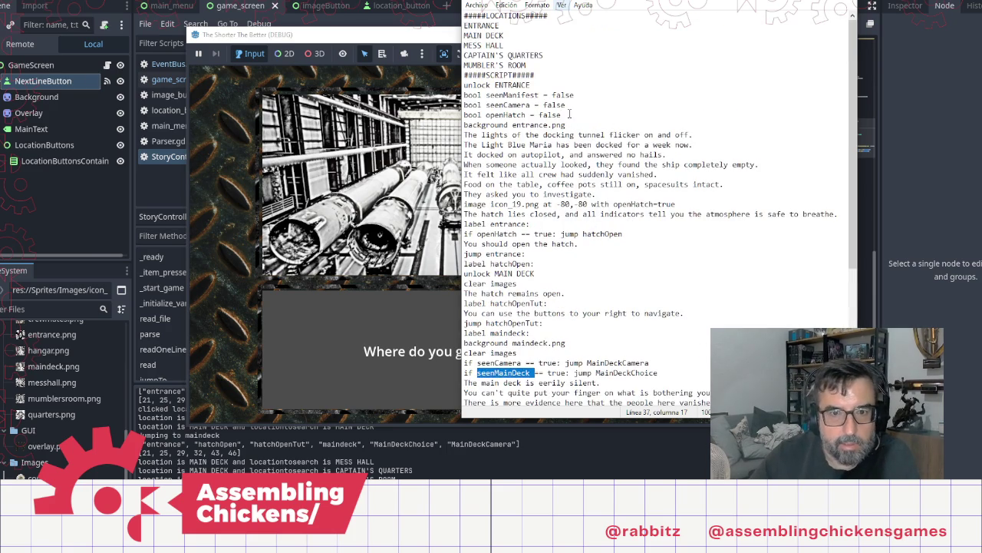
click(568, 114)
key(Return)
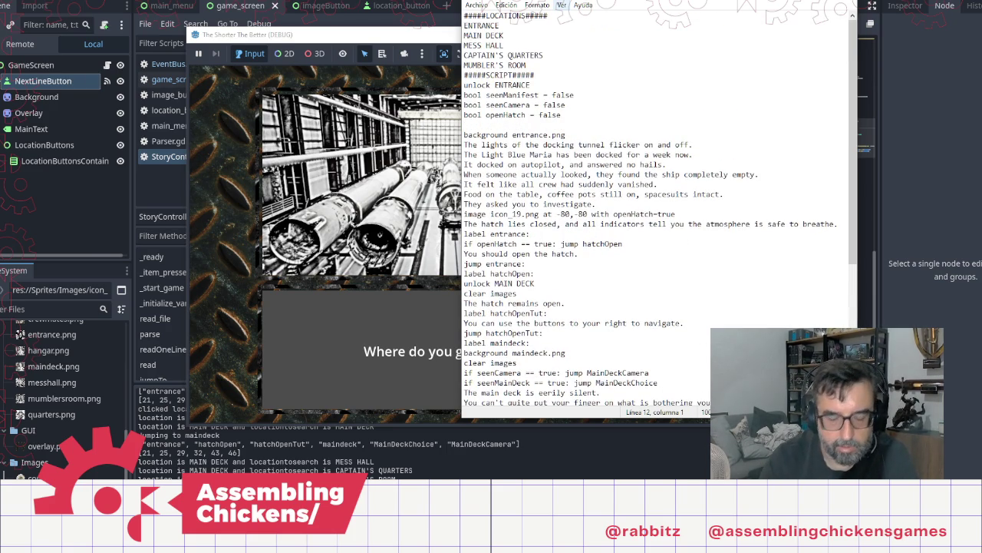
text(vbool seenMainDeck = false)
Add a blank line after the unfinished 'You suddenly' line
scroll(723, 269, down, 7)
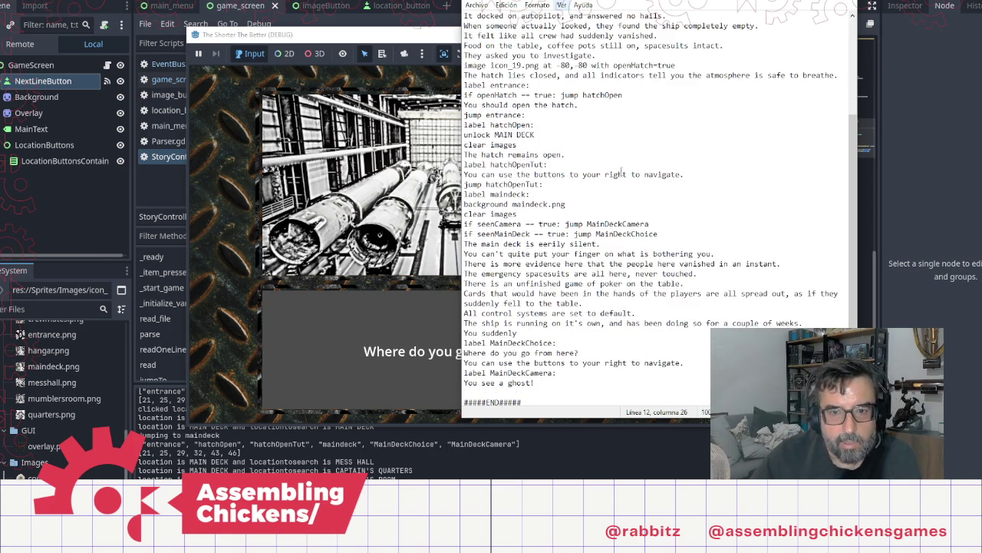
click(567, 273)
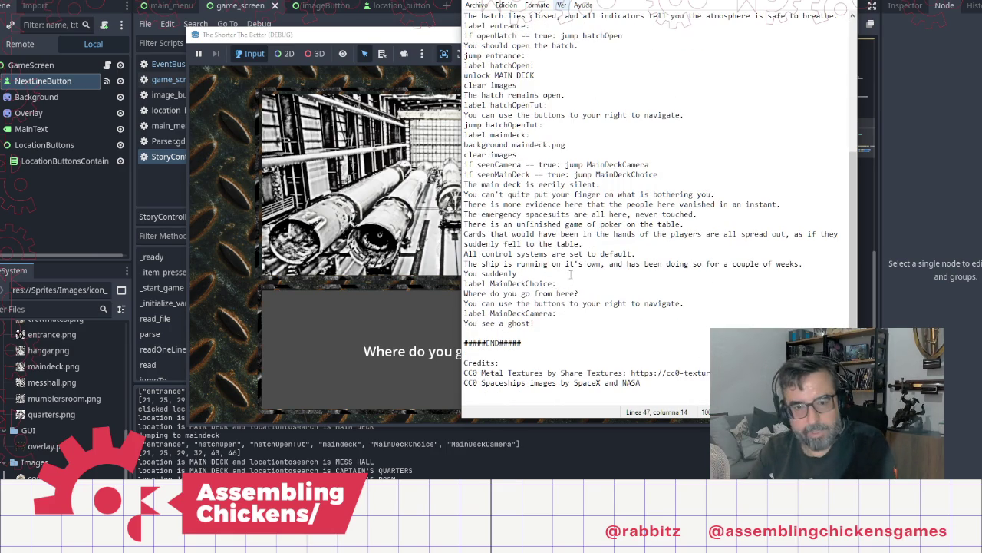
key(Return)
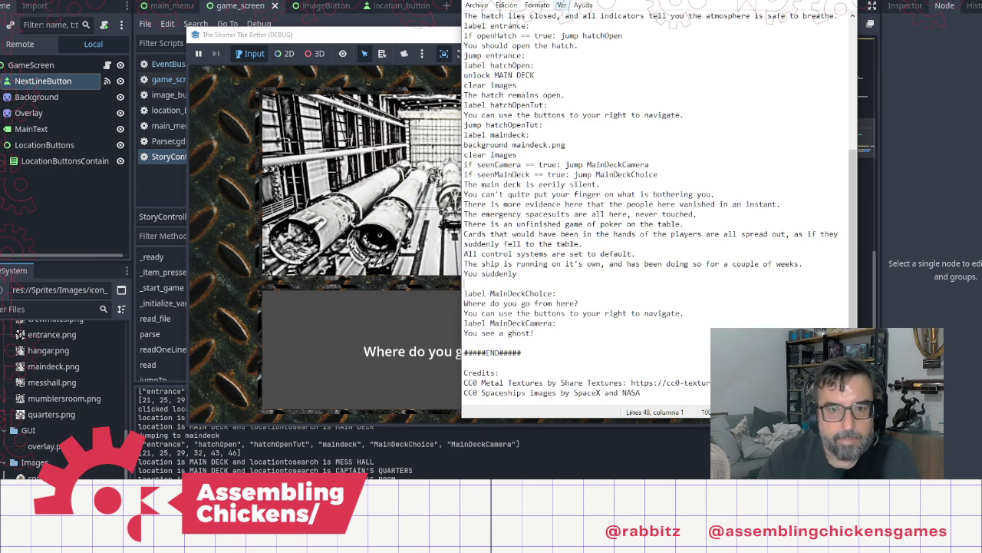
scroll(586, 273, up, 5)
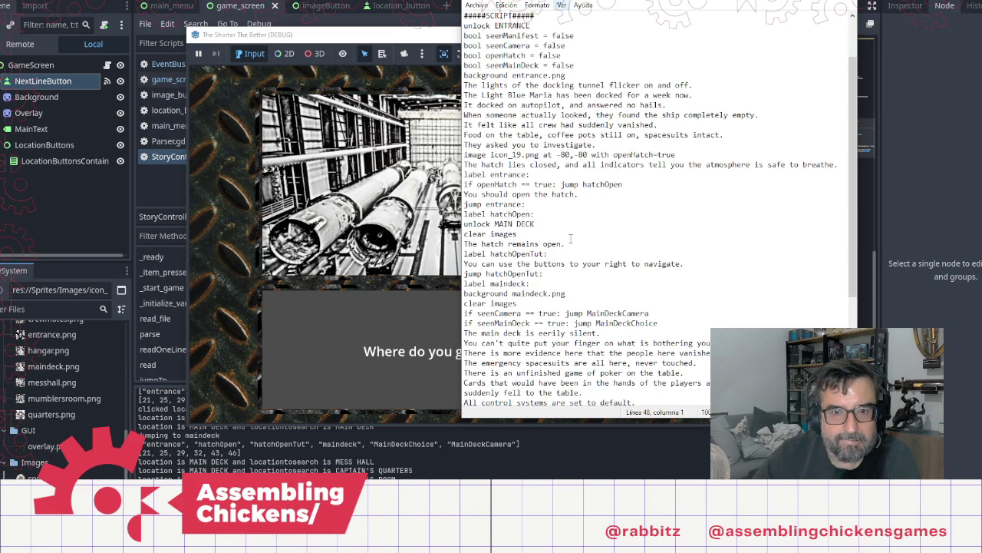
scroll(571, 239, down, 2)
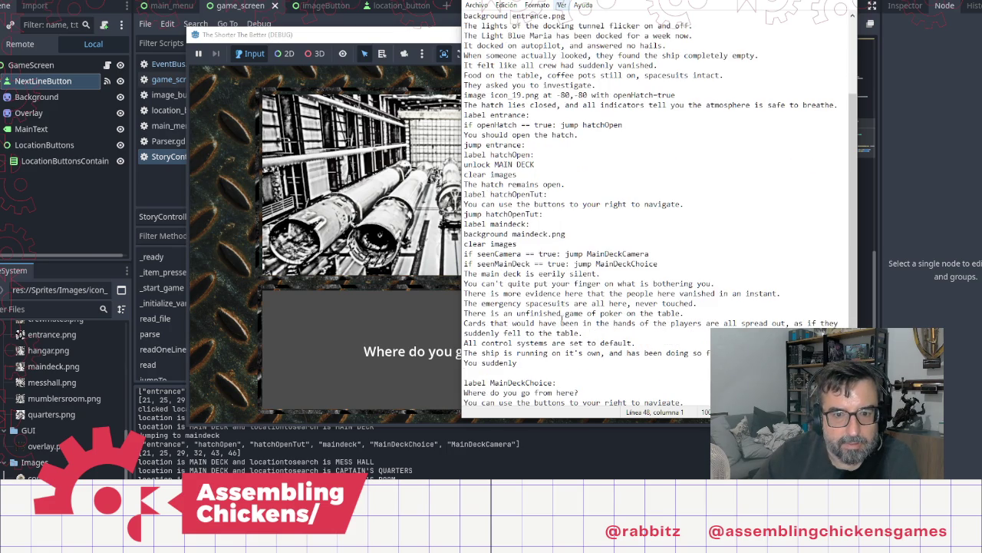
Continue the line with 'realize what was bothering you about the sound.'
scroll(562, 315, down, 2)
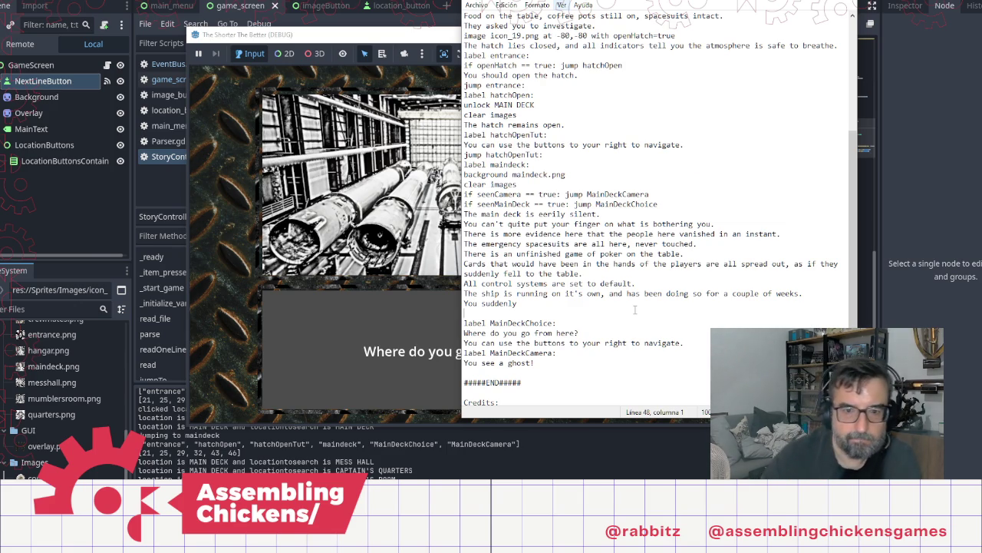
text( r)
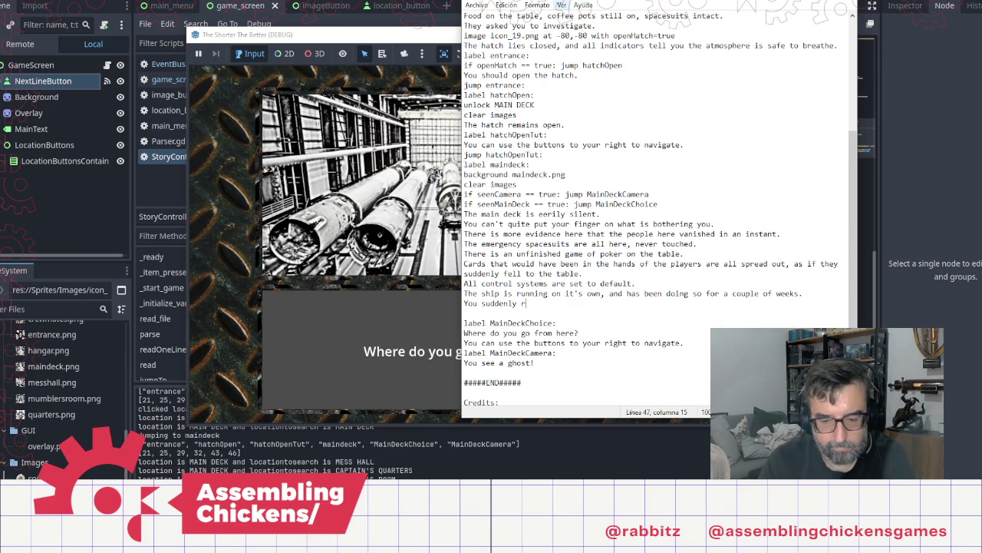
text(ealize what')
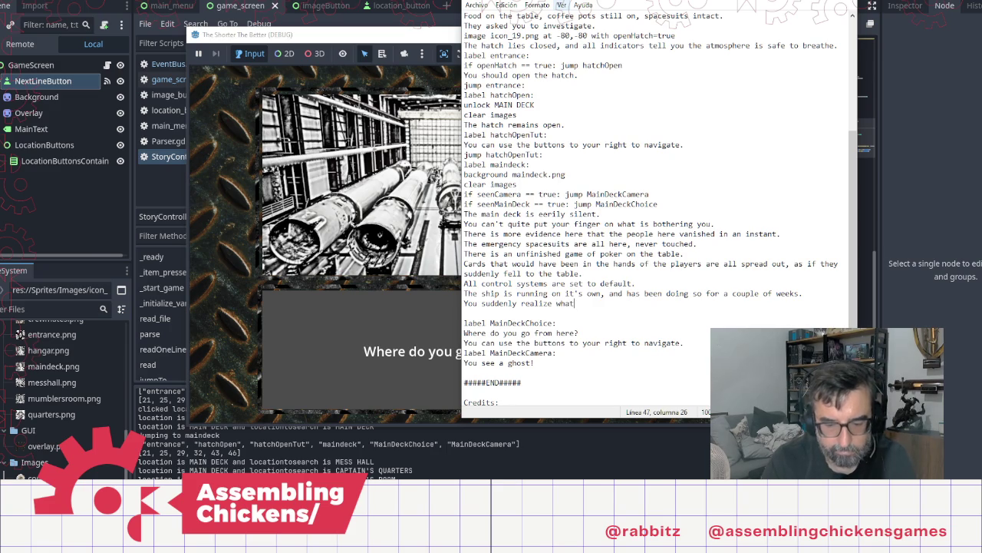
key(BackSpace)
text(w)
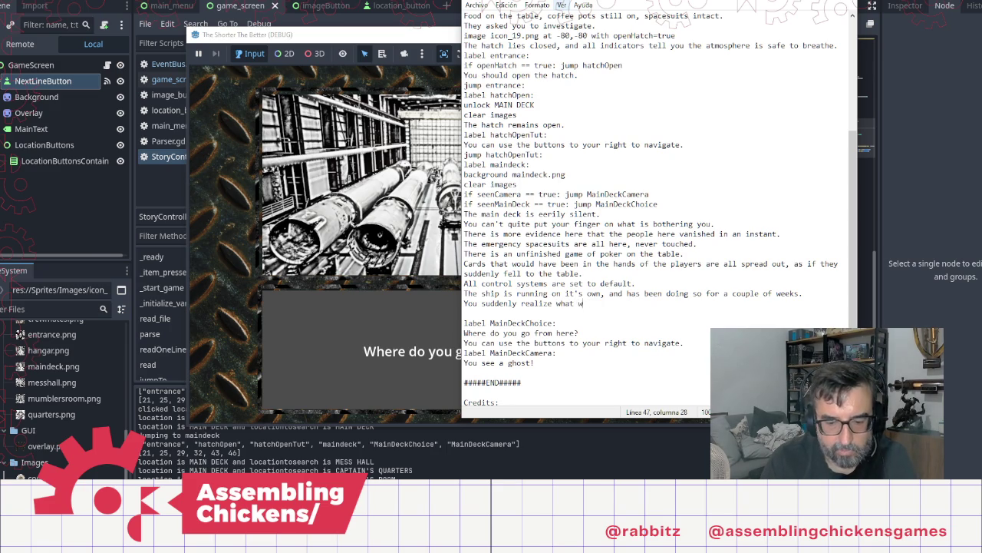
text(as bothe)
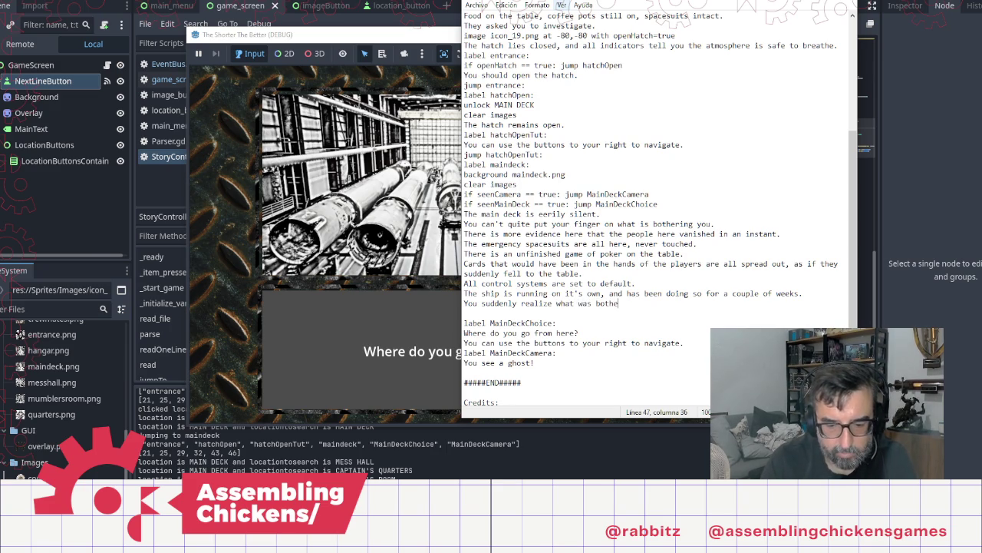
text(ring you)
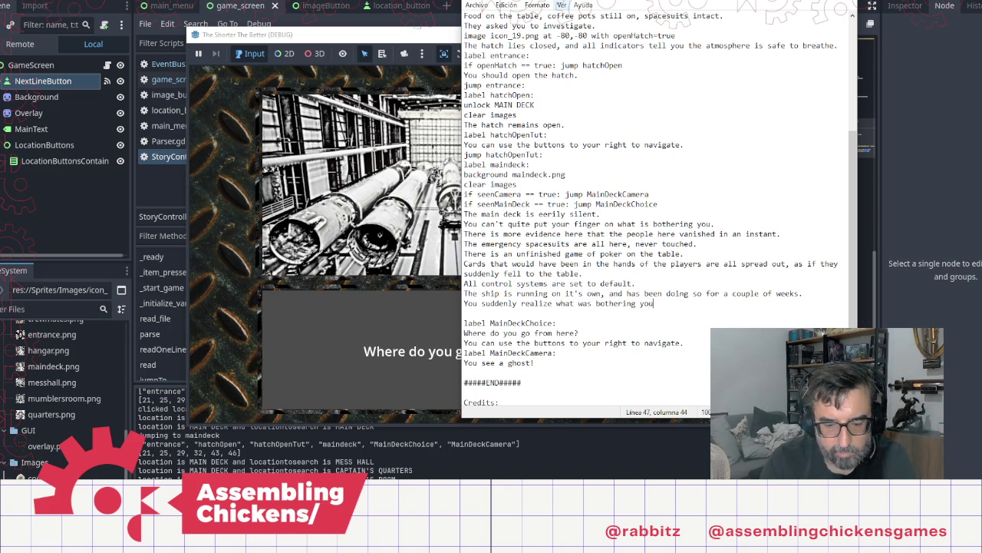
text( about )
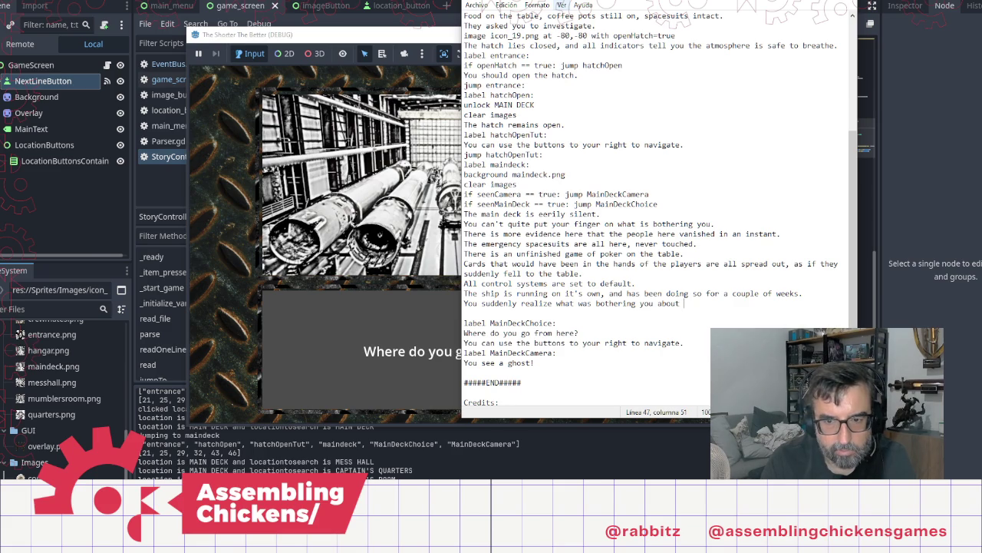
text(the sound.)
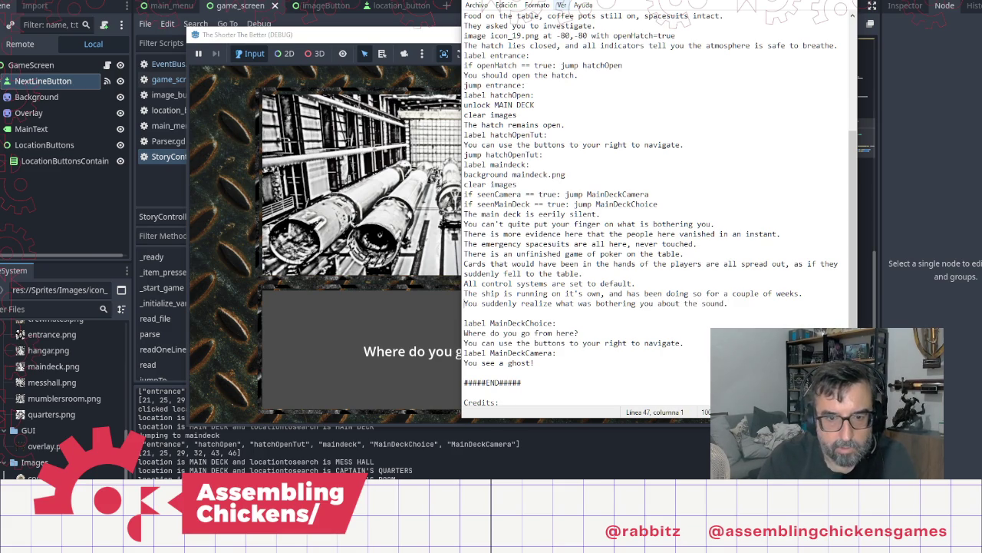
Prefix the sentence with 'And then, ' and change its ending to 'is upsetting about this room.'
key(Delete)
text(And then, y)
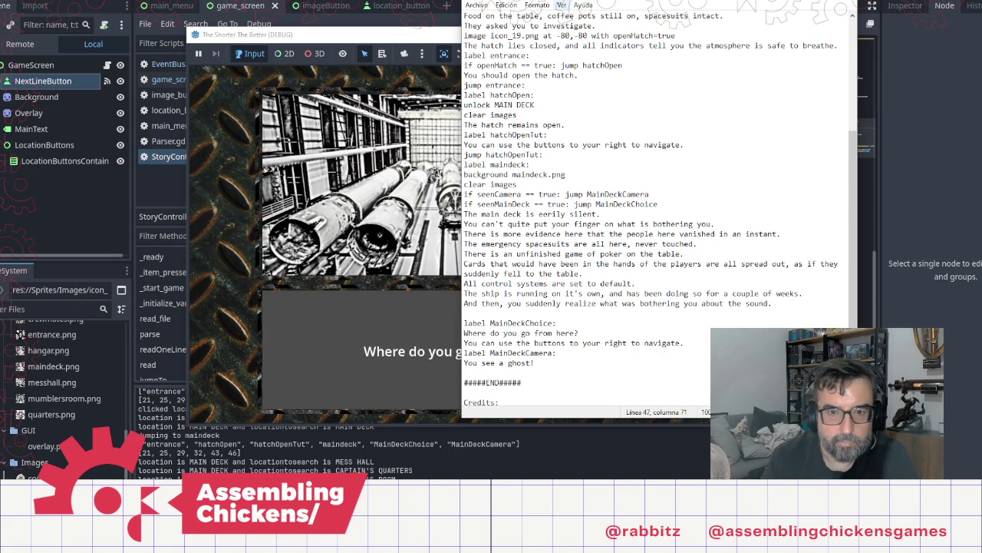
key(Home)
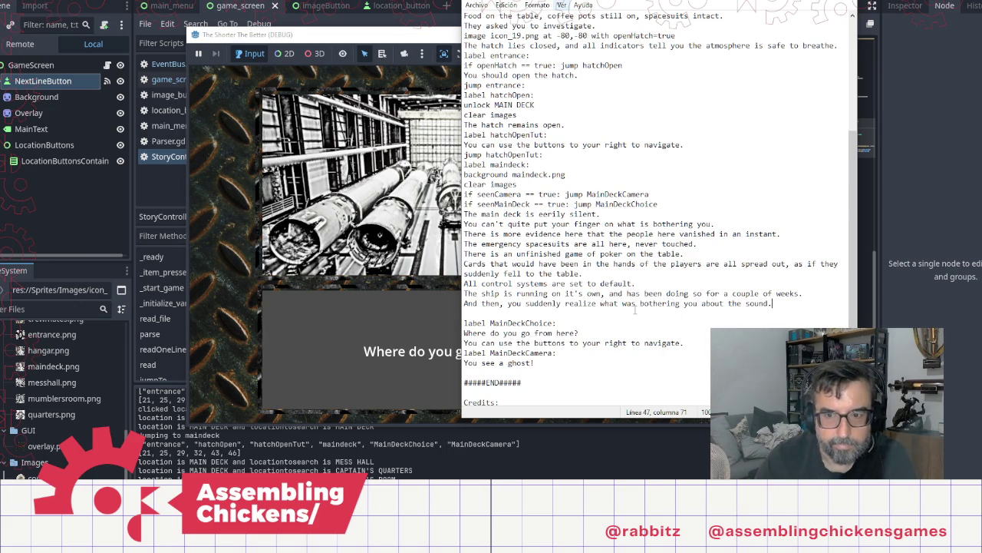
key(shift+Left)
key(shift+Left)
key(shift+Left)
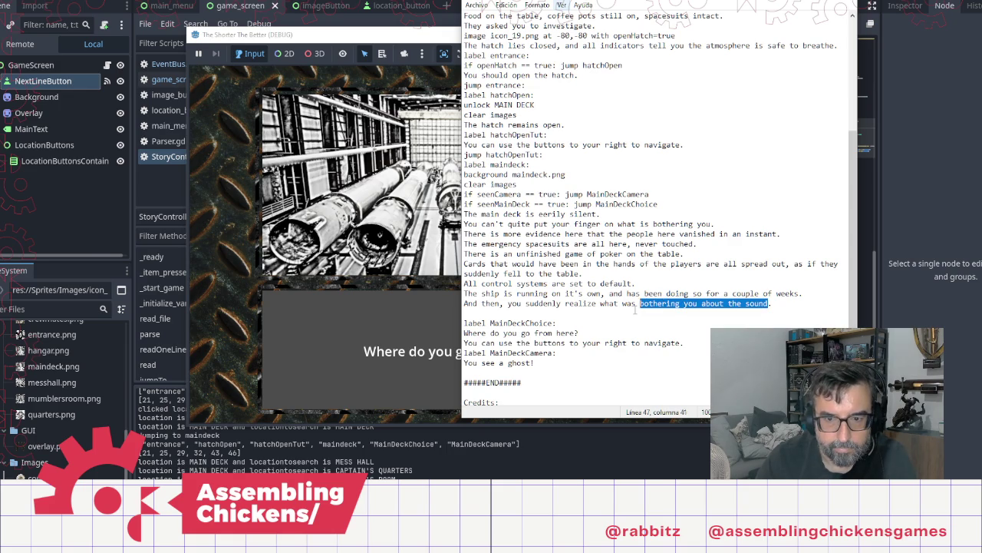
text(is ups)
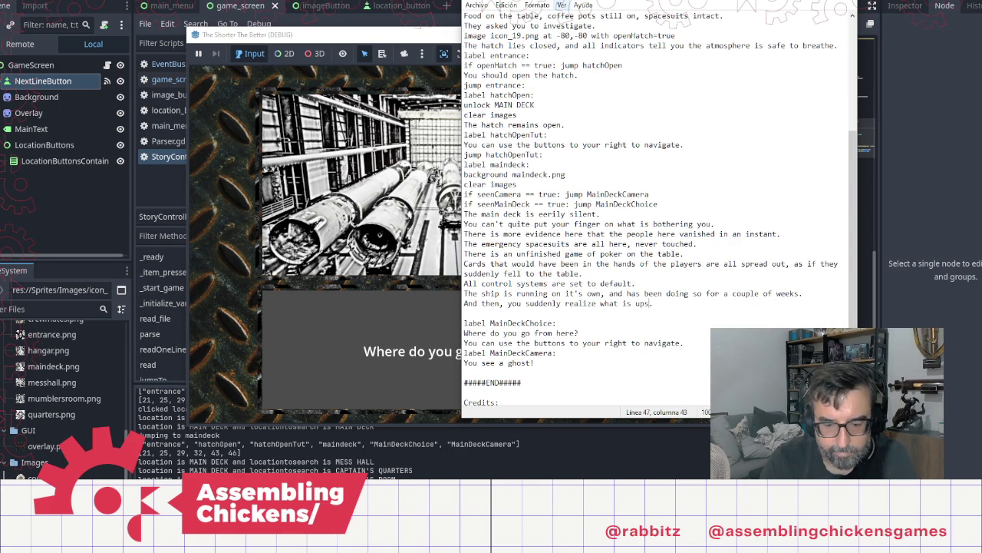
text(etting about this room)
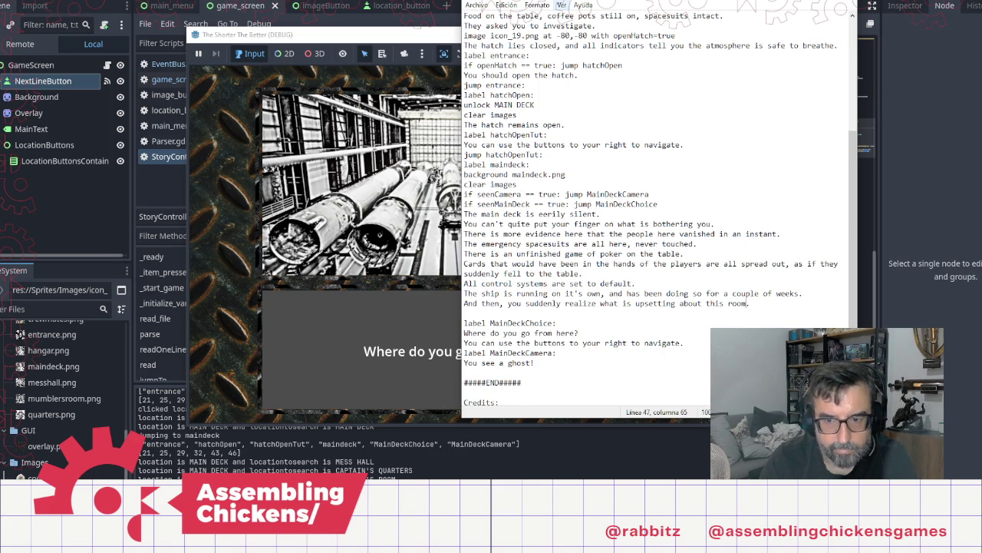
click(689, 342)
scroll(634, 310, down, 1)
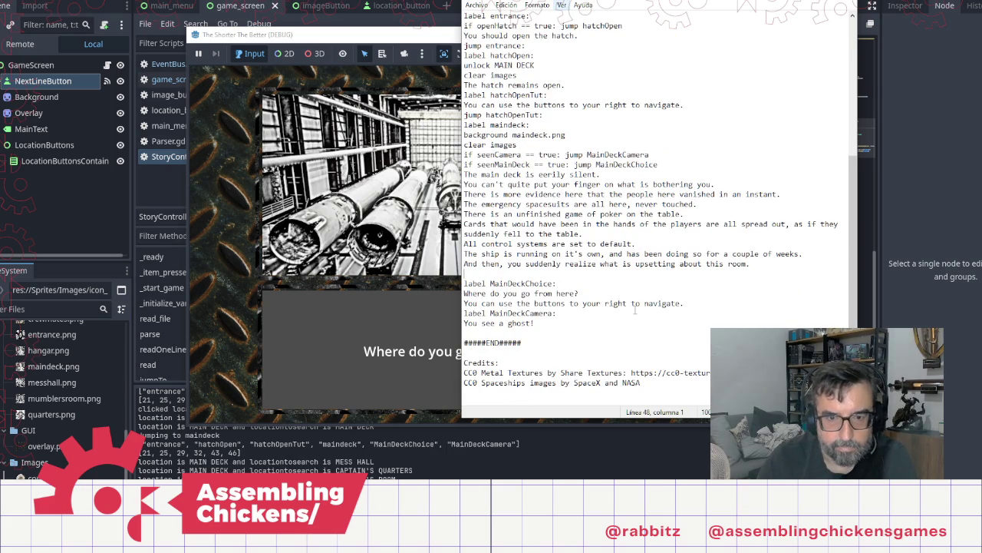
Add 'The lack of sound is complete.' and the sentence about life support systems and engines
text(The lack of sound is complete.)
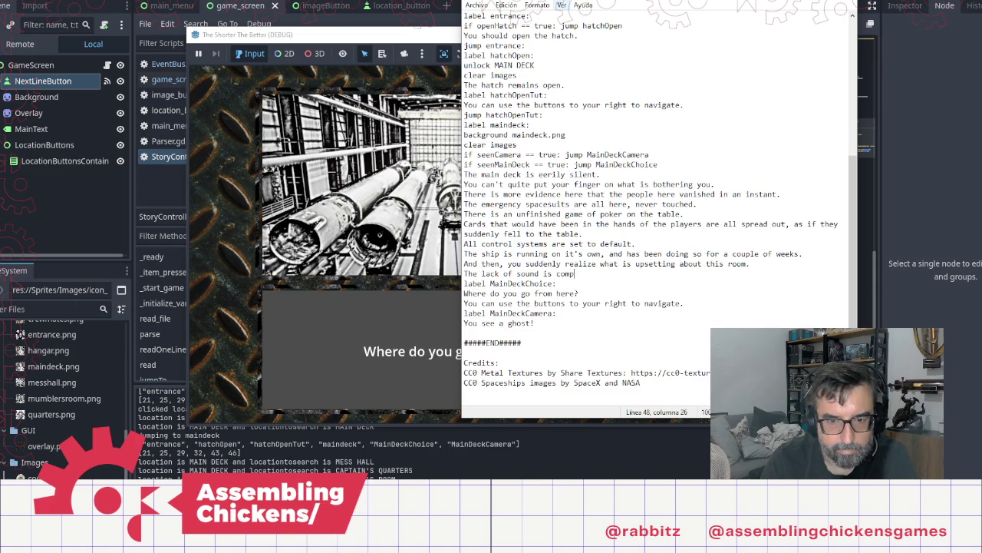
key(Return)
text(You sh)
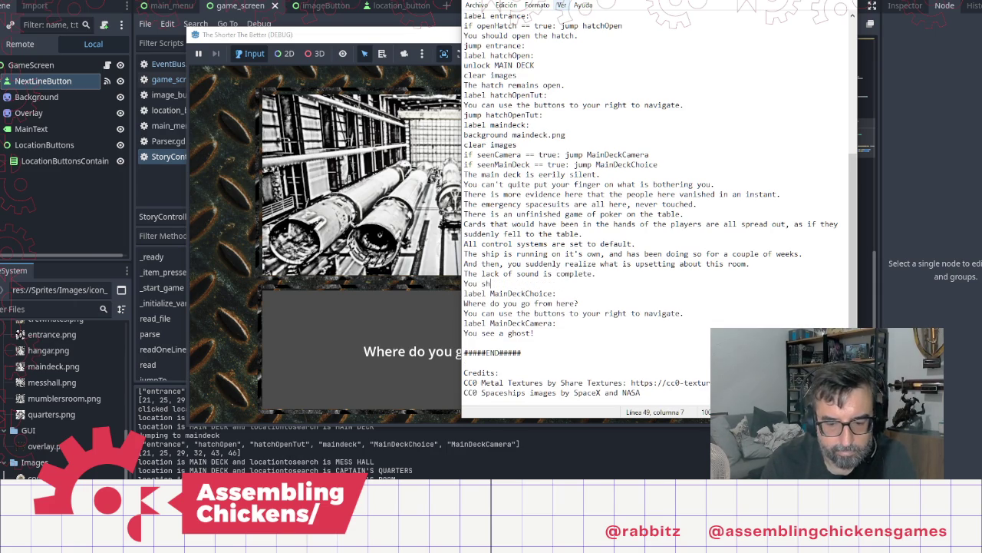
text(ould be hea)
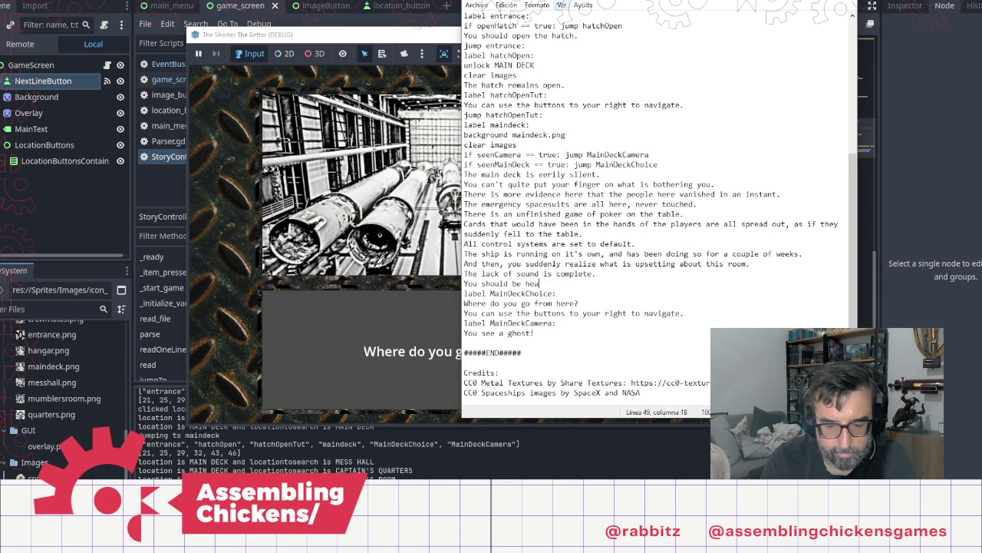
text(ring the thru)
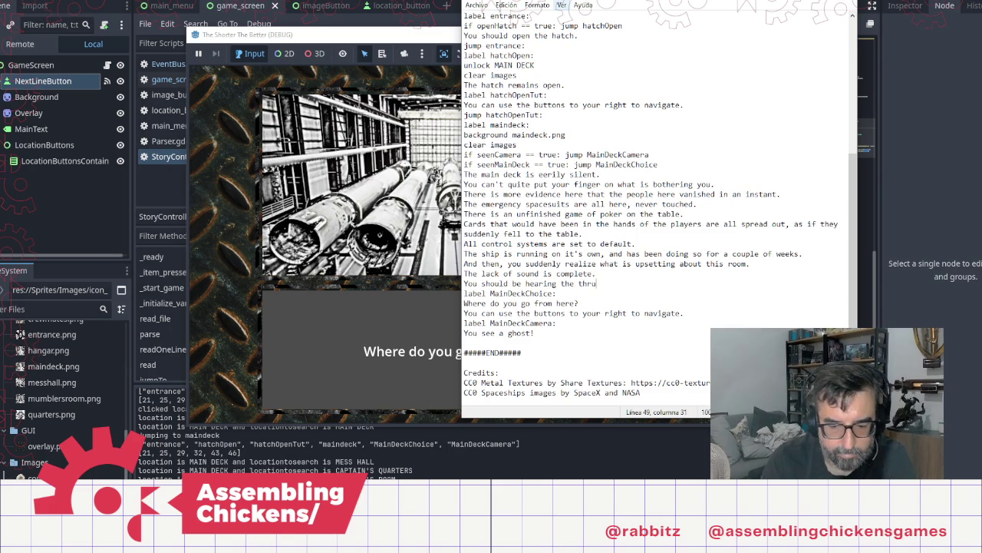
text(m of the )
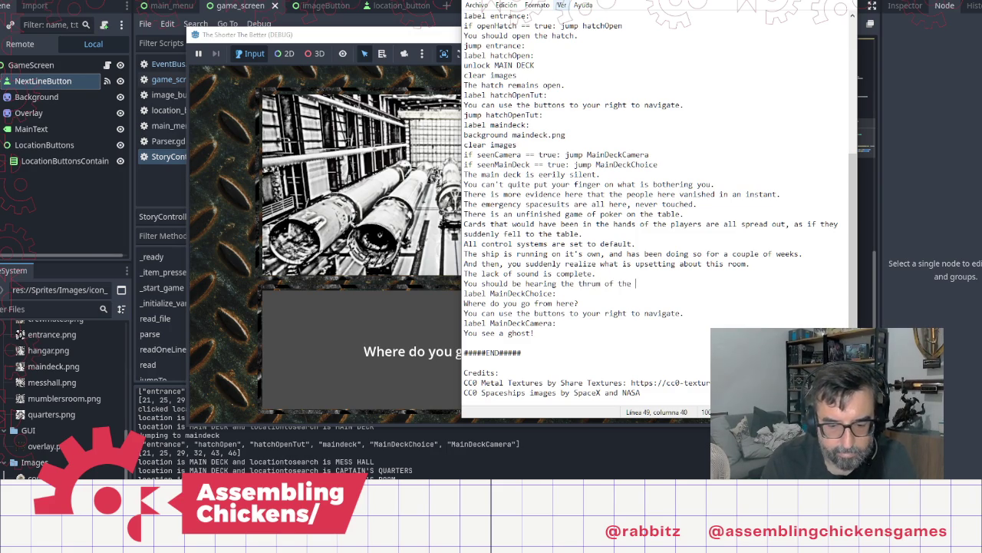
text(life support suys)
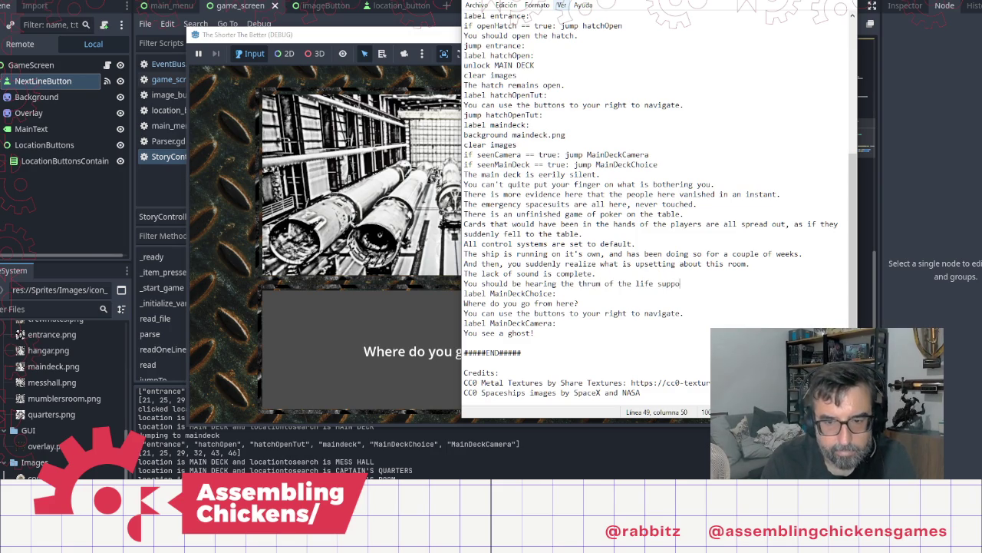
key(BackSpace)
key(BackSpace)
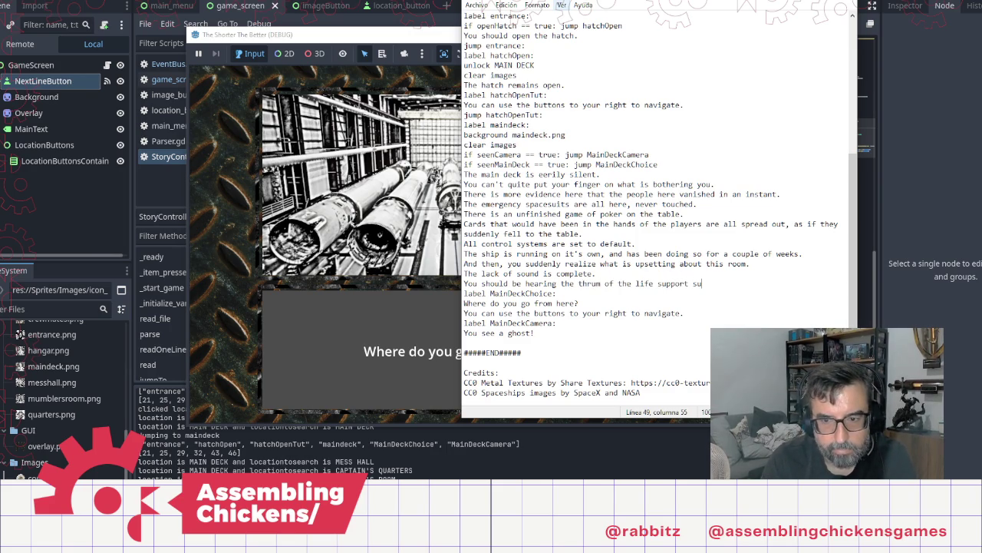
text(ystems, )
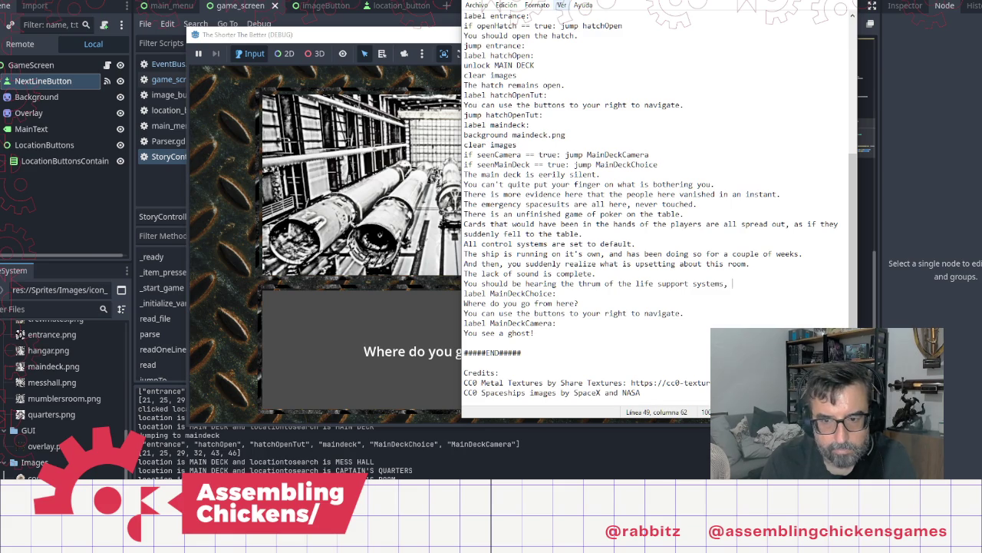
text(the )
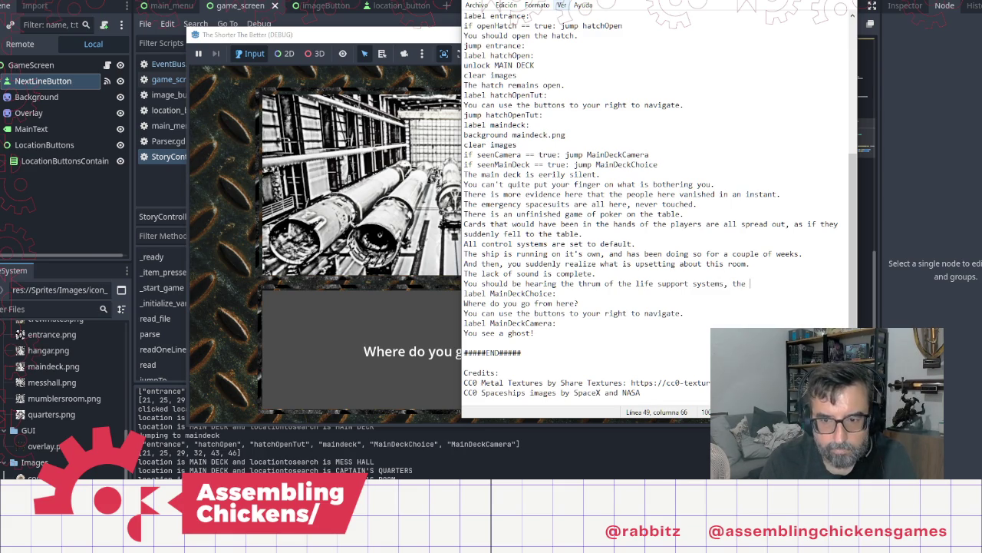
text(soft r)
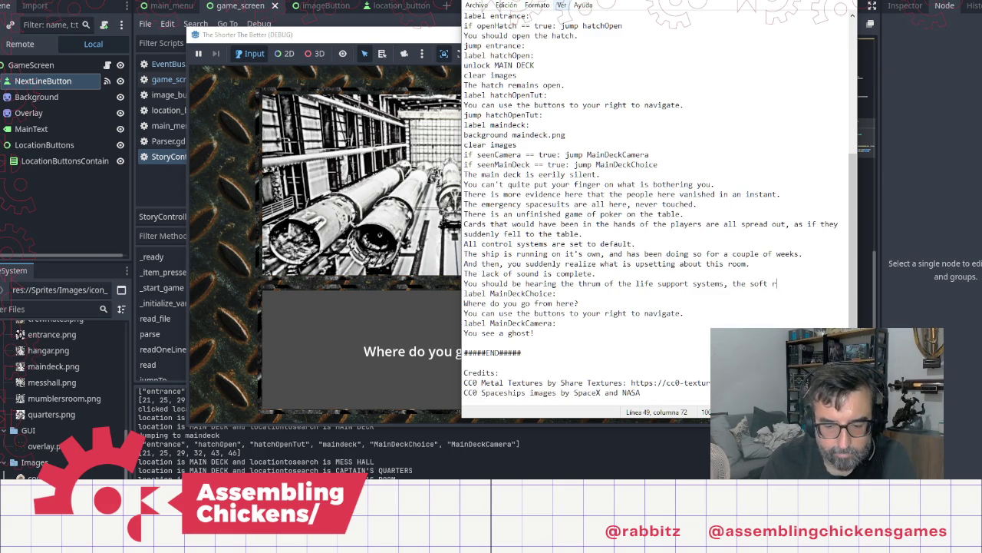
text(umble of )
text(the count)
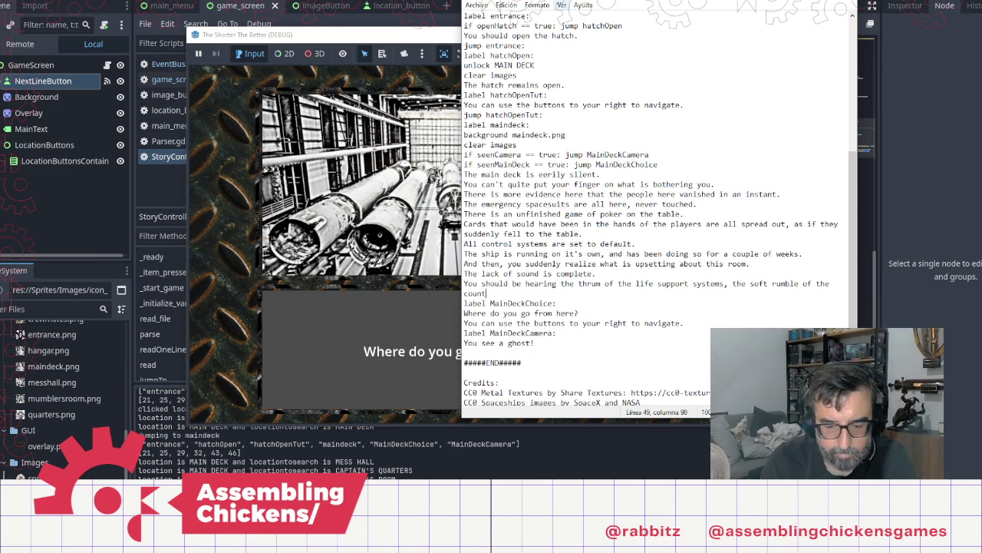
text(less engines )
text(runn)
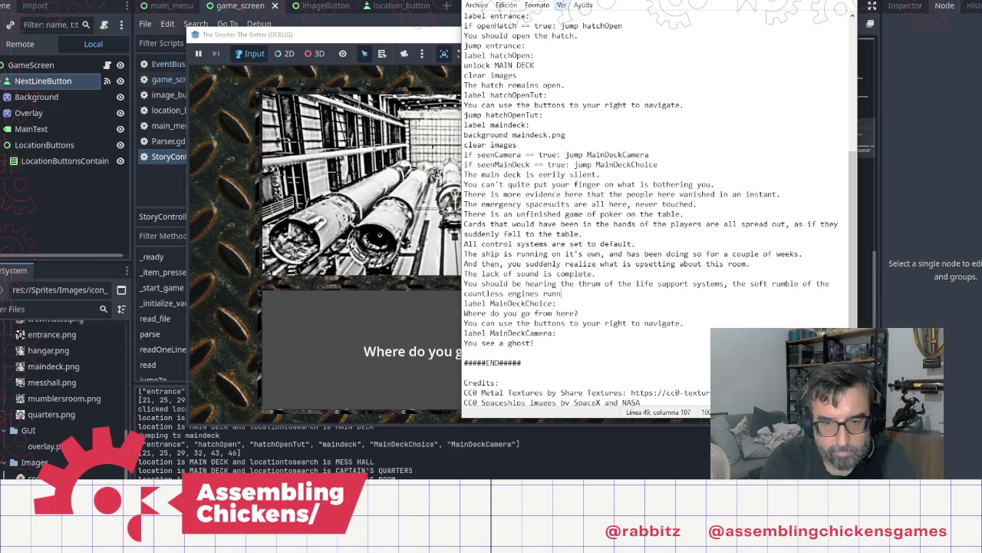
text(ing this place.)
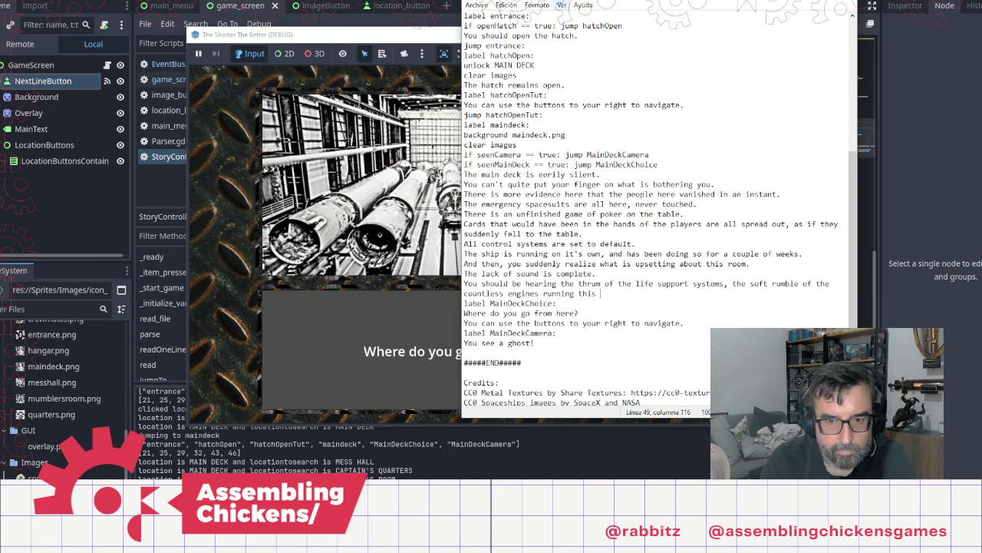
Add 'And yet, your ears are telling your brain that there is nothing at all.' plus a blank line
key(Return)
text(And yet, your )
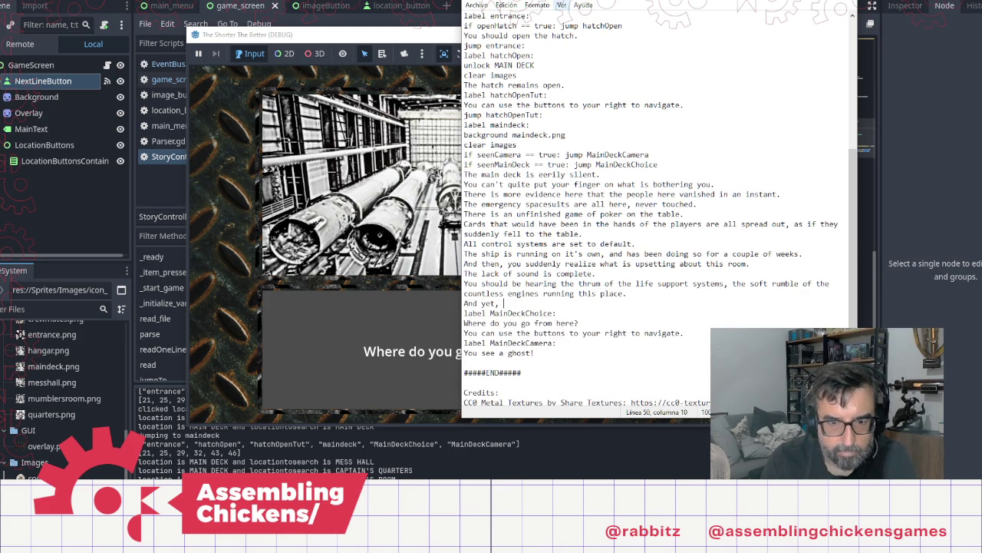
text(ear)
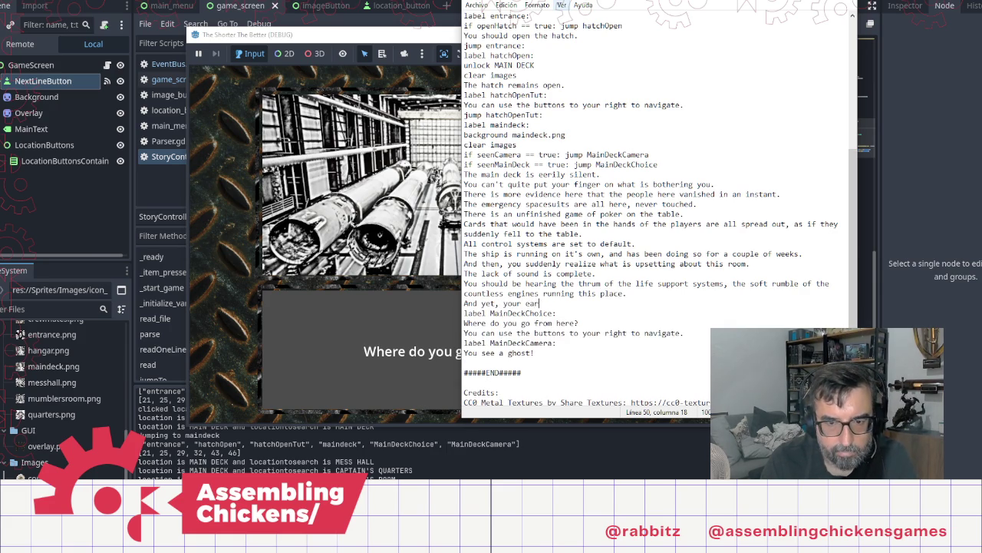
text(s are tell)
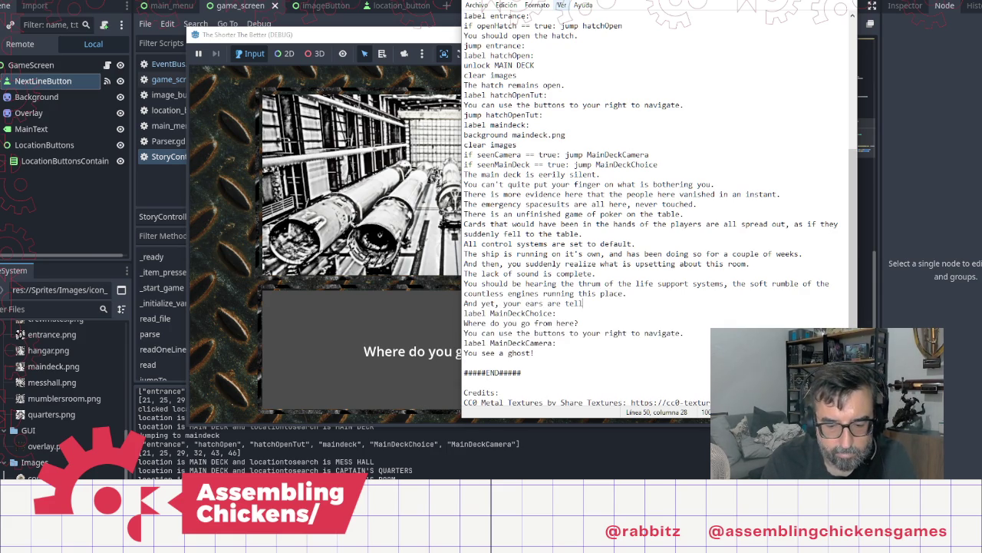
text(ing your brain that )
text(there is not)
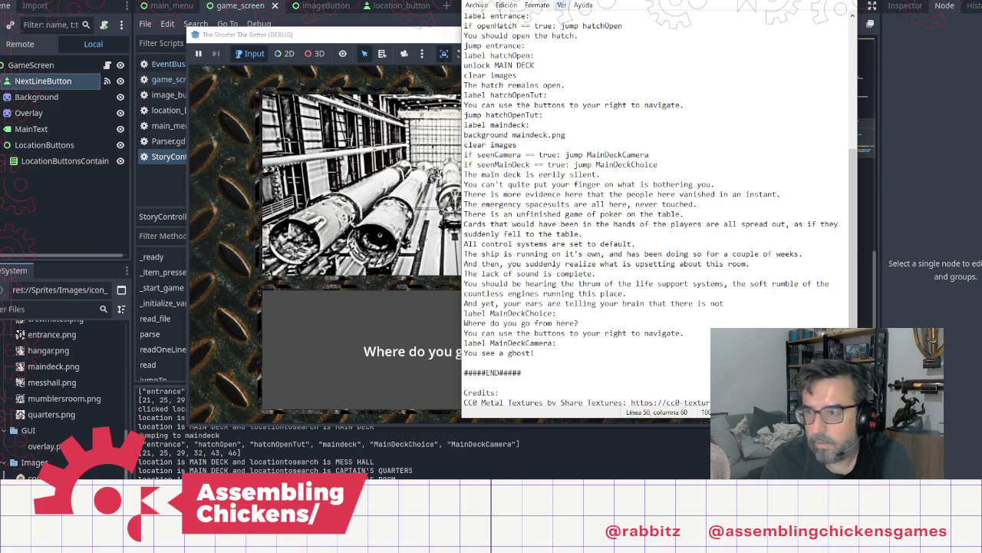
text(hing.)
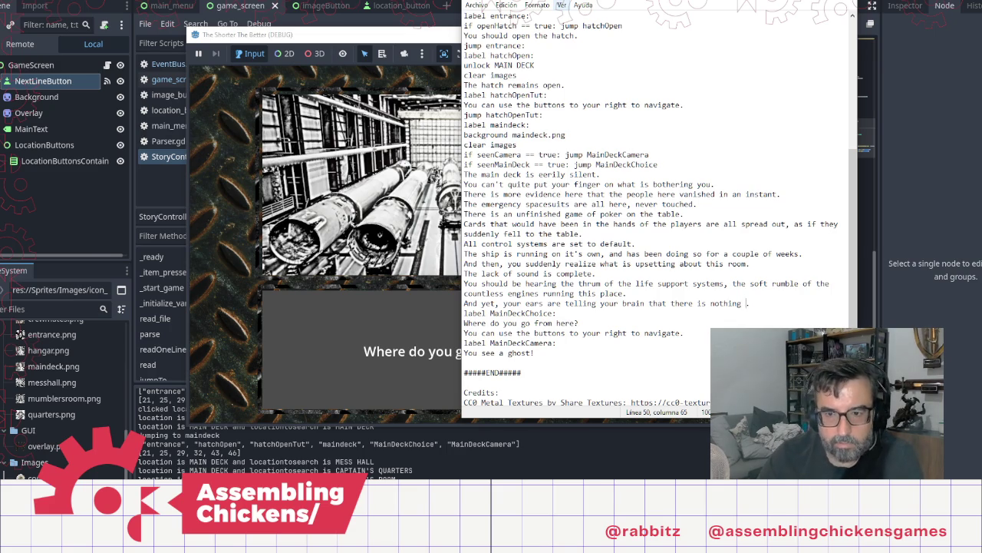
key(Left)
text(at all)
key(Right)
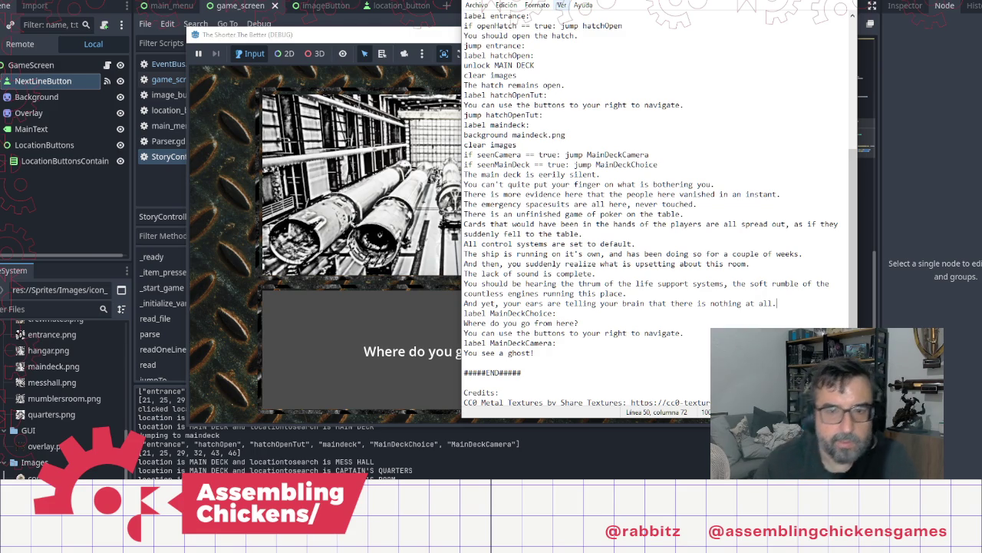
key(Return)
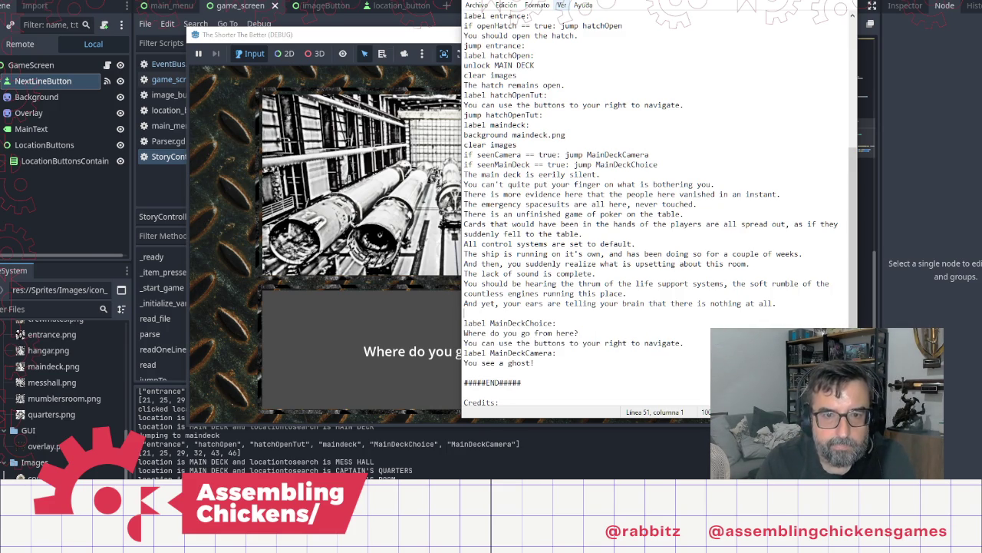
Write seenMainDeck = true below the description, turning the == comparison into an assignment
text(seen)
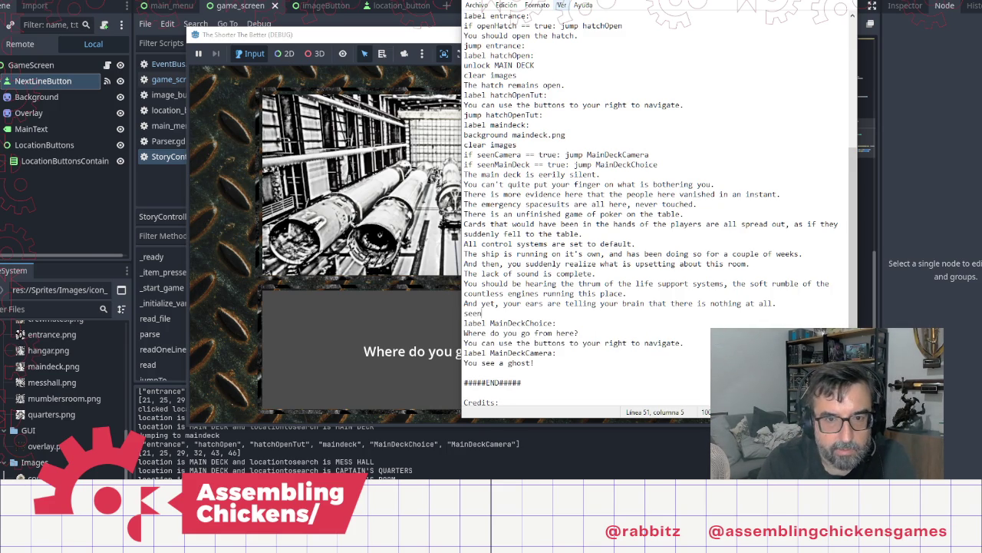
text(MainDeck == )
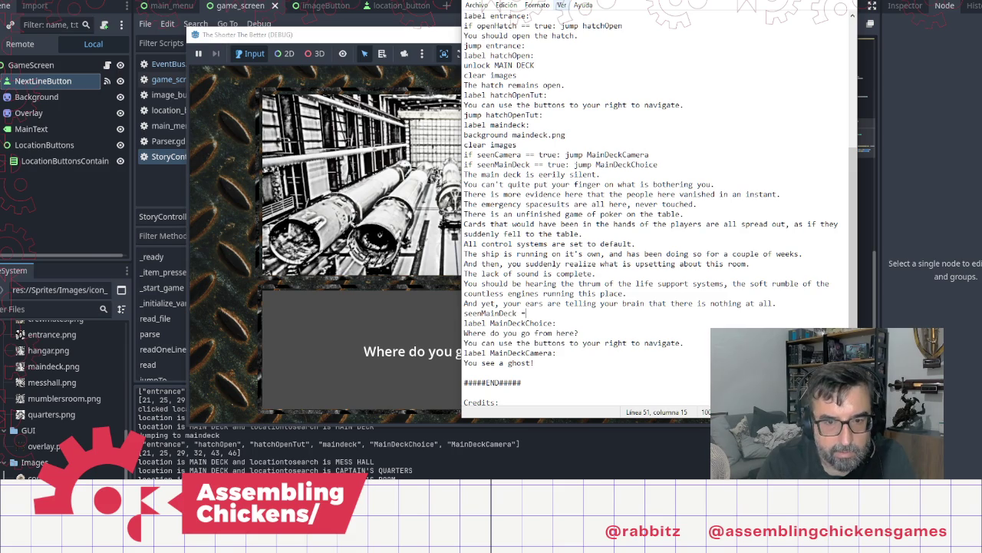
text(true)
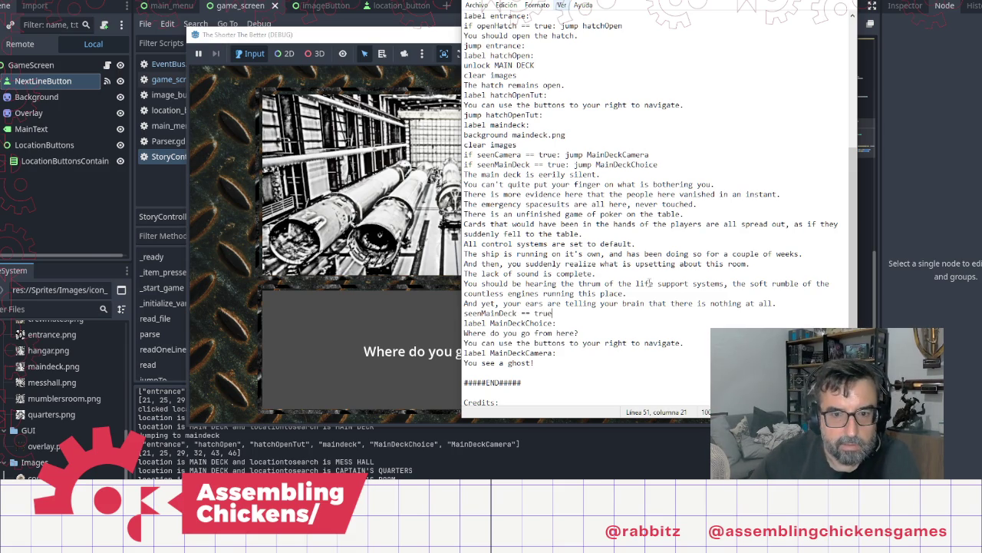
click(528, 313)
key(Delete)
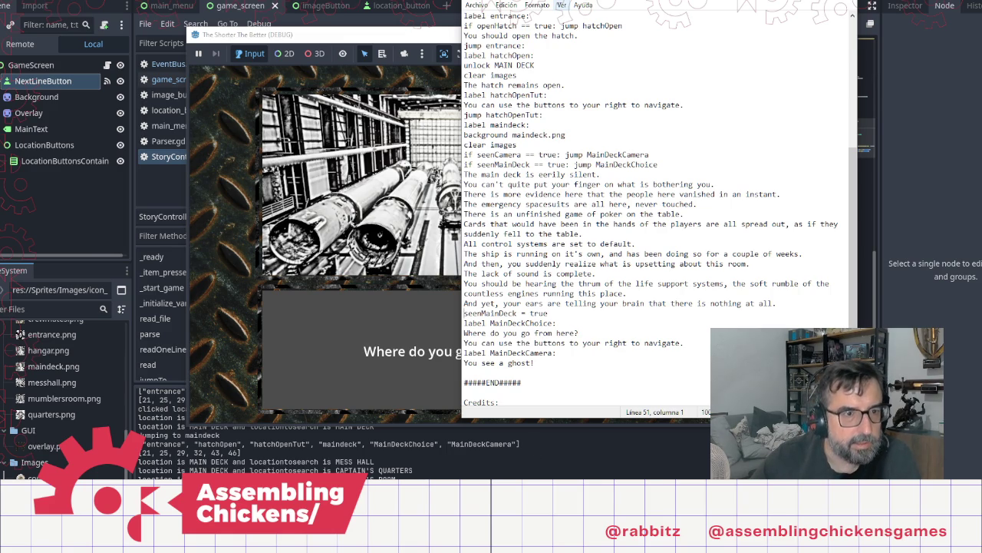
click(176, 136)
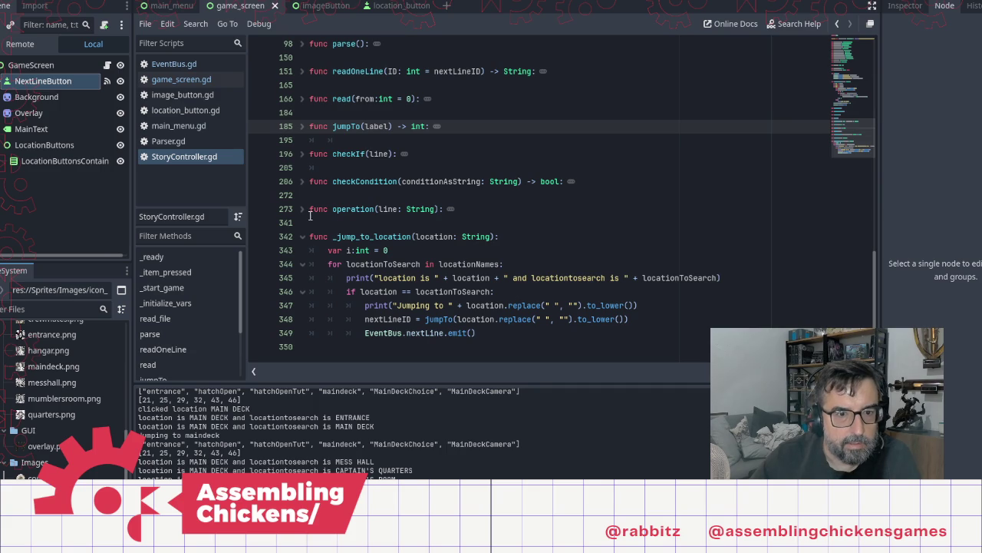
click(451, 209)
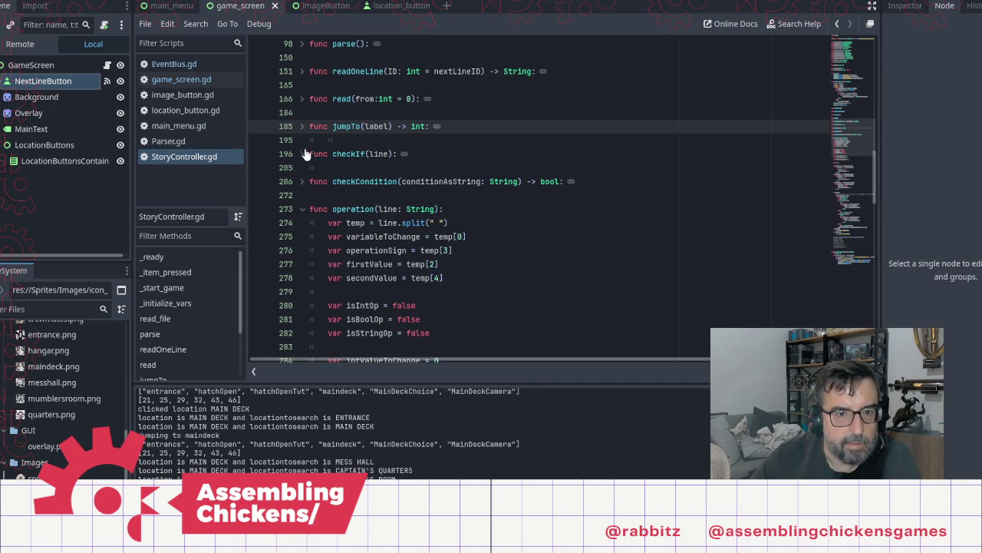
click(302, 72)
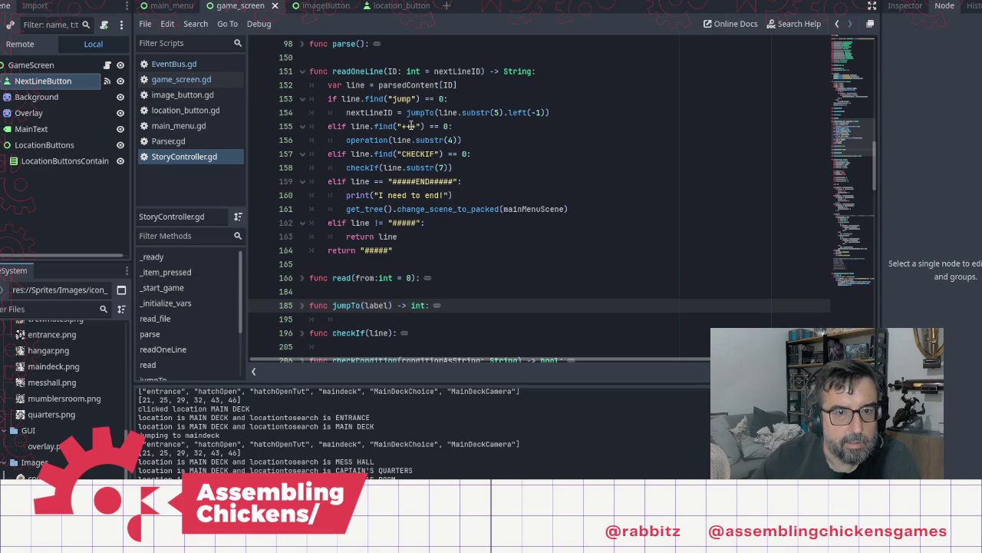
scroll(324, 99, up, 2)
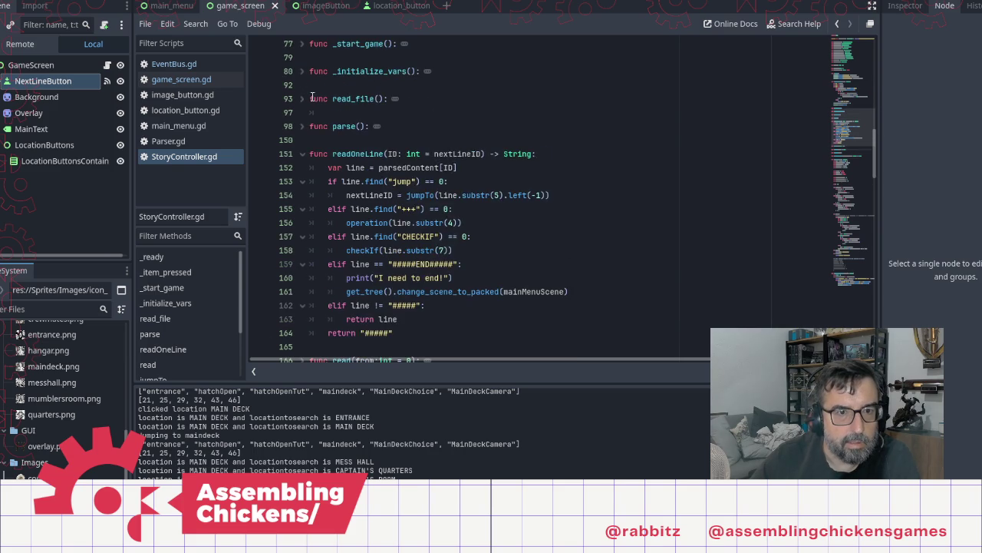
click(302, 125)
scroll(492, 283, down, 6)
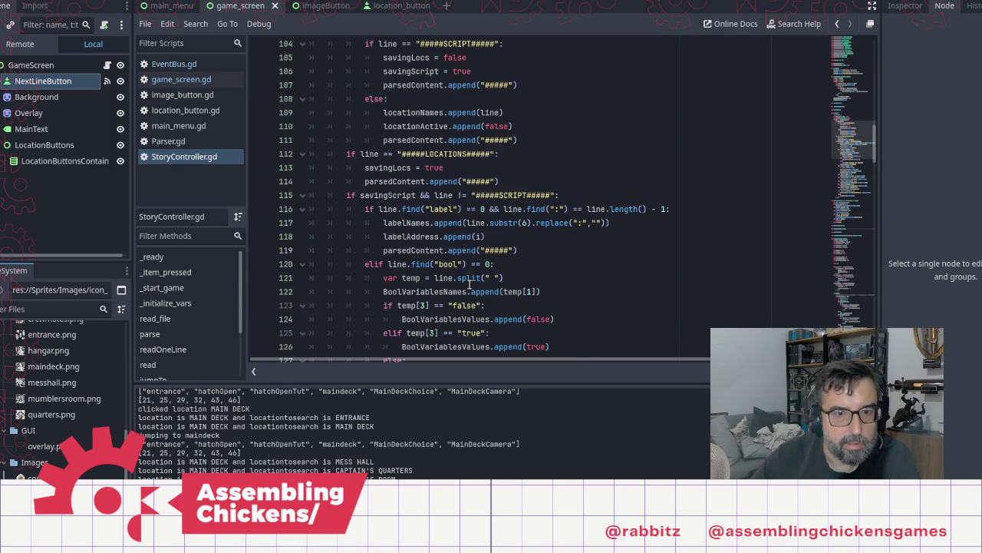
scroll(471, 284, down, 2)
scroll(465, 276, up, 2)
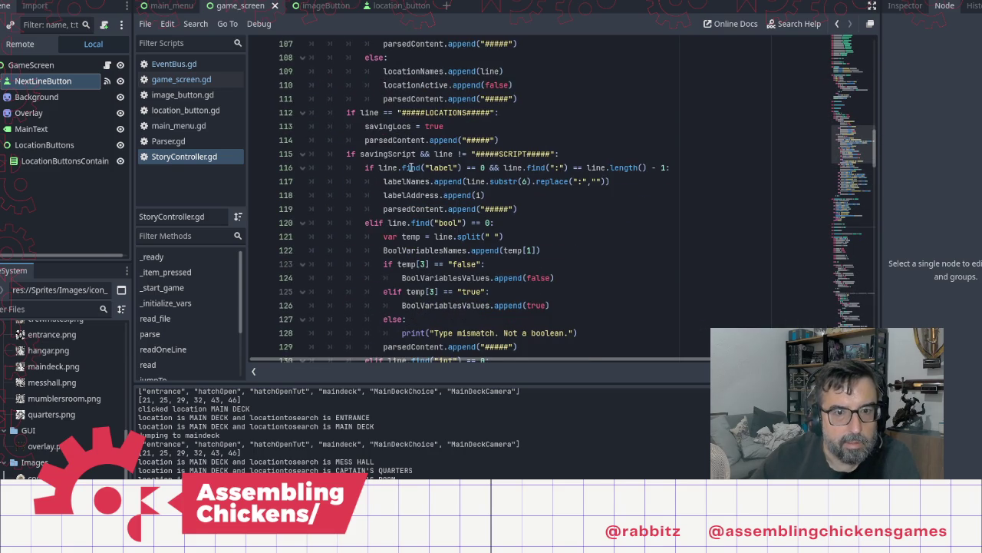
scroll(456, 268, down, 3)
scroll(456, 268, down, 3)
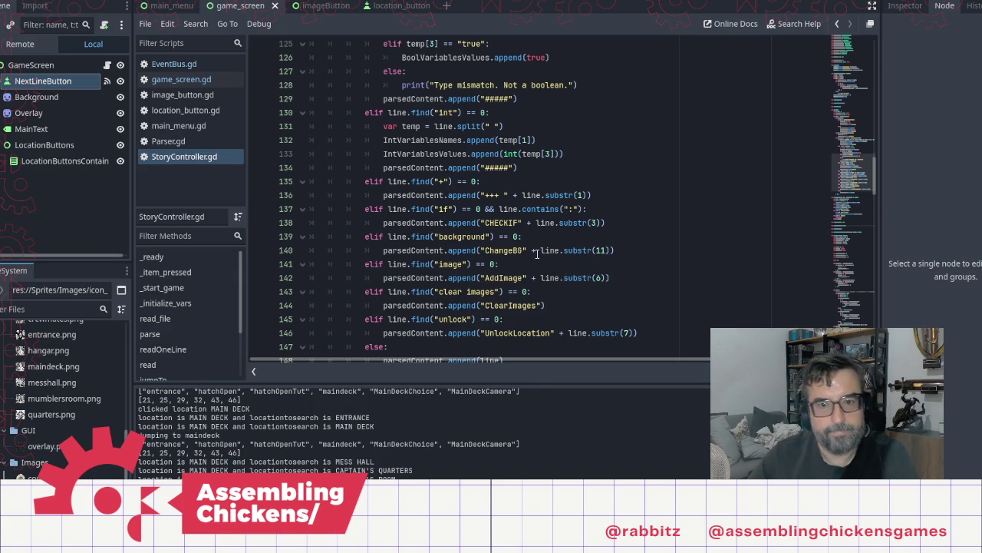
key(alt+Tab)
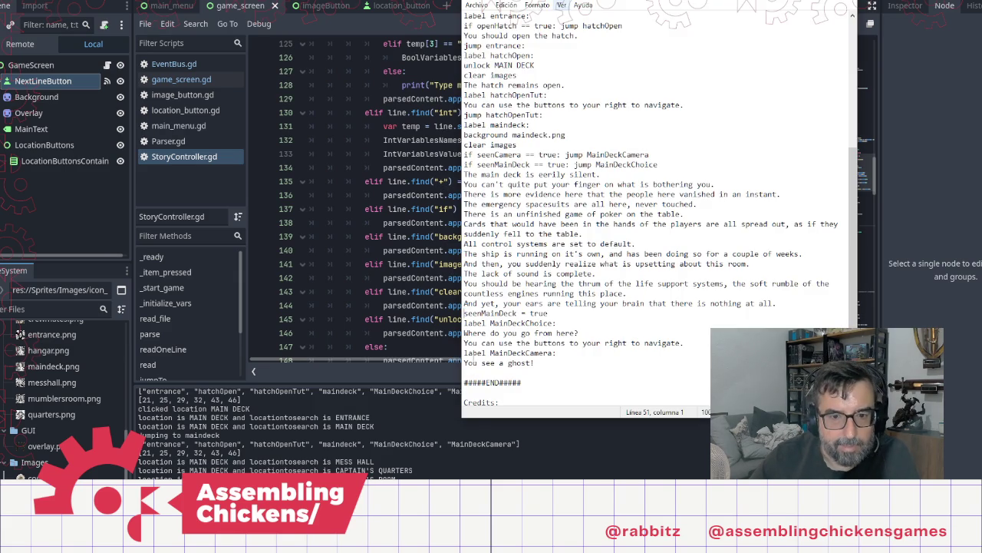
text(s)
click(380, 223)
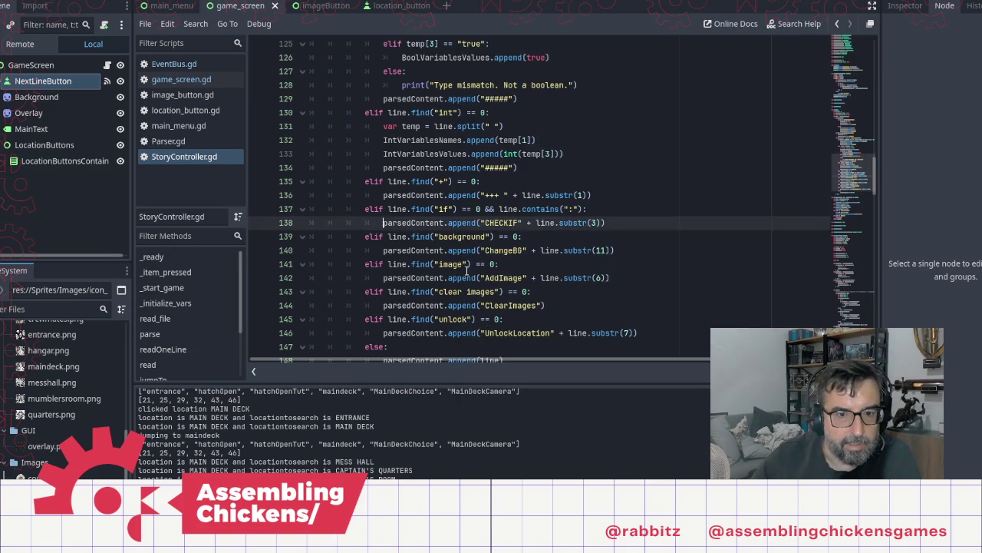
scroll(529, 269, down, 5)
scroll(458, 250, down, 10)
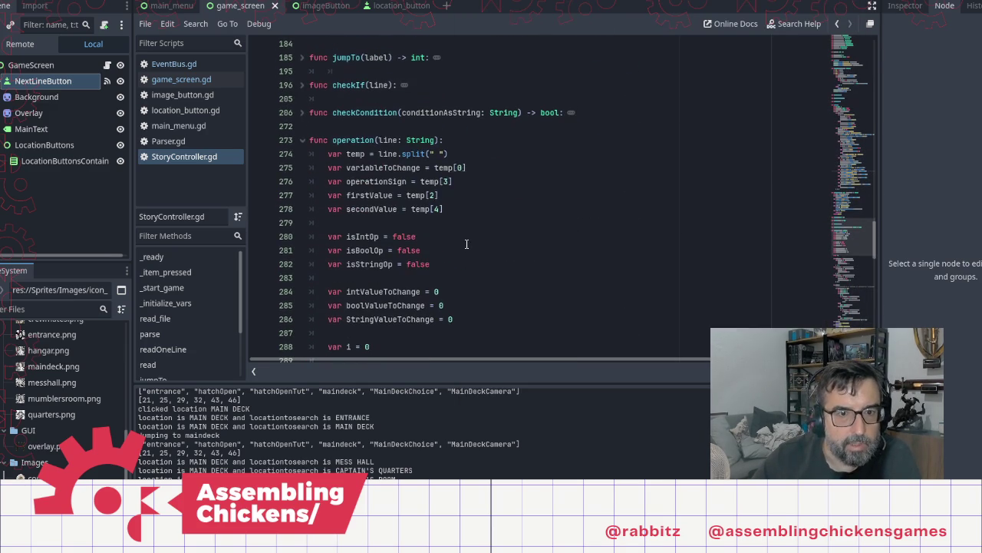
scroll(512, 238, down, 10)
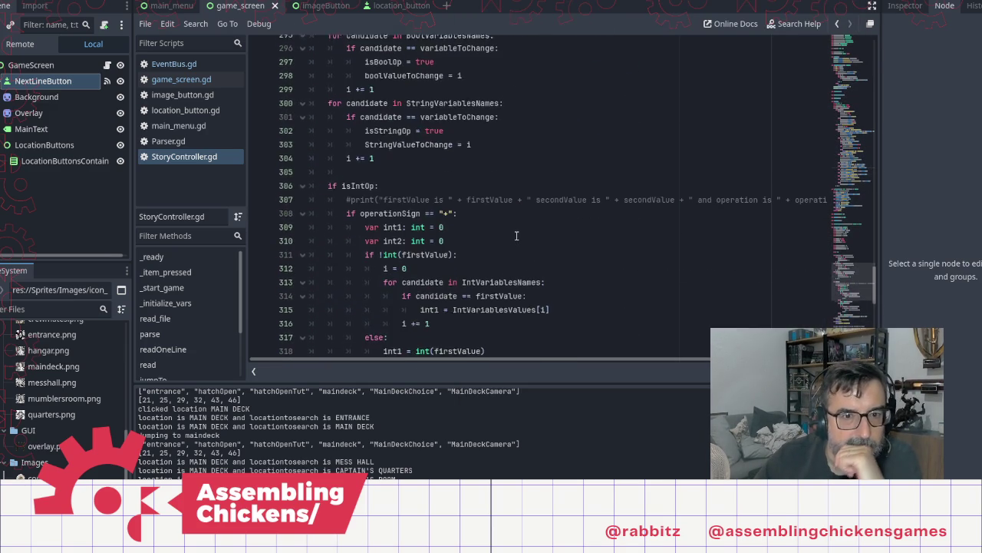
scroll(516, 236, up, 3)
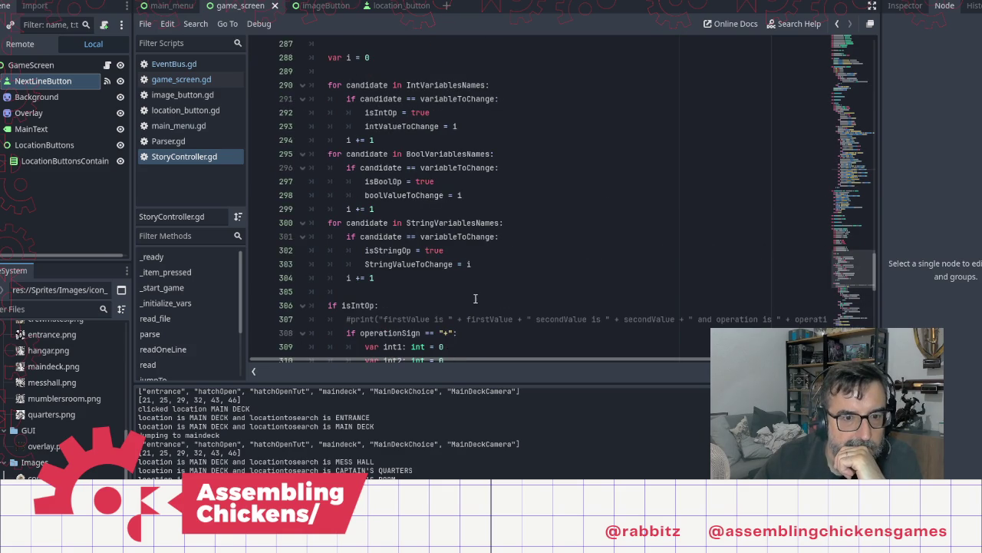
scroll(472, 303, down, 8)
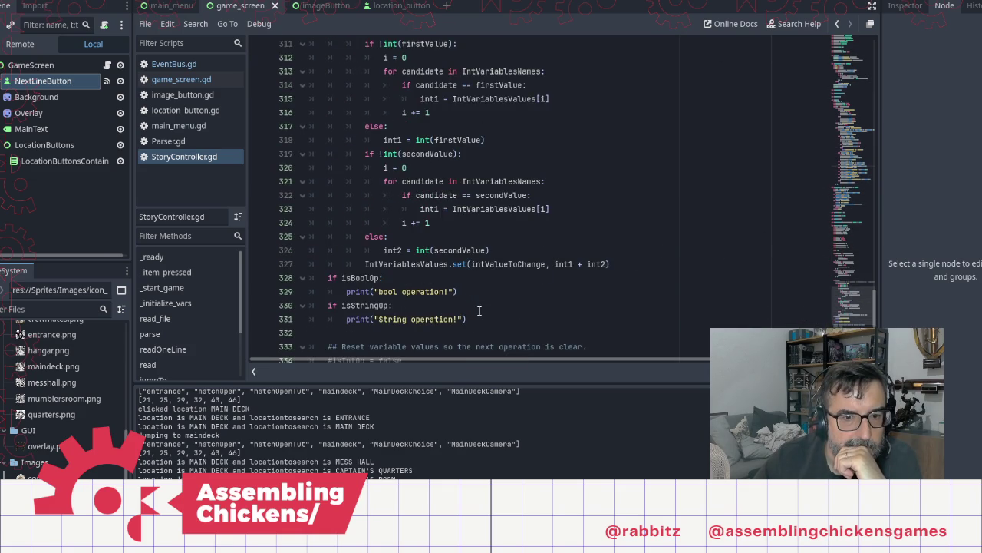
click(463, 292)
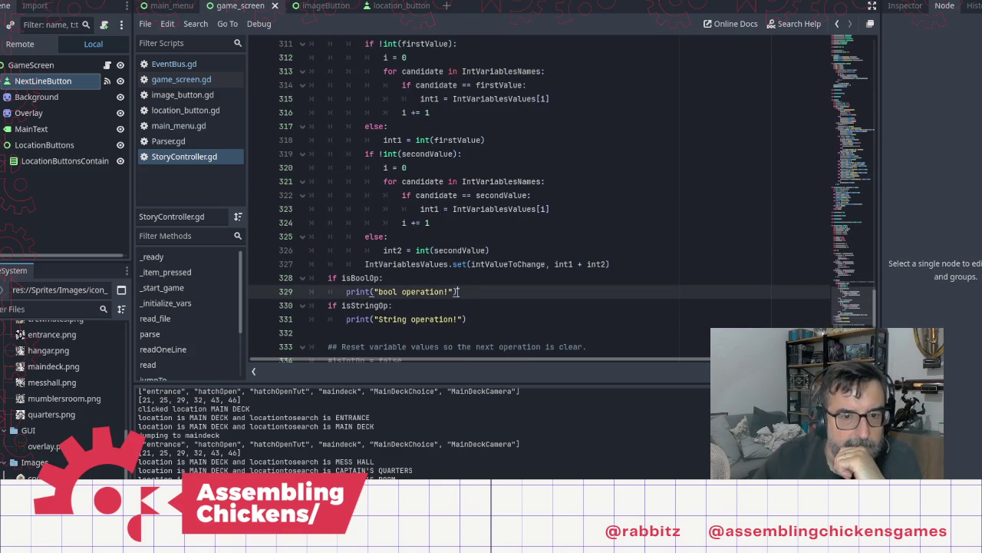
shift+click(346, 292)
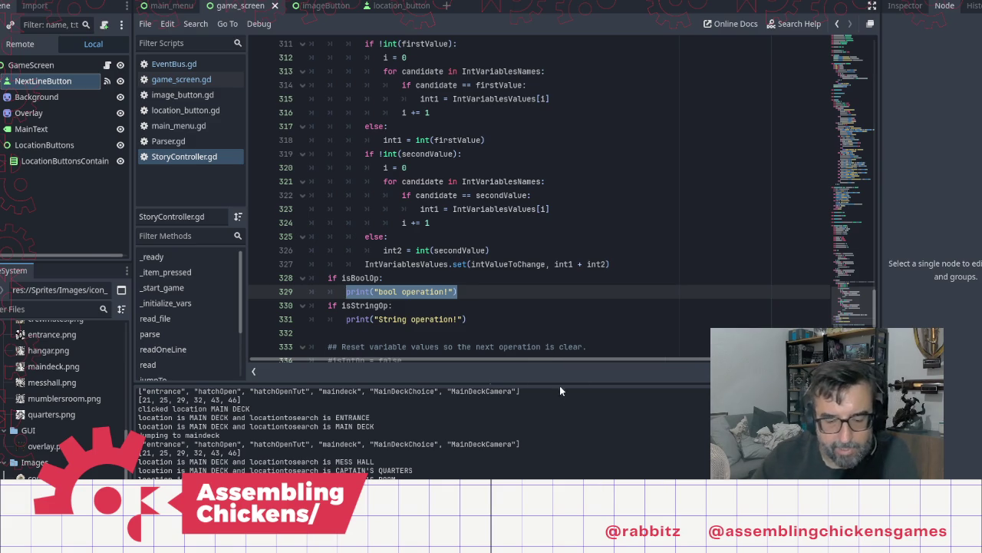
Review the seenMainDeck = true line in Notepad, then launch the game from Godot with F5
key(alt+Tab)
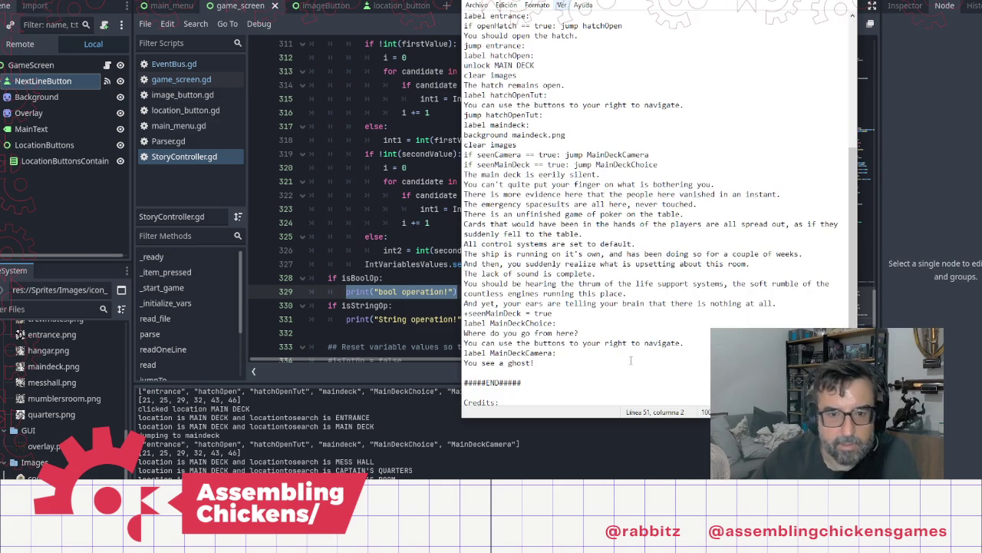
click(582, 318)
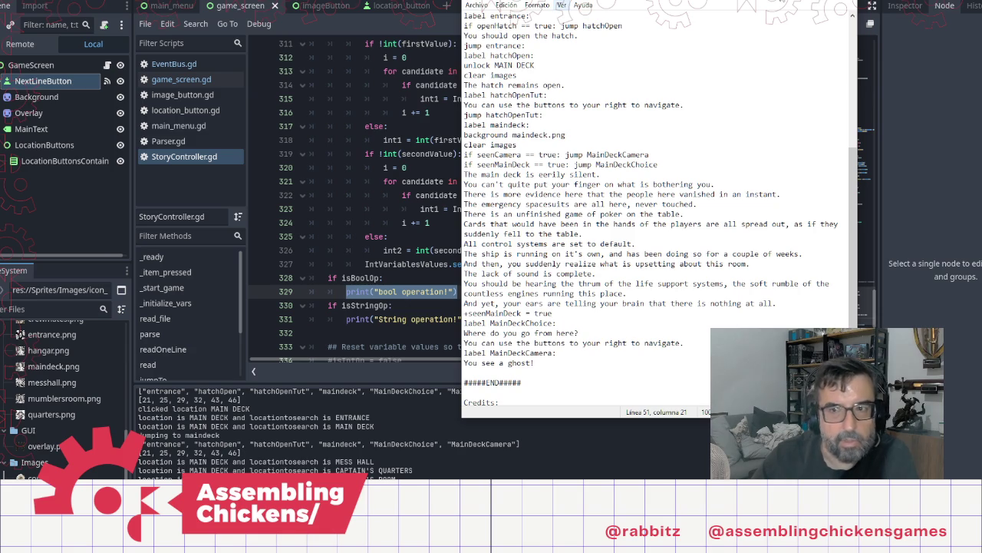
key(alt+Tab)
key(F5)
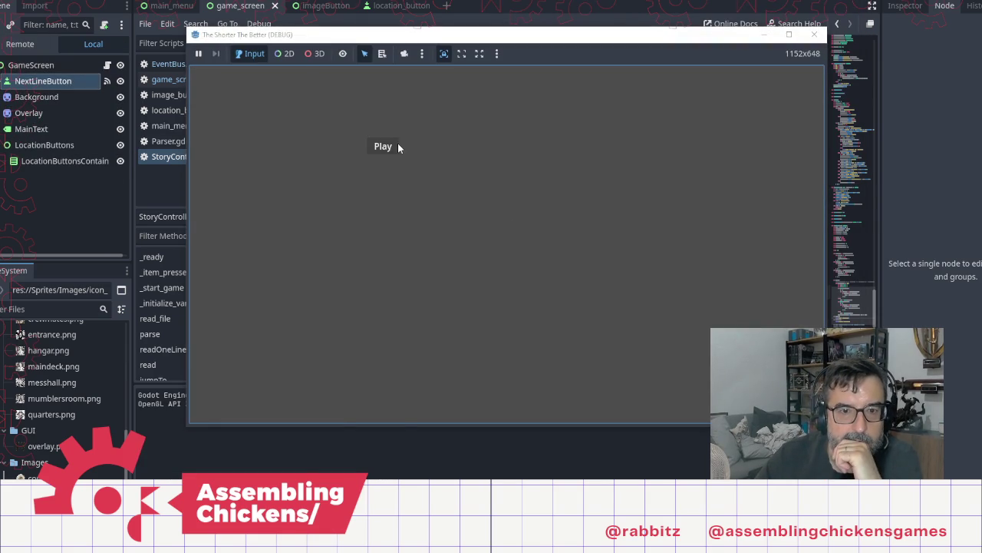
Start the story from the menu, click through the opening text and open the hatch
click(396, 145)
click(511, 323)
click(511, 320)
click(511, 320)
click(564, 310)
click(565, 310)
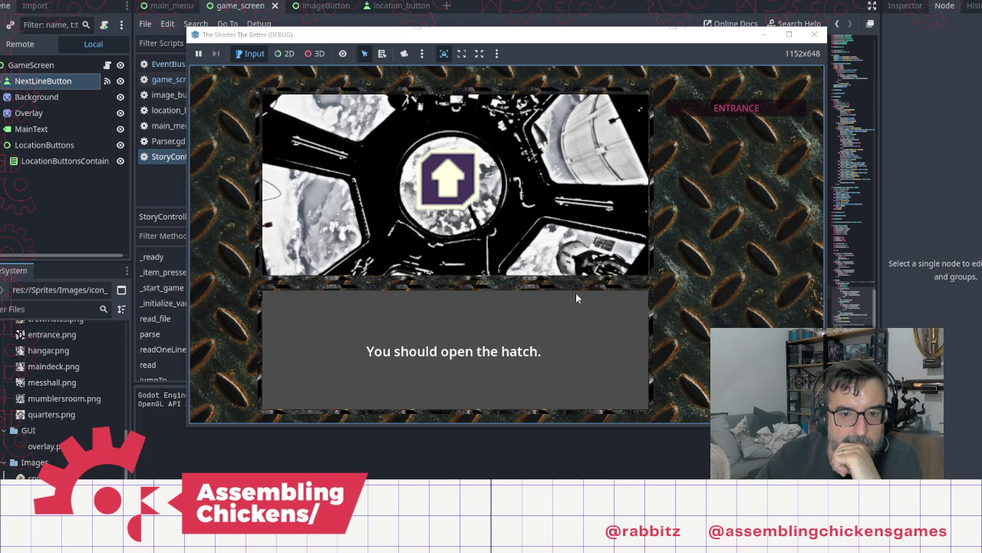
click(448, 178)
click(618, 228)
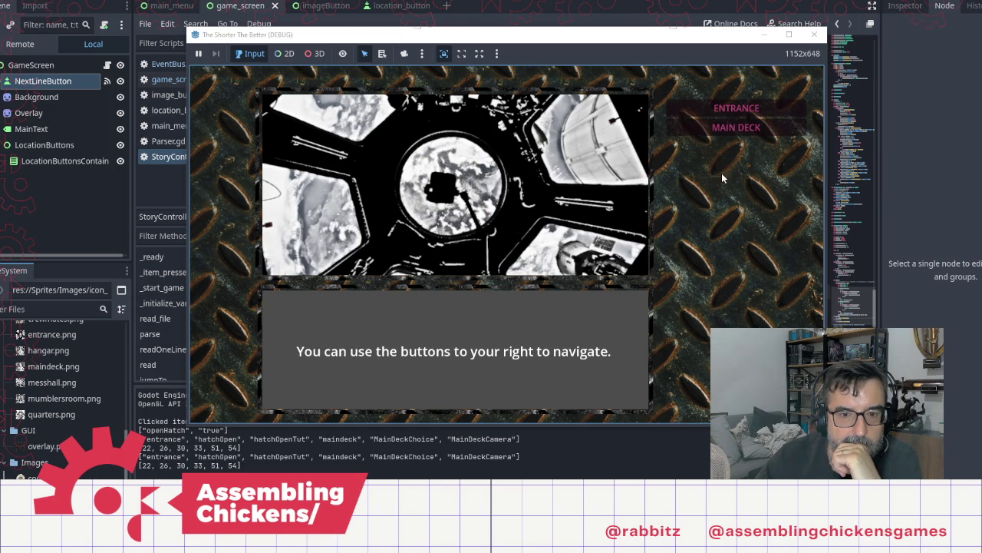
Travel to the MAIN DECK and advance its narration until the debugger stops at line 276
click(736, 128)
click(623, 227)
click(623, 227)
click(623, 227)
click(623, 227)
click(624, 227)
click(624, 228)
click(623, 228)
click(623, 227)
click(623, 227)
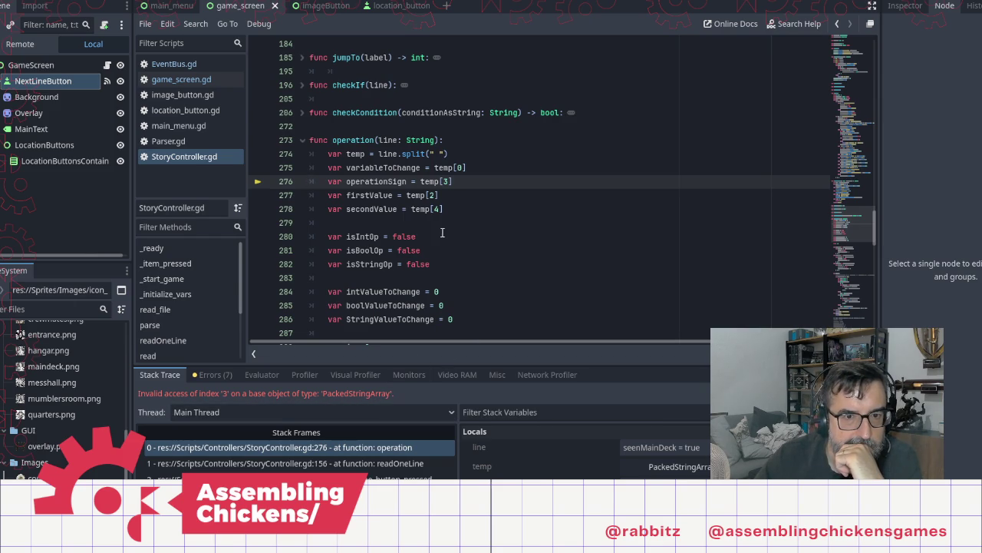
Insert print("line is " + line) at the top of operation(), save, and rerun the game
click(330, 154)
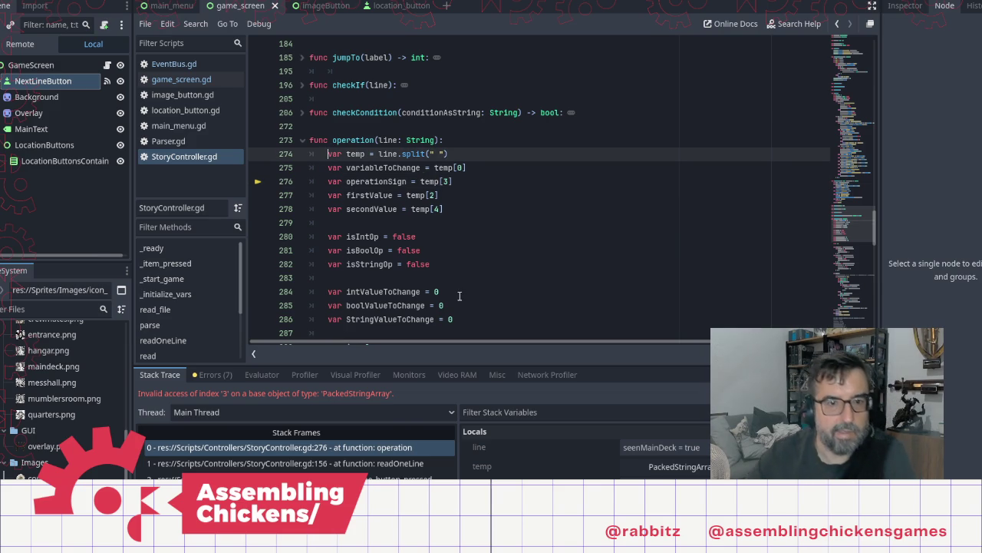
key(Return)
key(Up)
text(pri)
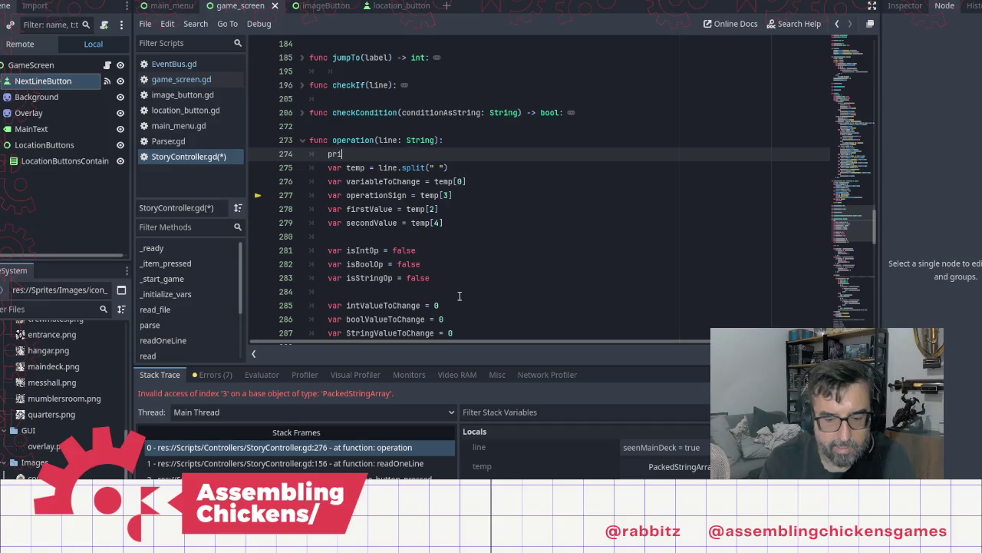
text(nt("line)
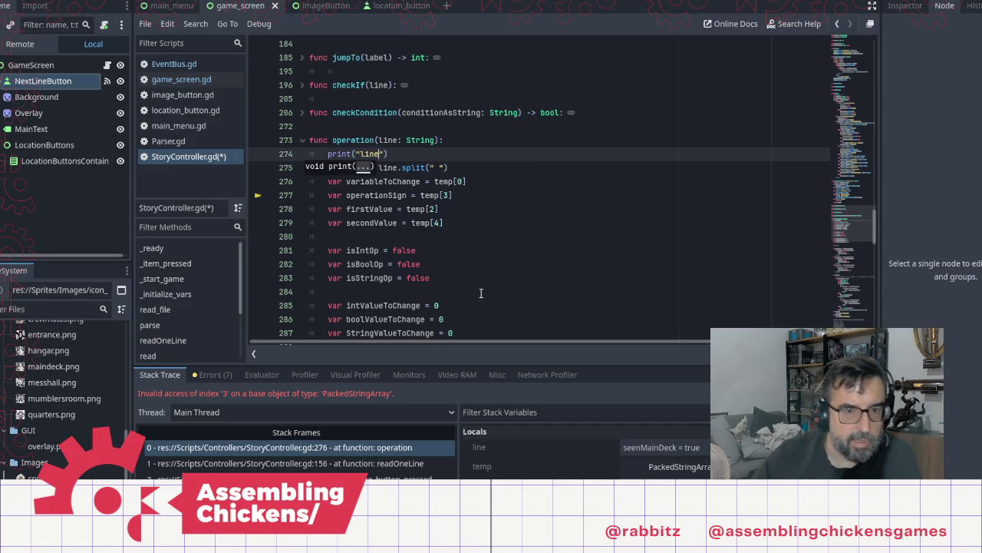
text( 1s " + line)
key(ctrl+s)
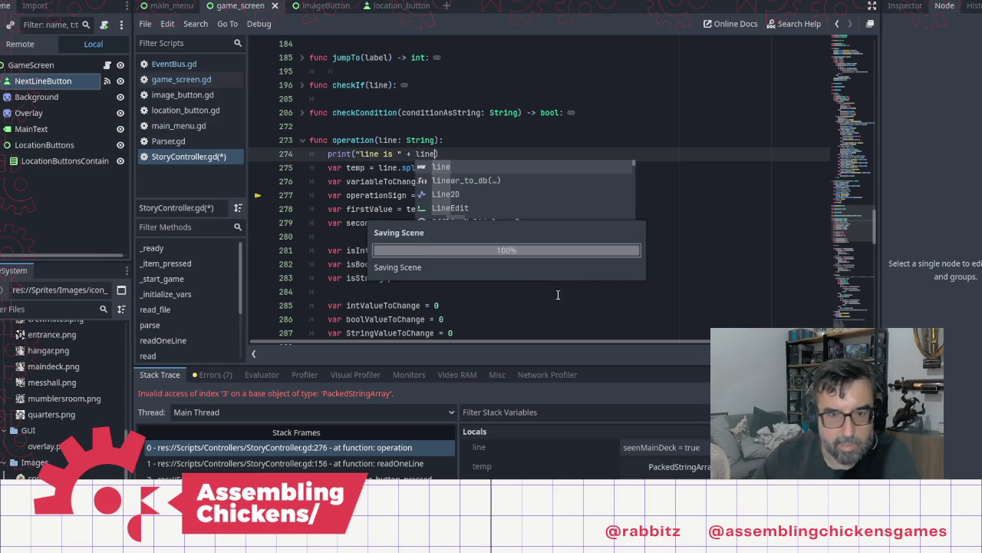
key(F5)
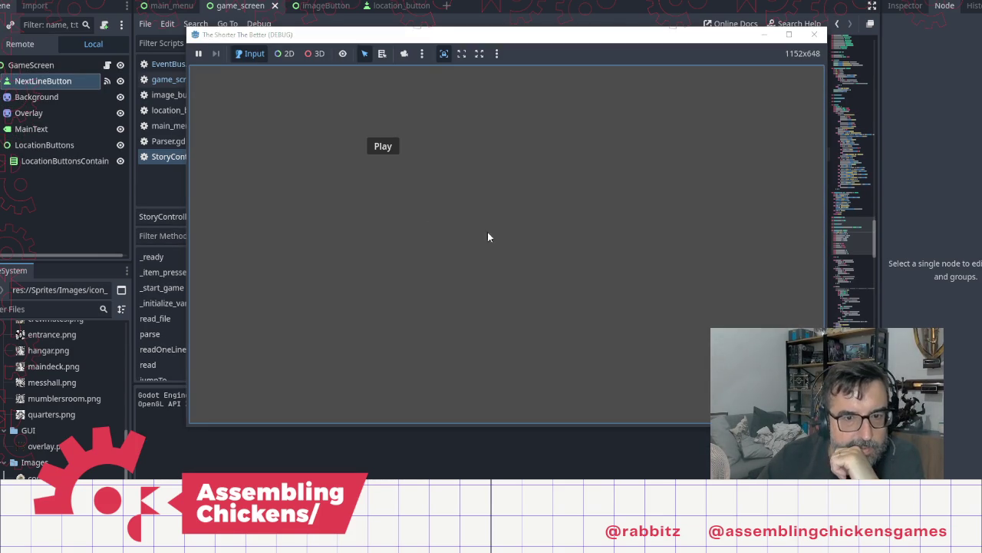
Replay the story, opening the hatch and traveling to the MAIN DECK
click(387, 157)
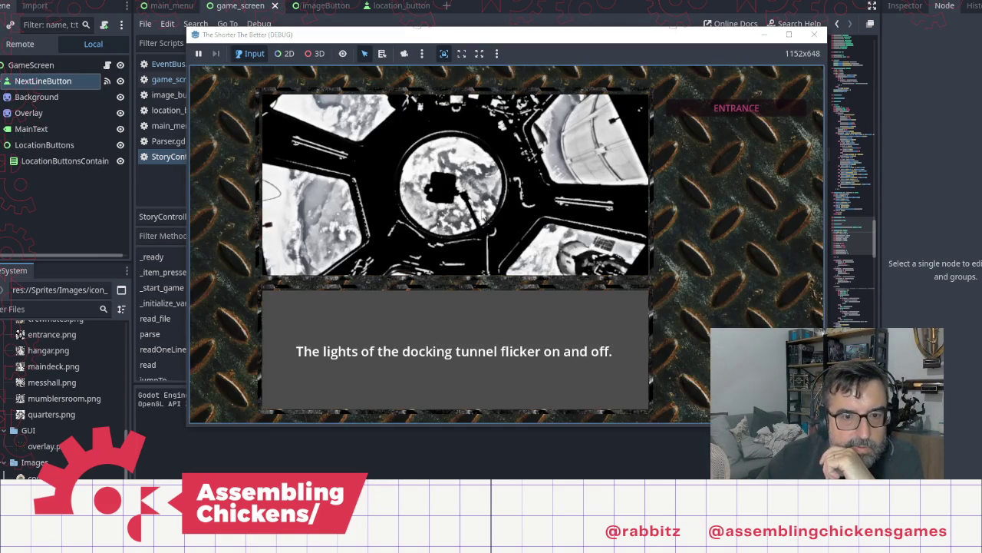
click(504, 224)
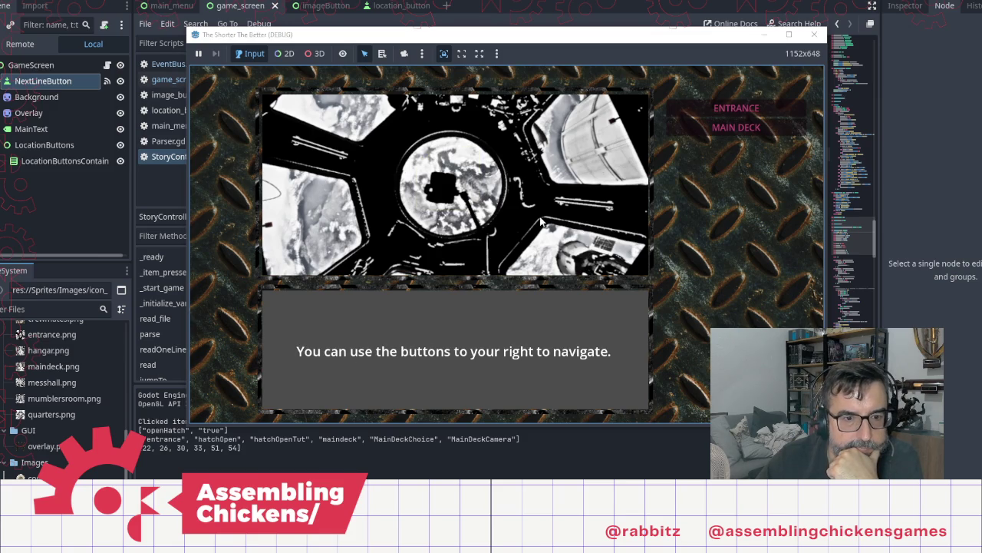
click(729, 129)
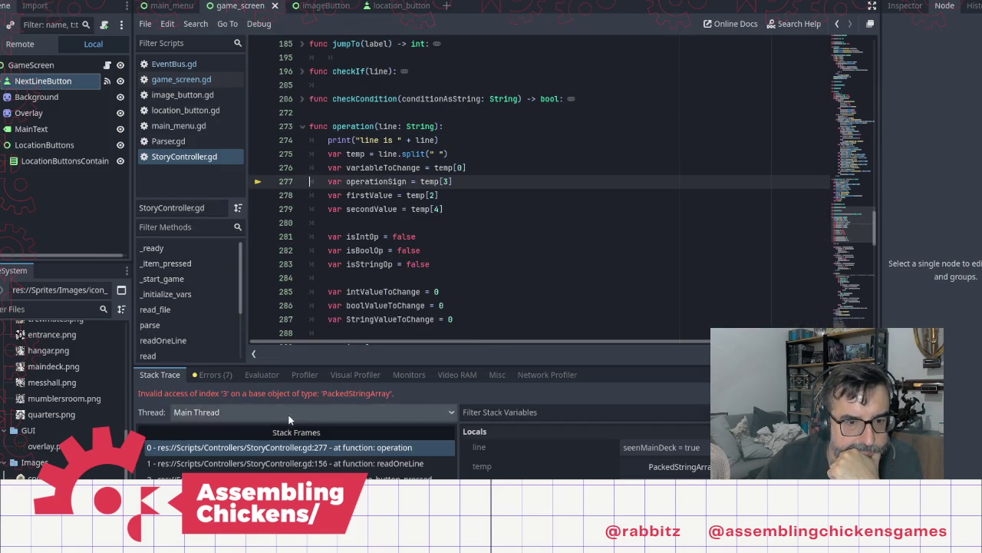
Check the output log and temp's value, which holds only seenMainDeck, =, and true
click(154, 537)
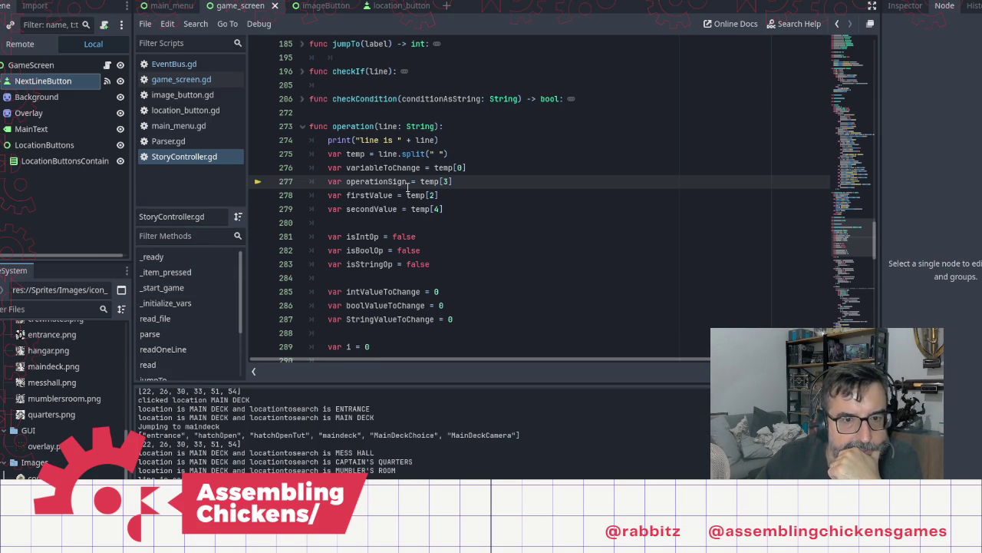
mouse_move(406, 197)
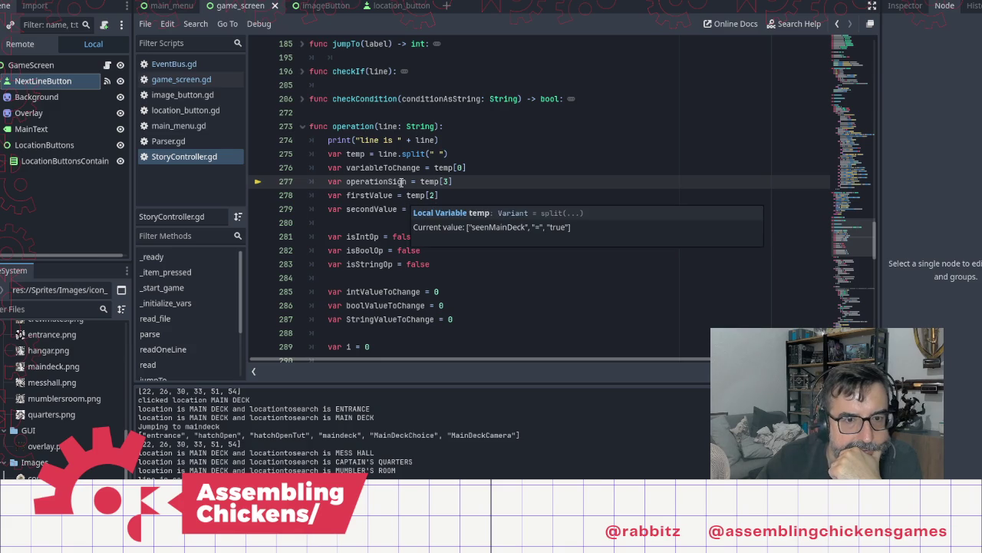
click(506, 198)
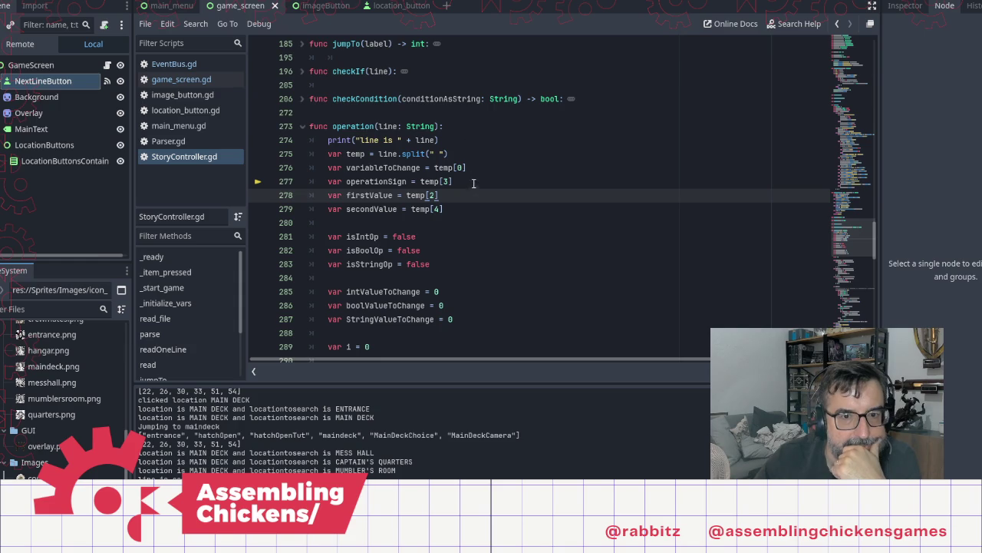
click(468, 153)
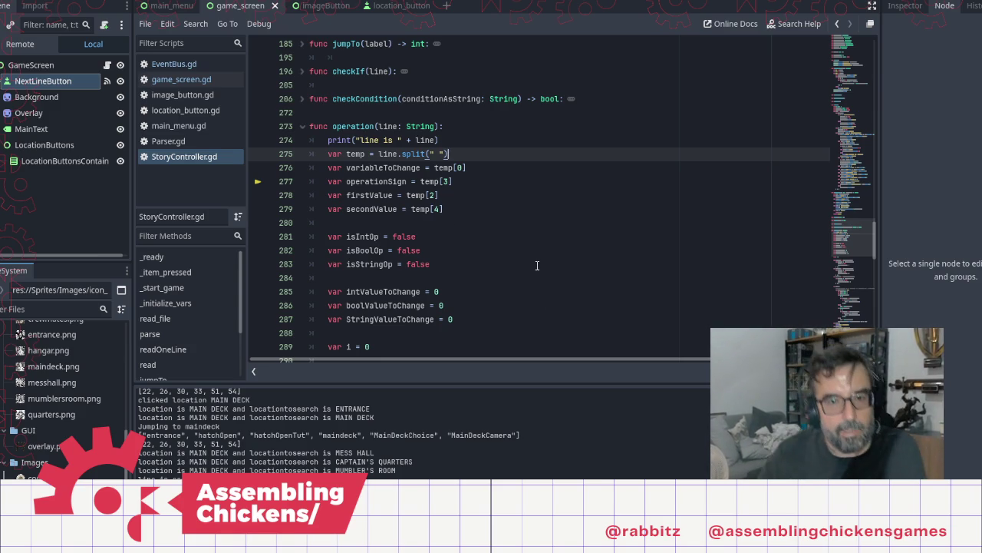
Write an if temp.size() == 3: line after the split line
key(Return)
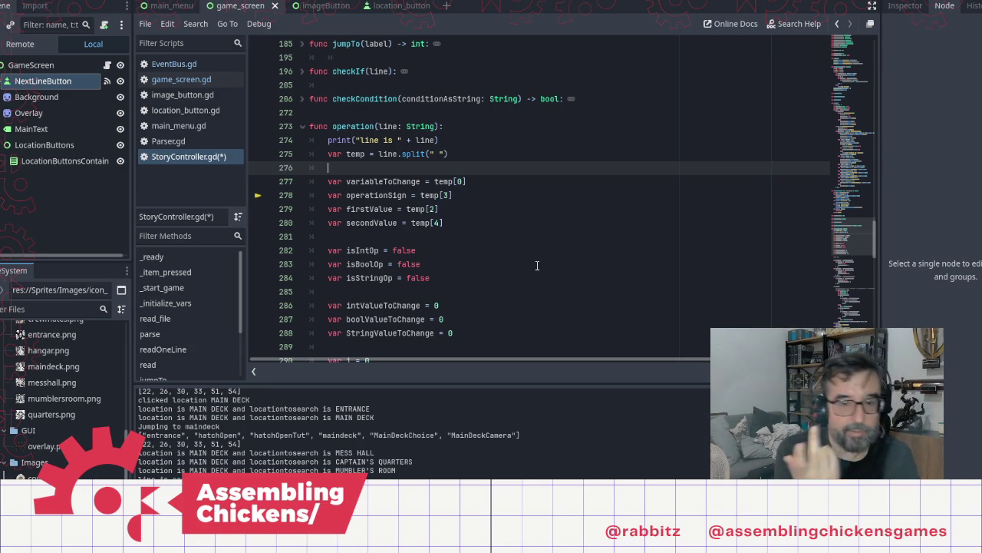
text(if )
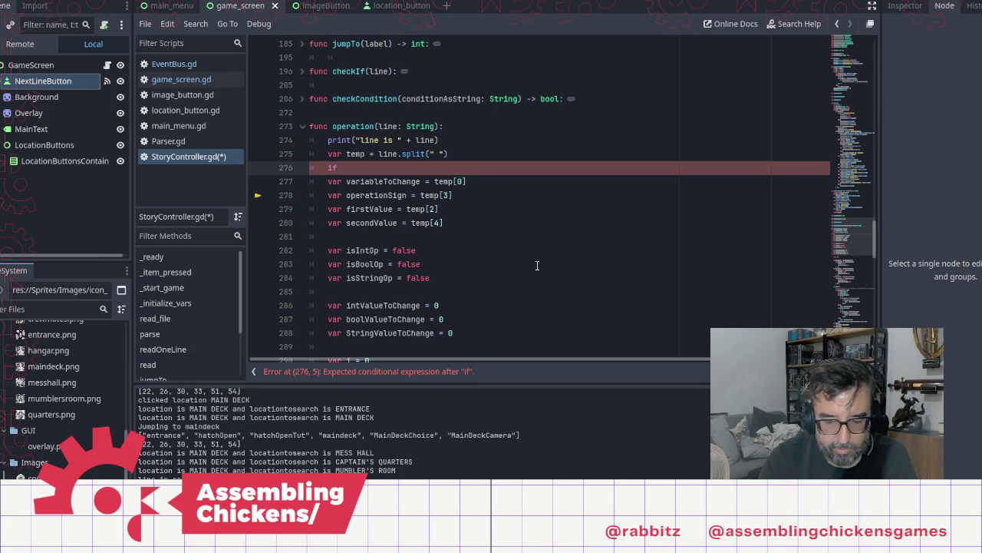
text(t)
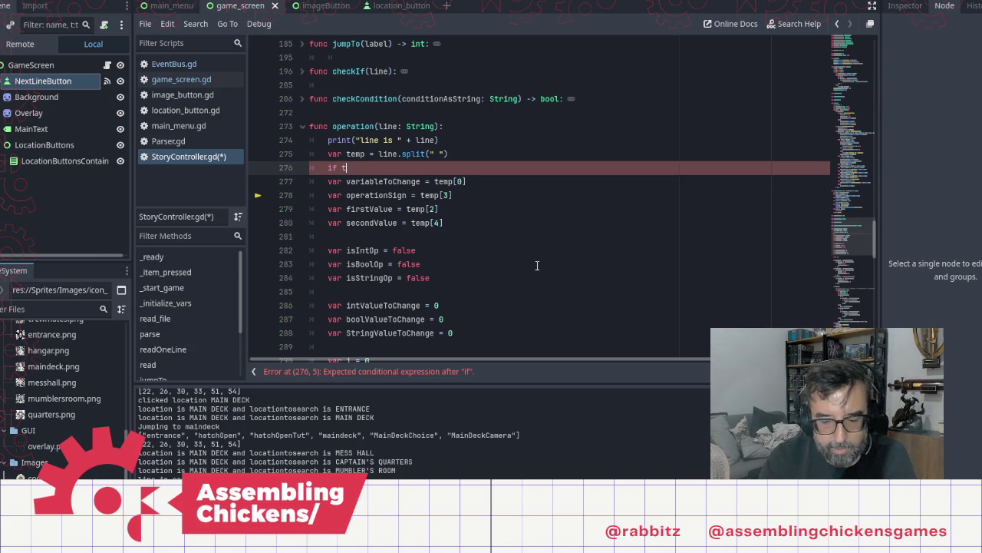
text(emp.si)
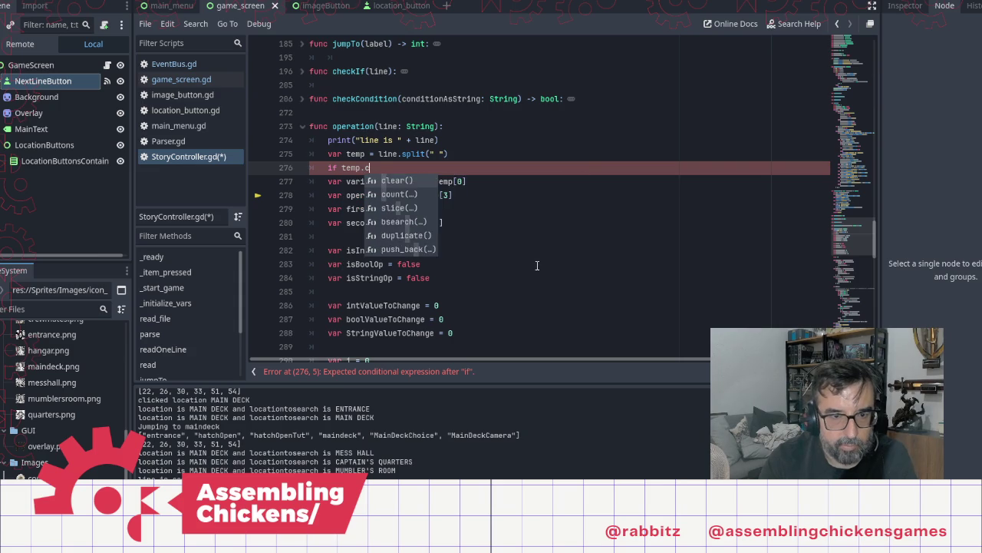
key(Return)
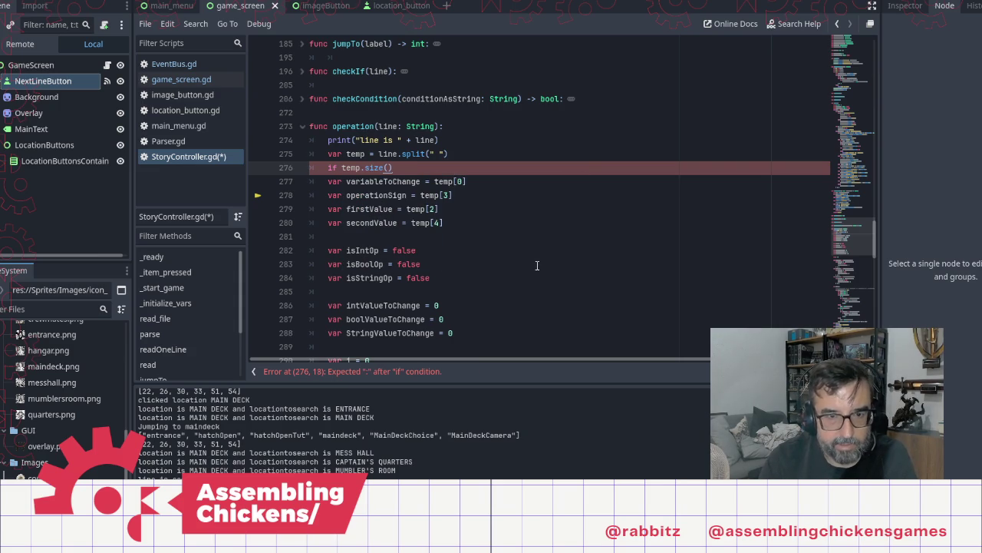
text( ==)
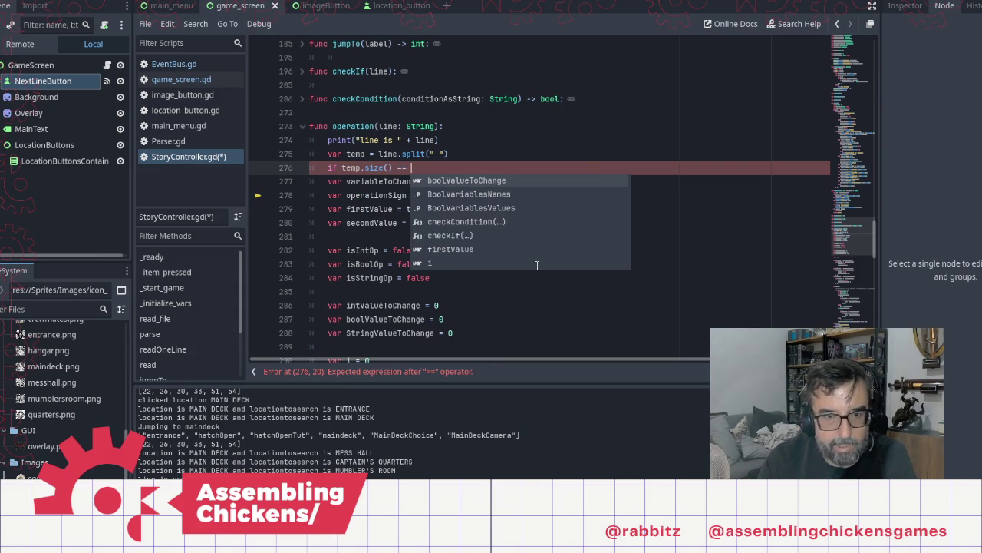
text( 3)
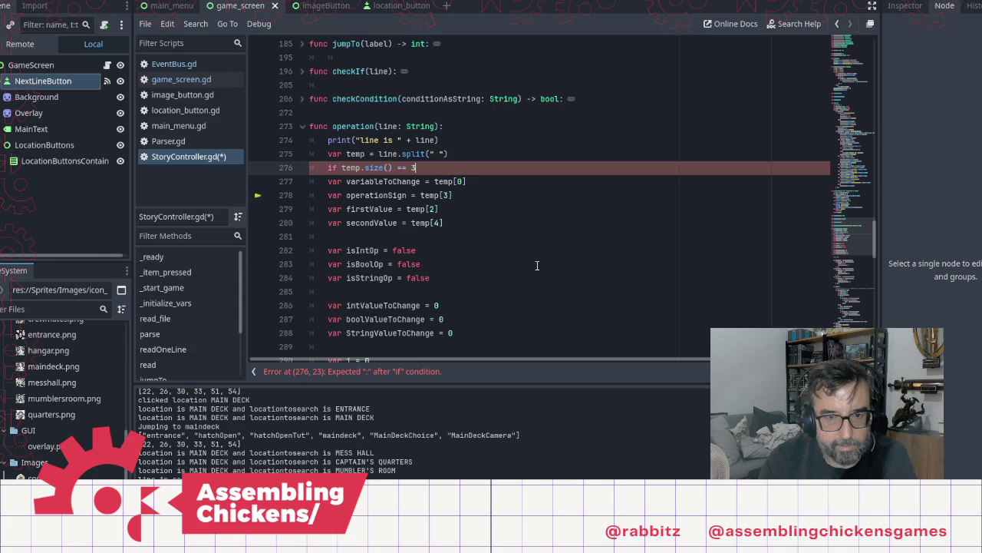
text(:)
key(Return)
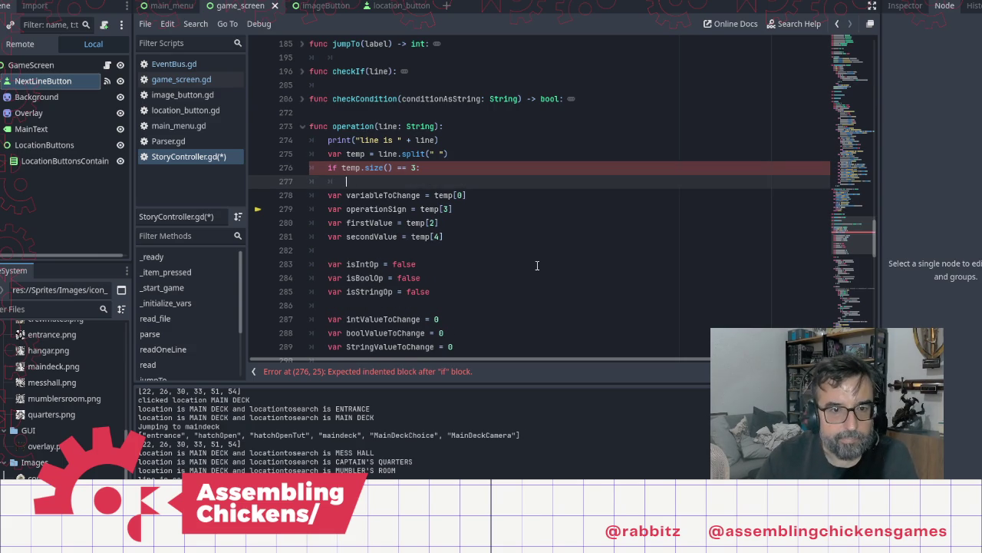
Delete that misplaced if line, leaving an empty line above var i = 0
key(Down)
key(Down)
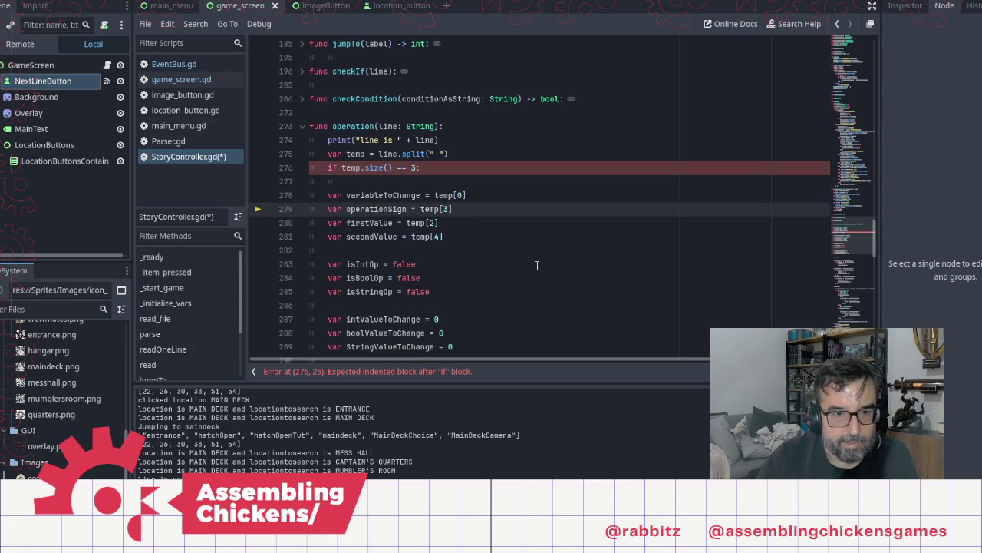
key(Up)
key(Up)
key(Up)
key(shift+End)
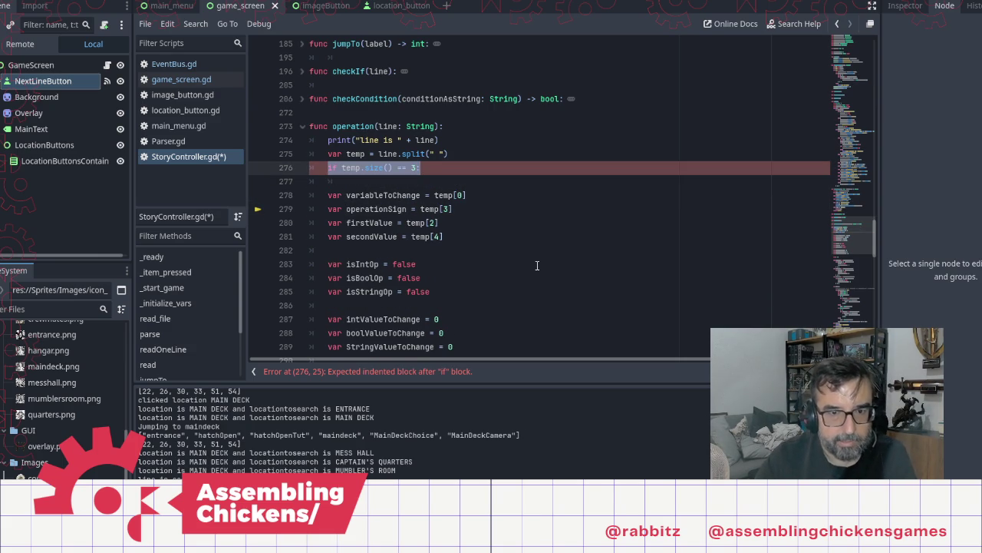
key(BackSpace)
key(Down)
key(Down)
key(Down)
key(Down)
key(Down)
key(Down)
key(Down)
key(Down)
key(Down)
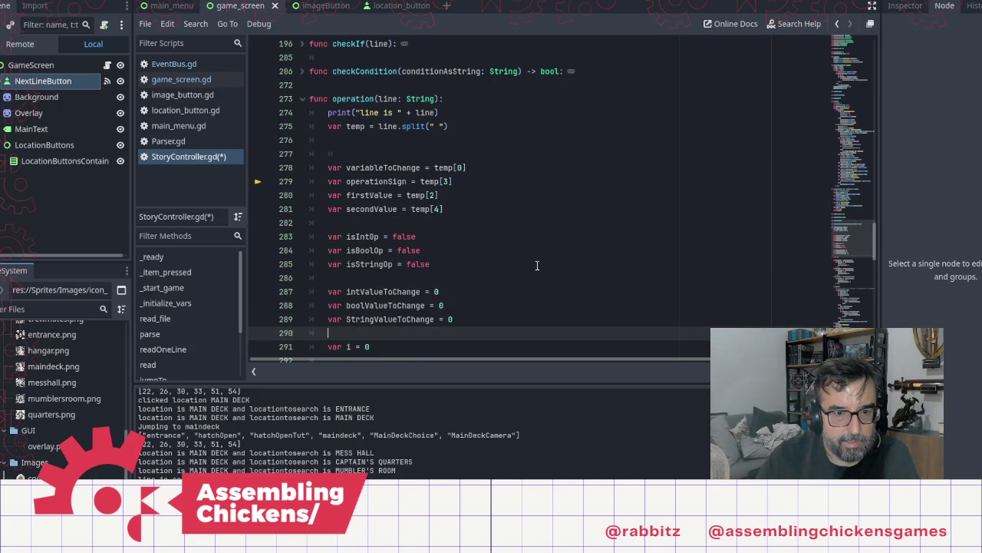
Add an if temp.size() == 3: line below var i = 0
key(Down)
key(Down)
key(Down)
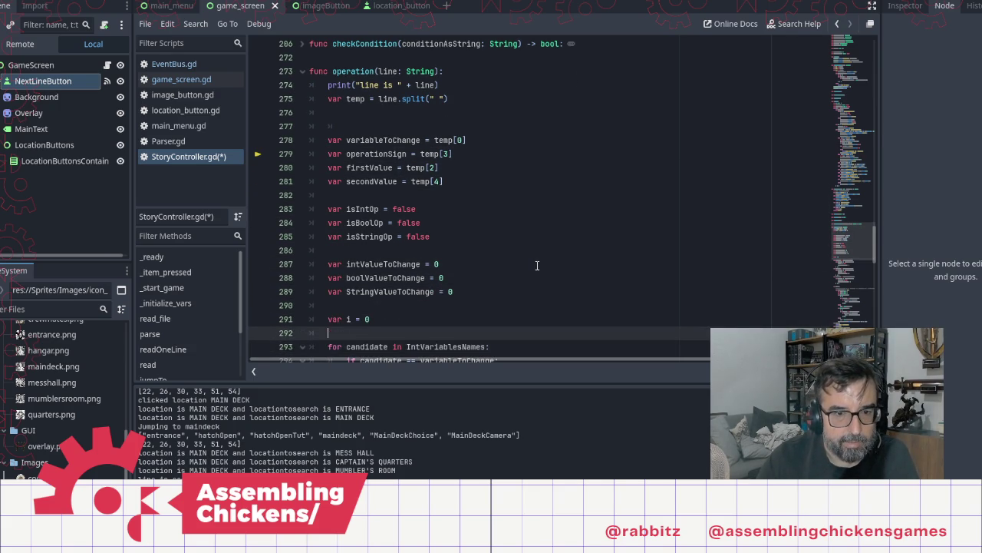
key(Up)
text(if temp.size() == 3:)
Copy the four temp assignment lines and paste them under the if line
key(Up)
key(Up)
key(Up)
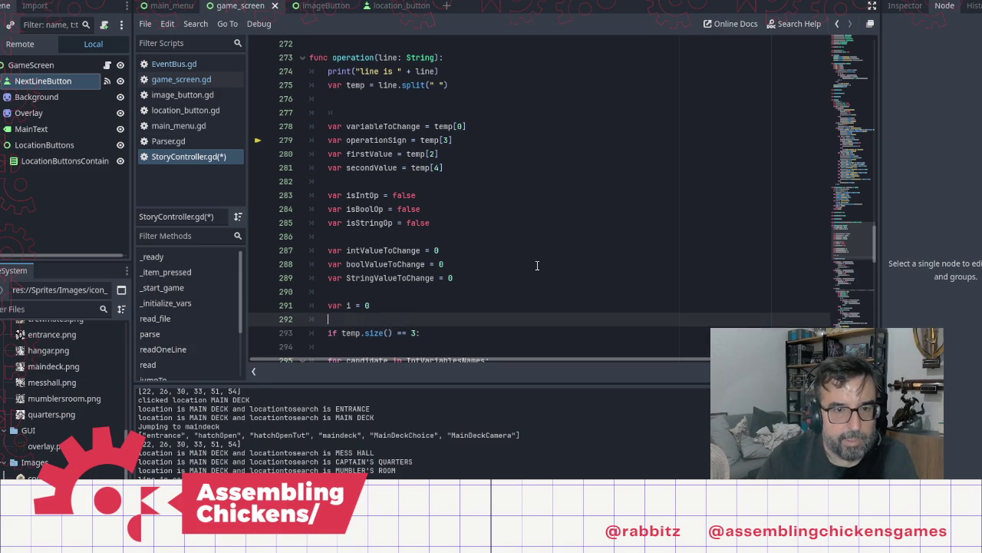
key(Down)
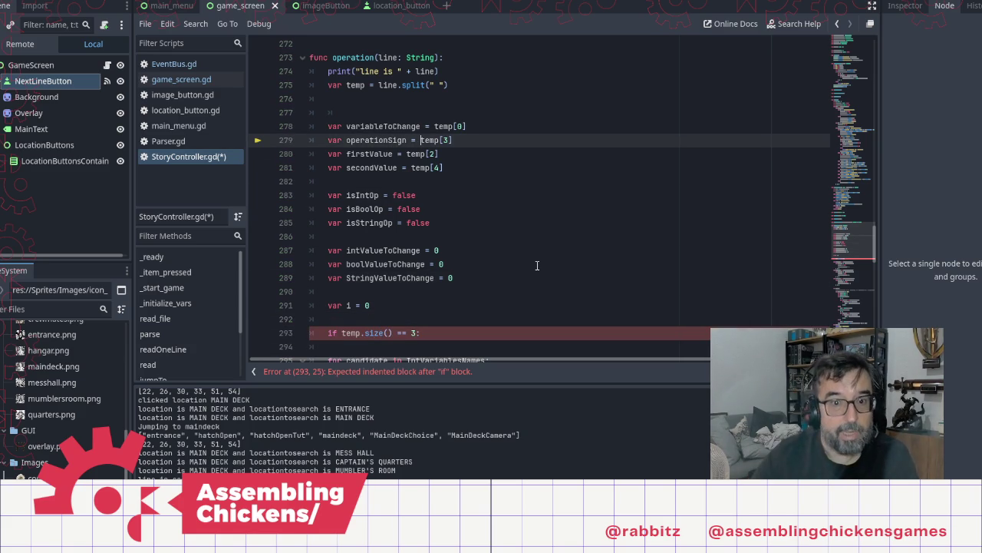
key(Up)
key(shift+End)
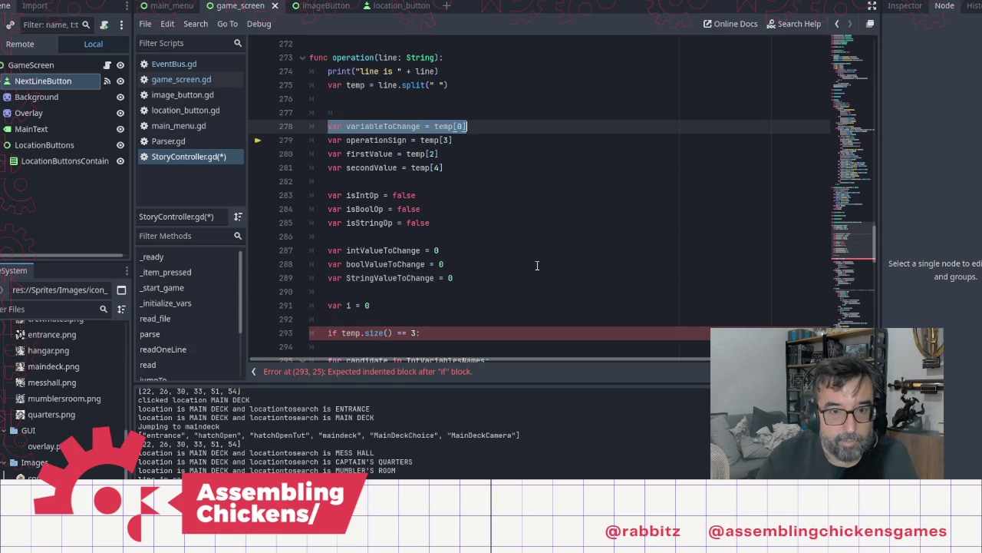
key(shift+Down)
key(shift+Down)
key(shift+Down)
key(ctrl+c)
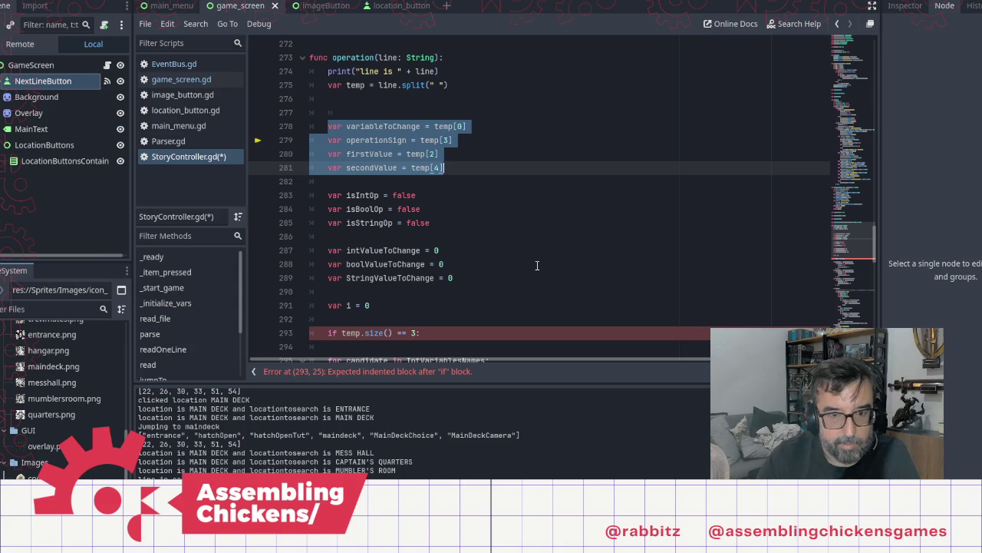
key(Down)
key(Down)
key(Down)
key(Down)
key(End)
key(Return)
key(ctrl+v)
key(Up)
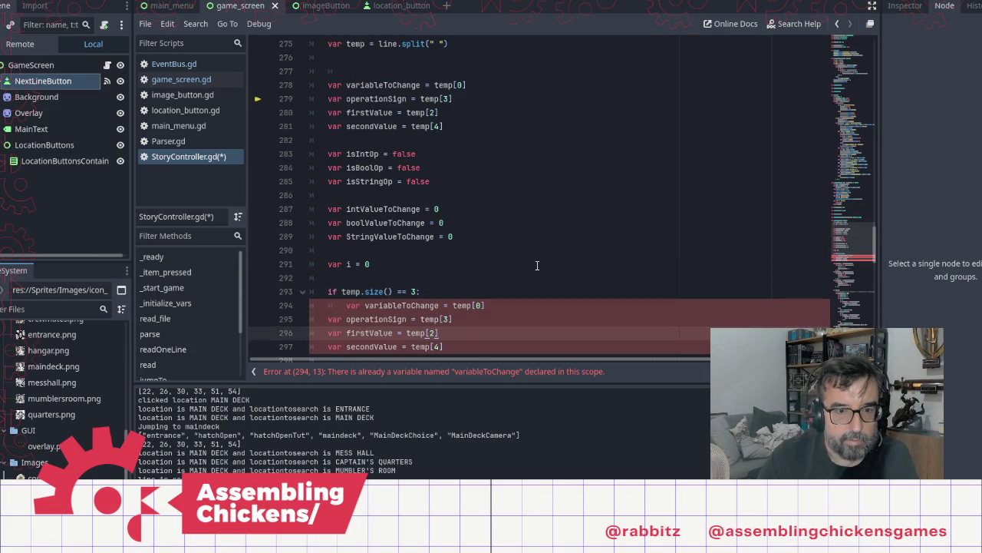
Indent the pasted assignments into the if block and comment them out with Ctrl+K
key(Up)
key(Tab)
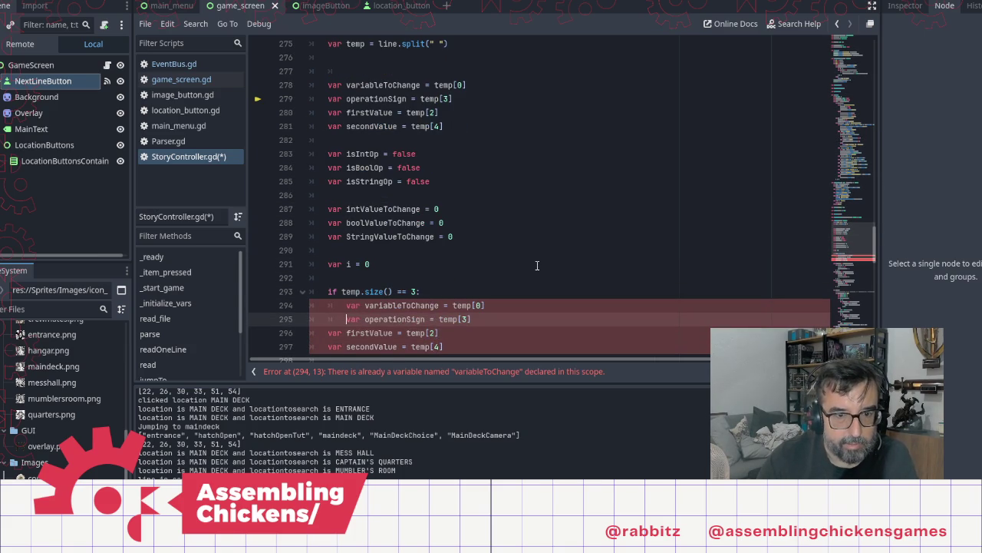
key(Down)
key(Tab)
key(Down)
key(Tab)
key(Up)
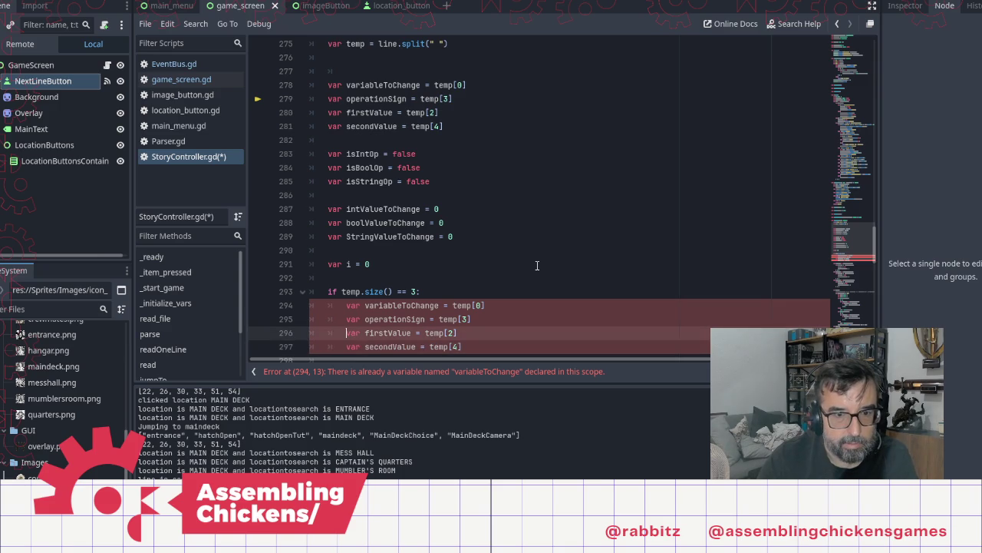
key(Up)
key(Up)
key(shift+Down)
key(shift+Down)
key(shift+Down)
key(shift+Down)
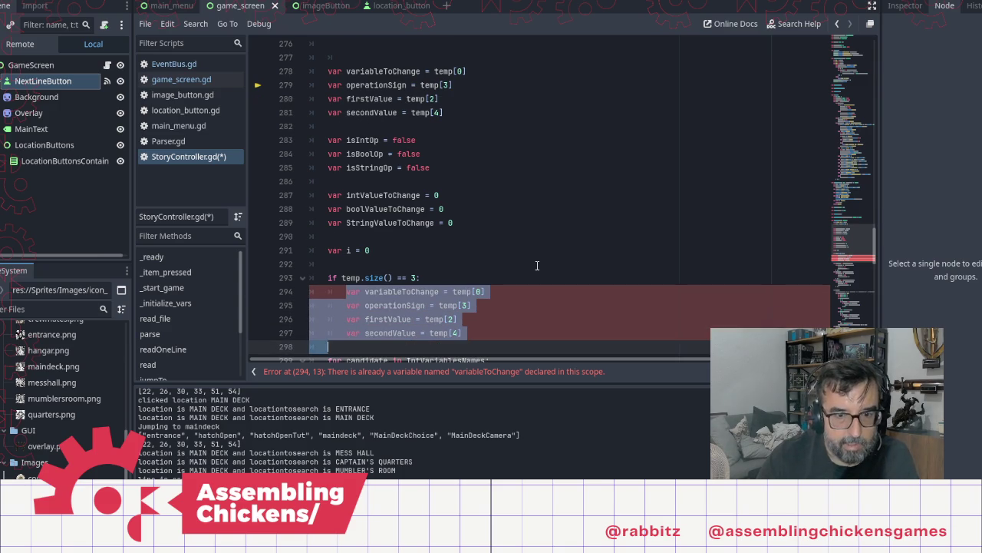
key(ctrl+k)
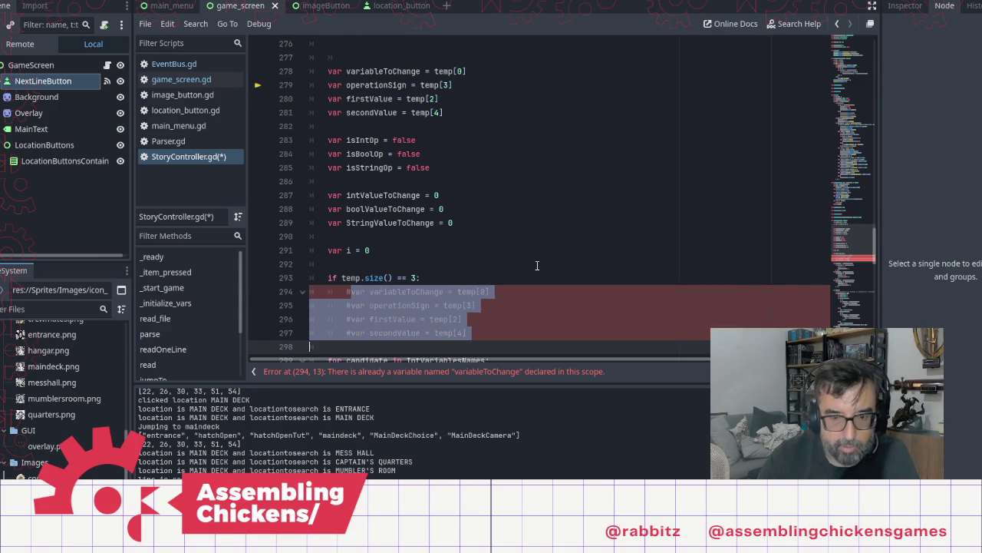
Add pass as the placeholder body of the if block
key(Up)
key(Up)
key(Up)
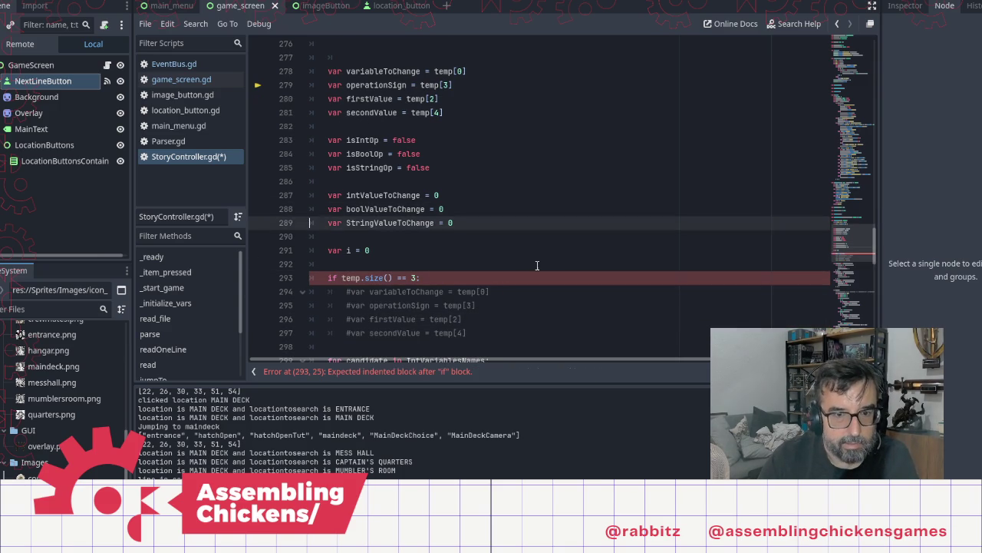
key(Down)
key(Down)
key(Down)
key(Up)
key(Return)
text(pass)
key(Up)
key(Up)
key(Up)
key(Up)
key(Up)
key(Up)
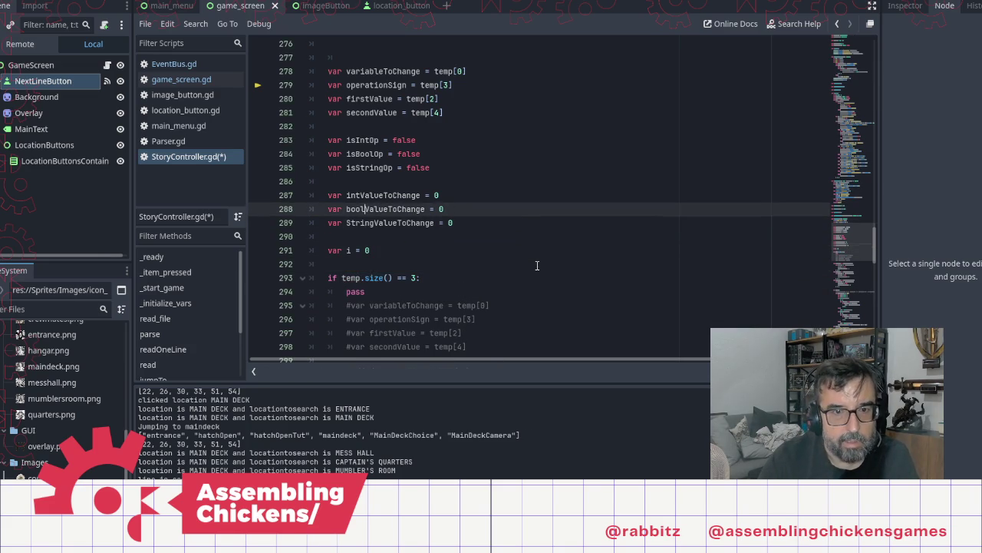
key(End)
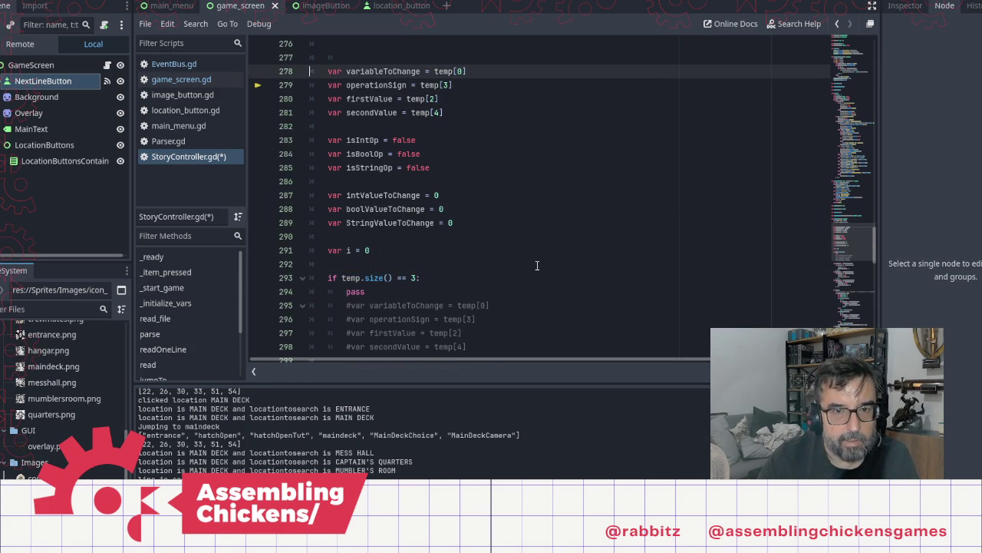
Strip the temp[...] values from the operationSign, firstValue and secondValue declarations
key(Down)
key(Home)
key(ctrl+Right)
key(ctrl+Right)
key(ctrl+Right)
key(ctrl+shift+Left)
key(ctrl+shift+Left)
key(ctrl+shift+Left)
key(shift+Left)
key(shift+Left)
key(shift+Left)
key(BackSpace)
key(Down)
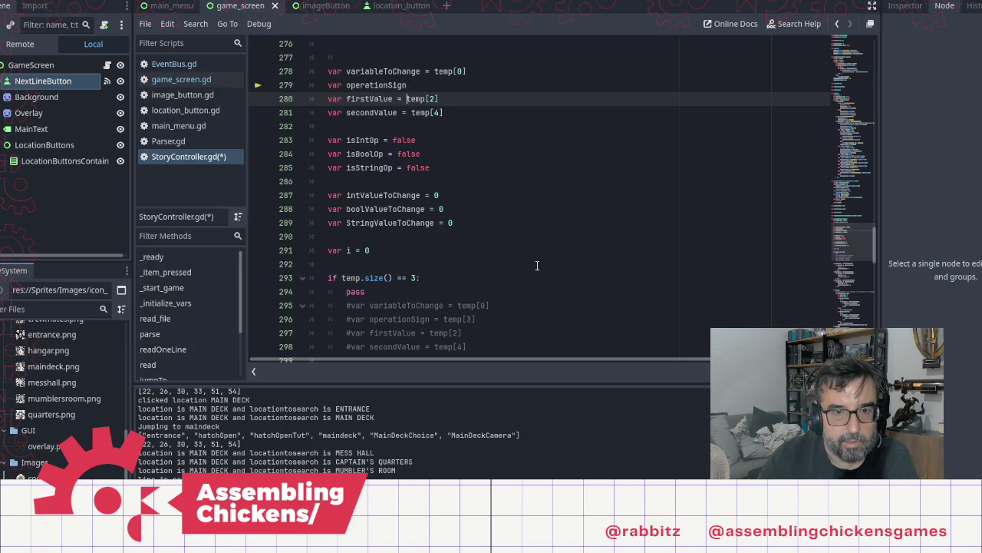
key(shift+End)
key(BackSpace)
key(Down)
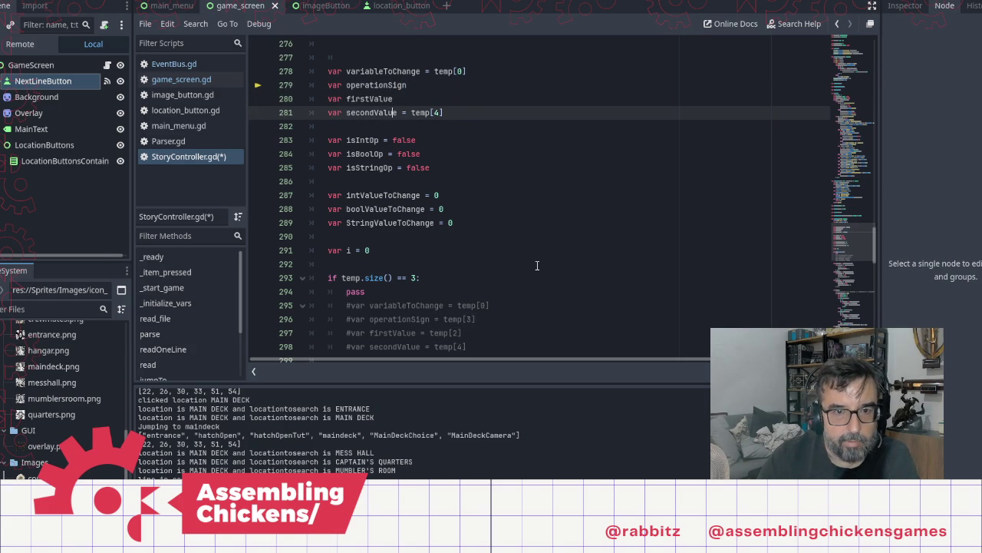
key(shift+End)
key(BackSpace)
key(Up)
key(Up)
key(Up)
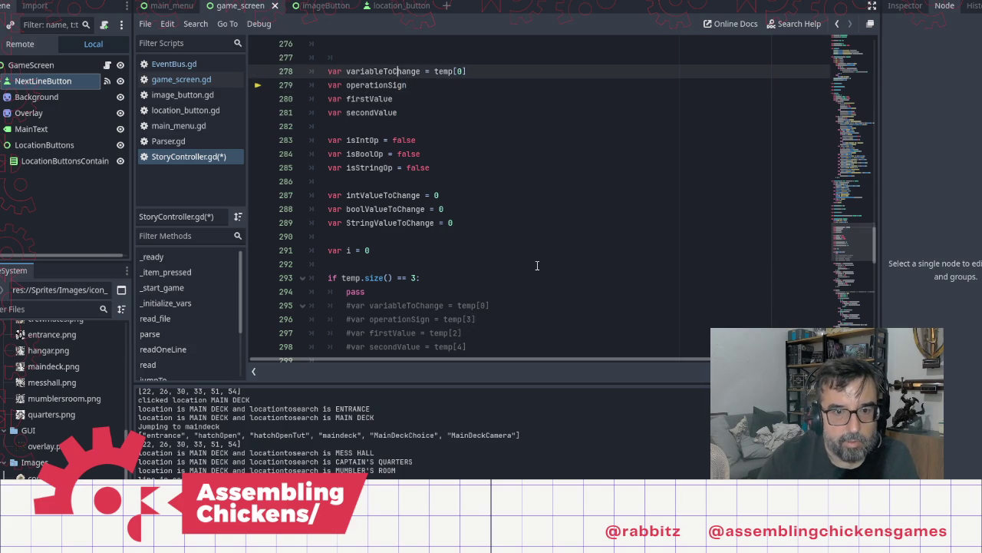
Delete the extra empty line above the three declarations
key(Up)
key(Up)
key(Down)
key(Down)
key(Down)
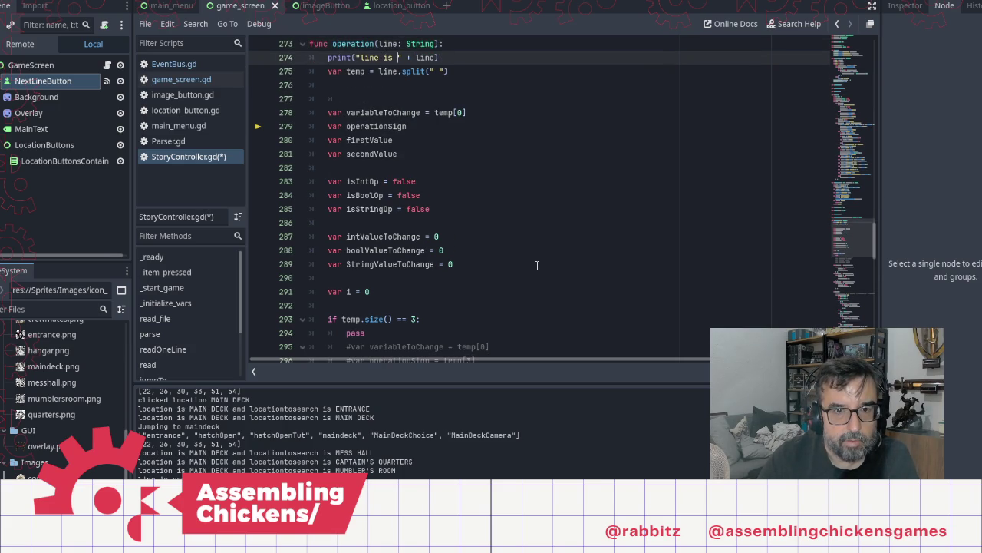
key(Up)
key(Up)
key(BackSpace)
key(BackSpace)
key(BackSpace)
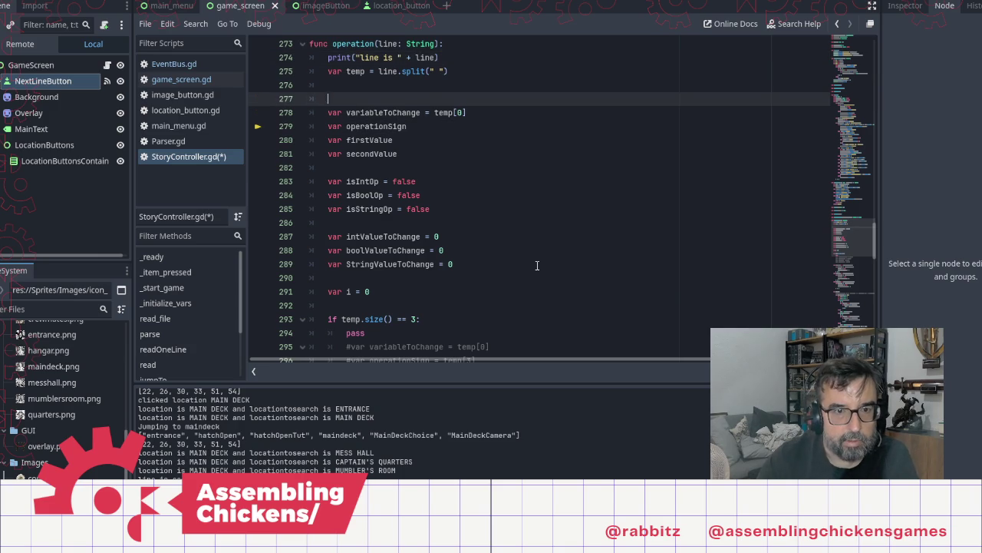
key(Down)
key(Down)
Remove the pass placeholder and the commented variableToChange line from the size-3 block
key(Down)
key(Down)
key(Down)
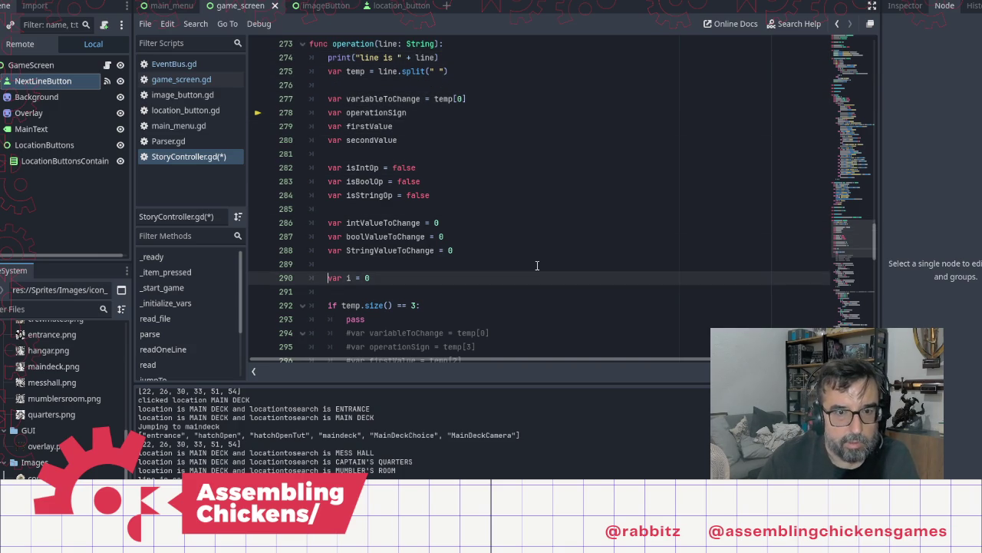
key(Up)
key(Up)
key(Down)
key(Down)
key(Down)
key(Down)
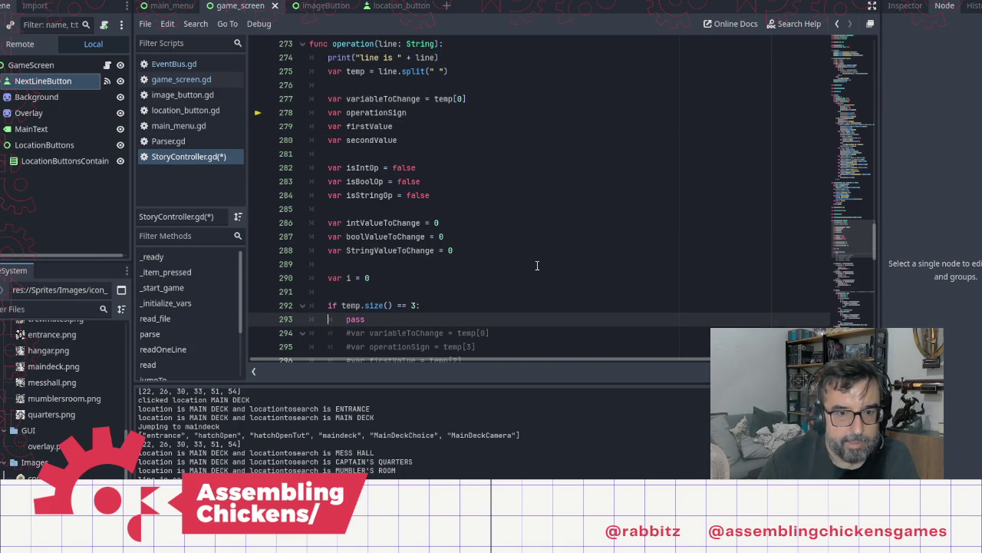
key(Up)
key(Down)
key(Down)
key(Down)
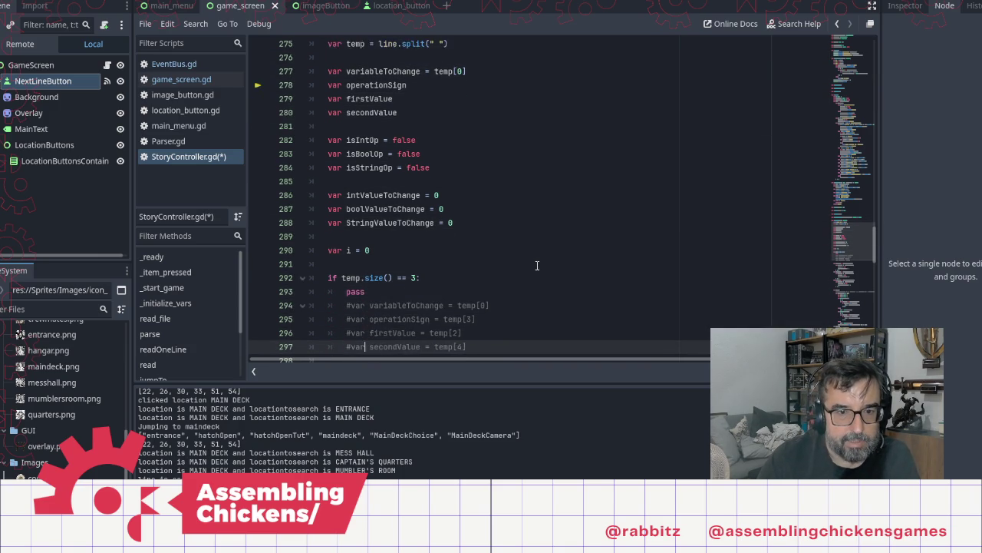
key(Up)
key(Up)
key(Up)
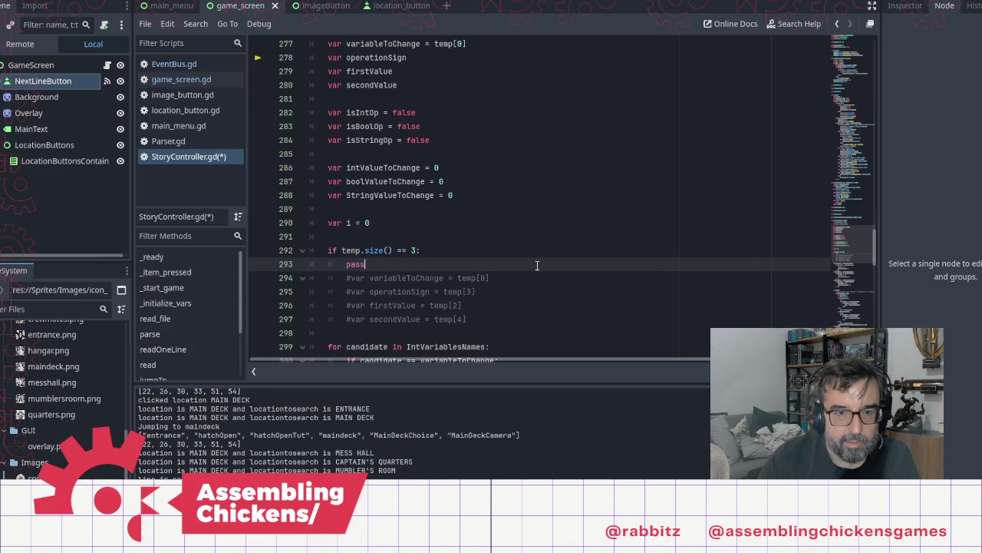
key(shift+End)
key(Delete)
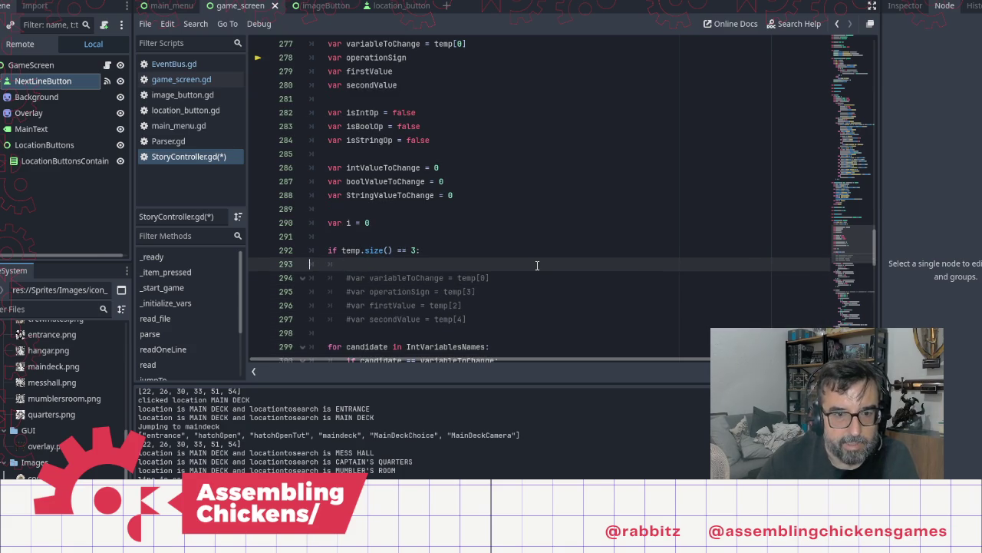
key(BackSpace)
key(BackSpace)
key(Delete)
key(shift+End)
key(Delete)
key(Delete)
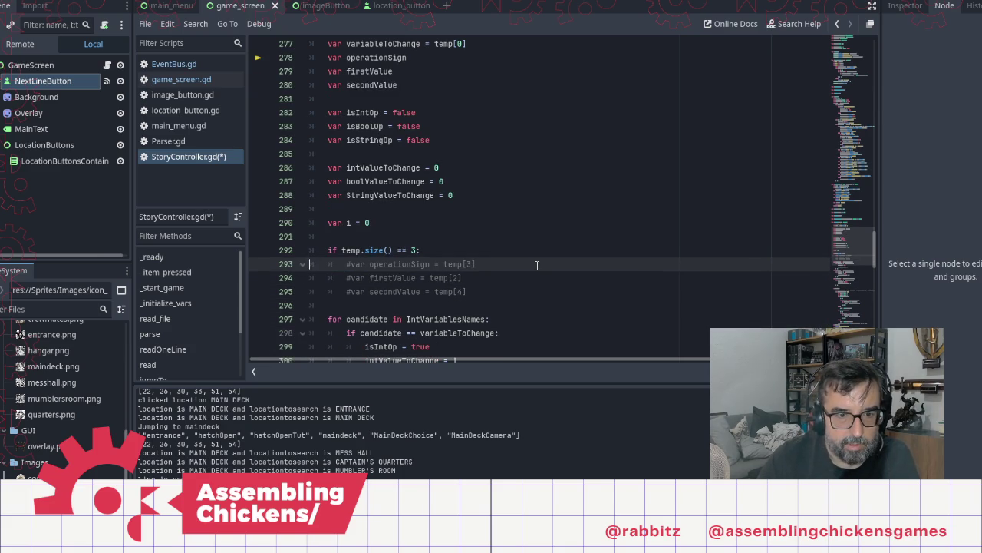
Uncomment operationSign reading temp[1] and the firstValue assignment in the size-3 block
key(BackSpace)
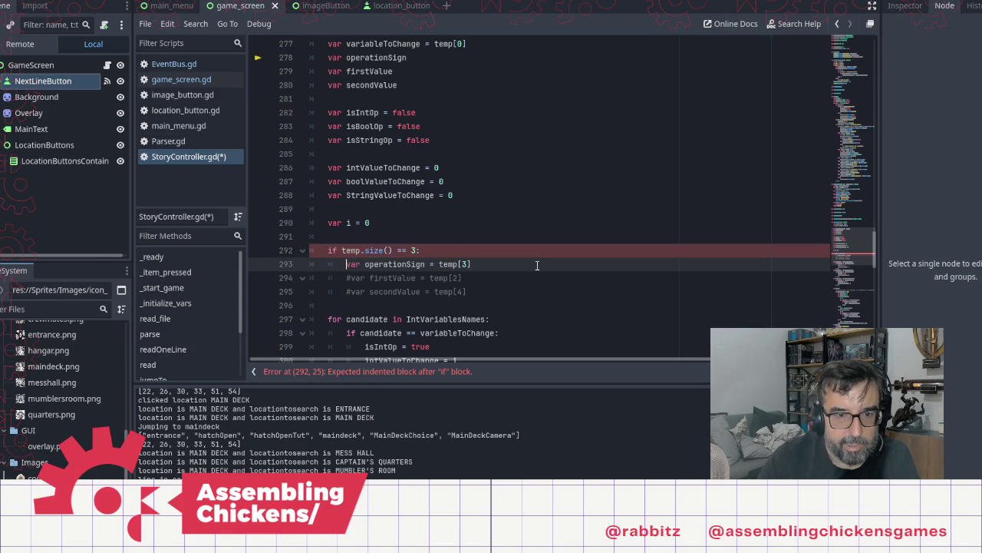
key(End)
key(Left)
key(BackSpace)
text(1)
key(Down)
key(Home)
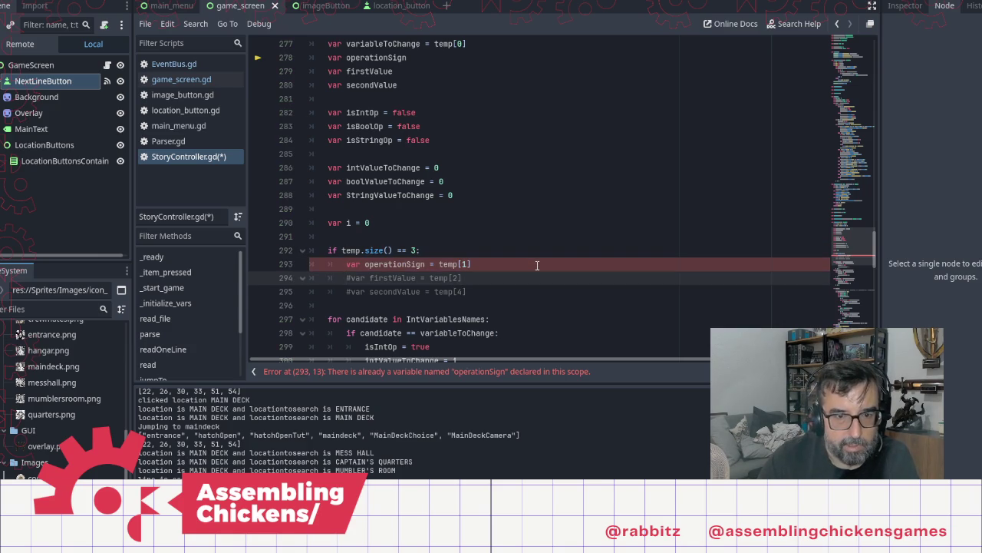
key(shift+End)
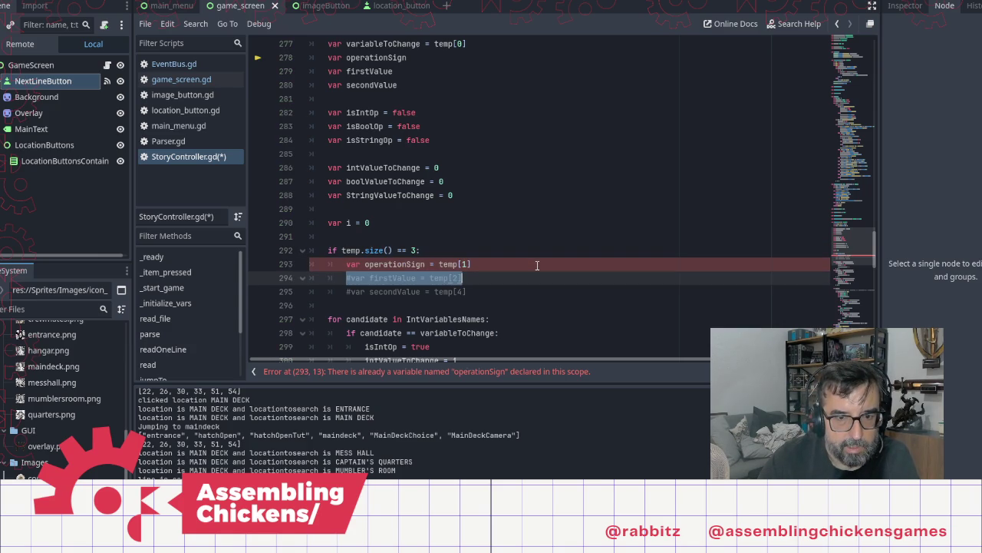
key(Left)
key(Delete)
key(Delete)
key(Delete)
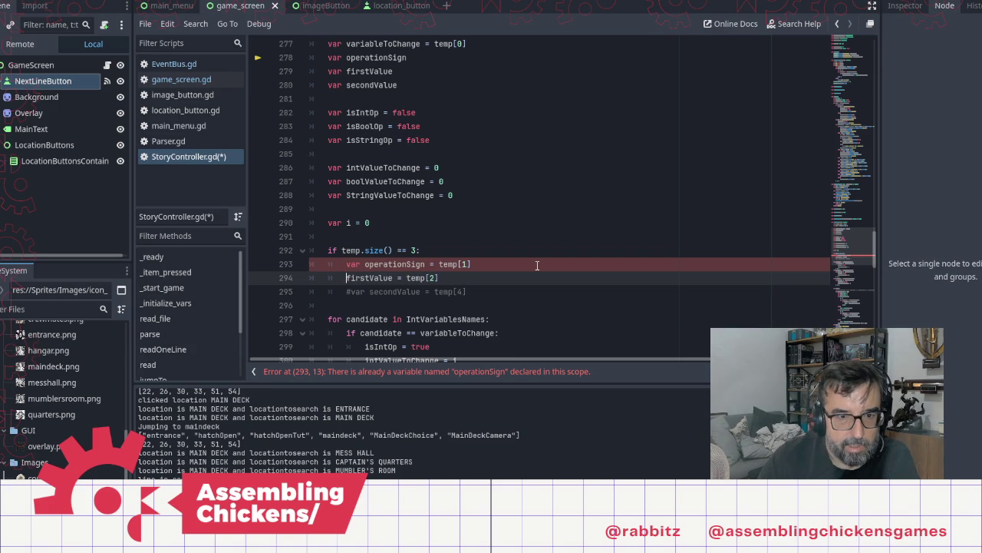
key(Up)
key(Delete)
key(Delete)
key(Delete)
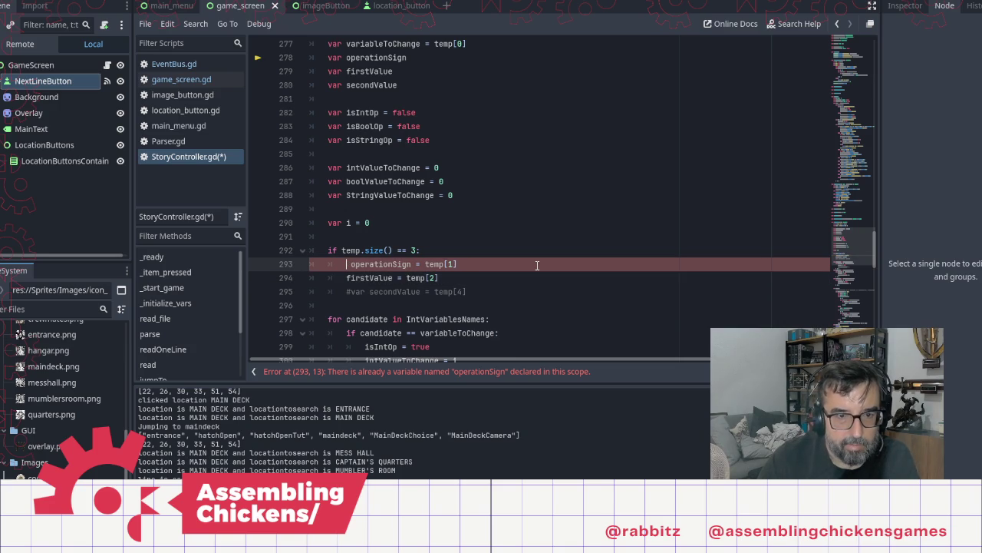
key(Down)
key(End)
Delete the commented secondValue line, then undo everything back to the four commented lines
key(Down)
key(Up)
key(Up)
key(Down)
key(Down)
key(End)
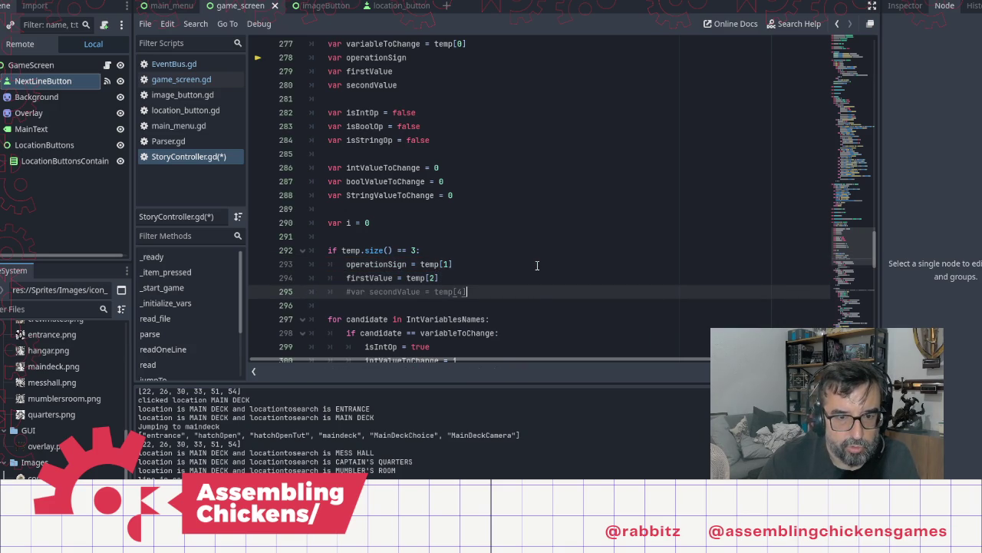
key(Up)
key(shift+Down)
key(Delete)
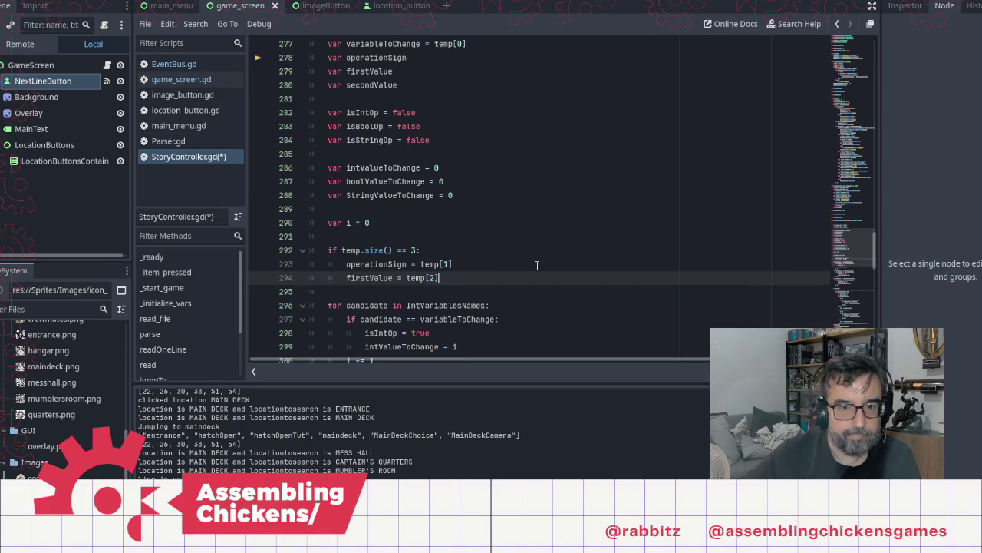
key(Return)
key(Up)
key(Up)
key(Down)
key(Down)
key(shift+Up)
key(shift+Up)
key(shift+Up)
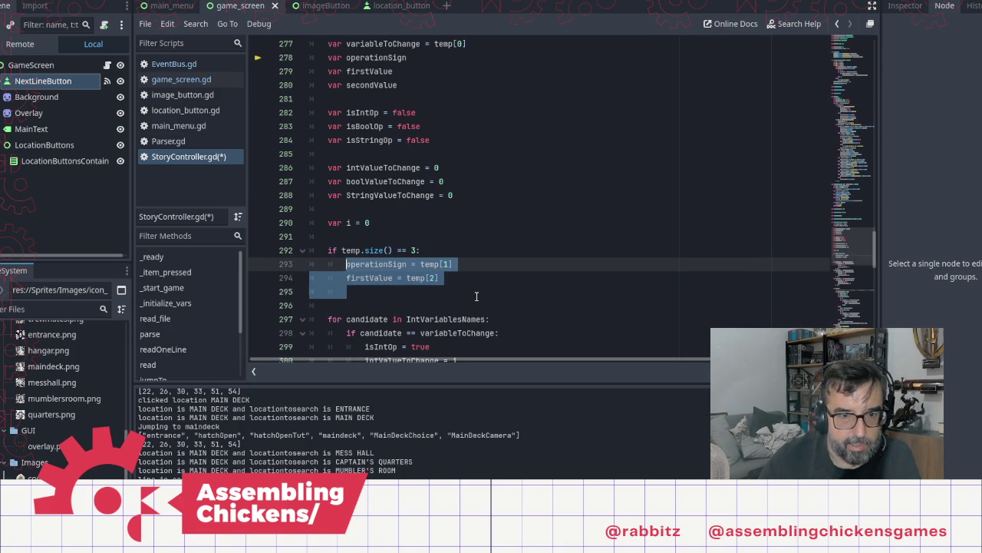
key(Down)
key(Down)
key(Down)
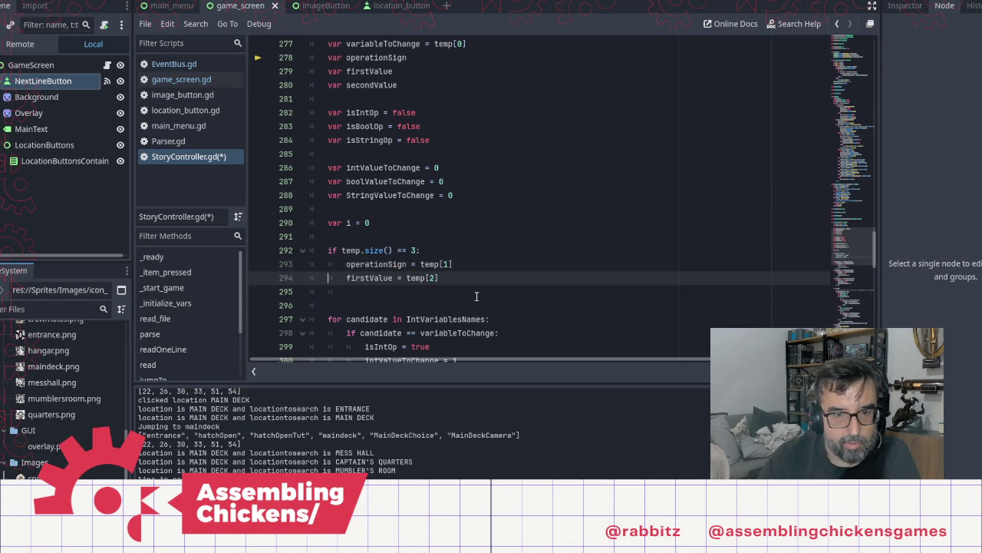
key(ctrl+z)
key(ctrl+z)
key(ctrl+z)
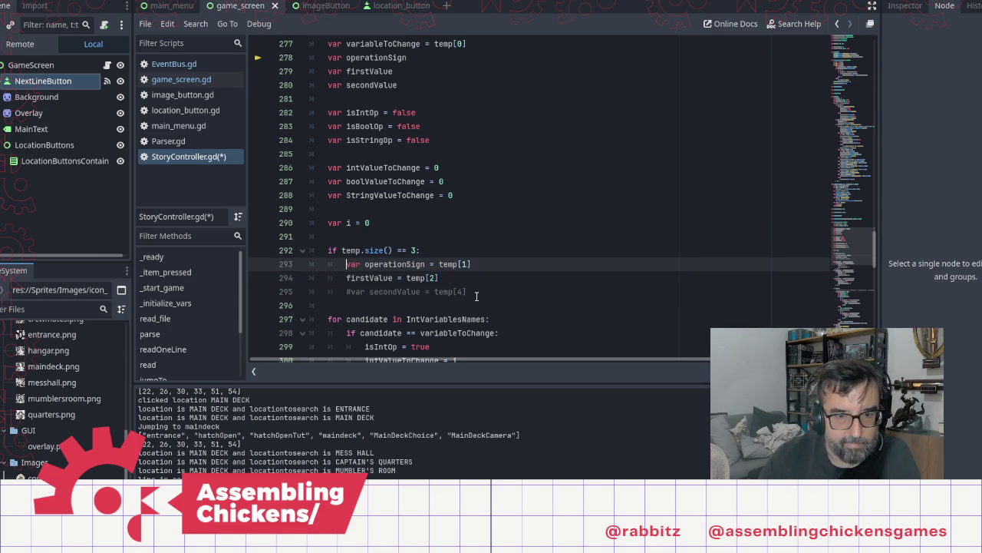
key(ctrl+z)
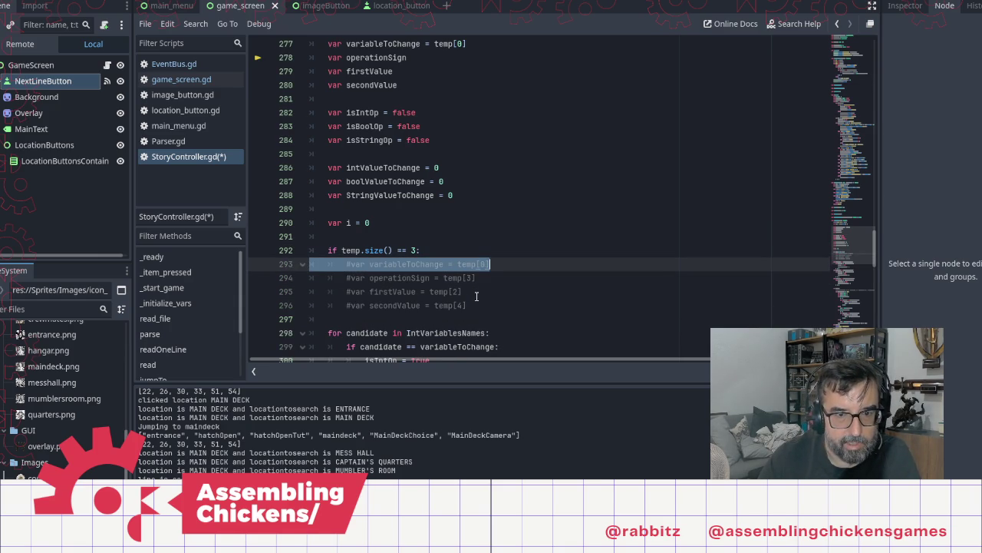
Add the condition if temp.size() == 5: below the size-3 block
key(Up)
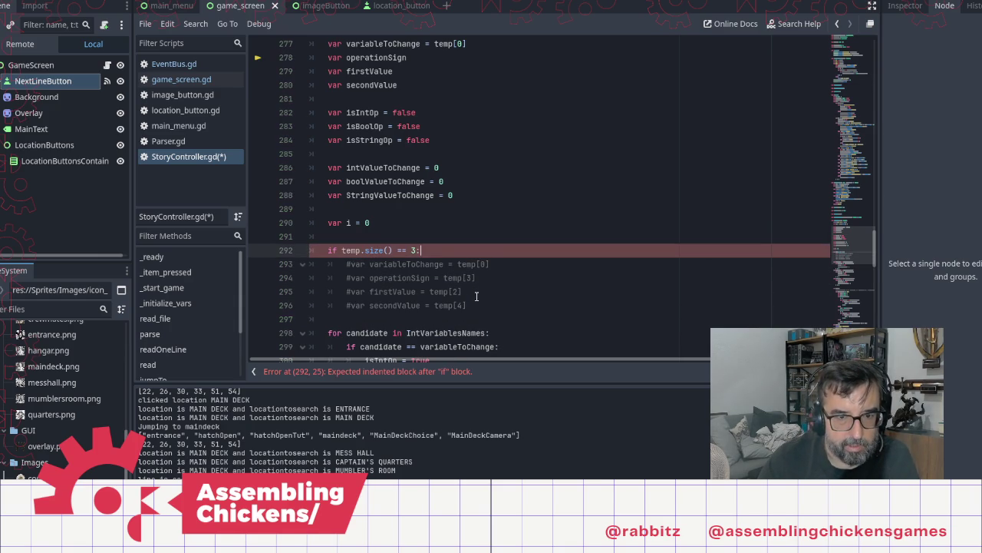
key(Down)
key(Down)
key(Down)
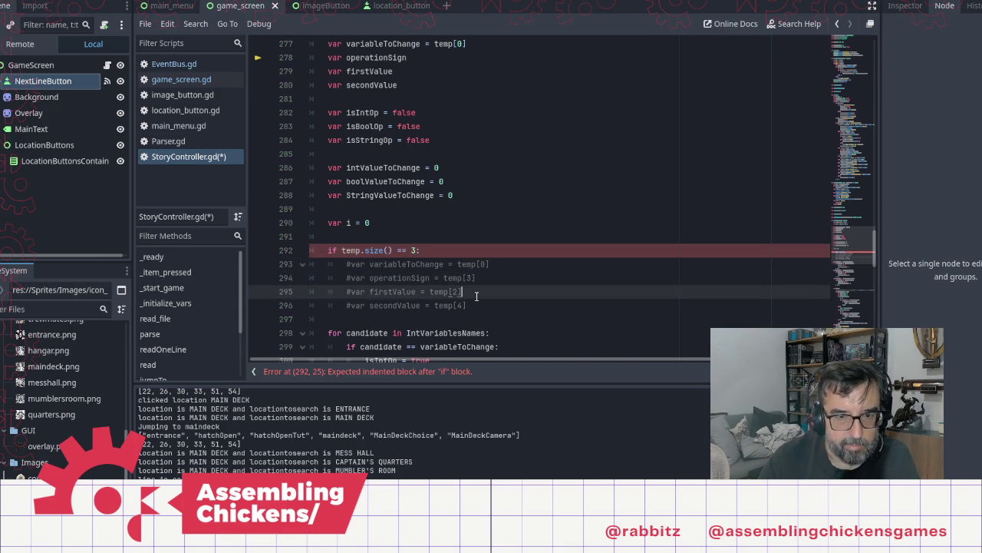
key(Return)
key(Return)
text(if temp.si)
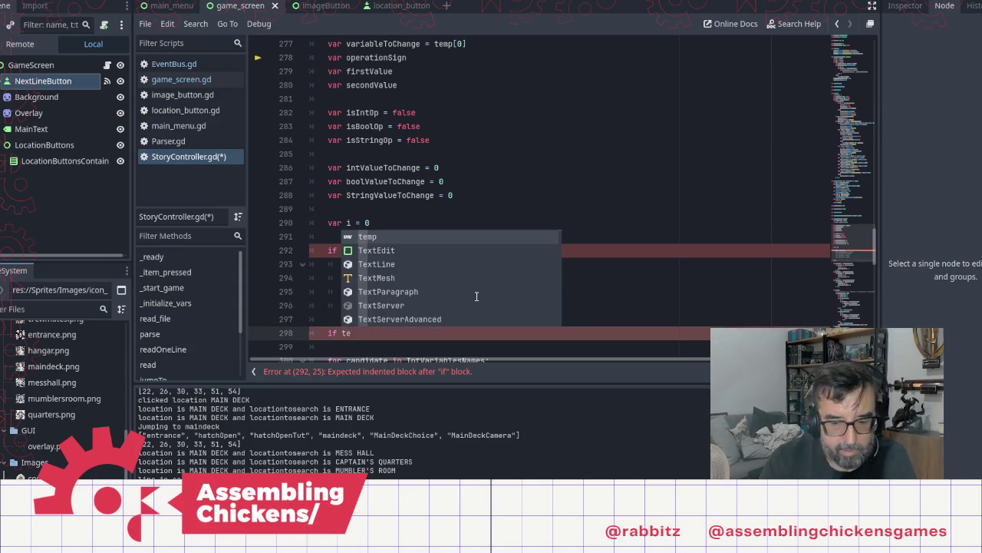
text(z)
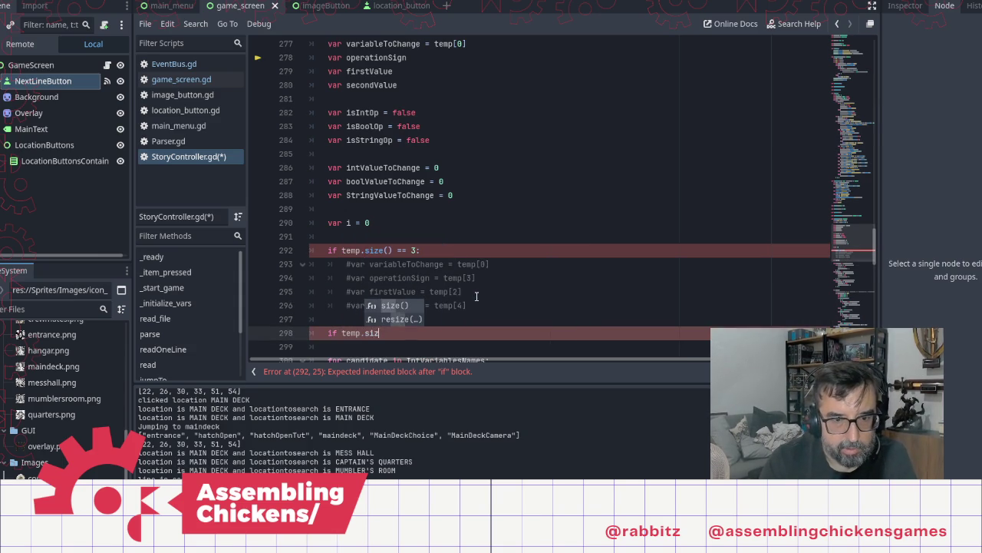
key(Return)
text(== 56)
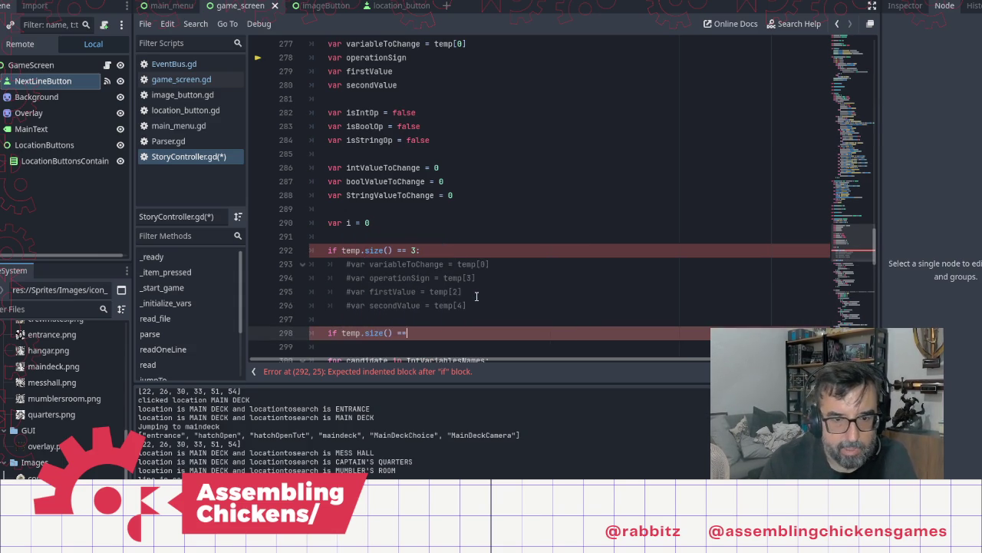
key(BackSpace)
text(:)
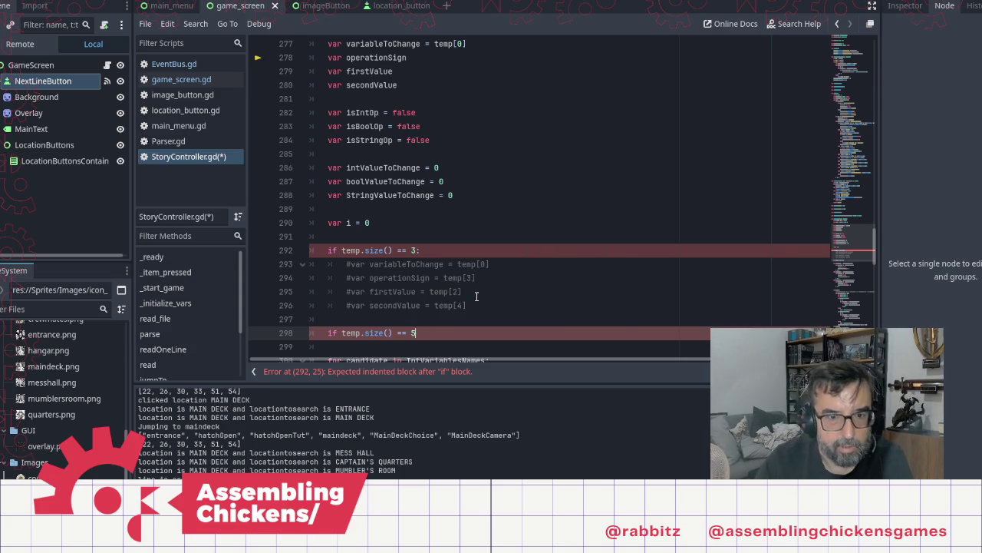
Paste a copy of the four commented variable lines under the size-5 condition
key(Up)
key(Up)
key(End)
key(shift+Up)
key(shift+Up)
key(shift+Up)
key(shift+Home)
key(ctrl+c)
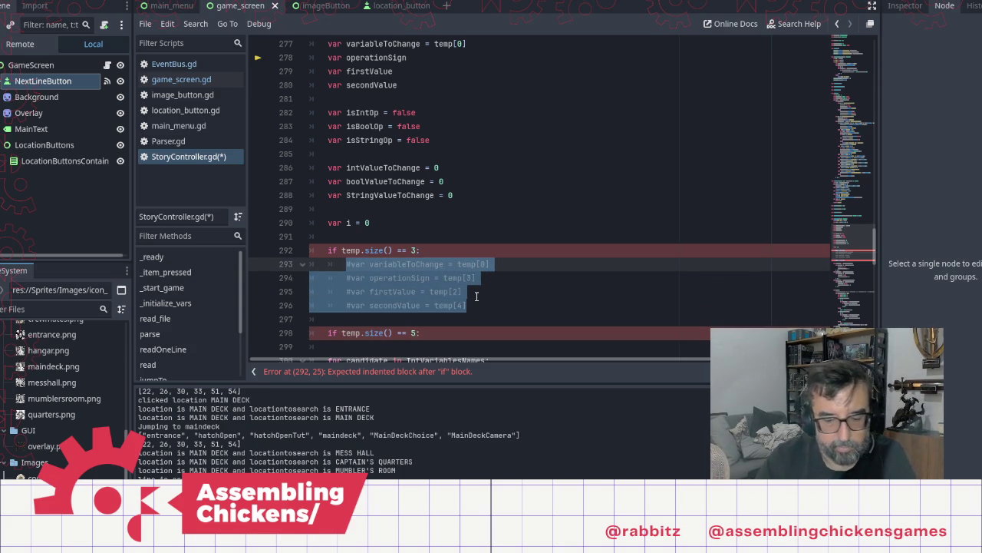
key(Down)
key(Down)
key(Down)
key(Return)
key(ctrl+v)
key(Up)
key(Up)
key(Up)
key(Up)
Delete the commented variableToChange line from the size-3 branch
key(End)
key(shift+Home)
key(BackSpace)
key(Down)
In the size-3 branch, uncomment operationSign = temp[1] and firstValue = temp[2]
key(Delete)
key(BackSpace)
key(BackSpace)
key(End)
key(Left)
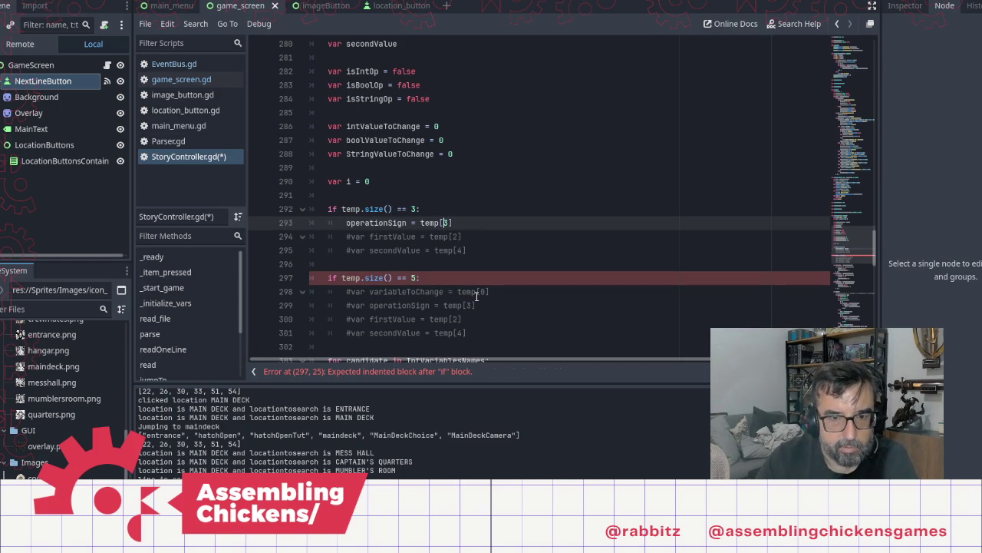
key(BackSpace)
text(1)
key(Down)
key(Home)
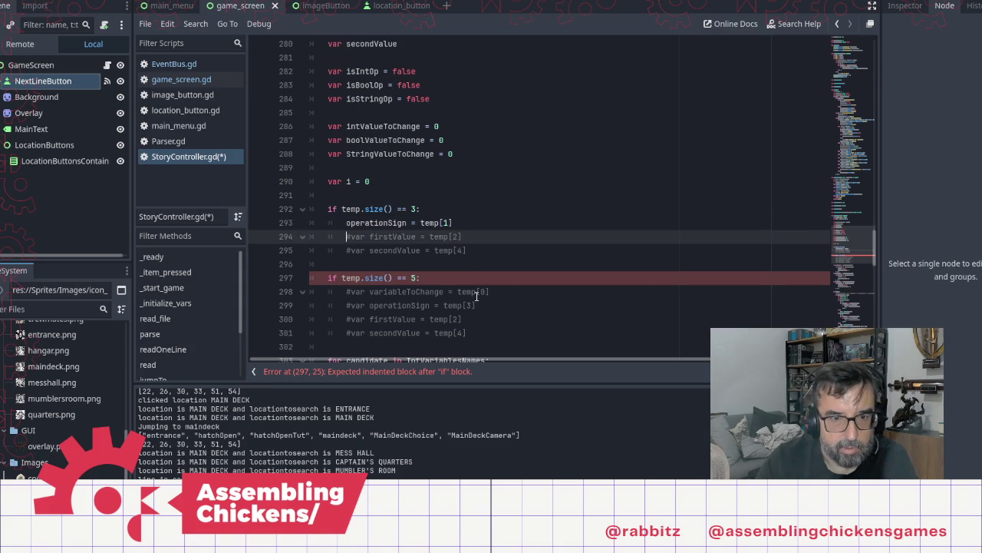
key(shift+Right)
key(shift+Right)
key(shift+Right)
key(Delete)
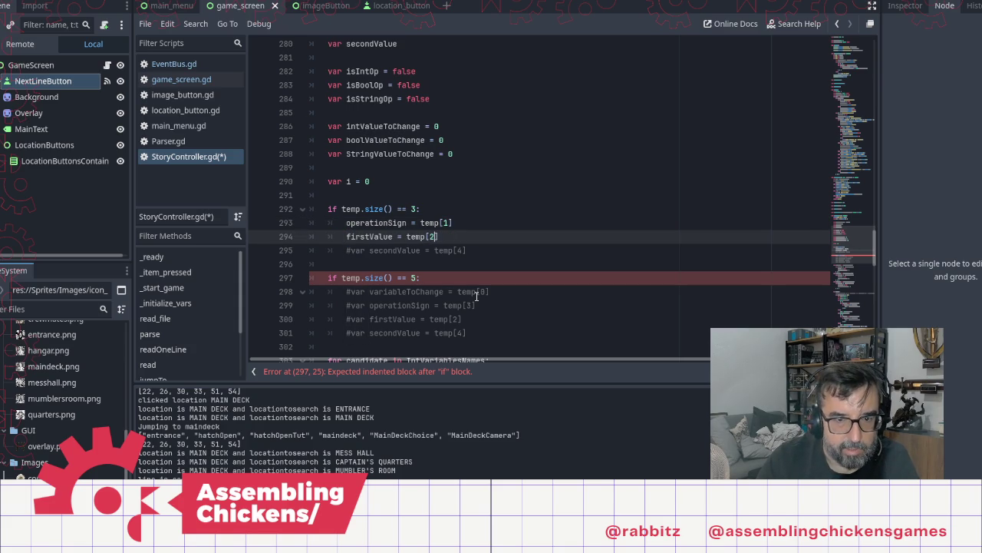
Delete the size-3 branch's commented secondValue line and the extra blank line
key(Down)
key(shift+End)
key(Delete)
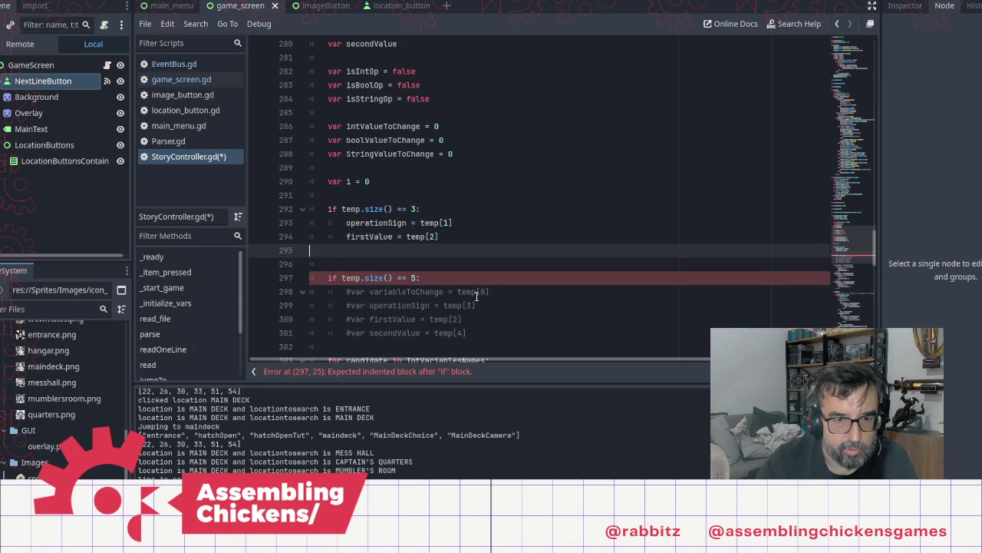
key(Delete)
key(Down)
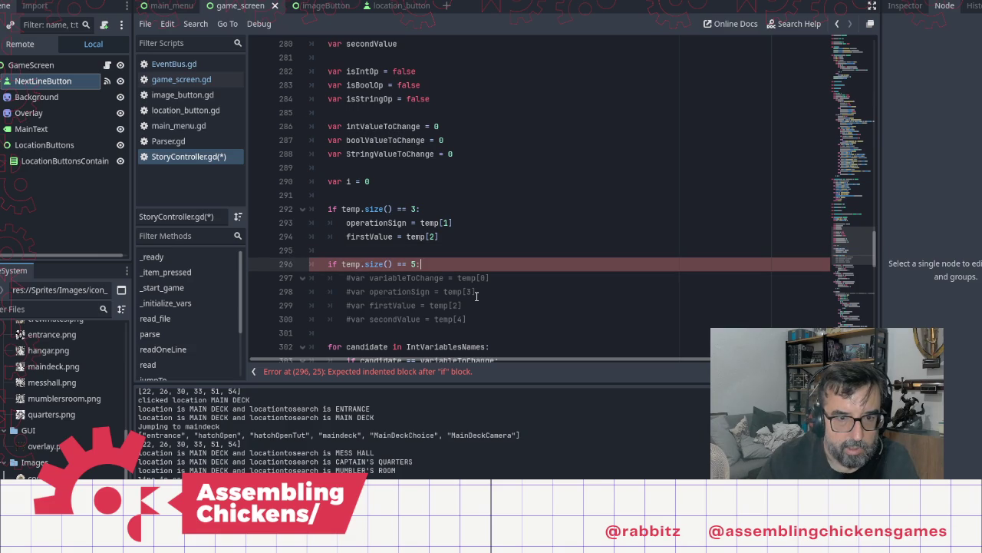
key(Down)
In the size-5 branch, drop variableToChange and uncomment operationSign, firstValue and secondValue
key(shift+End)
key(Delete)
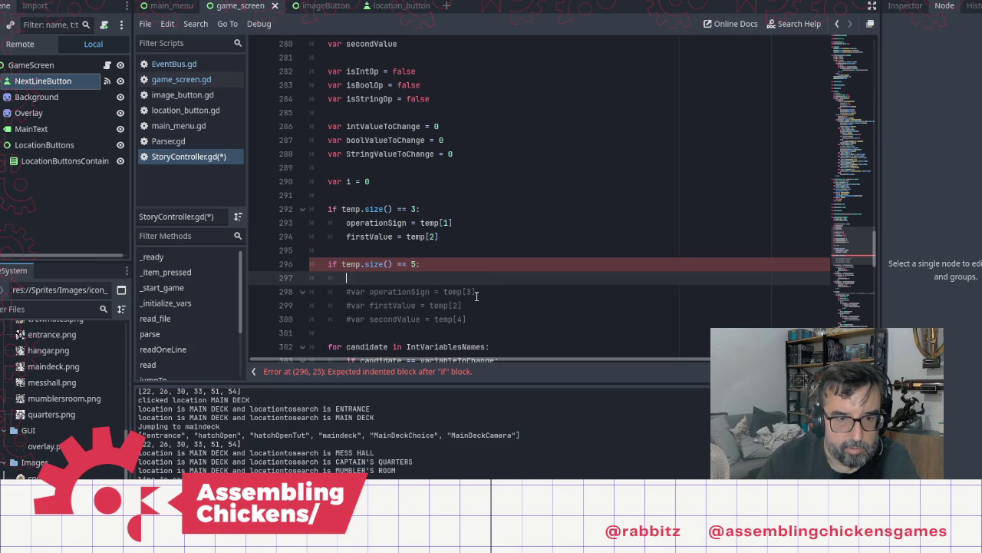
key(shift+Down)
key(Delete)
key(Delete)
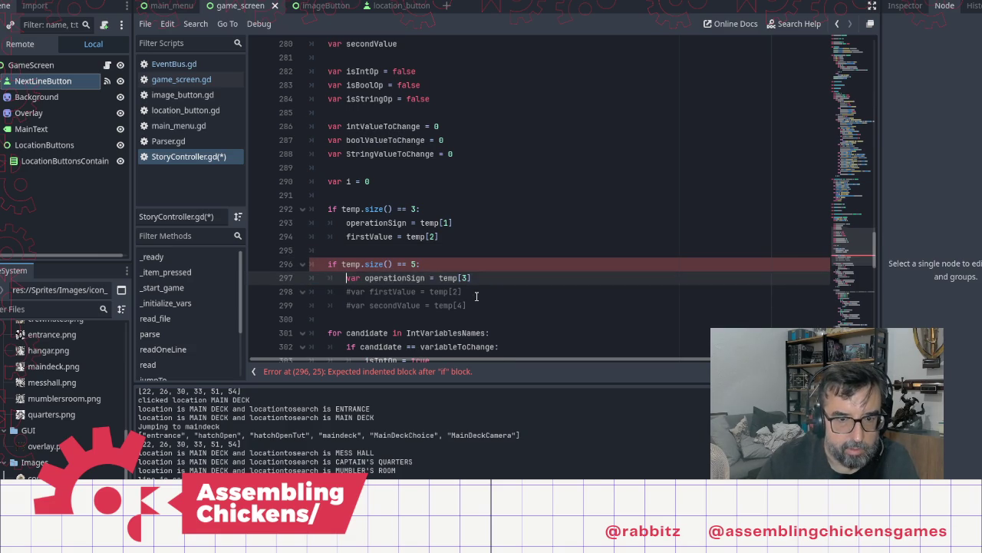
key(Delete)
key(Delete)
key(Delete)
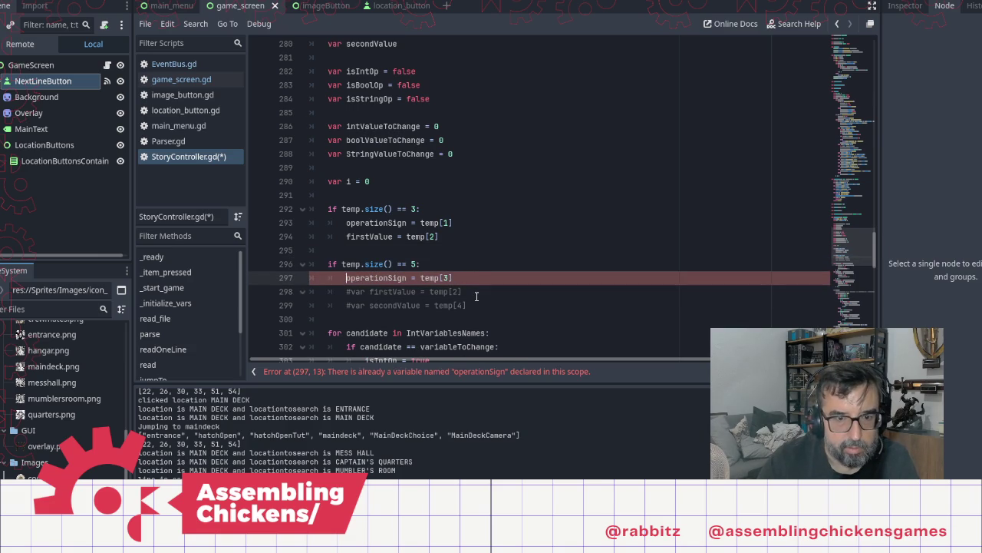
key(Down)
key(Delete)
key(Delete)
key(Delete)
key(Down)
key(Delete)
key(Delete)
key(Delete)
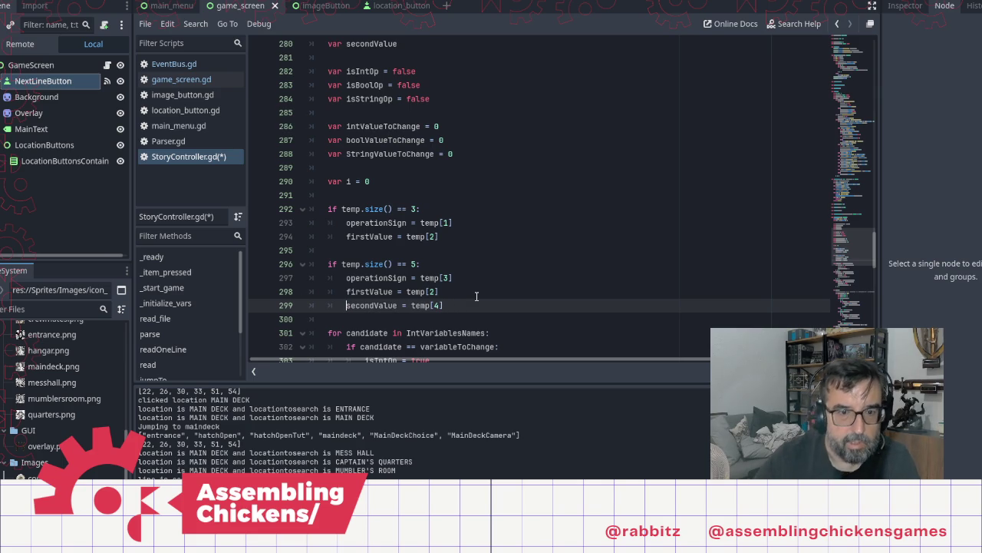
Insert an empty line after firstValue = temp[2], separating the size-3 and size-5 branches
scroll(568, 319, down, 3)
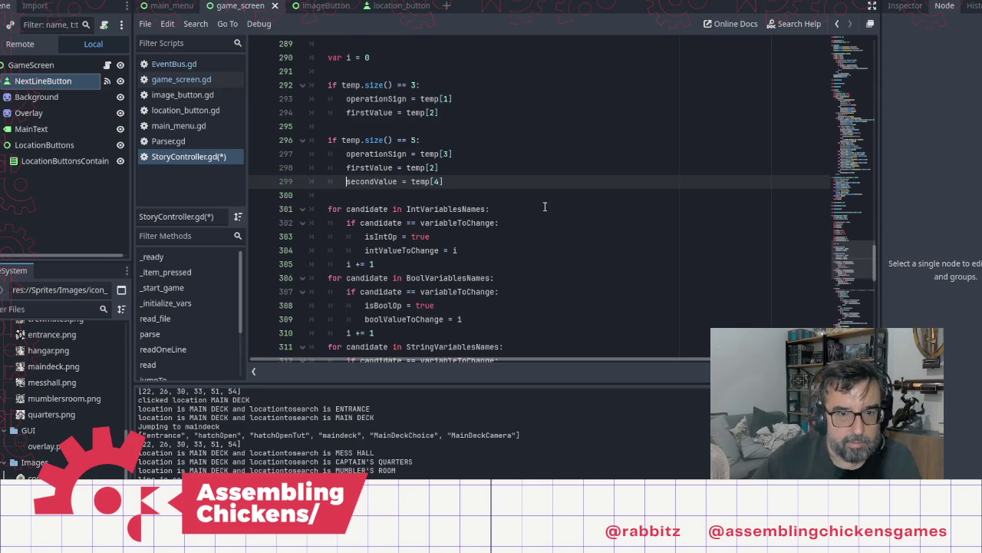
scroll(538, 271, down, 5)
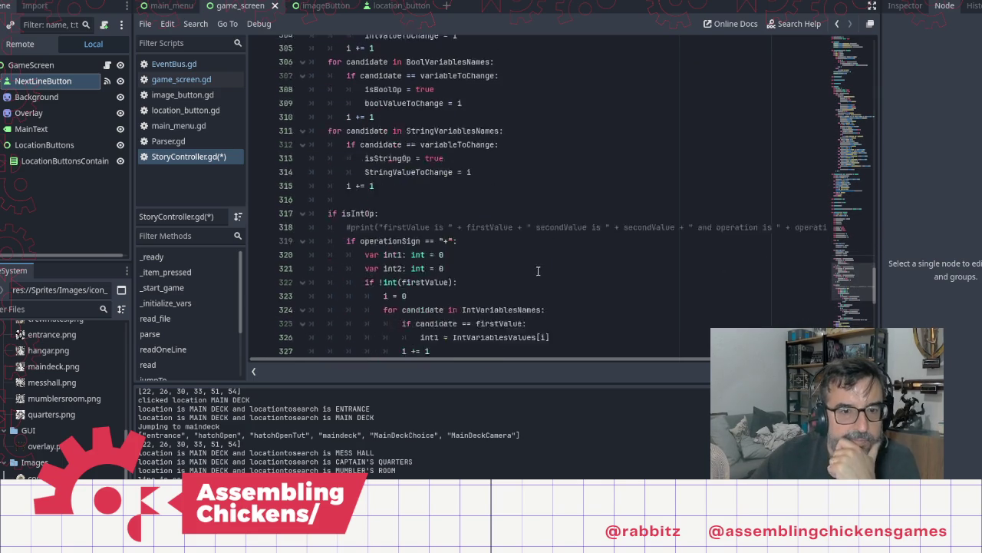
scroll(538, 271, down, 2)
scroll(550, 201, up, 3)
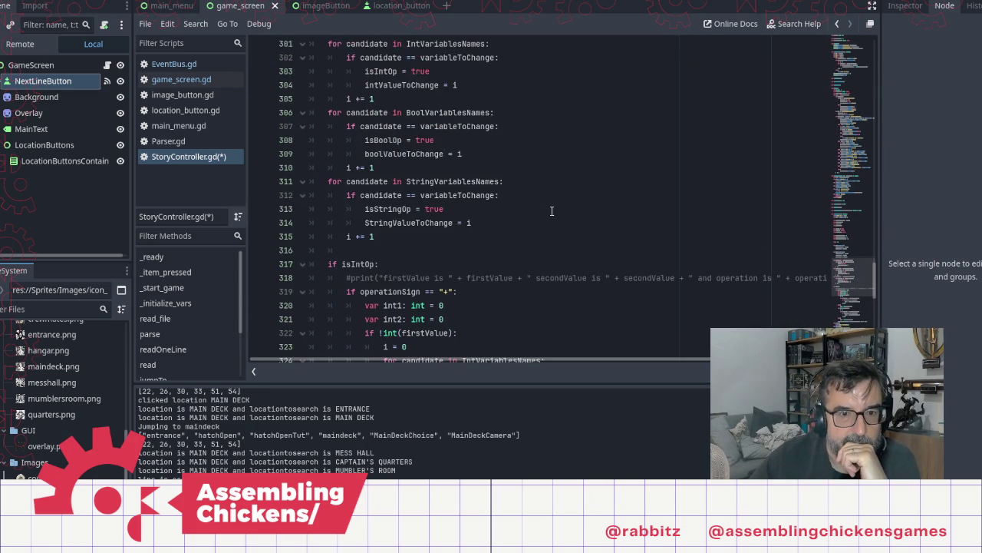
scroll(548, 211, down, 5)
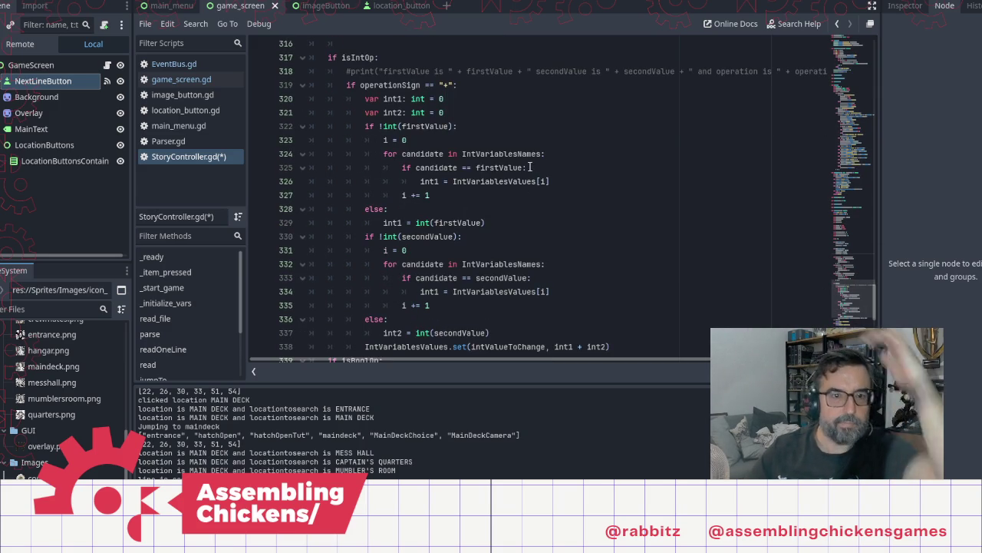
scroll(528, 201, up, 10)
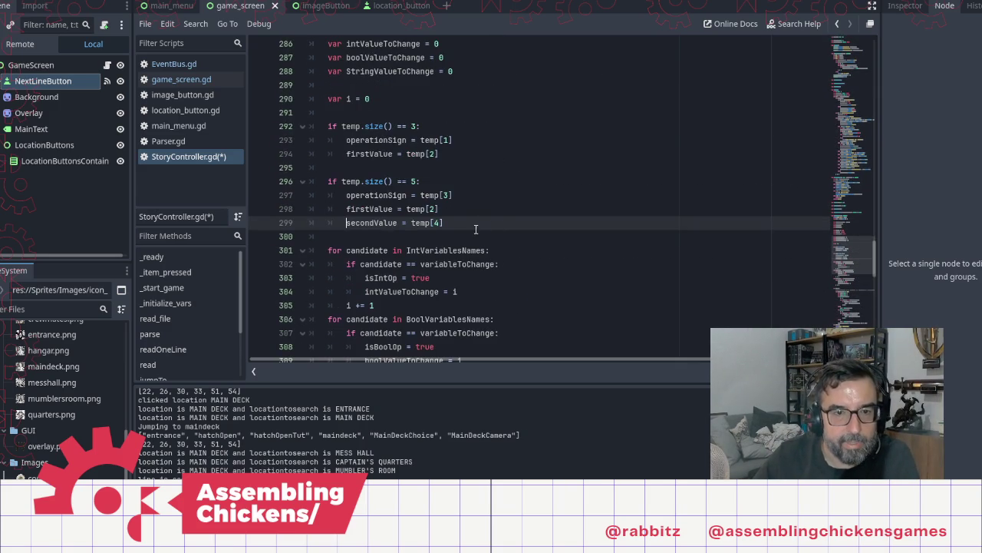
click(453, 158)
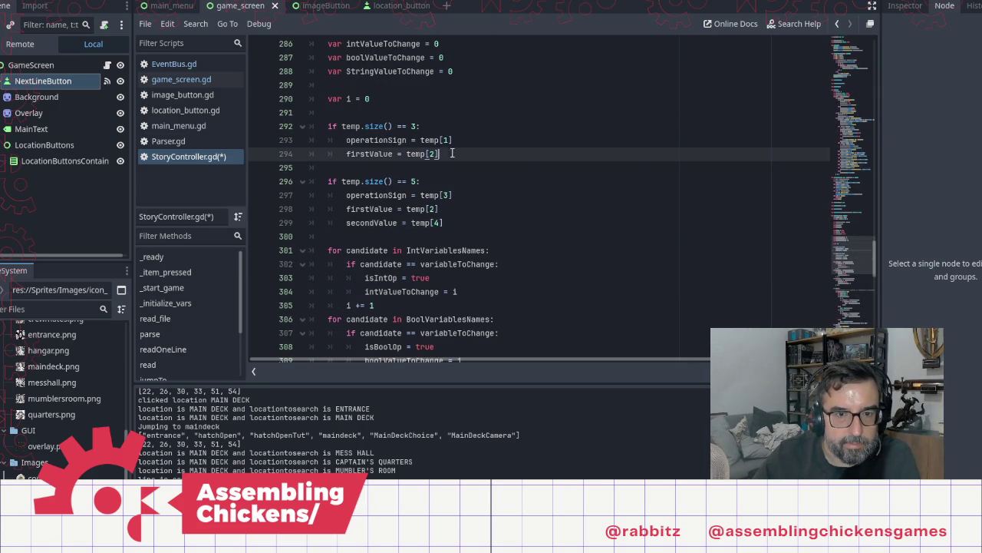
key(Left)
click(631, 165)
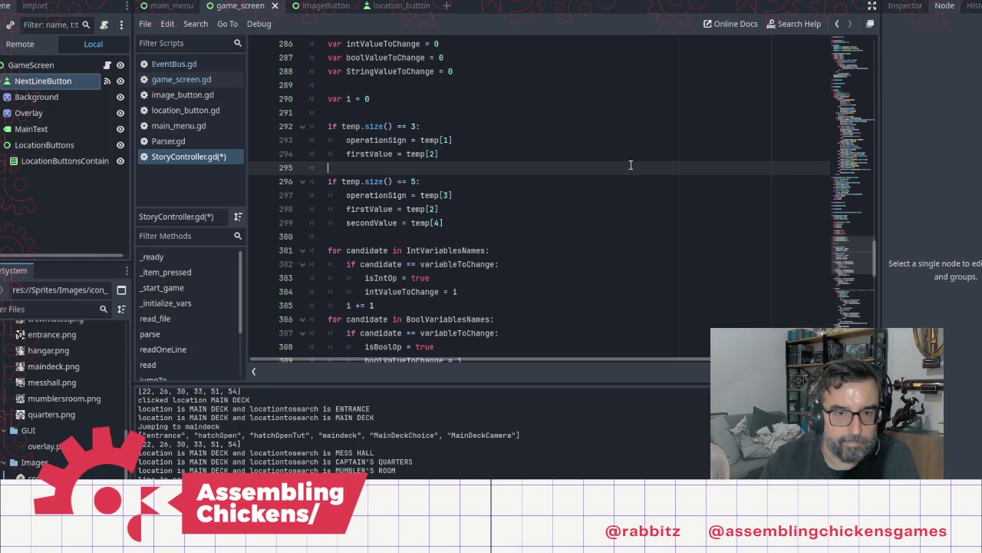
key(Up)
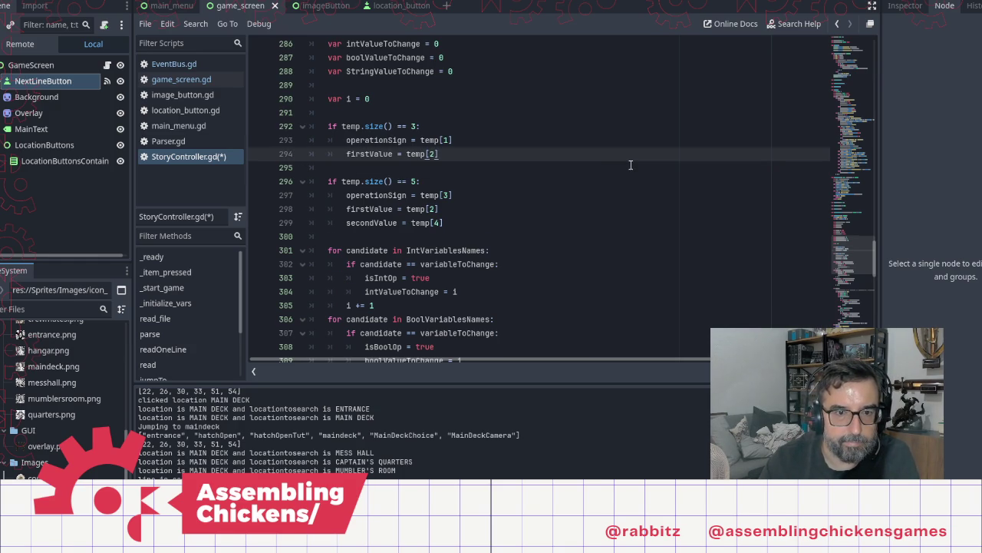
key(Return)
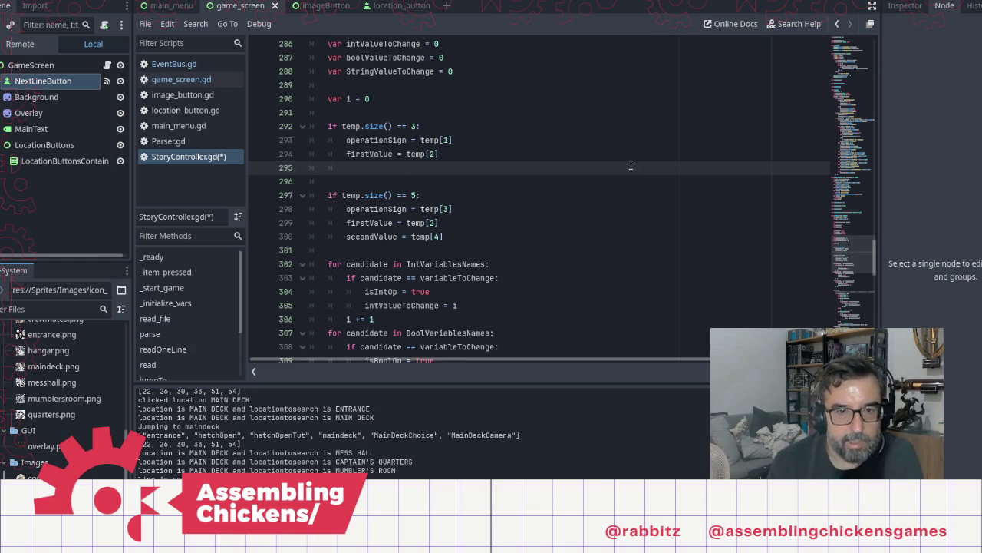
key(Up)
key(Up)
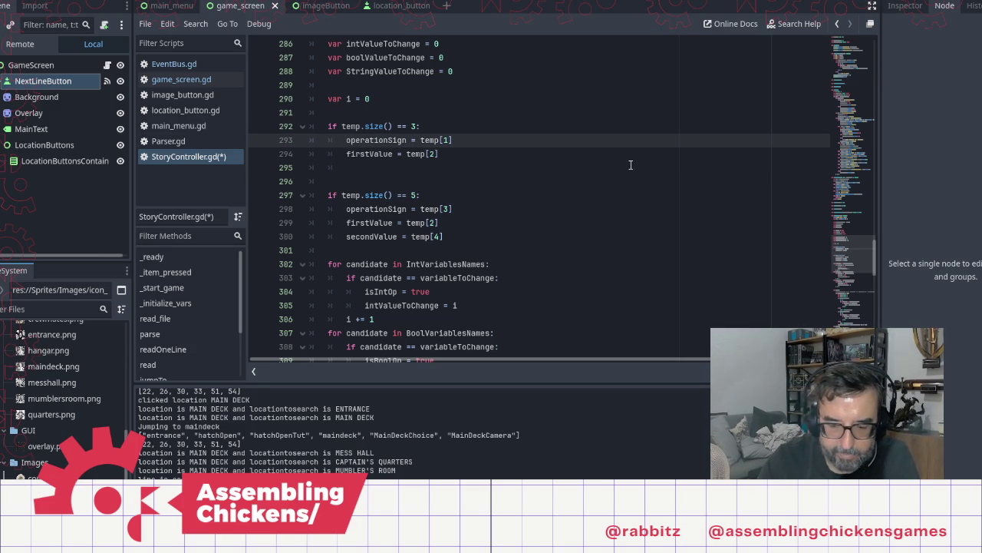
Insert '# If size is 3, this is an assignment operation' above the operationSign line
key(Return)
key(Up)
text(#)
key(BackSpace)
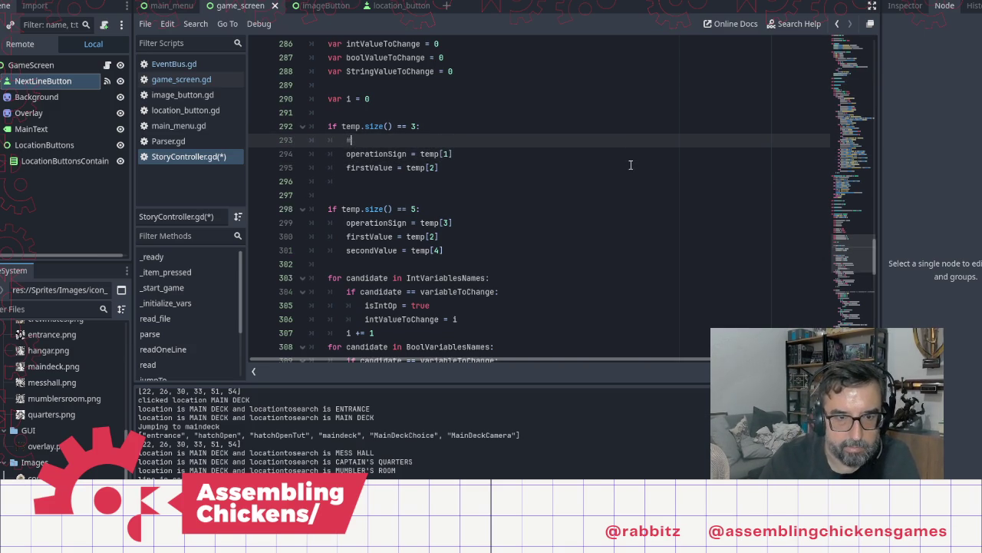
text(f size is 3, )
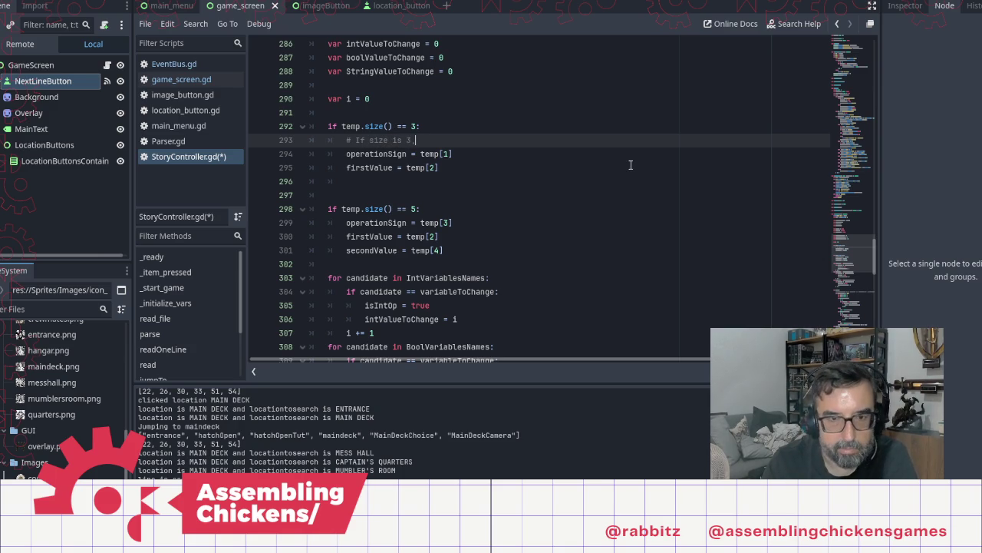
text(this is)
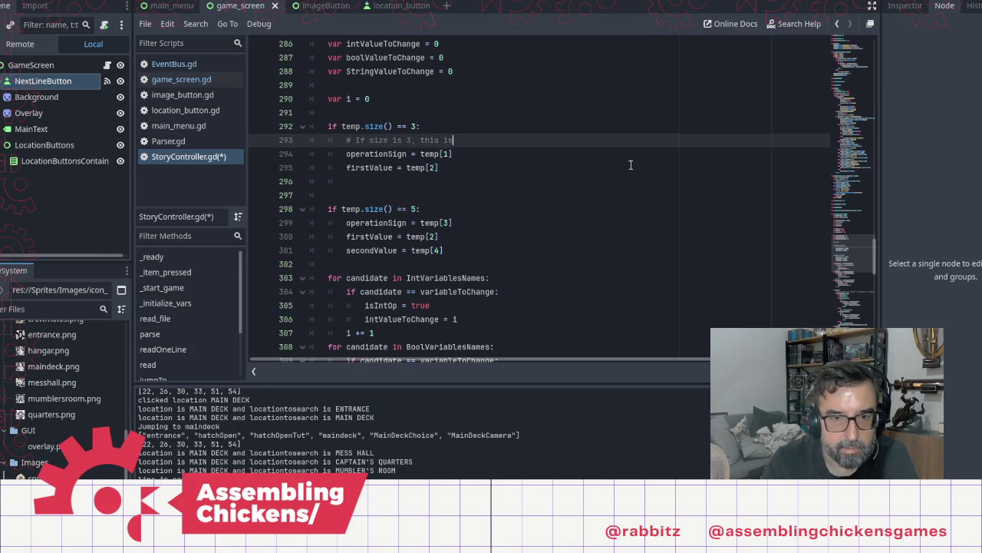
text( an assi)
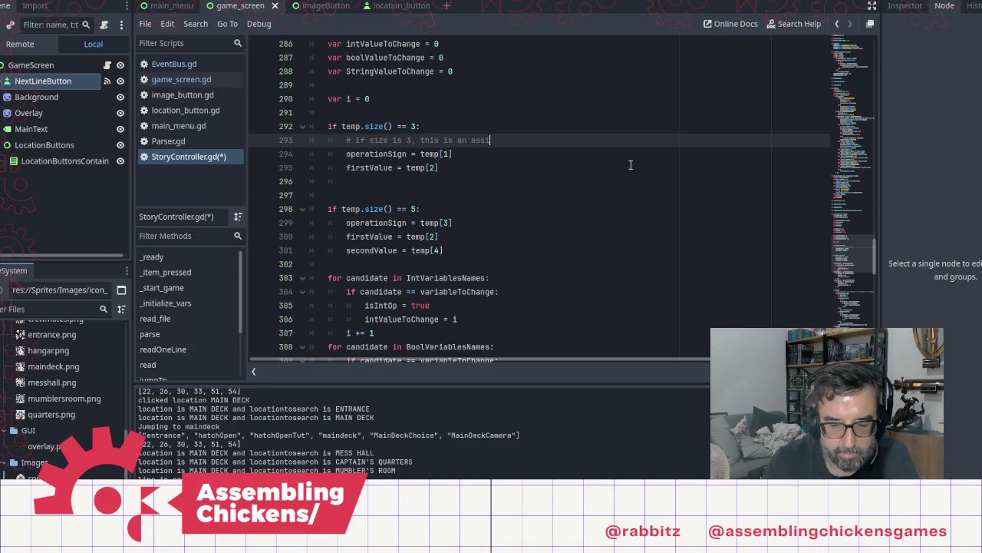
text(gnment o)
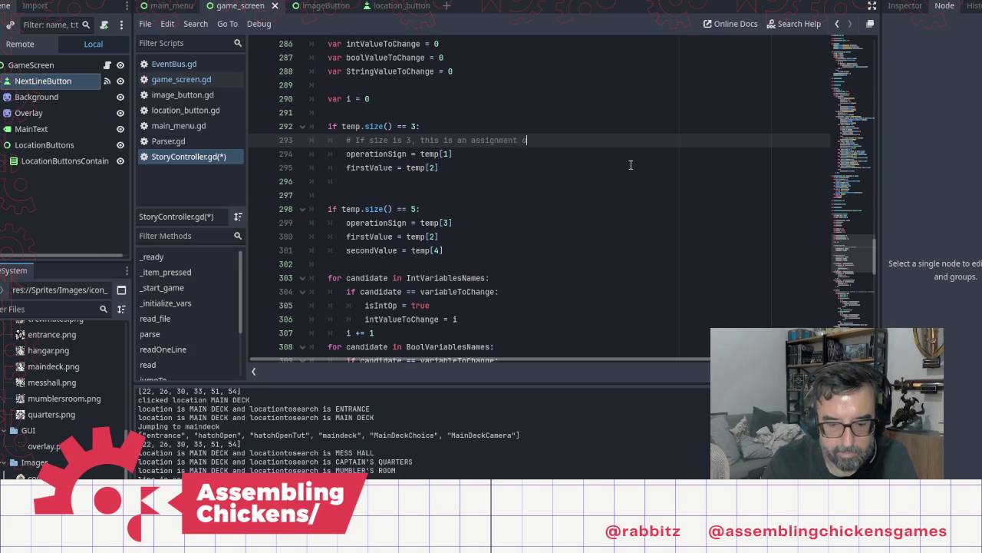
text(peration)
key(Down)
key(Down)
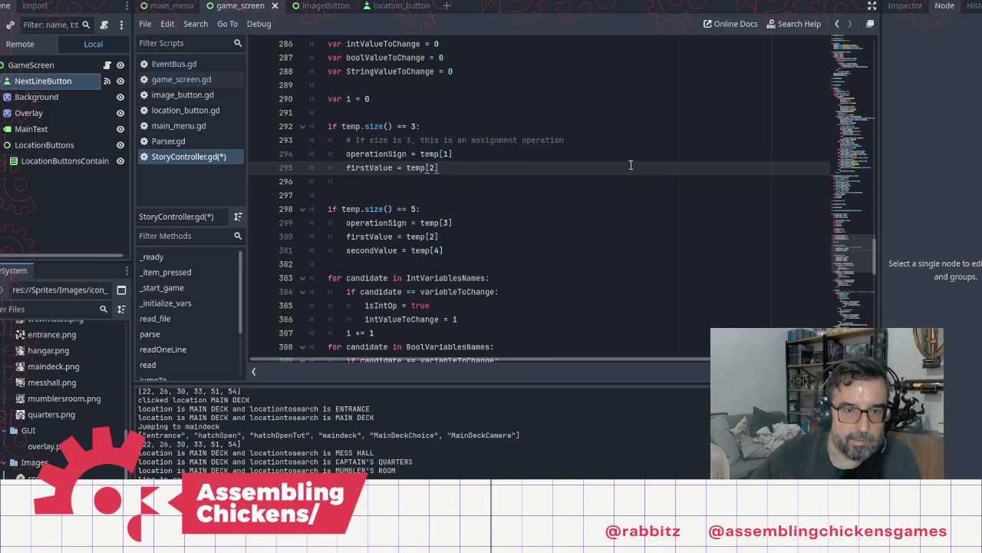
scroll(591, 187, up, 1)
scroll(591, 186, down, 8)
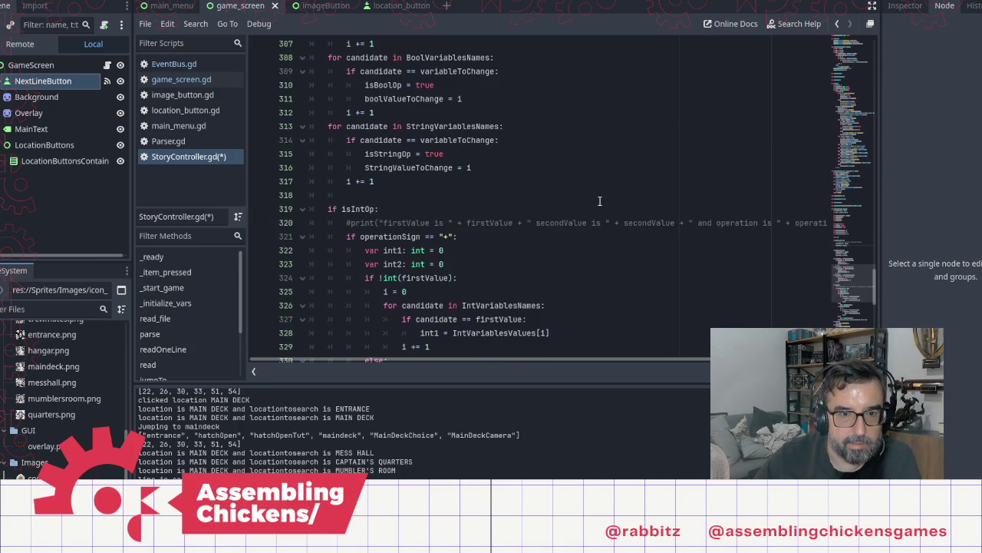
scroll(531, 181, up, 1)
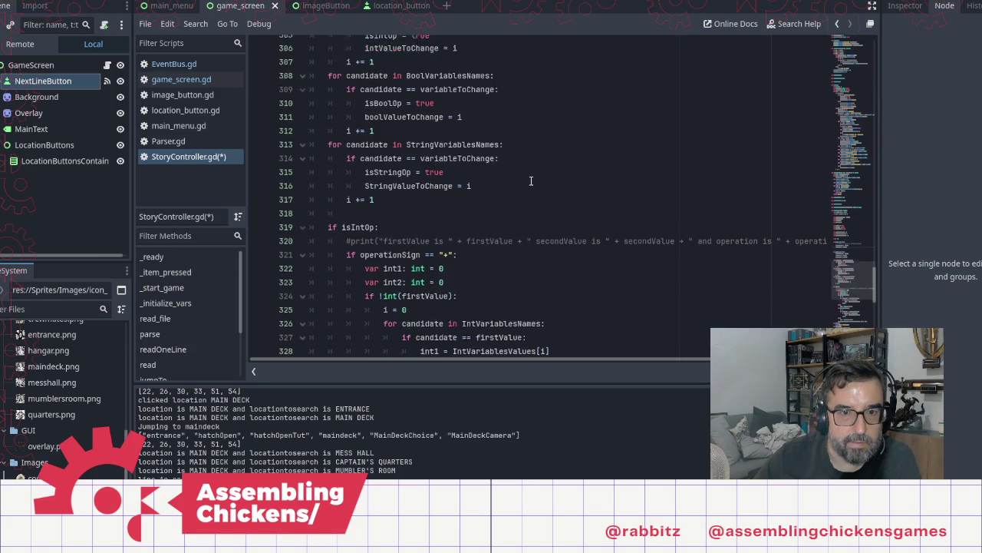
scroll(530, 181, up, 7)
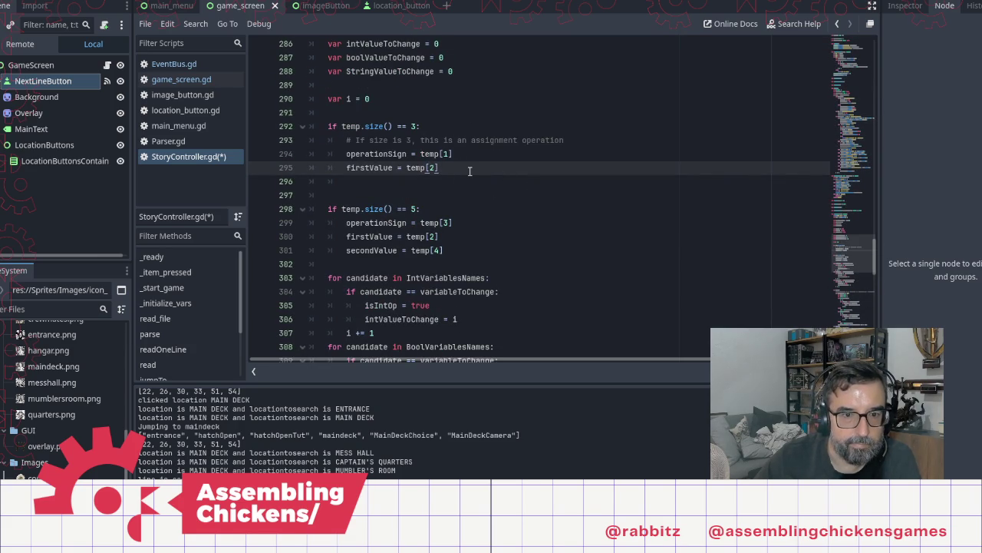
scroll(474, 171, up, 4)
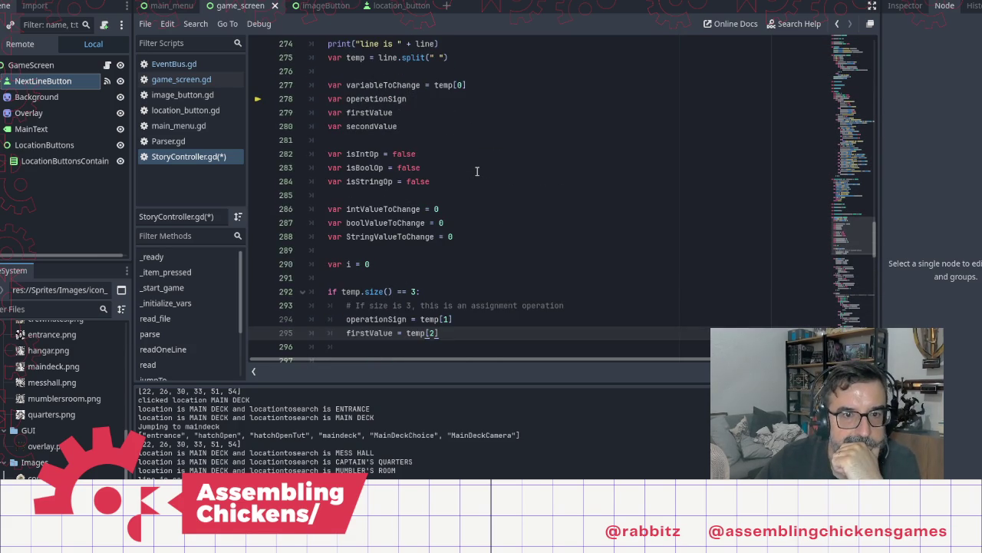
scroll(476, 171, down, 7)
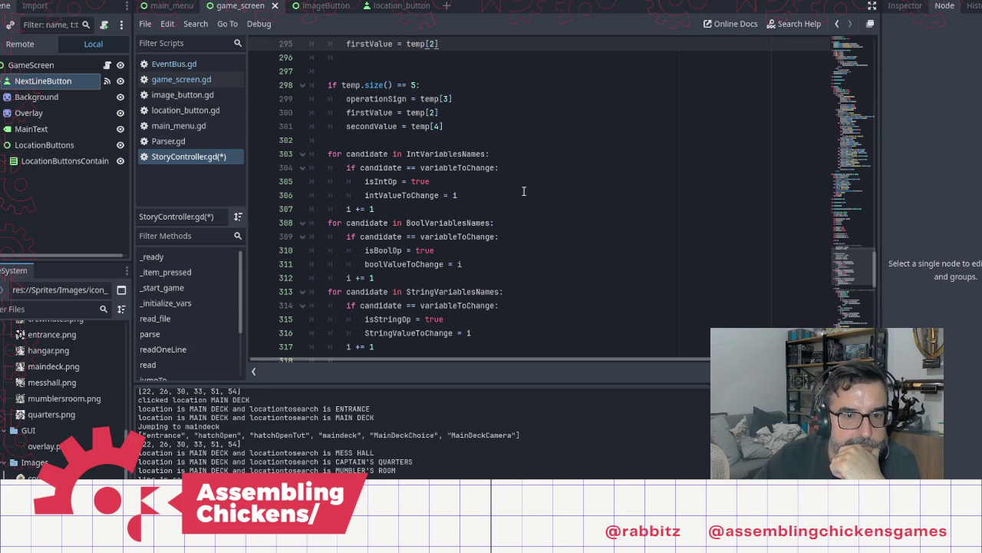
scroll(529, 193, down, 4)
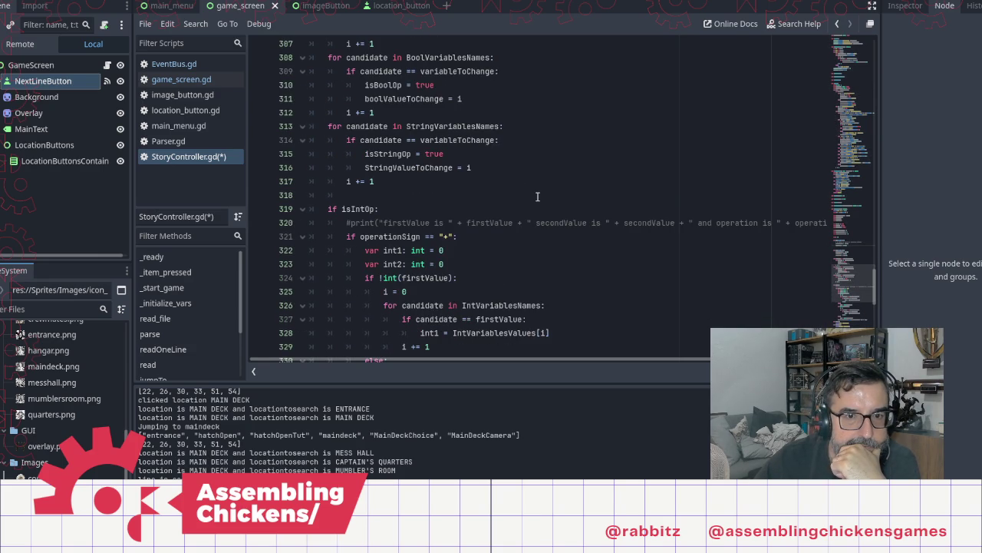
scroll(537, 197, up, 5)
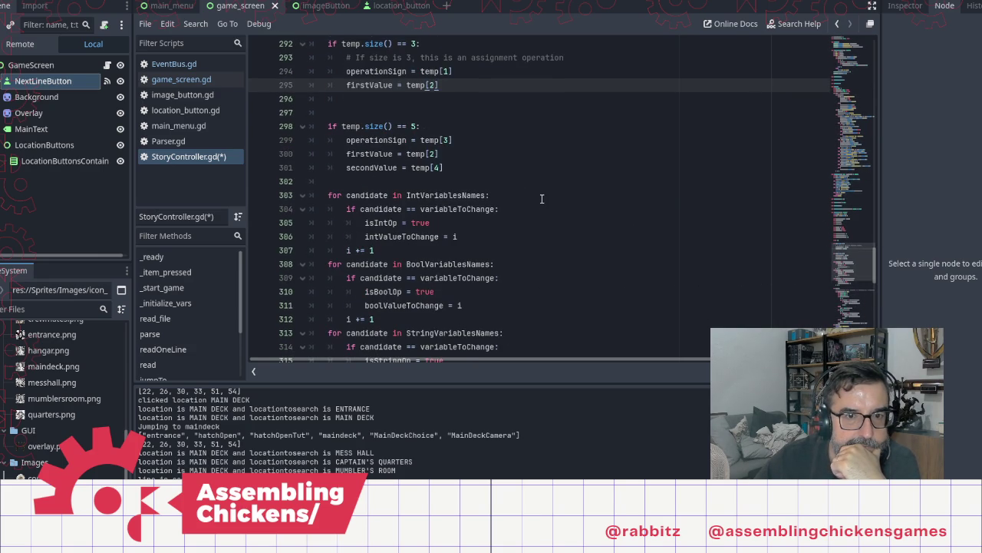
scroll(541, 198, down, 2)
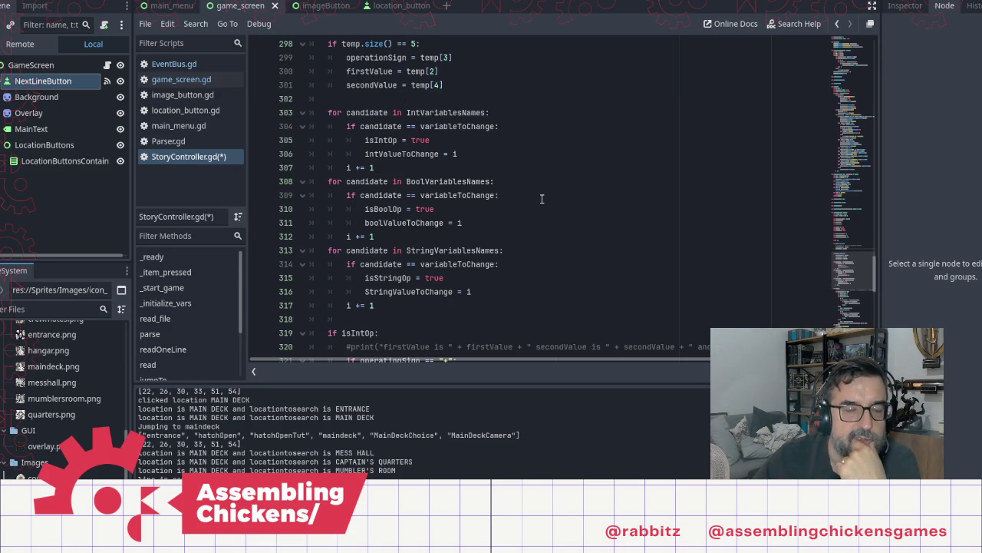
scroll(521, 220, up, 3)
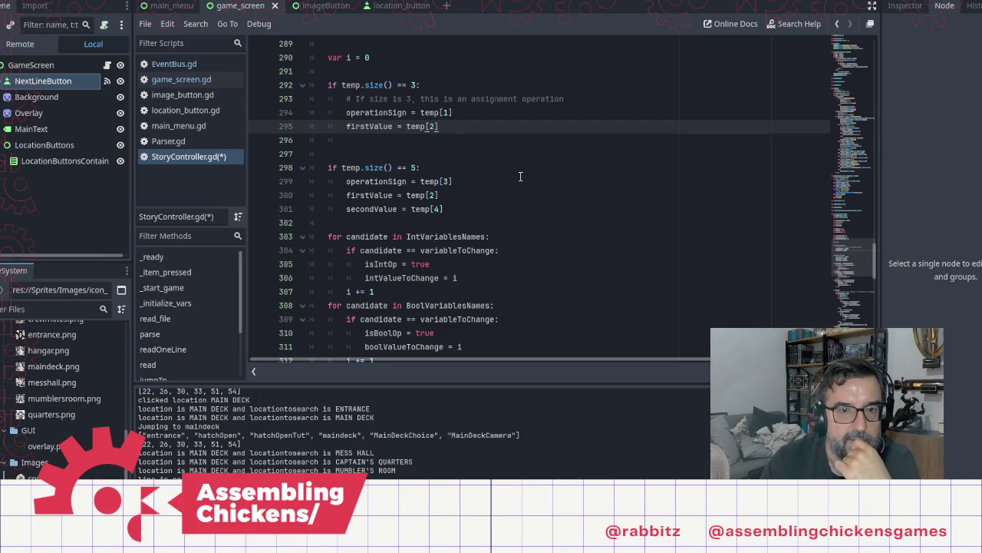
key(Up)
key(Up)
key(Up)
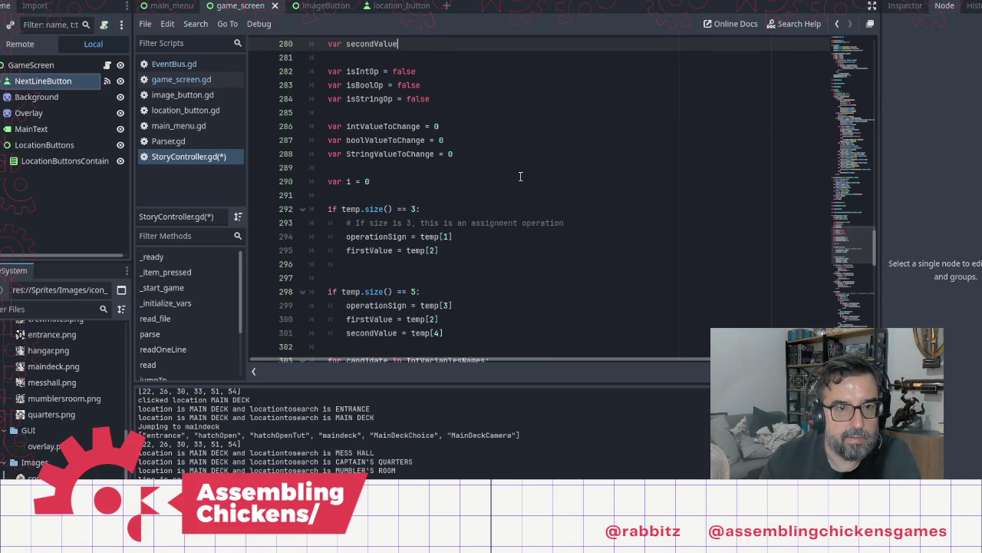
key(Down)
key(Down)
key(Down)
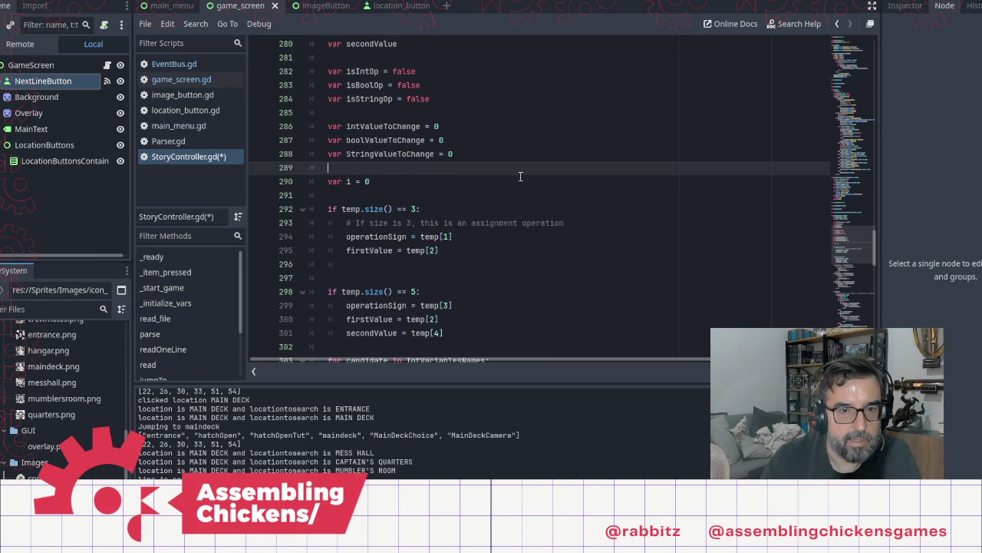
Declare a new variable isAssignment with value false in operation()
key(Return)
key(Return)
text(var assignm,e)
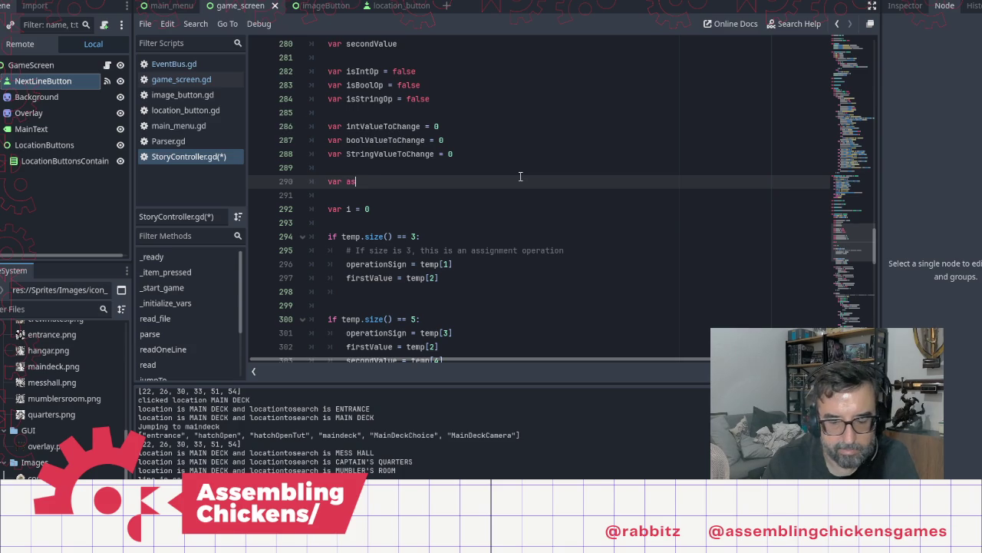
key(BackSpace)
key(BackSpace)
key(BackSpace)
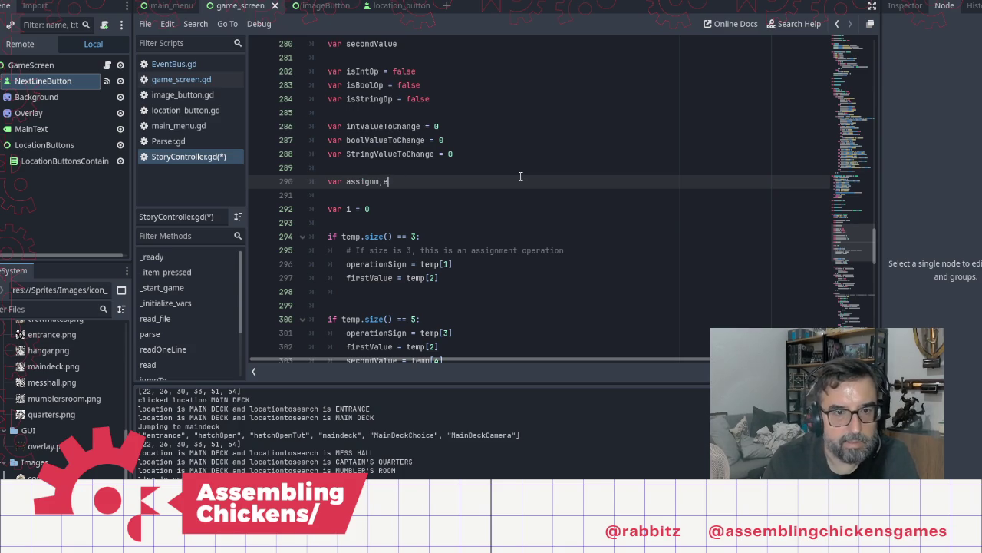
text(isA)
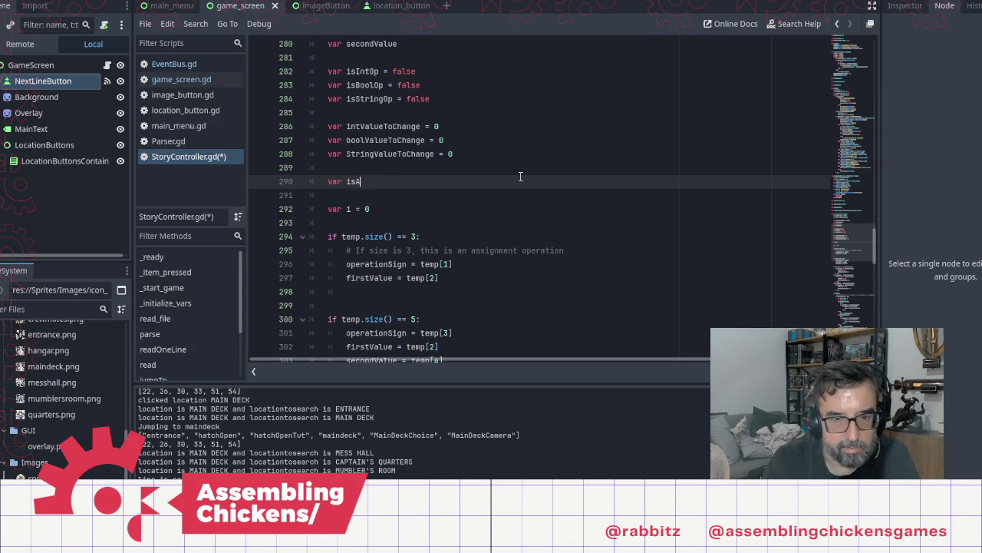
text(ssignm)
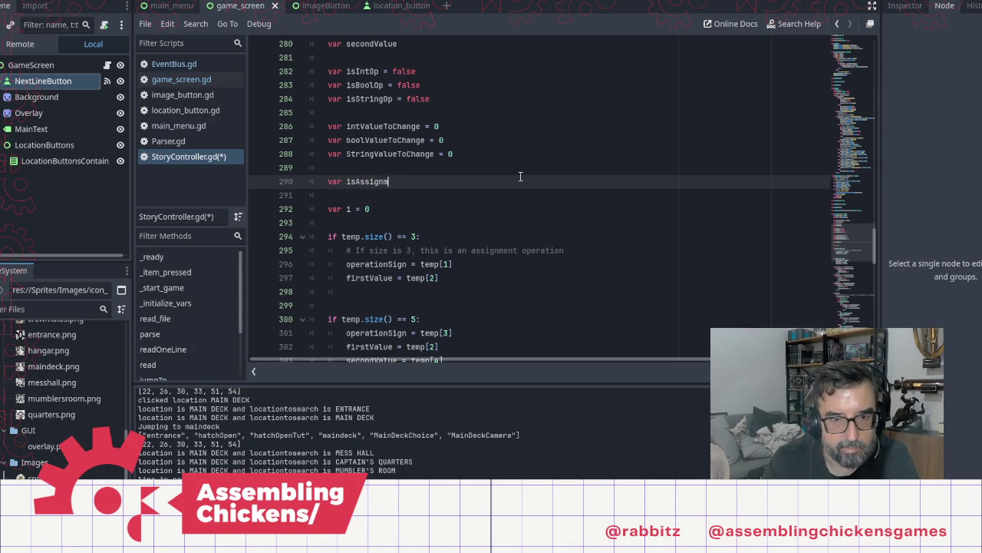
text(ent: false)
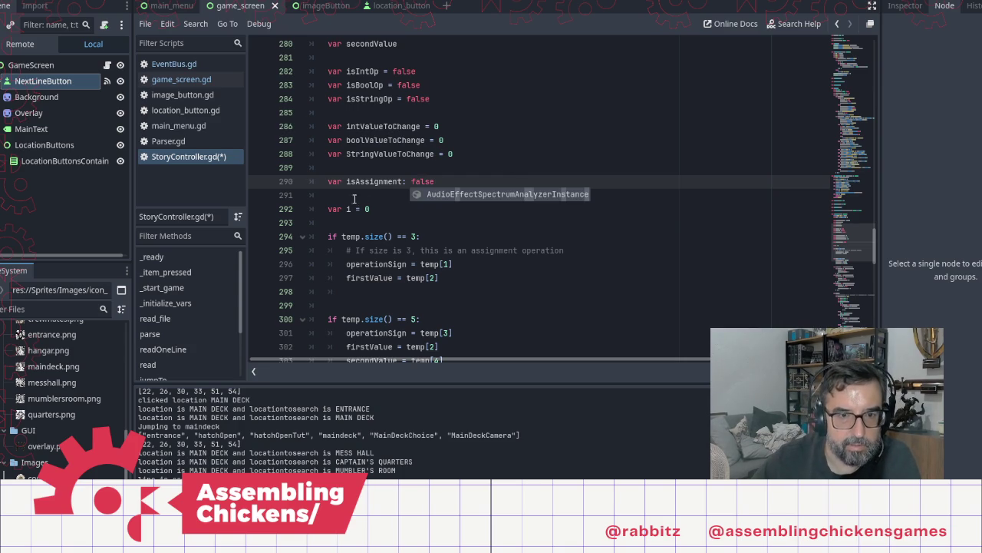
double_click(375, 182)
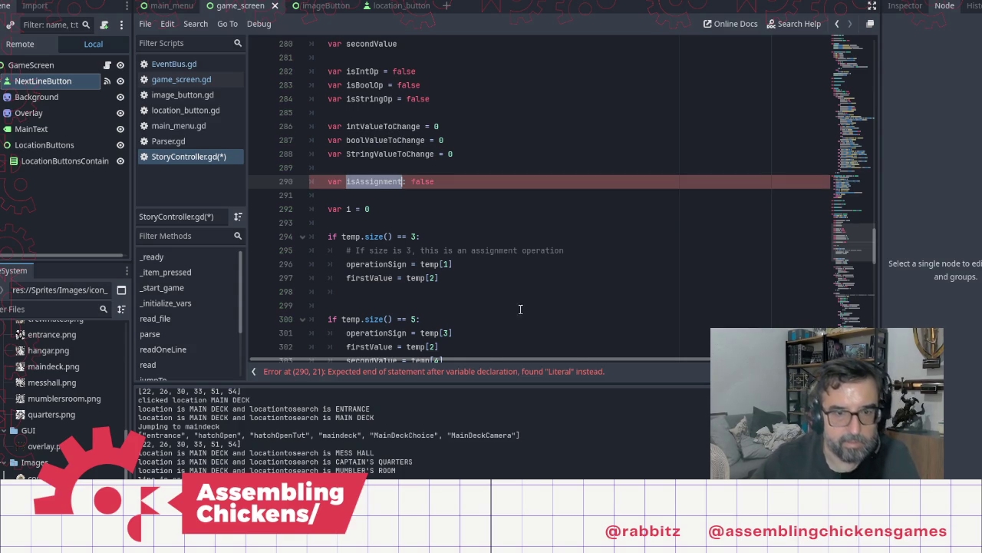
key(ctrl+c)
Type isAssignment as bool = false and set isAssignment = true in the size-3 branch
click(453, 282)
key(Return)
key(ctrl+v)
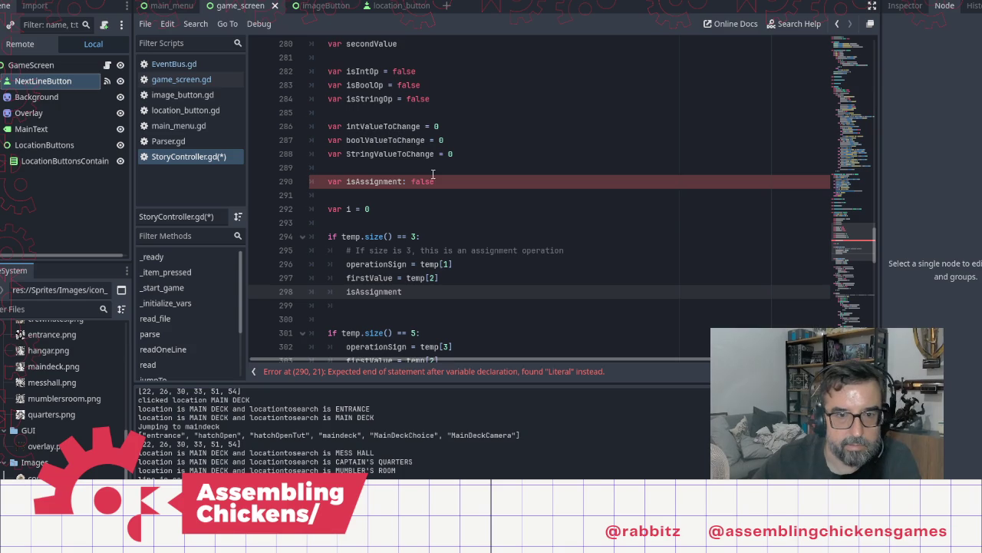
click(411, 182)
text(bool)
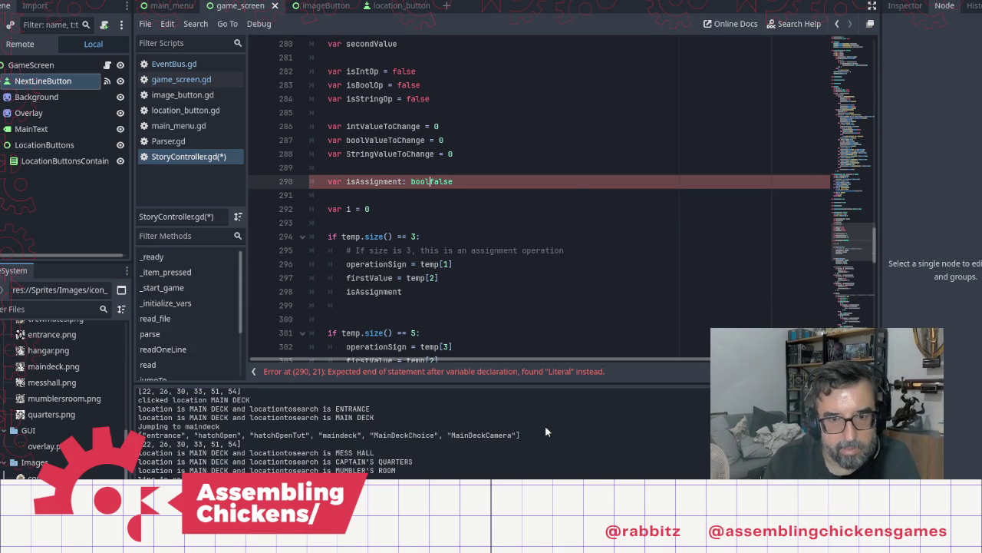
text( =)
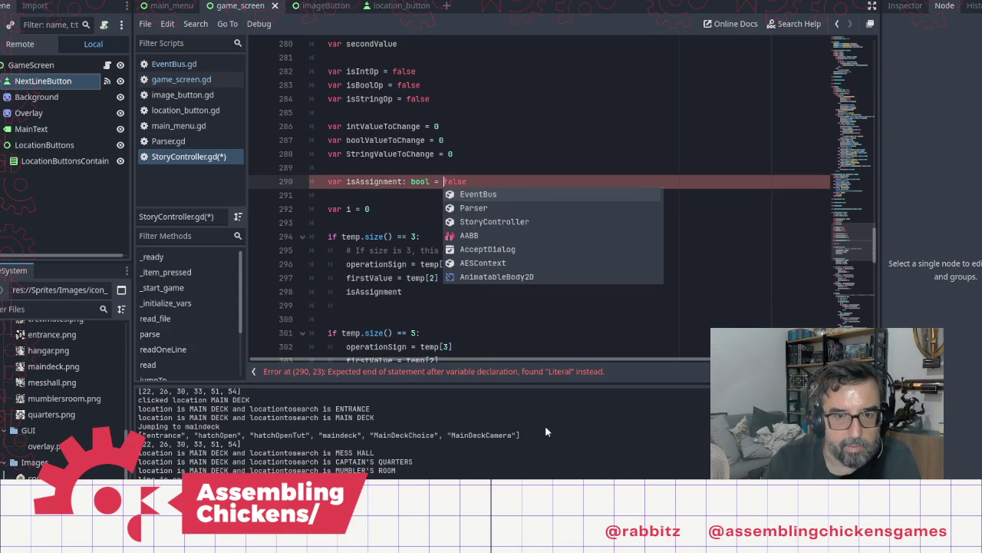
click(414, 291)
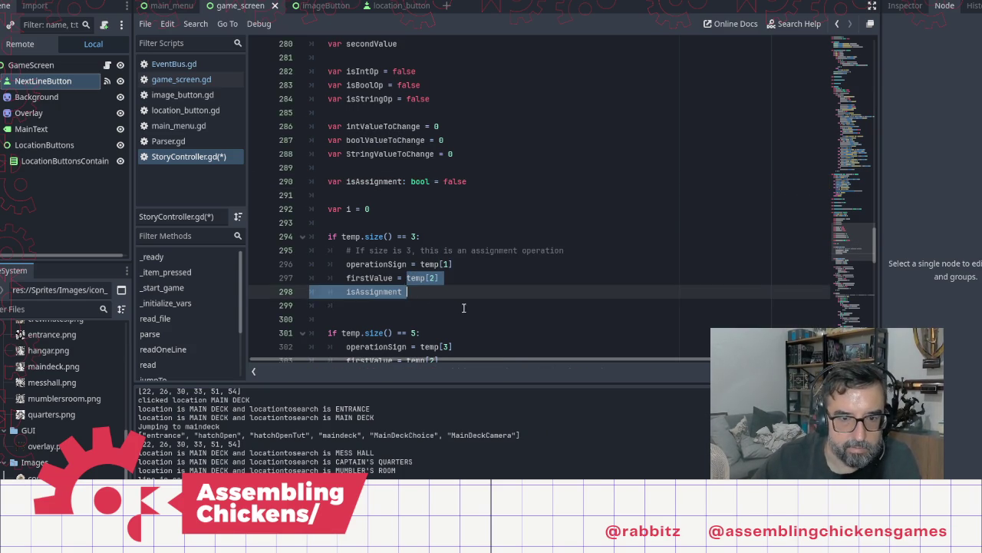
text(=true)
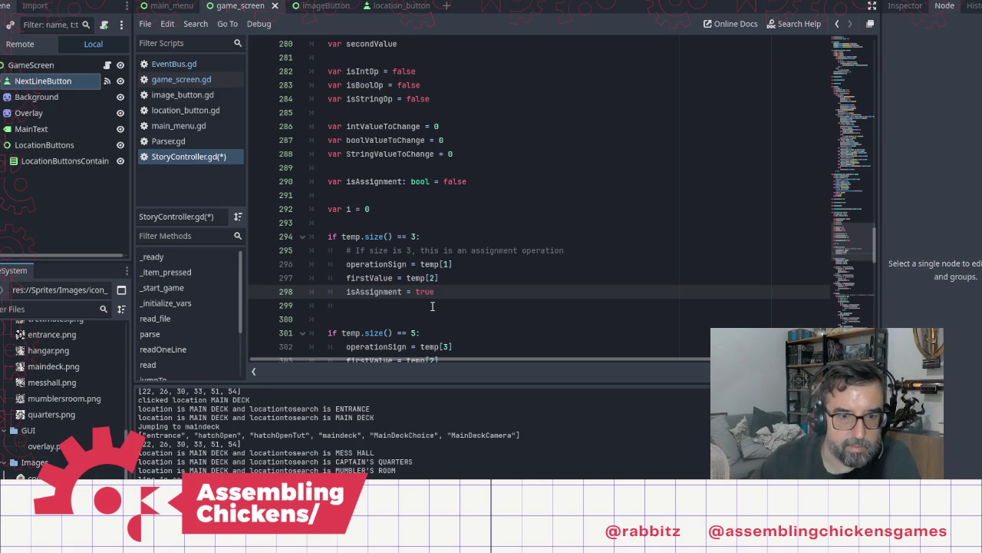
scroll(432, 307, down, 4)
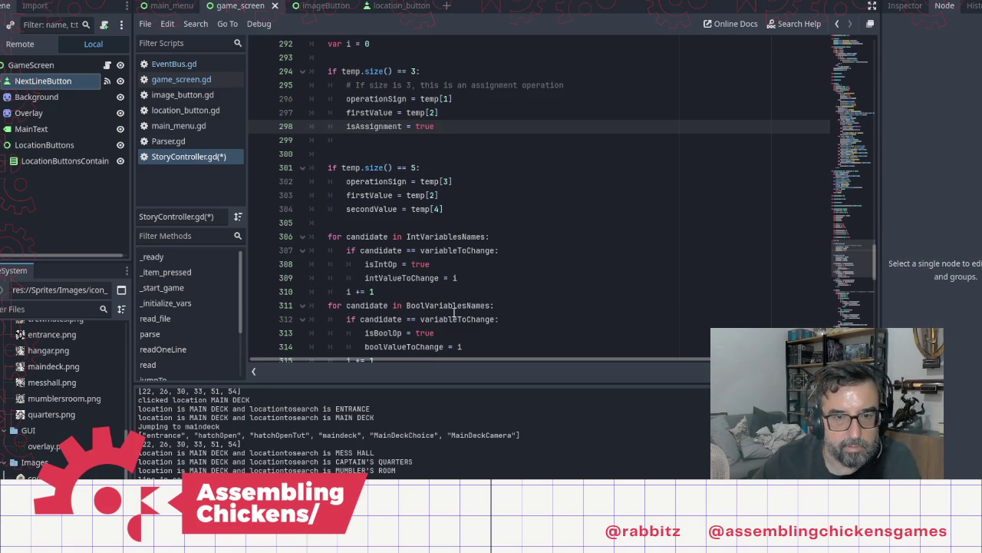
Insert a new 'if not isAssignment' line above the '+' addition check in the isIntOp branch
scroll(453, 311, down, 7)
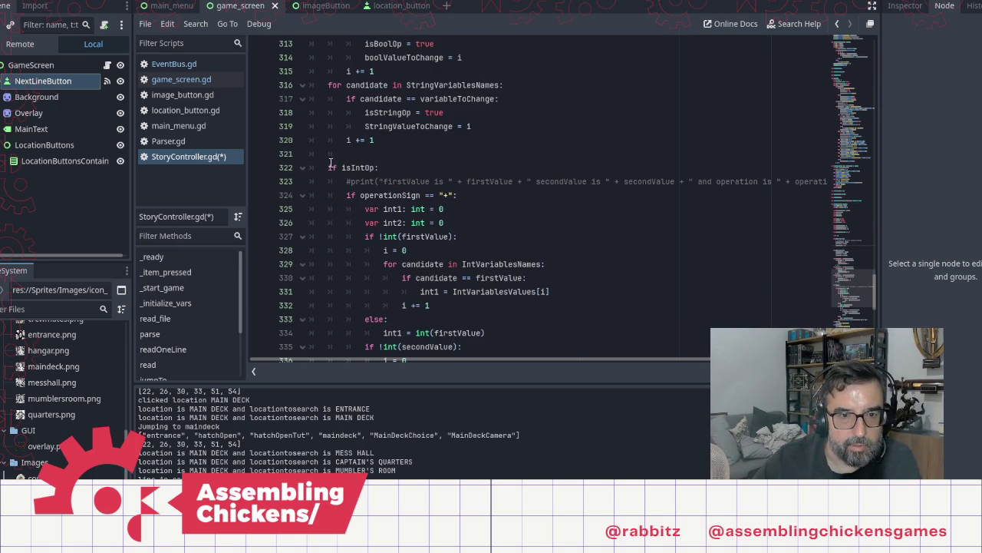
click(327, 167)
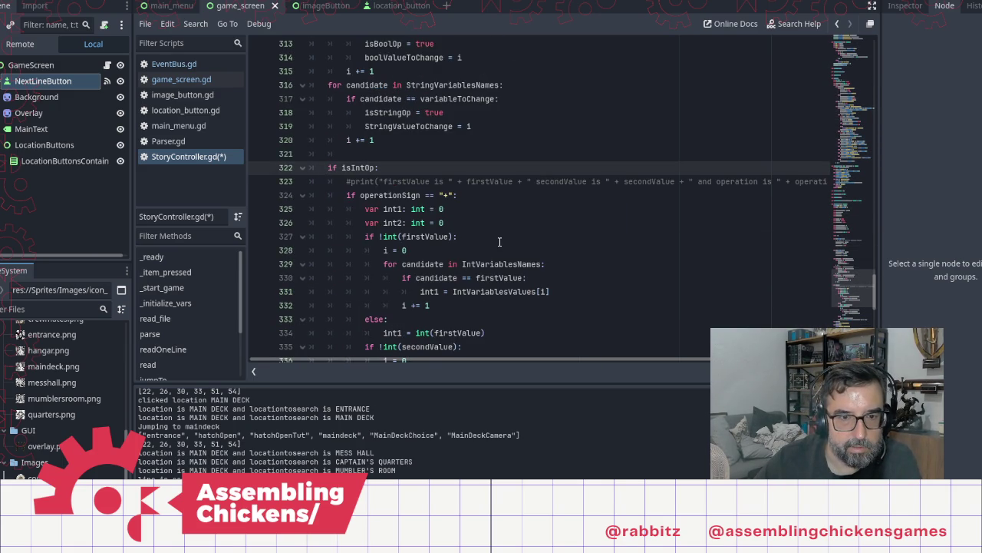
scroll(500, 242, down, 6)
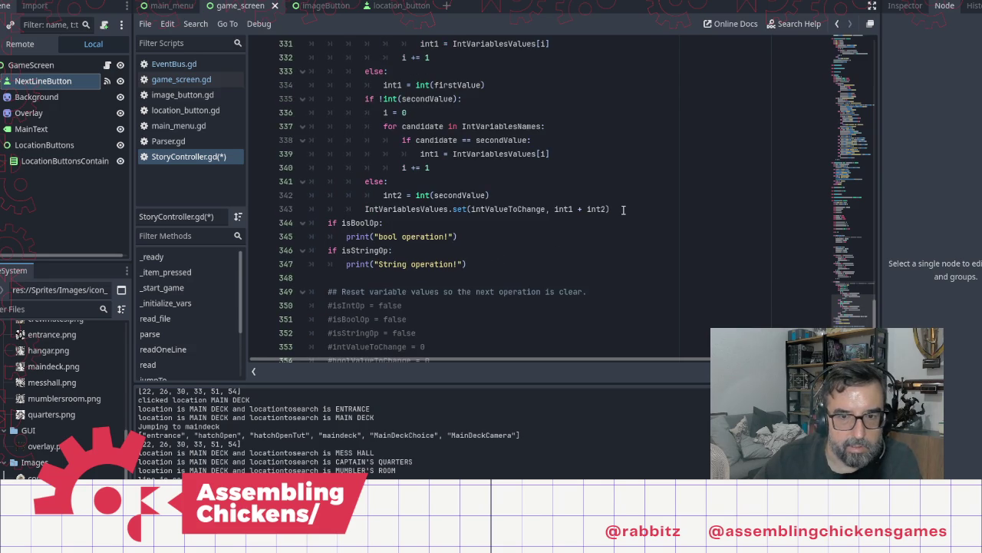
scroll(497, 216, up, 4)
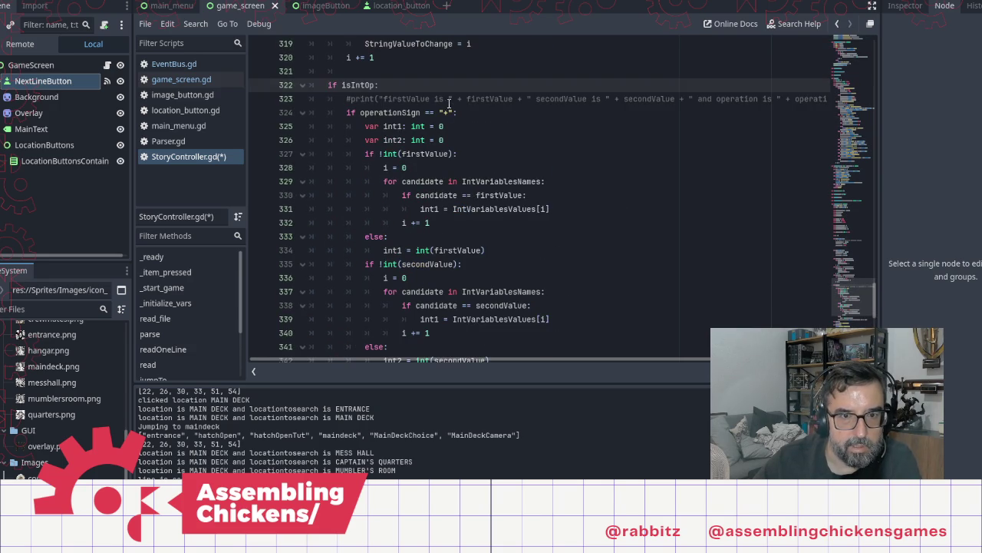
click(347, 112)
key(Return)
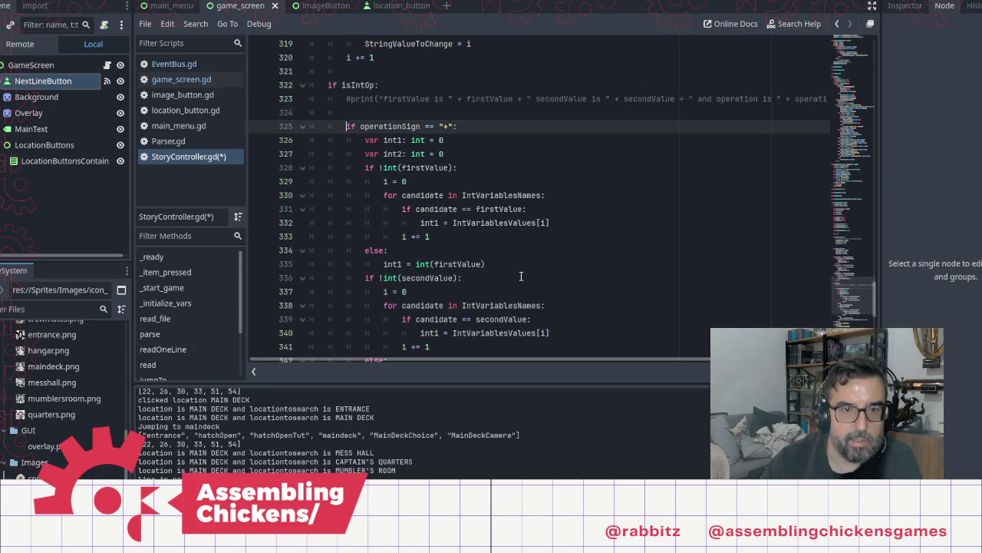
key(Up)
text(if)
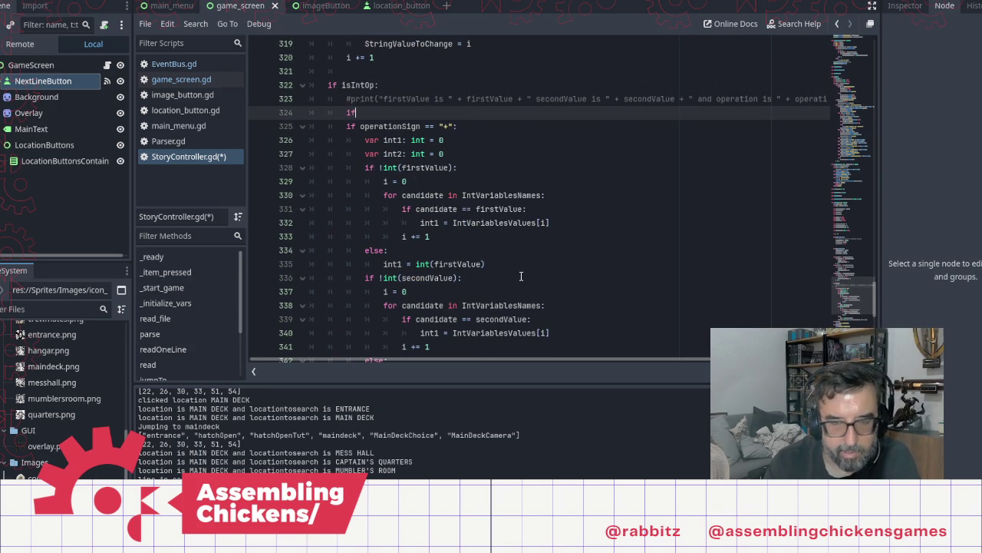
text( not )
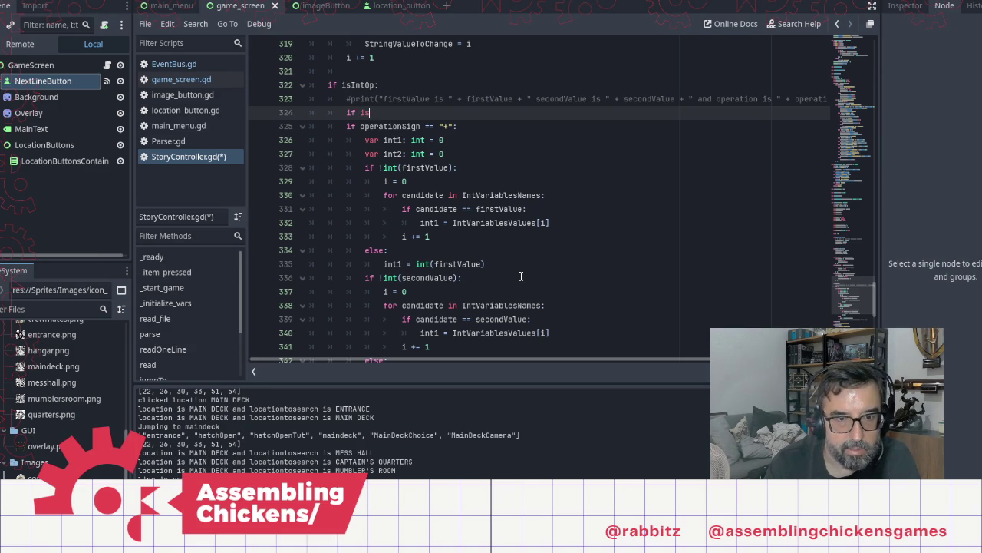
text(i)
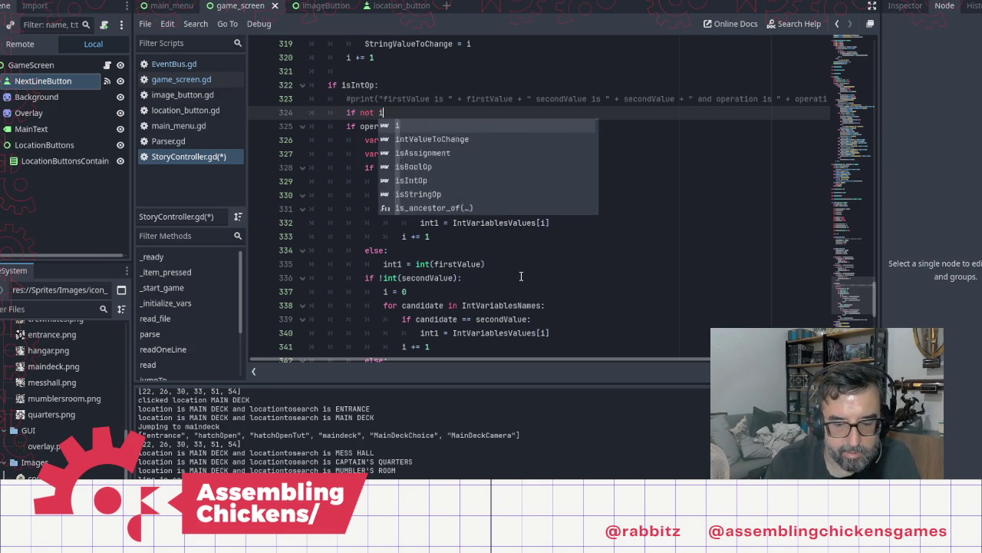
text(sAssignment:)
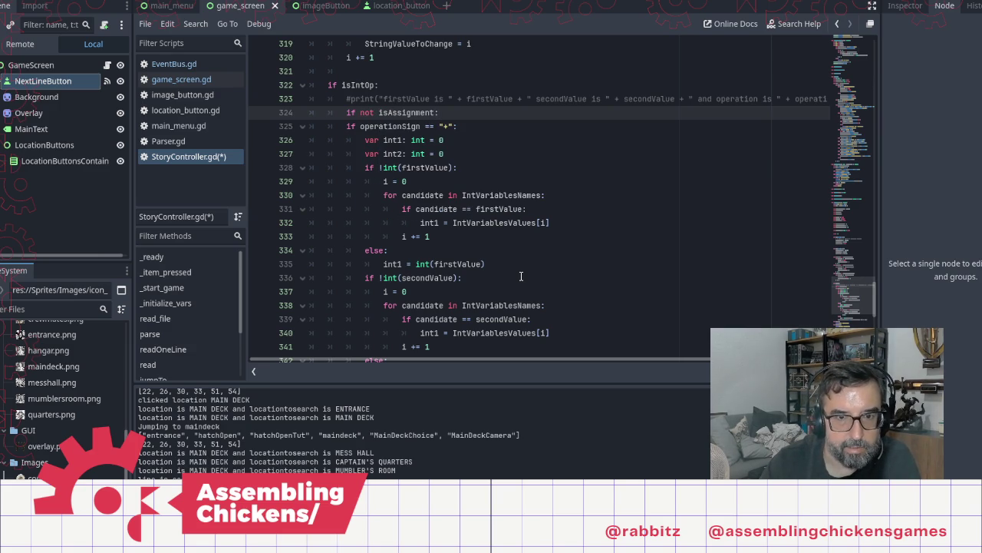
Indent the addition block, lines 325–344, one level under the new check
key(Down)
key(Home)
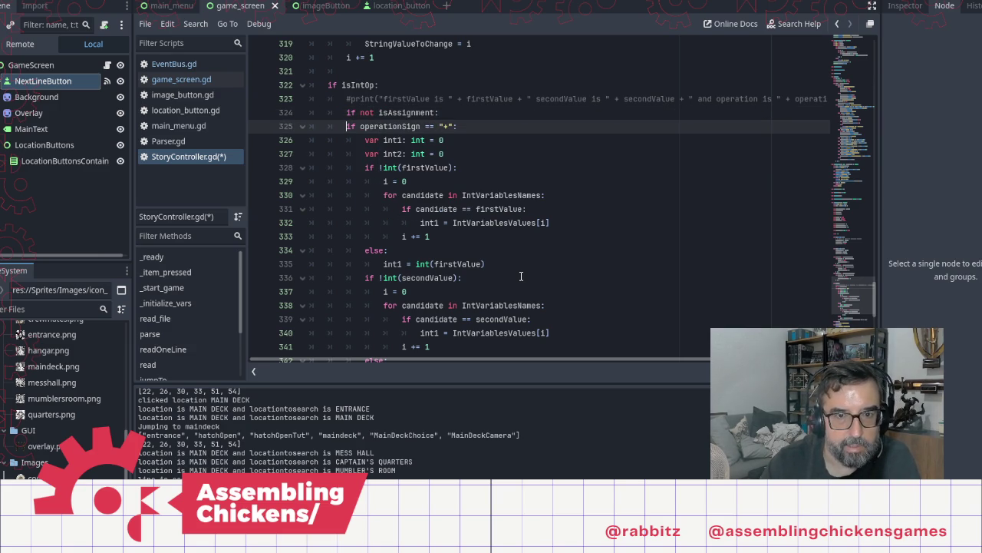
key(shift+Down)
key(shift+Down)
key(shift+Down)
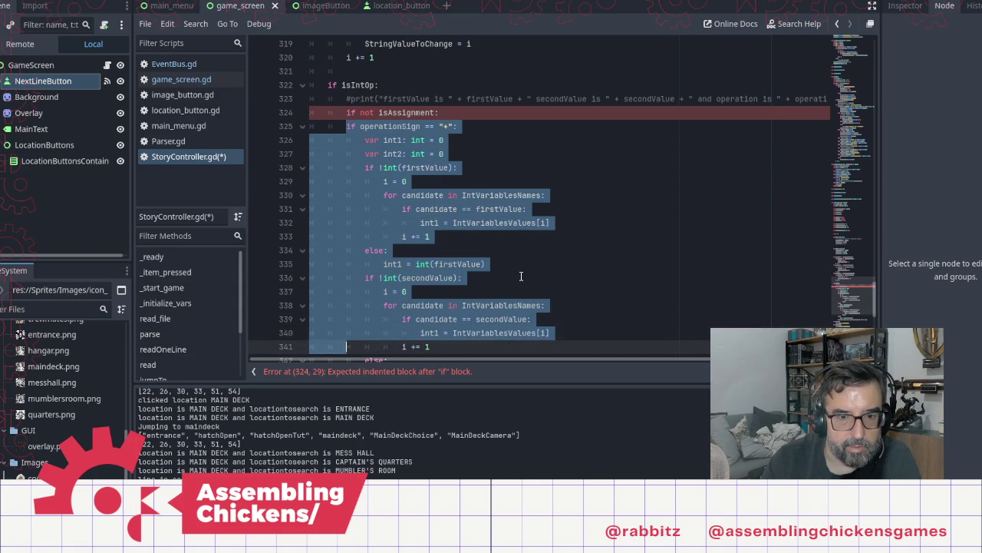
key(shift+Down)
key(shift+Down)
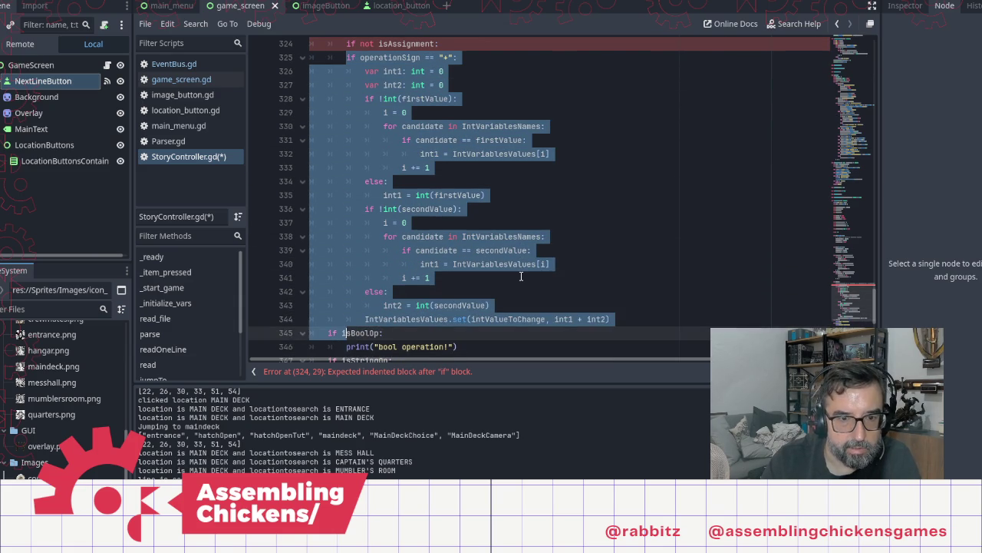
key(shift+Up)
key(shift+End)
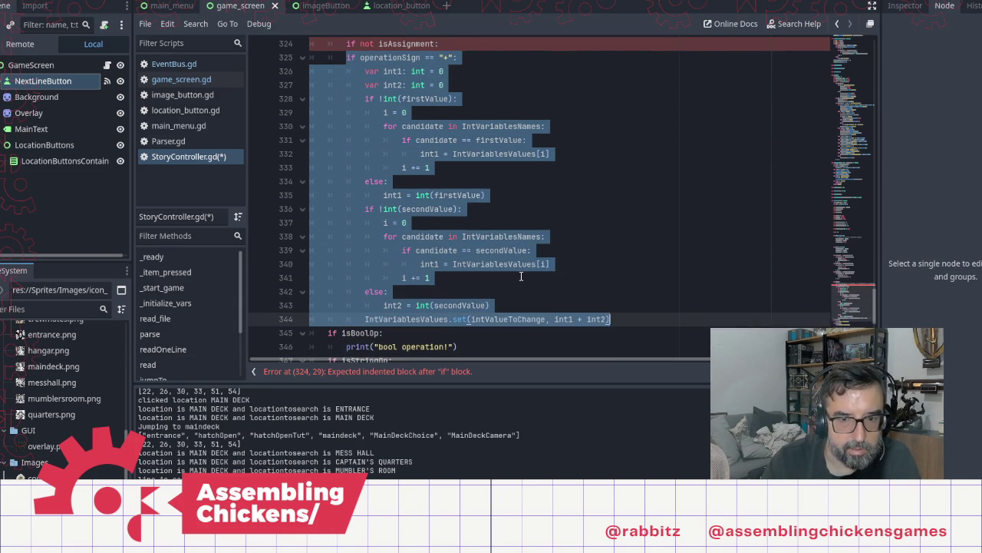
key(Tab)
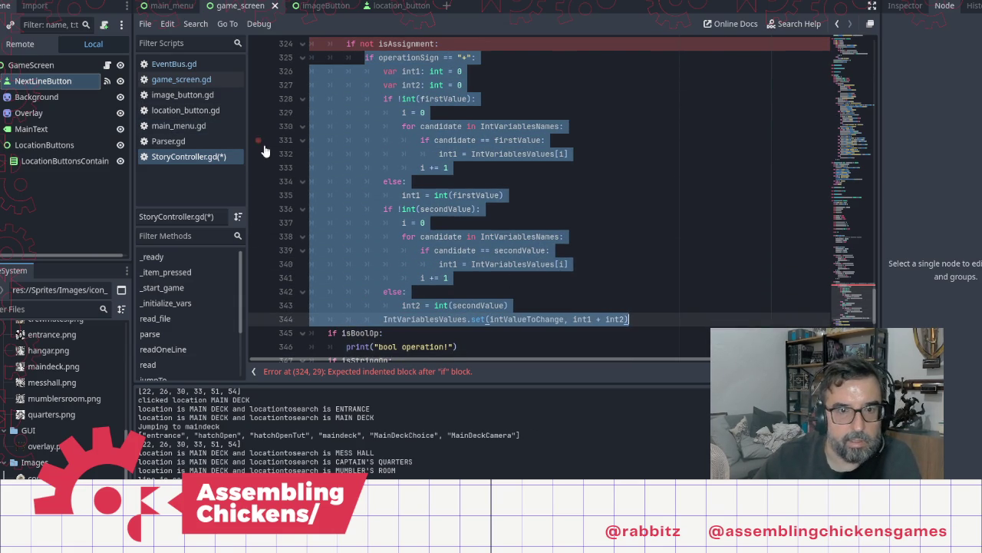
scroll(424, 193, down, 4)
Replace print("bool operation!") under isBoolOp with 'if isAssignment:'
click(422, 168)
drag(347, 182, 475, 180)
text(i)
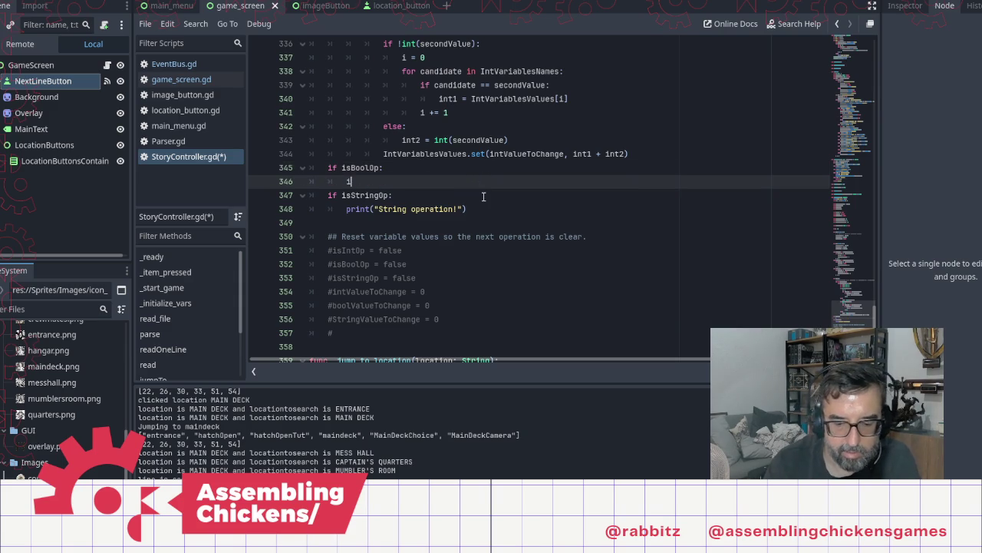
text(f isAs)
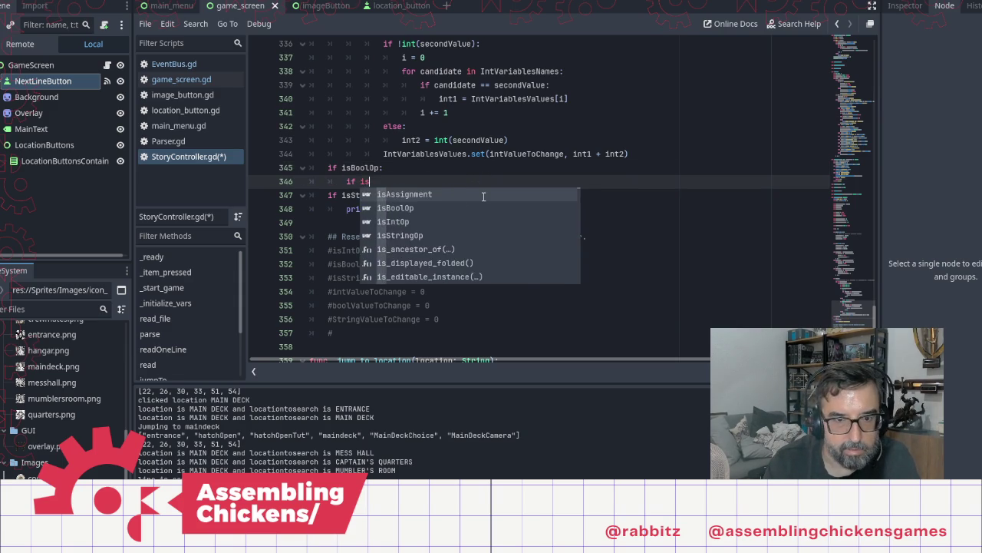
key(Return)
key(Return)
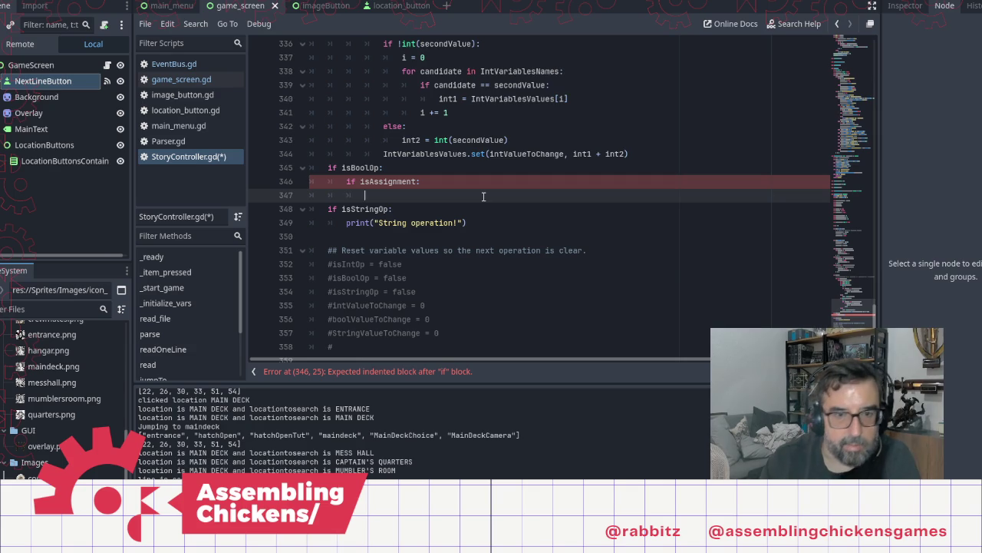
Copy the variableToChange name from its declaration near line 277
scroll(483, 197, up, 6)
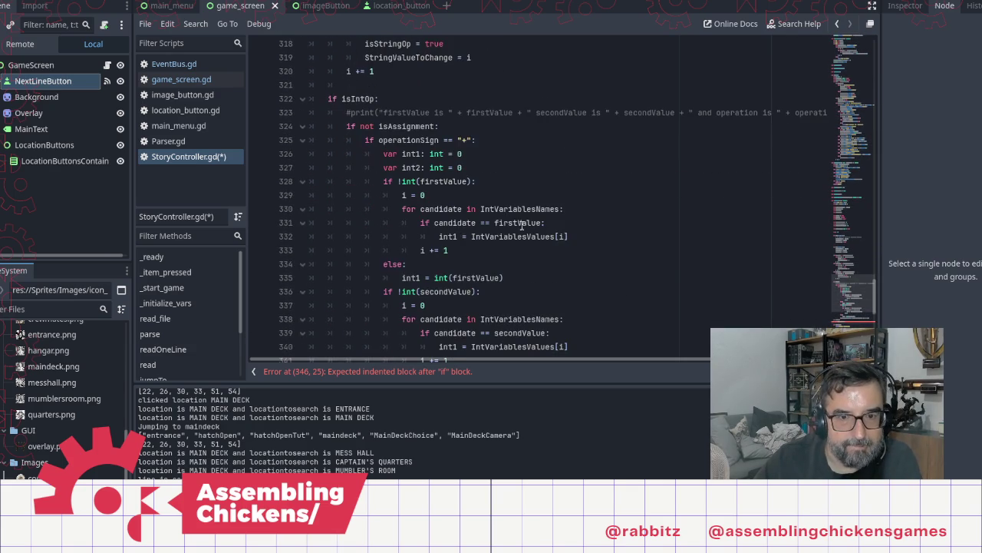
scroll(521, 224, down, 1)
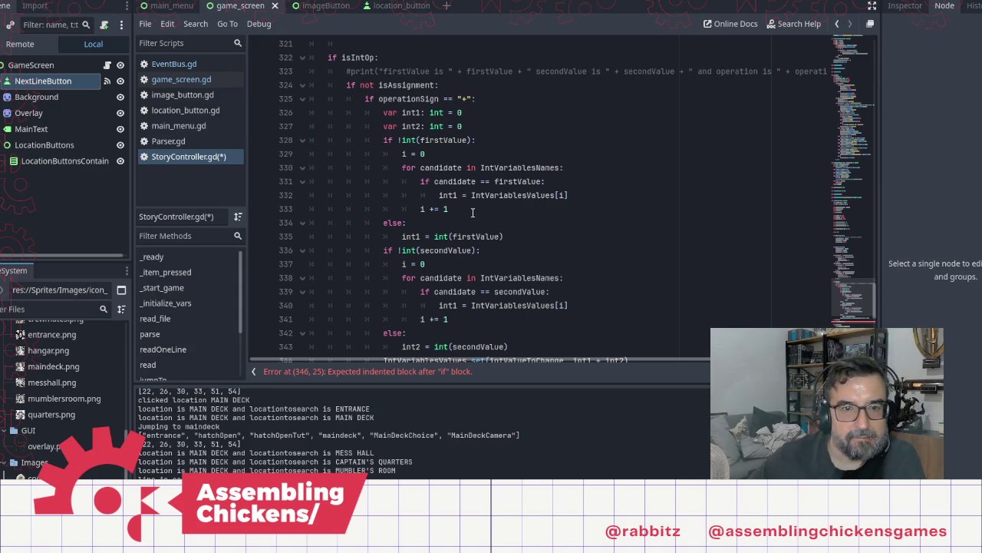
scroll(472, 212, up, 10)
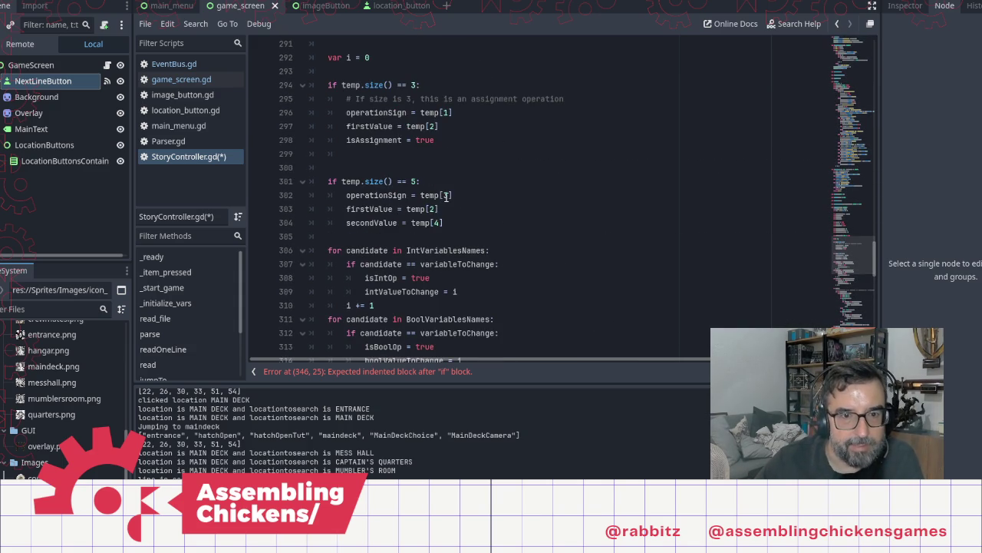
scroll(393, 126, up, 5)
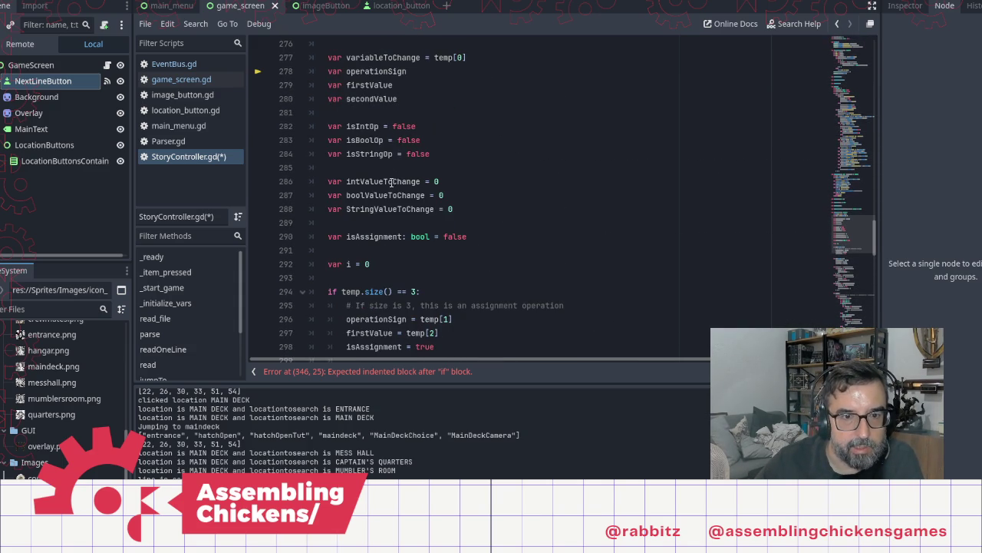
double_click(390, 56)
key(ctrl+c)
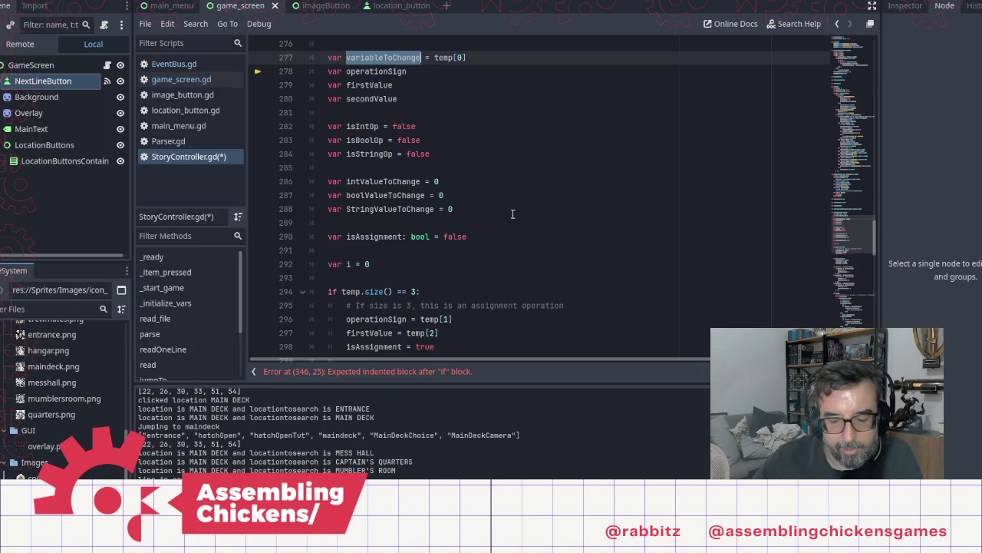
scroll(513, 215, down, 19)
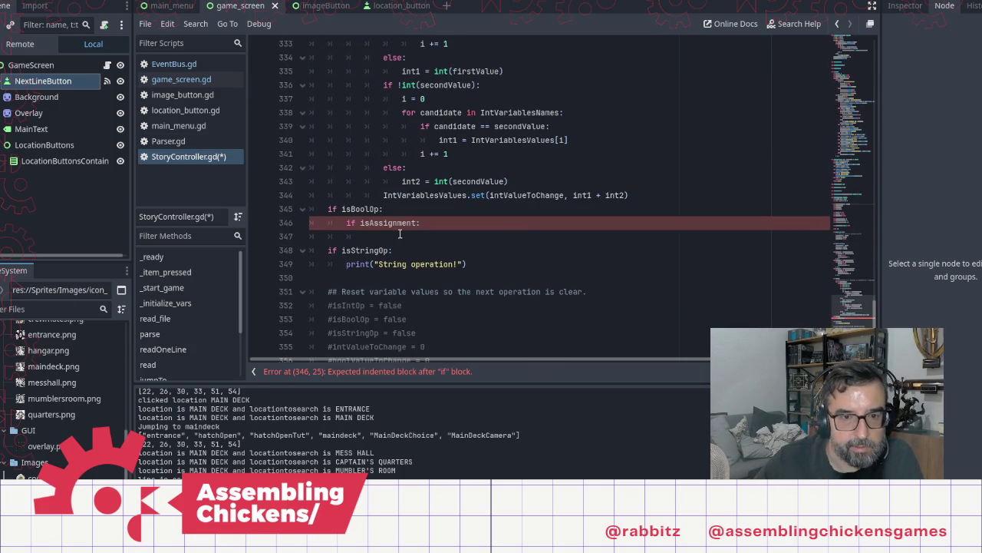
Paste 'variableToChange =' into the empty isAssignment branch
click(399, 235)
key(ctrl+v)
text(=)
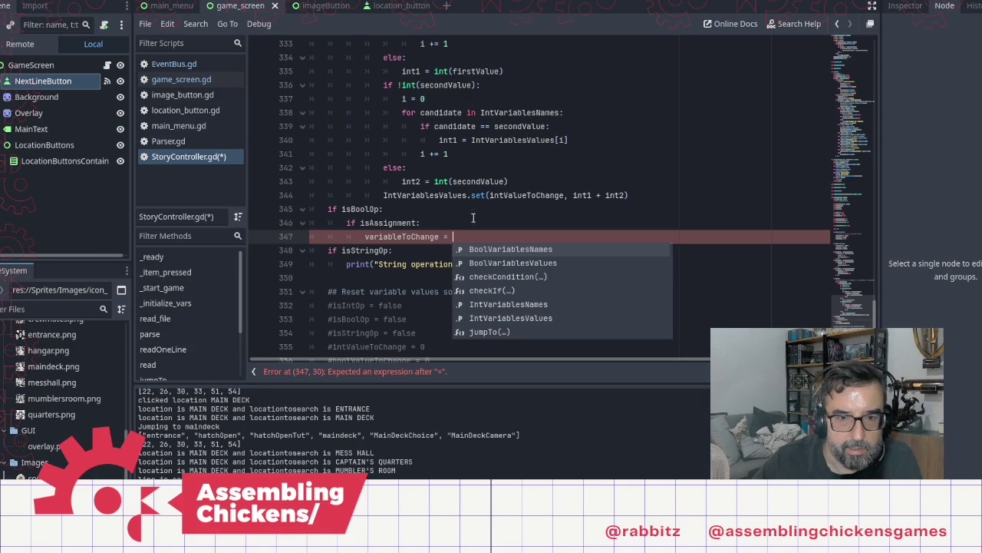
click(421, 236)
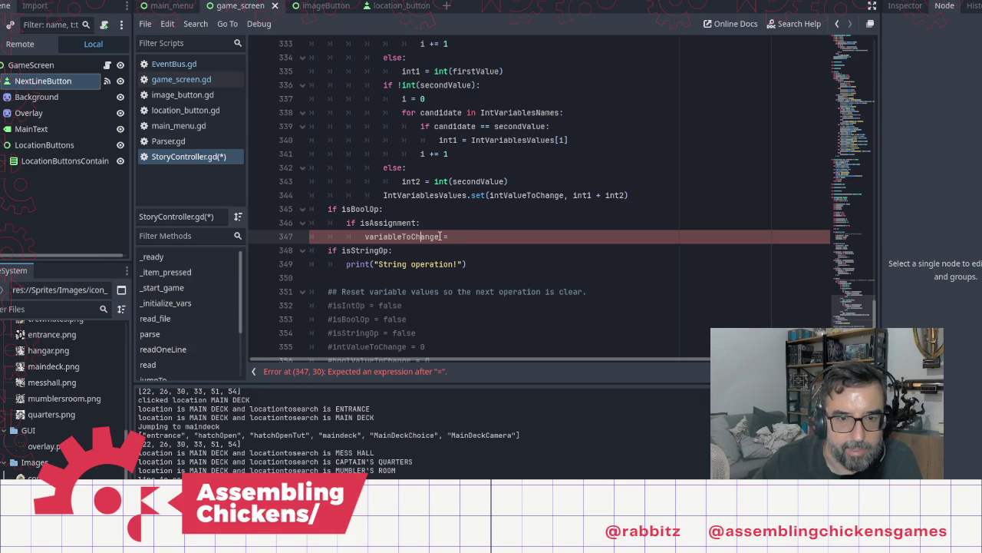
Delete the unfinished assignment and its empty line 347, then scroll up to the lookup loops
double_click(422, 237)
key(Home)
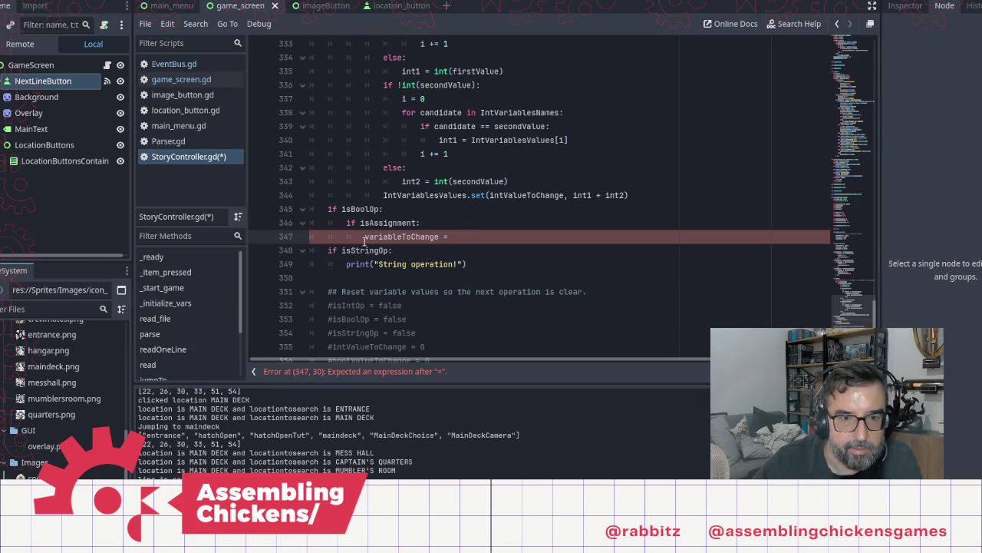
key(shift+End)
key(Delete)
key(ctrl+shift+k)
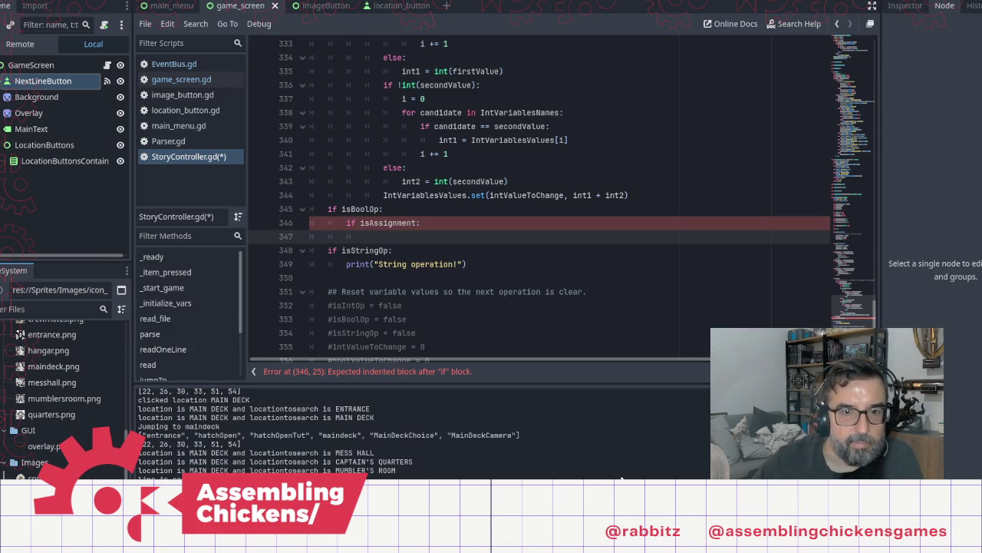
scroll(534, 170, up, 5)
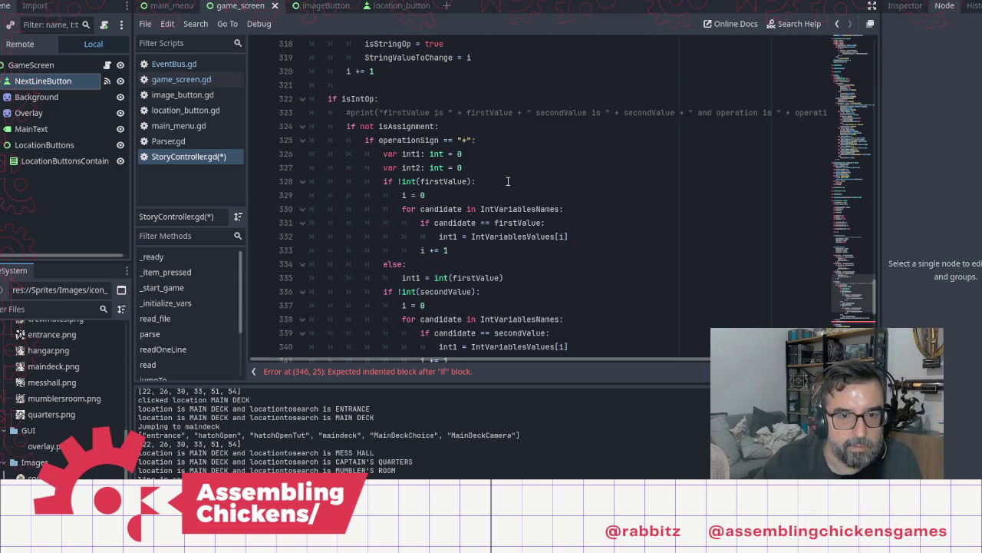
scroll(505, 193, up, 6)
scroll(488, 232, up, 3)
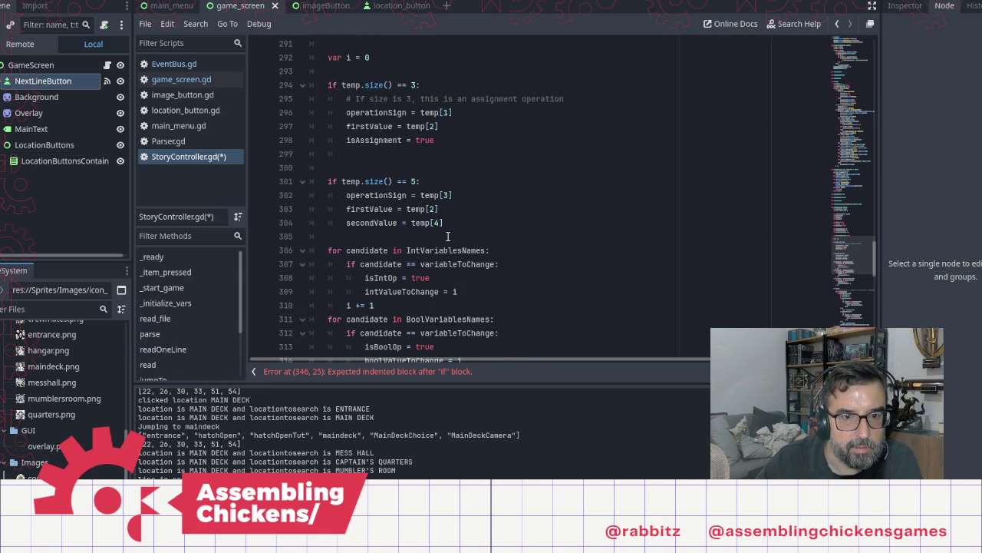
click(424, 305)
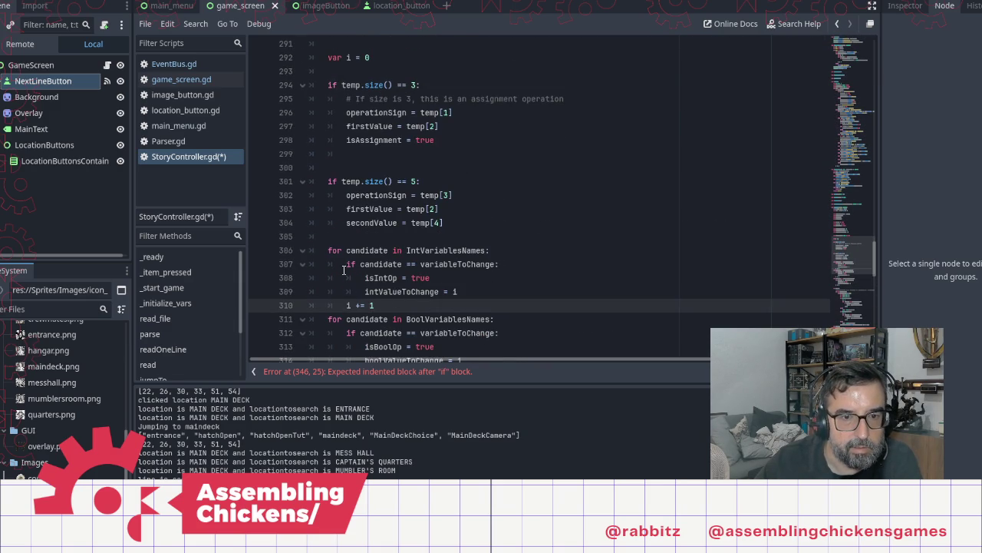
scroll(334, 246, up, 6)
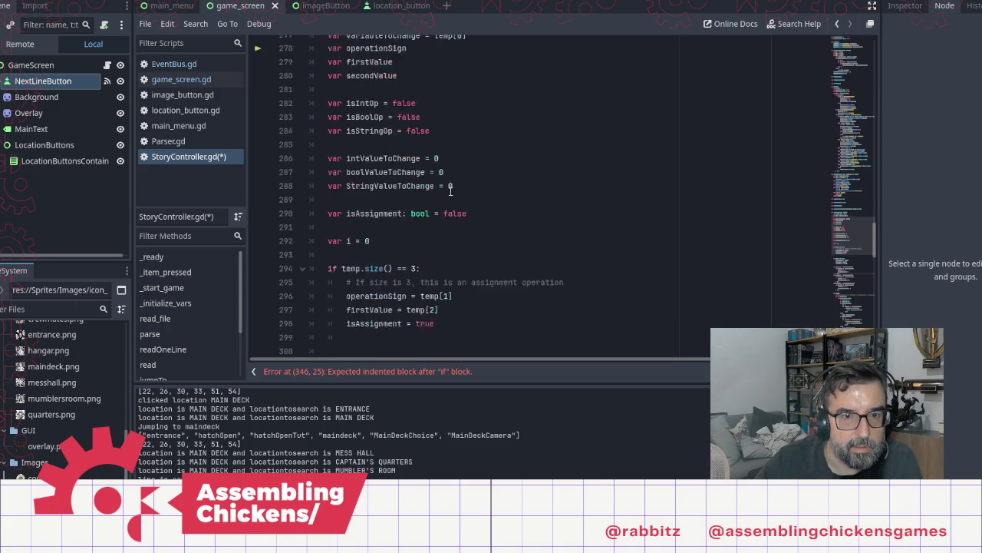
Copy the int lookup loop, lines 329–333, and paste it under 'if isAssignment:'
scroll(436, 167, down, 8)
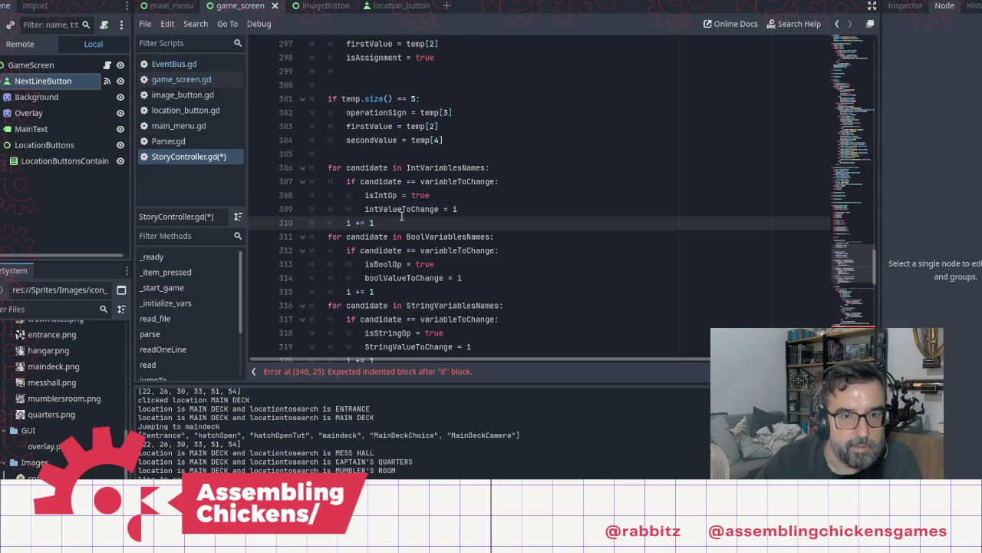
scroll(466, 231, down, 12)
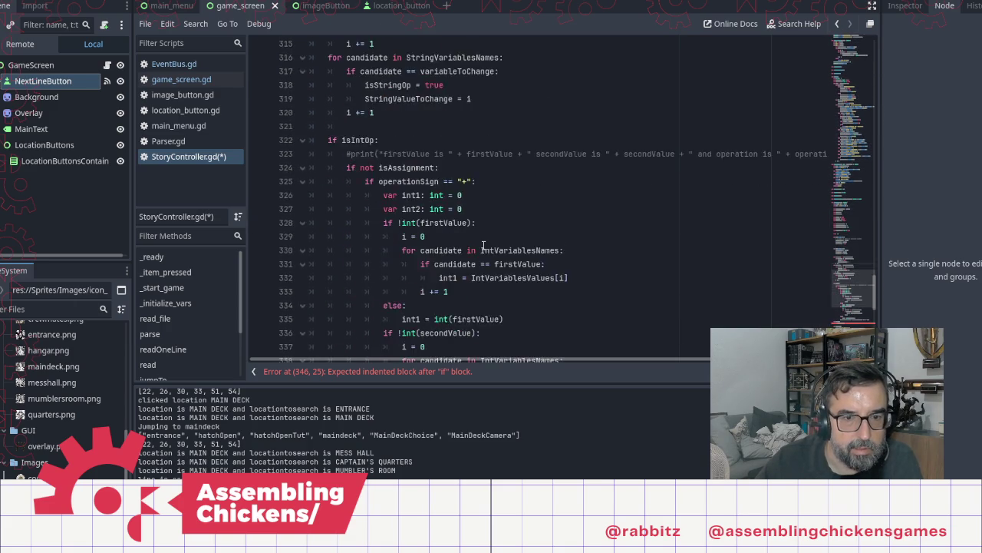
scroll(466, 228, up, 4)
scroll(466, 227, up, 1)
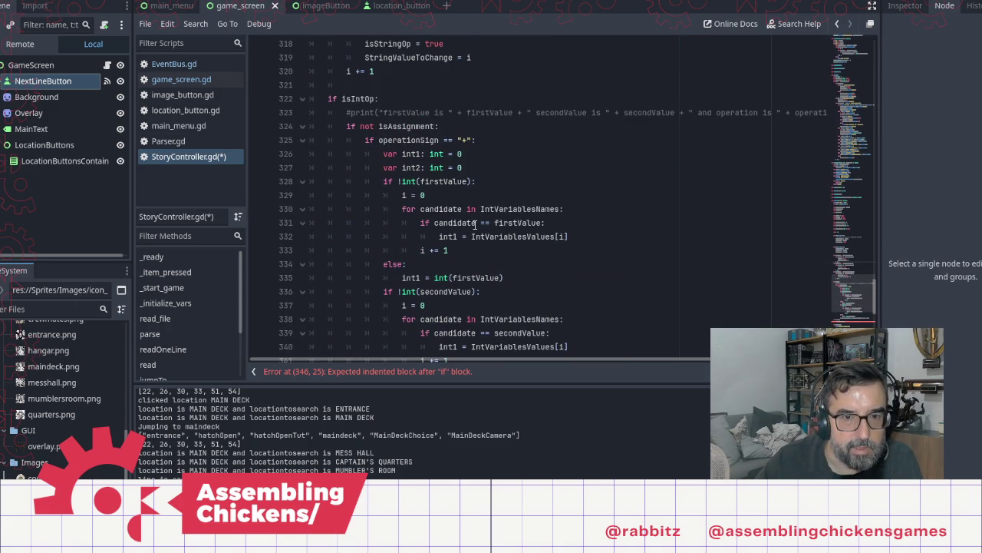
click(461, 250)
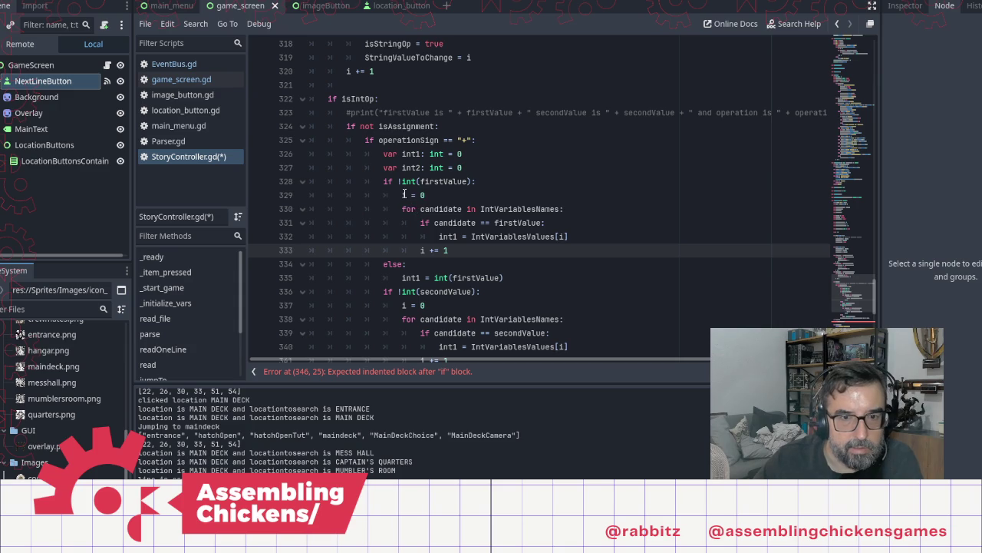
drag(401, 195, 460, 255)
key(ctrl+c)
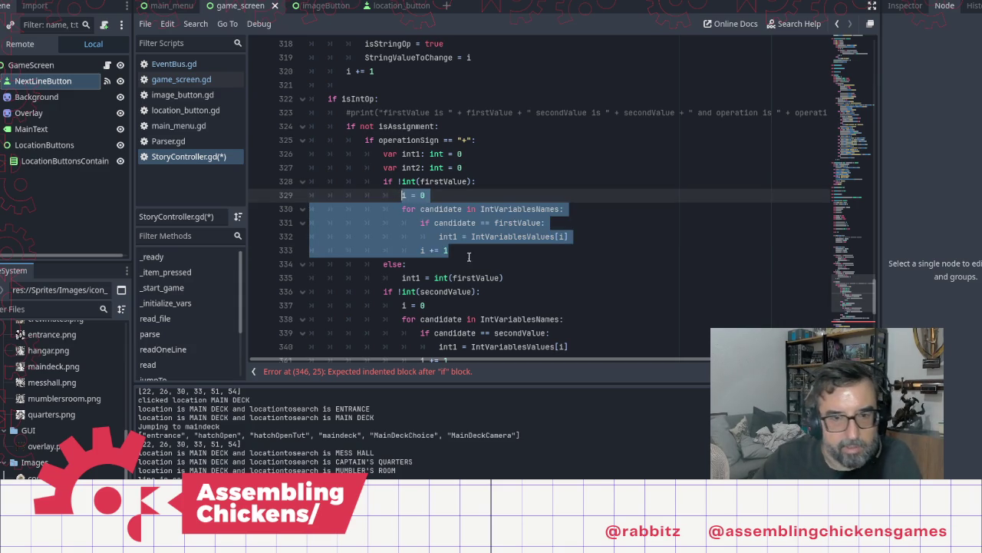
scroll(460, 253, down, 10)
scroll(415, 182, up, 2)
click(396, 127)
key(ctrl+v)
Unindent the pasted for and if lines and change IntVariablesNames to BoolVariablesNames
click(374, 140)
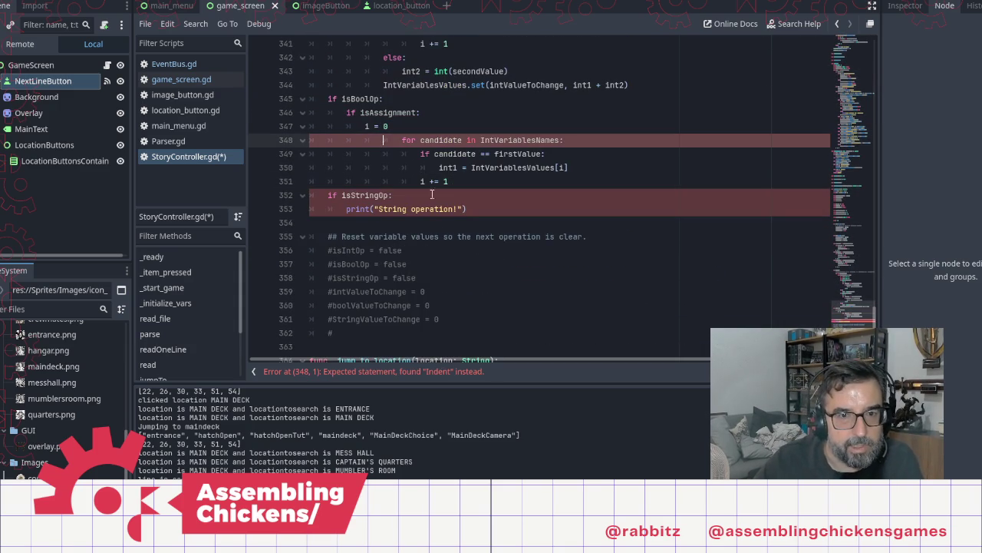
key(BackSpace)
key(BackSpace)
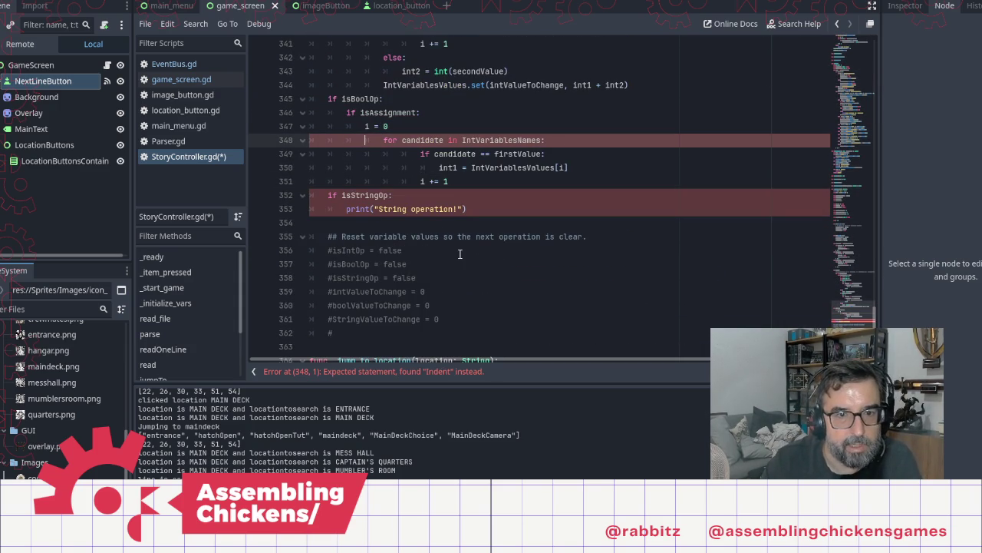
key(Up)
key(Down)
key(Down)
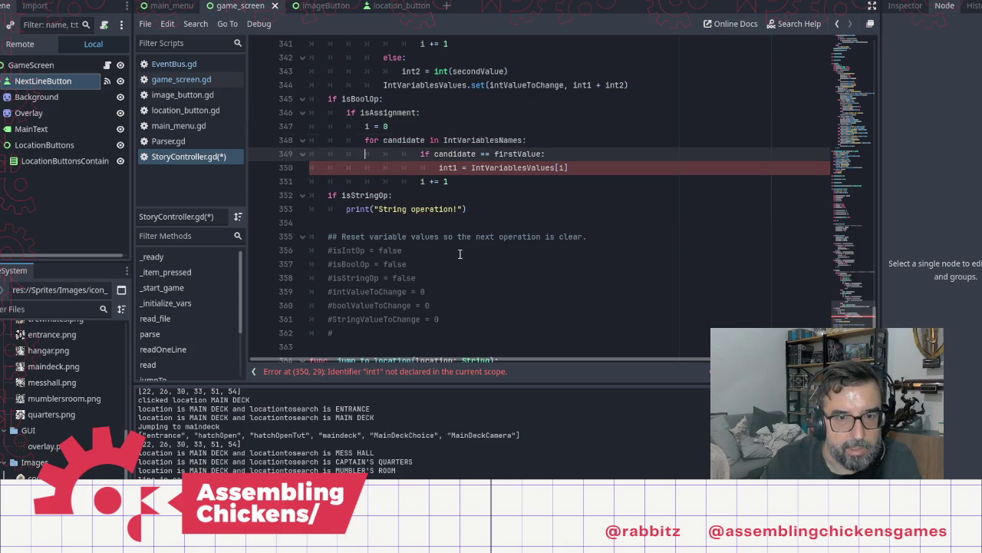
key(BackSpace)
key(BackSpace)
key(Up)
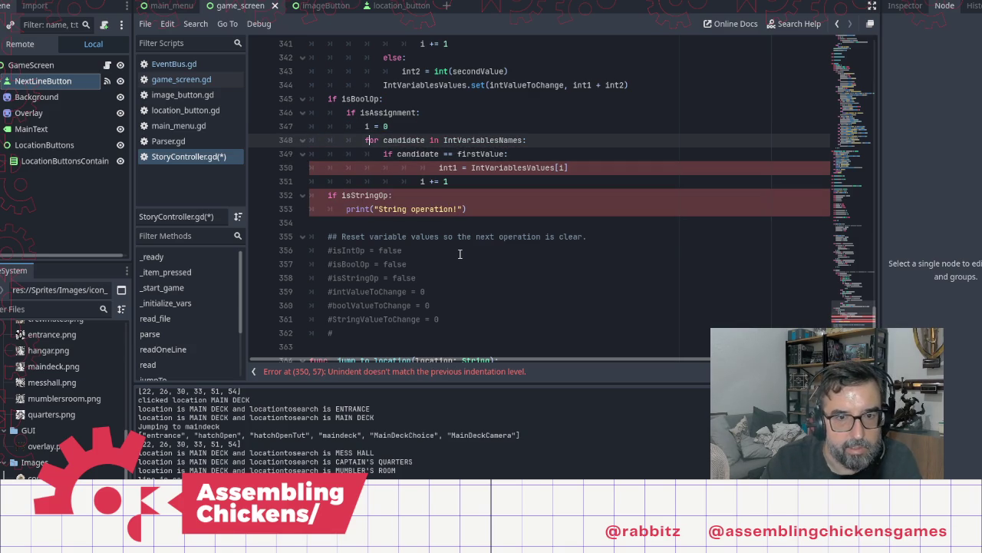
key(shift+Right)
key(shift+Right)
key(shift+Right)
text(Bool)
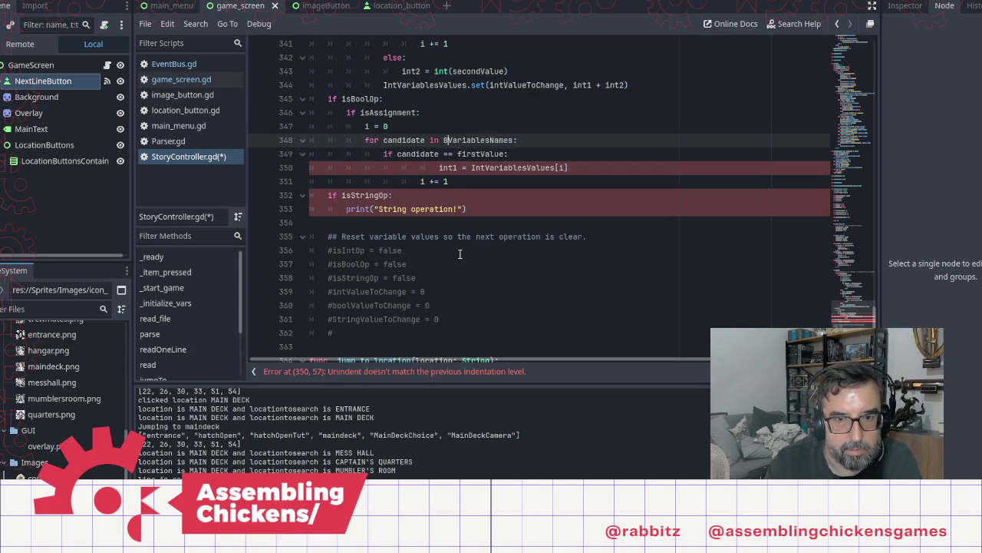
key(Escape)
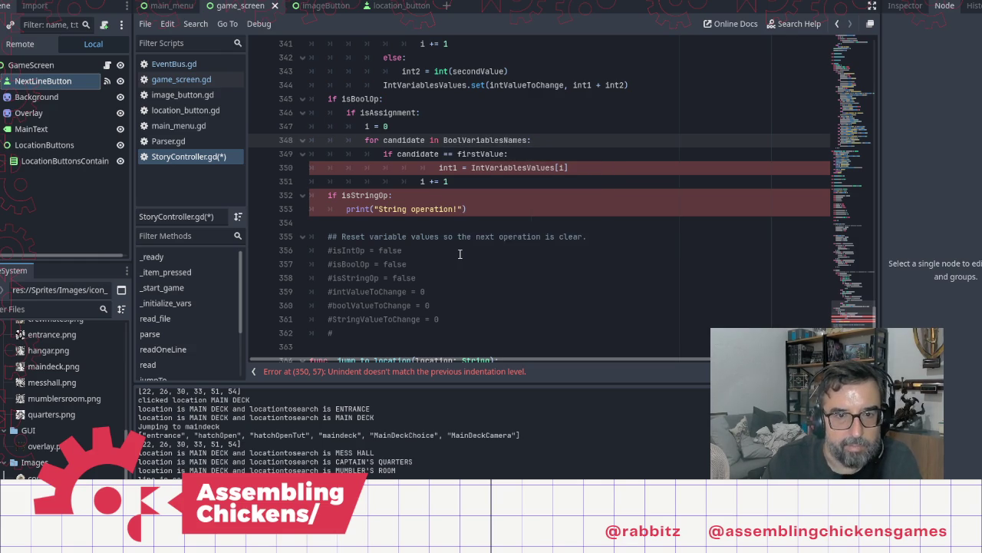
Unindent the int1 and 'i += 1' lines and delete firstValue from the comparison
key(Down)
key(Down)
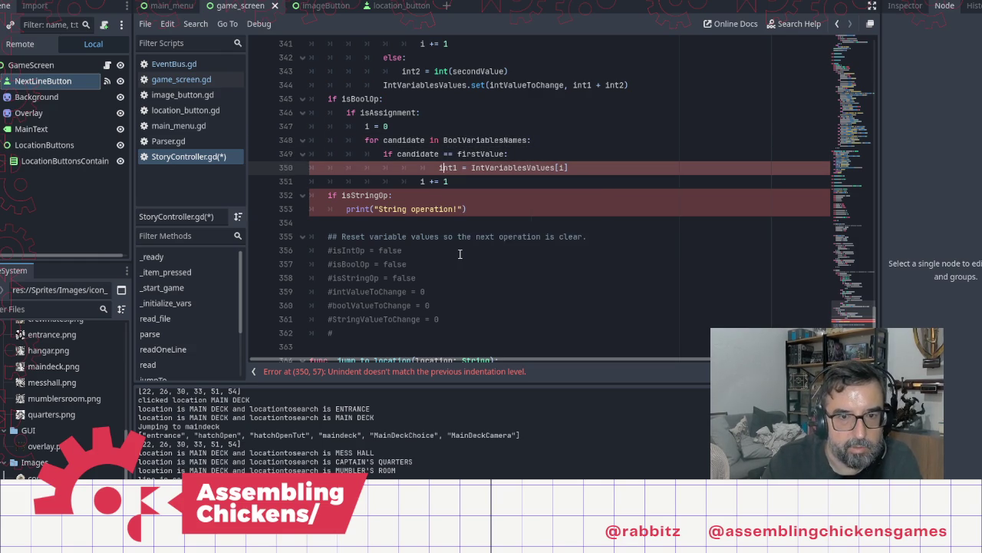
key(BackSpace)
key(BackSpace)
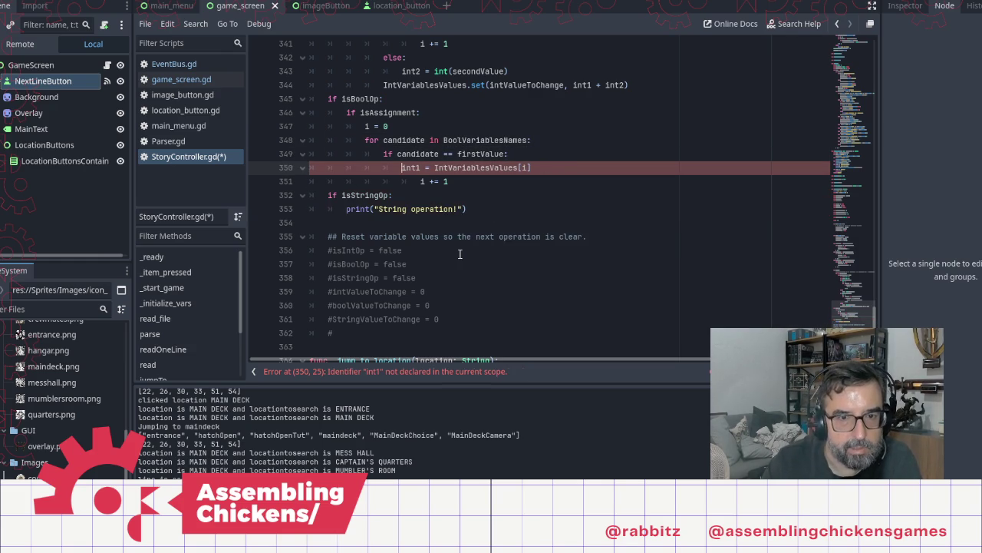
key(Left)
key(shift+Left)
key(shift+Left)
key(shift+Left)
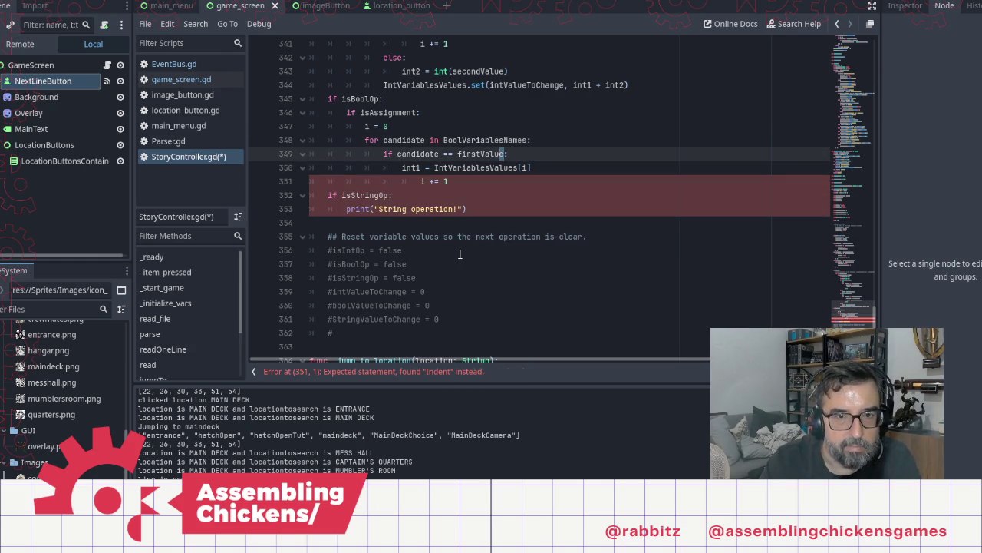
key(BackSpace)
key(Down)
key(Down)
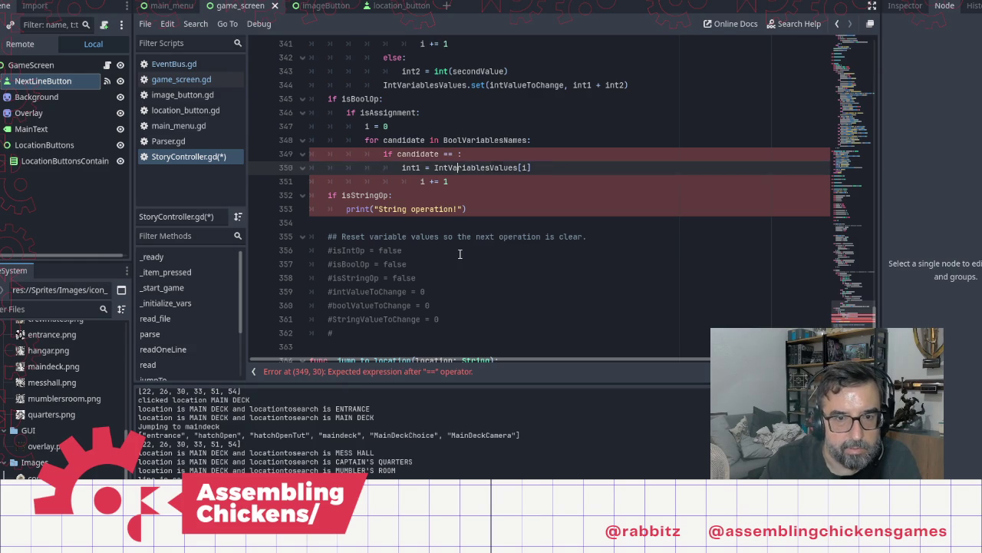
key(shift+Tab)
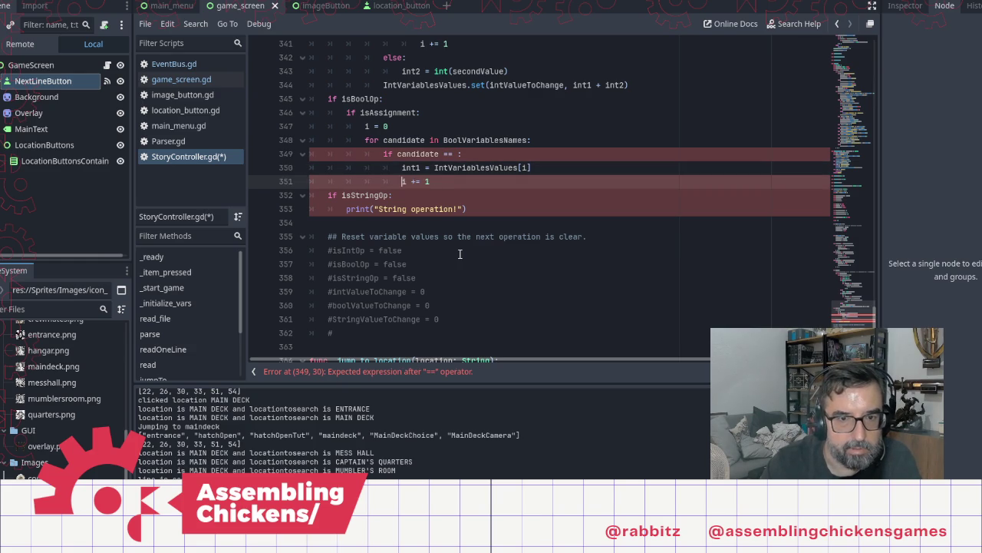
key(Up)
key(Up)
scroll(510, 219, up, 7)
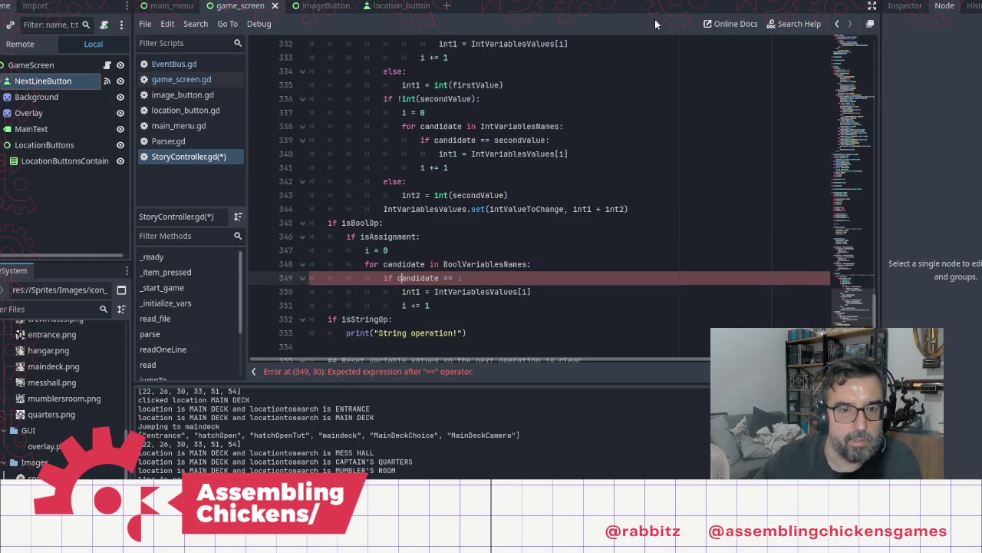
Complete the bool loop comparison as 'if candidate == variableToChange:'
scroll(528, 240, up, 7)
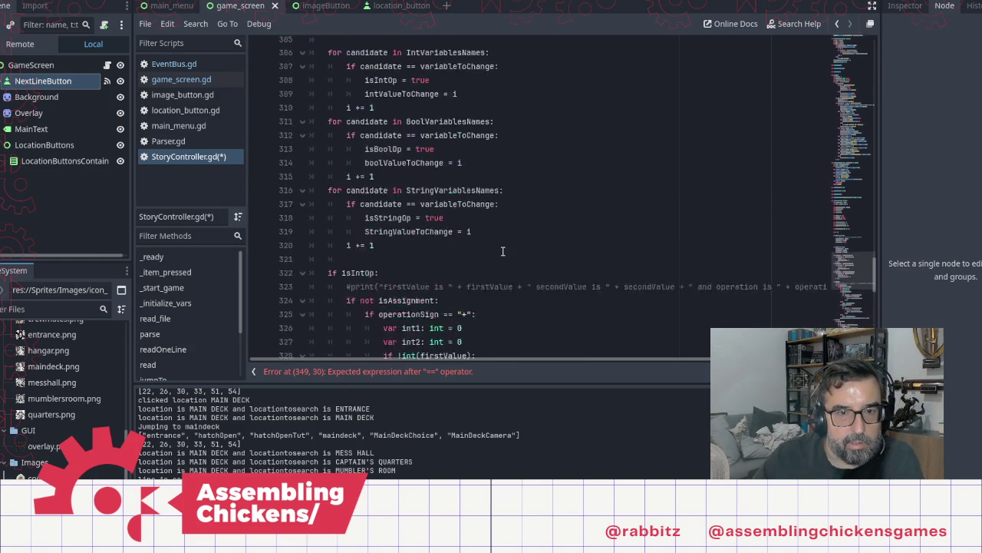
scroll(384, 132, up, 5)
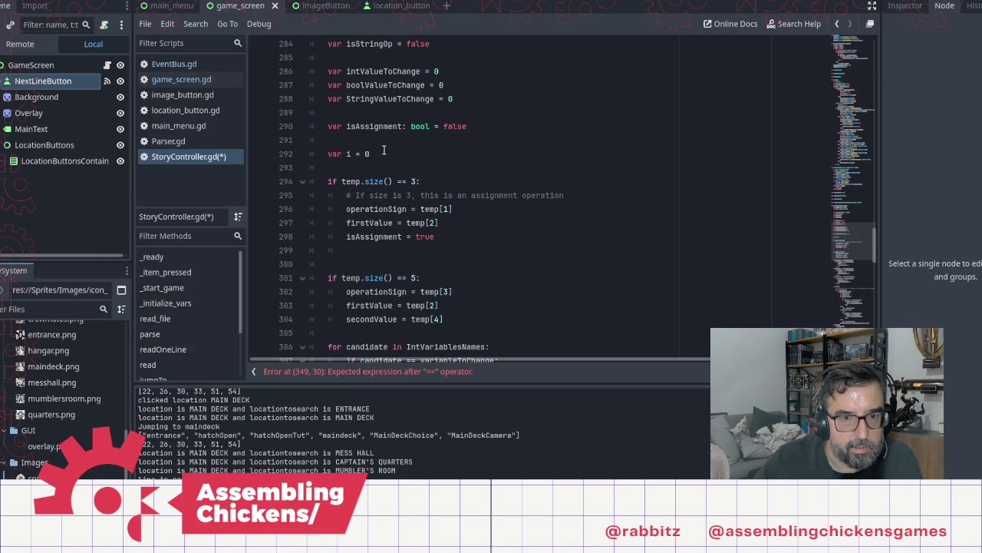
scroll(383, 150, up, 4)
double_click(386, 112)
key(ctrl+c)
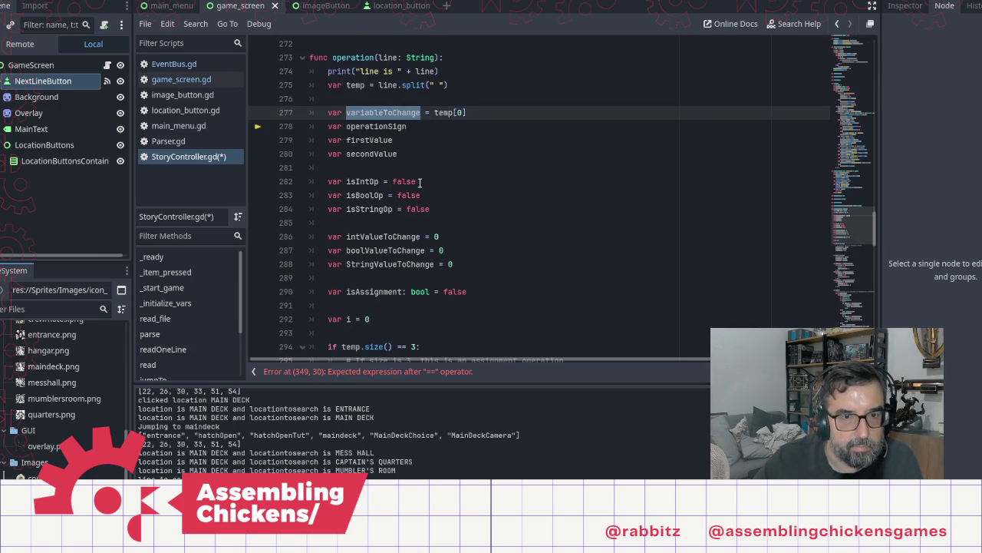
scroll(515, 229, down, 14)
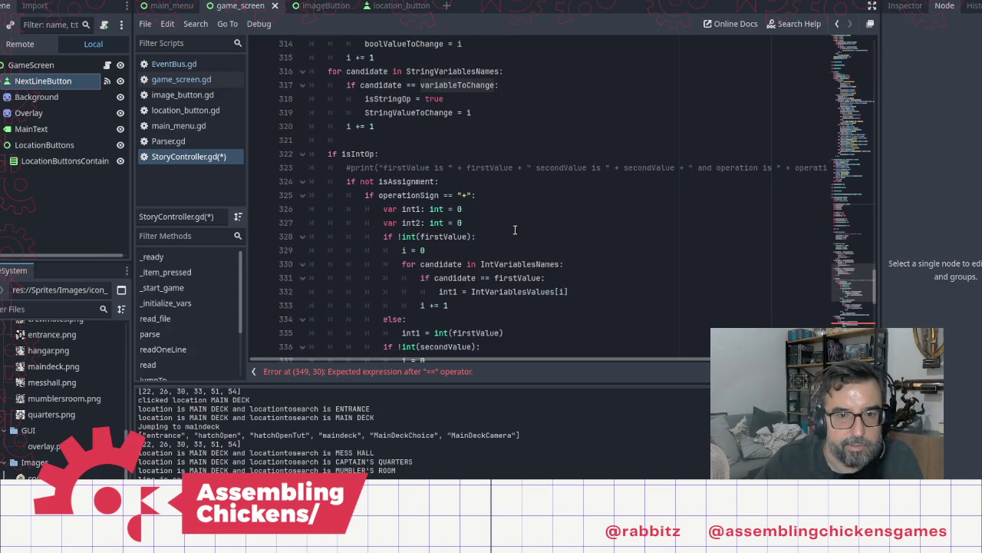
scroll(515, 230, down, 5)
click(458, 318)
key(ctrl+v)
text(:)
Inspect firstValue and the undeclared int1 on error line 350
key(Up)
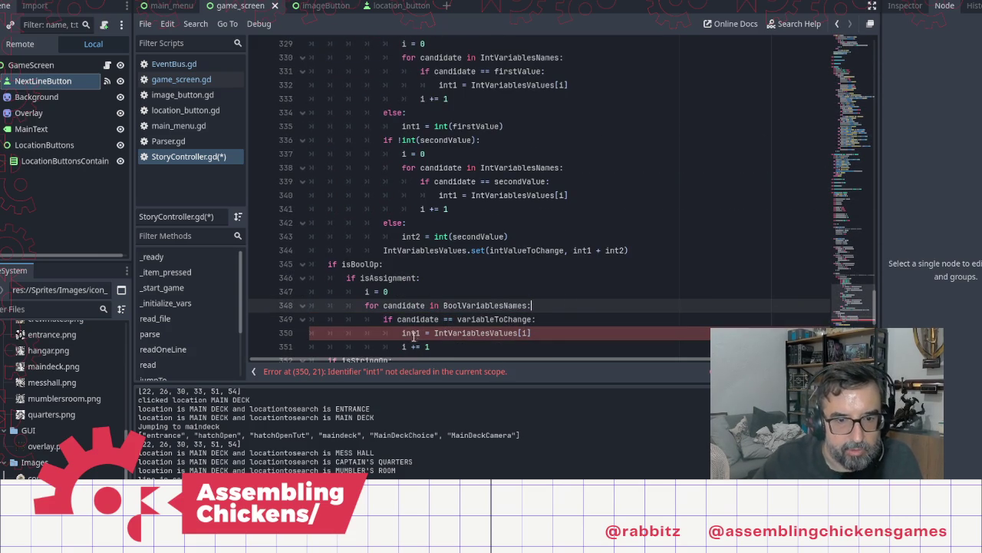
click(414, 335)
scroll(419, 231, up, 13)
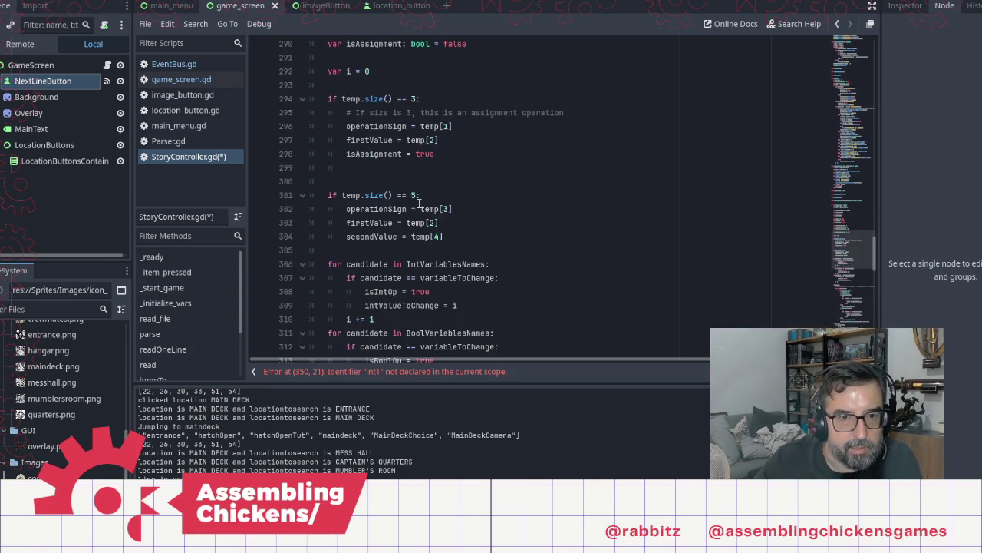
scroll(419, 201, up, 4)
scroll(405, 144, down, 4)
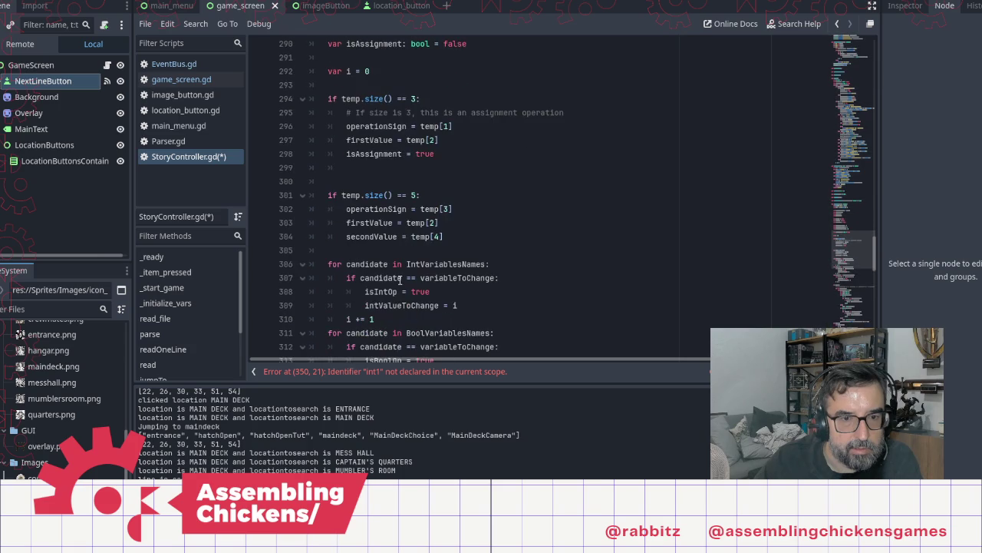
scroll(399, 279, down, 4)
scroll(388, 192, up, 2)
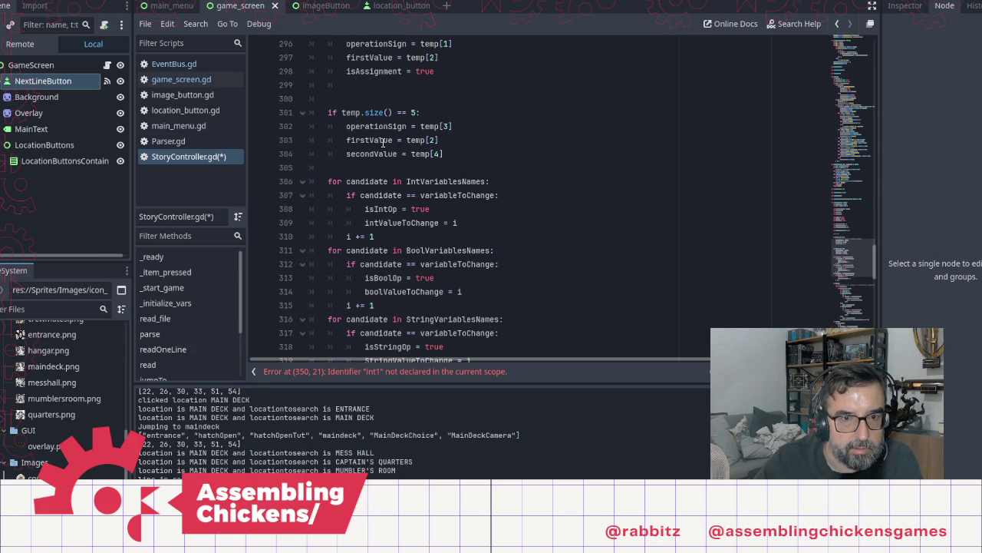
scroll(374, 134, up, 1)
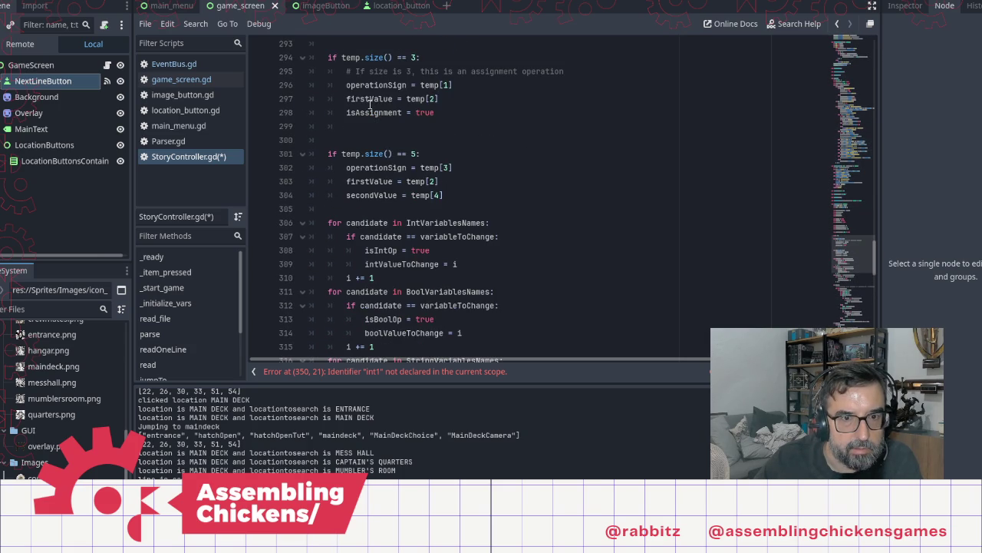
double_click(369, 99)
scroll(431, 264, down, 11)
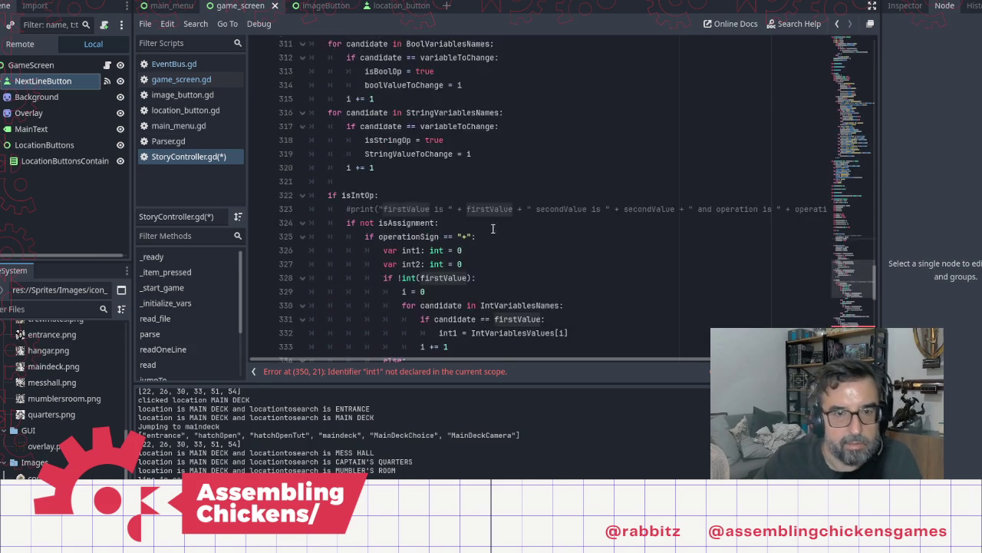
scroll(431, 264, down, 5)
double_click(411, 168)
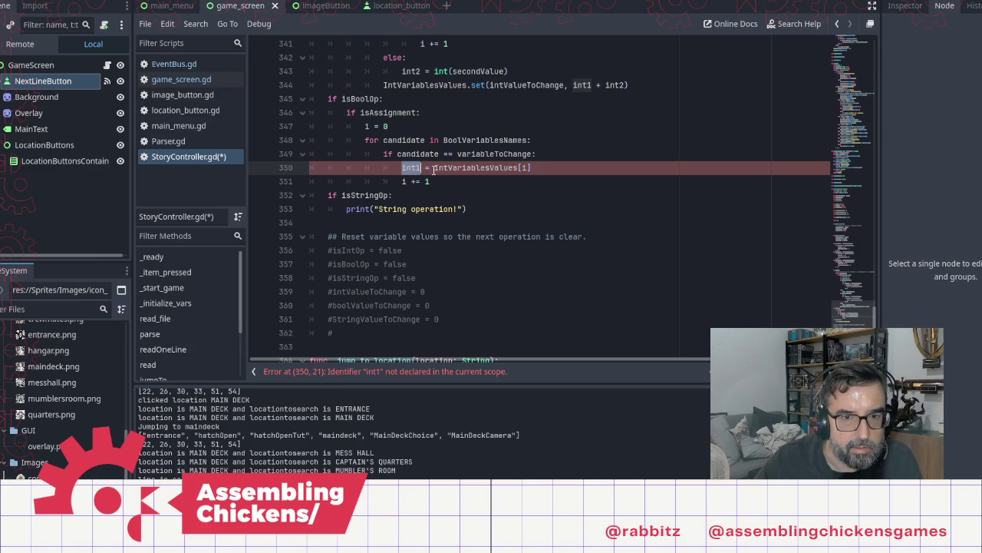
Rework line 350 to use firstValue in place of int1, trying and dropping a bool() conversion
key(Delete)
key(Delete)
key(Delete)
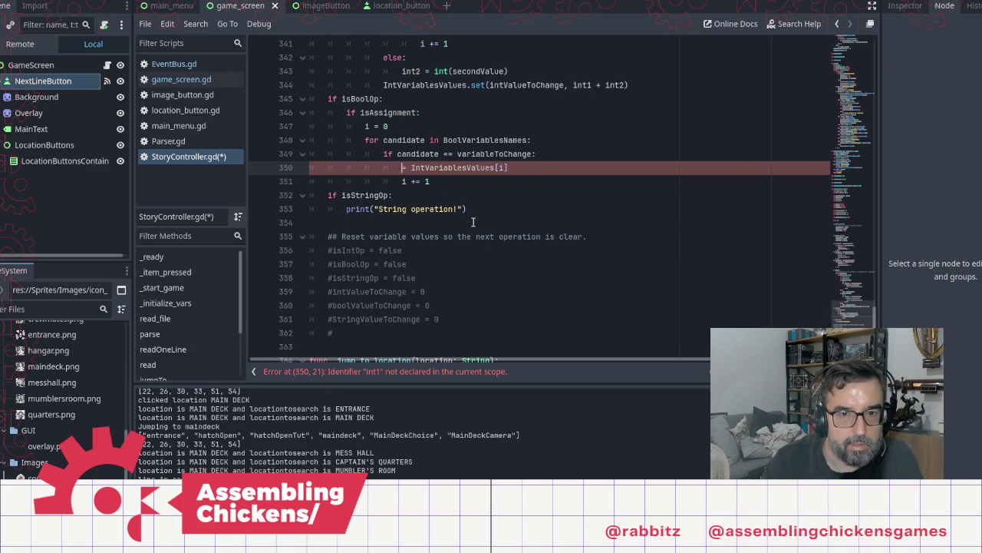
key(End)
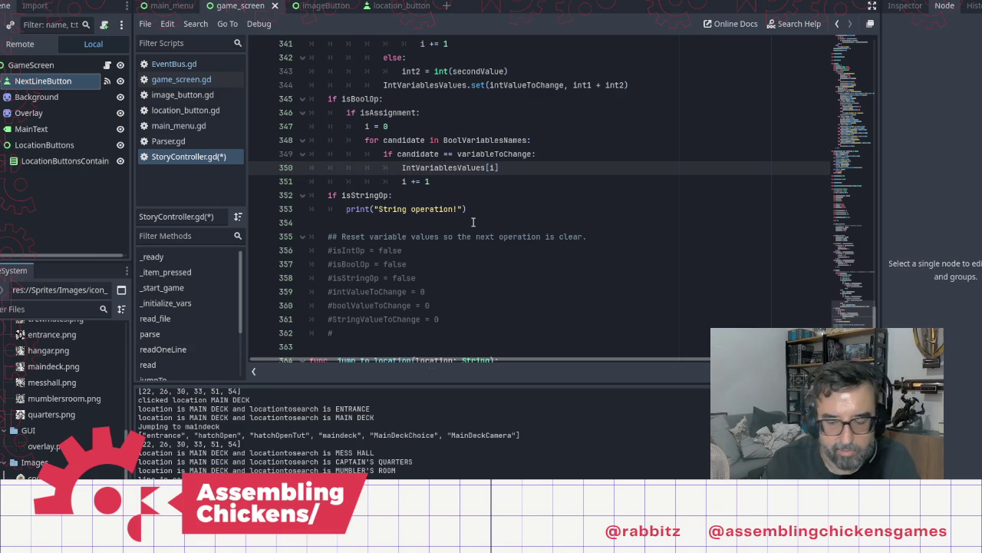
text( = firstValue)
key(ctrl+Left)
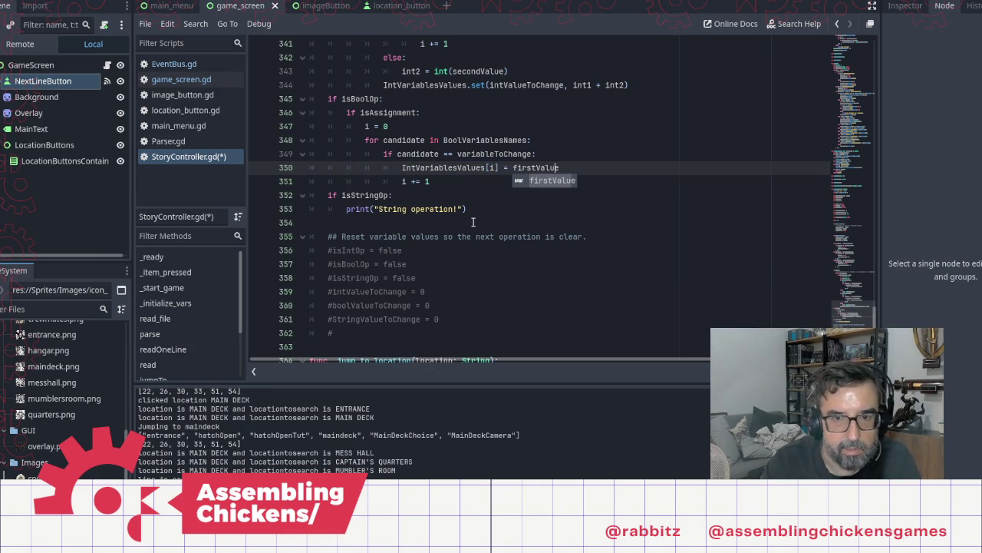
text(bool()
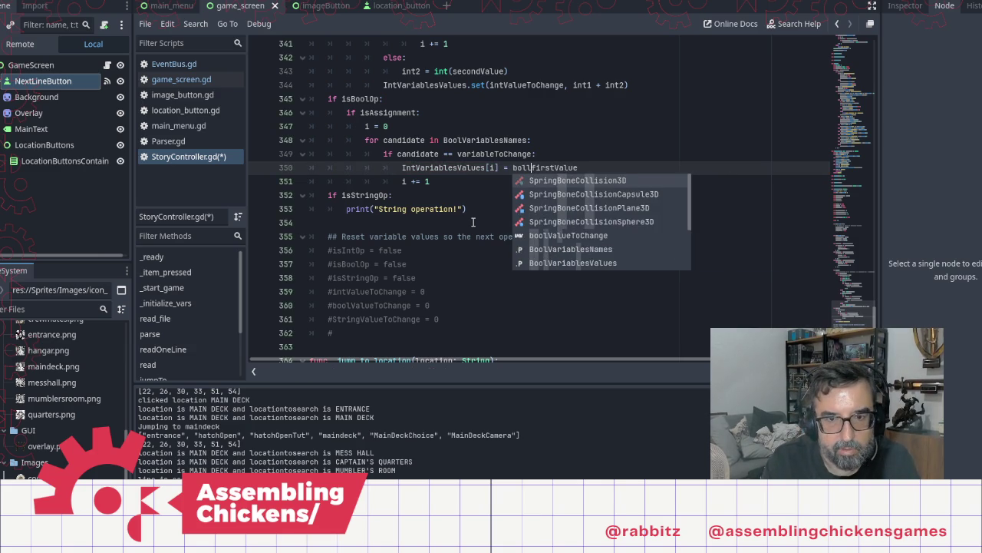
key(End)
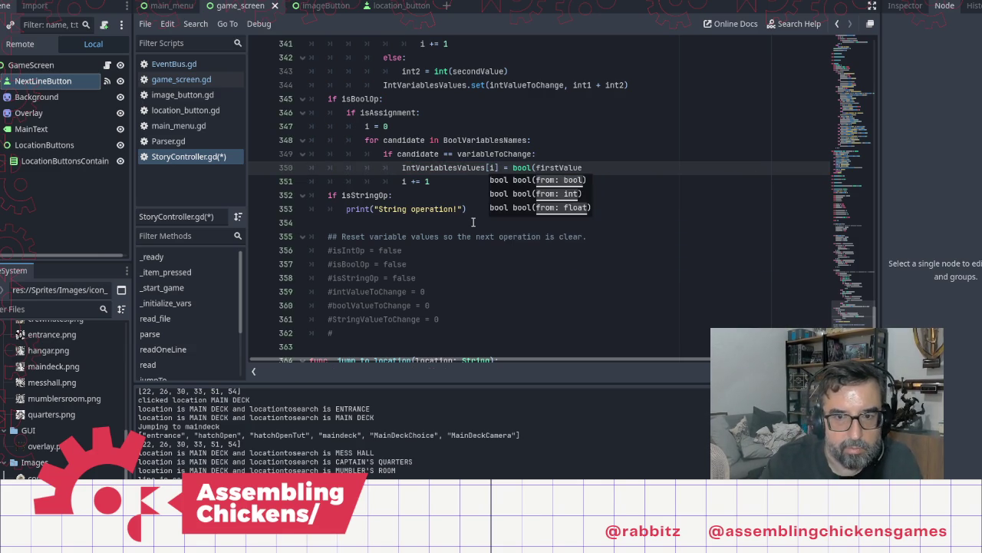
text())
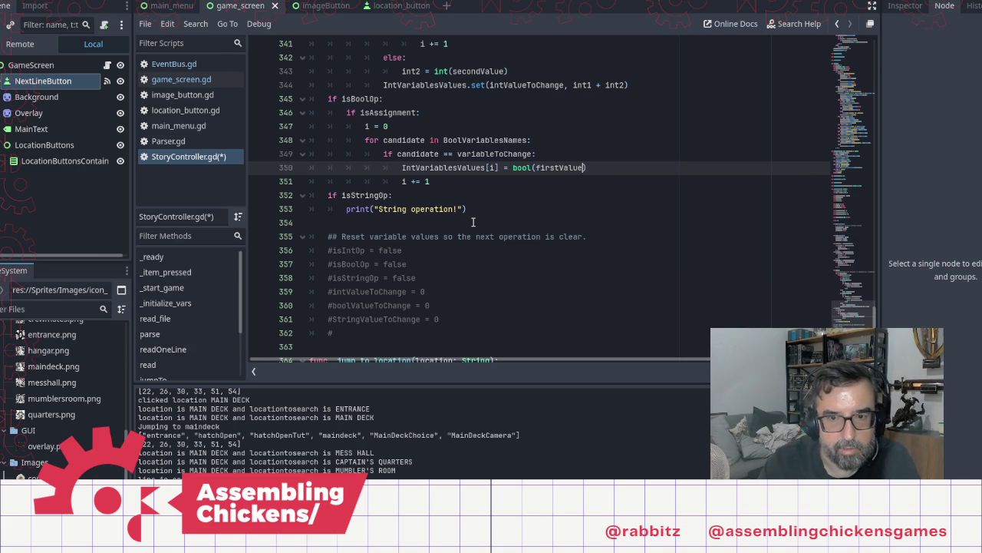
key(Delete)
key(Delete)
key(Delete)
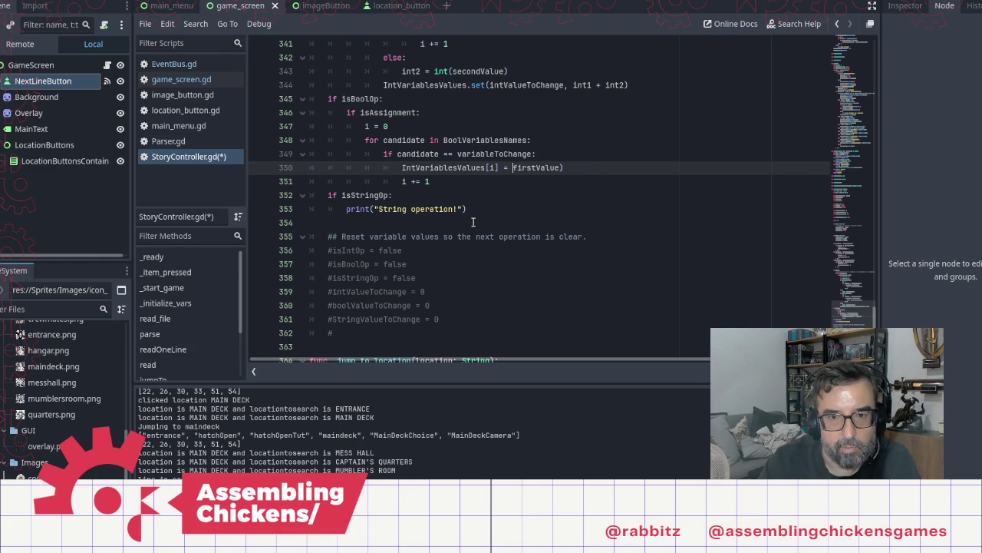
key(BackSpace)
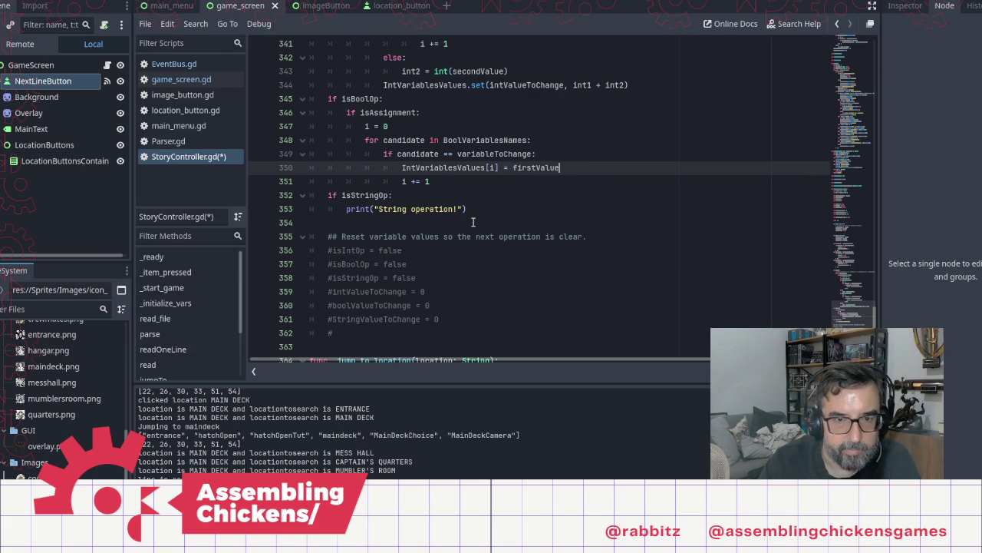
key(shift+Home)
key(BackSpace)
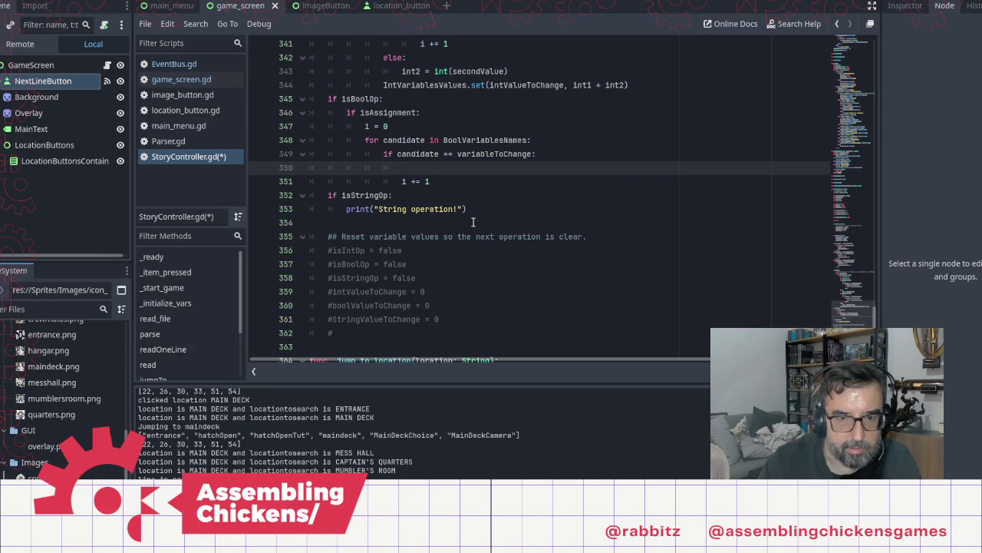
key(ctrl+z)
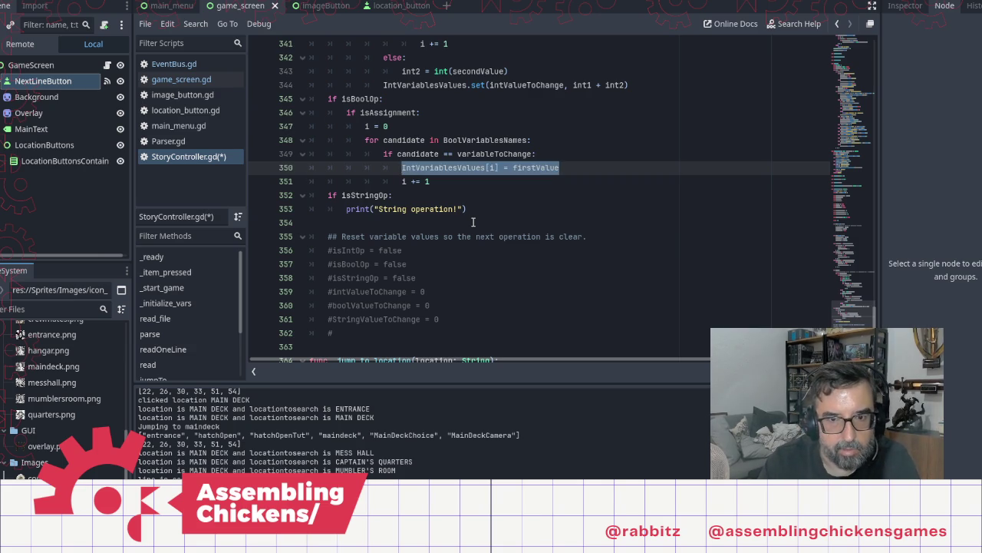
key(End)
key(Right)
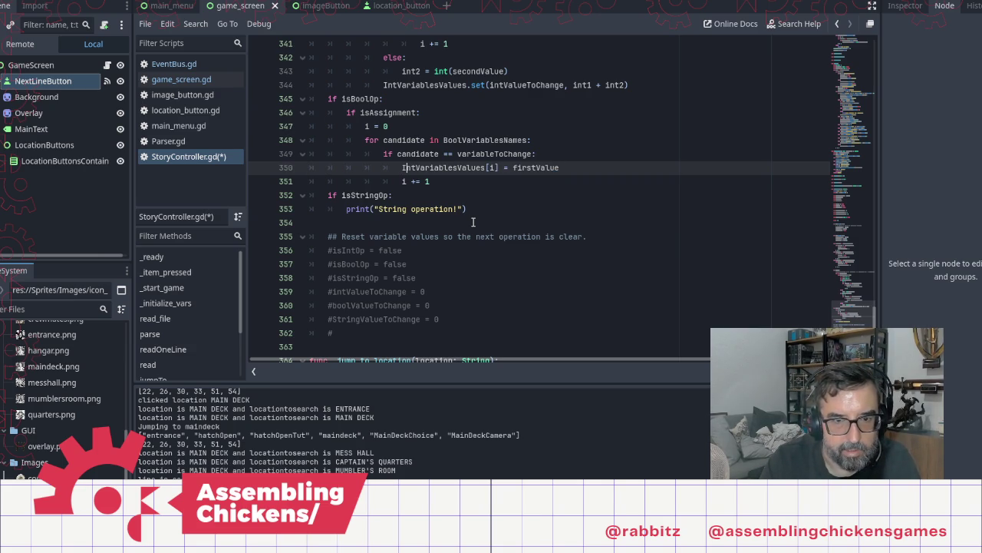
Add an 'if firstValue == "true":' condition whose indented assignment sets the value to true
key(Return)
key(Up)
text(if )
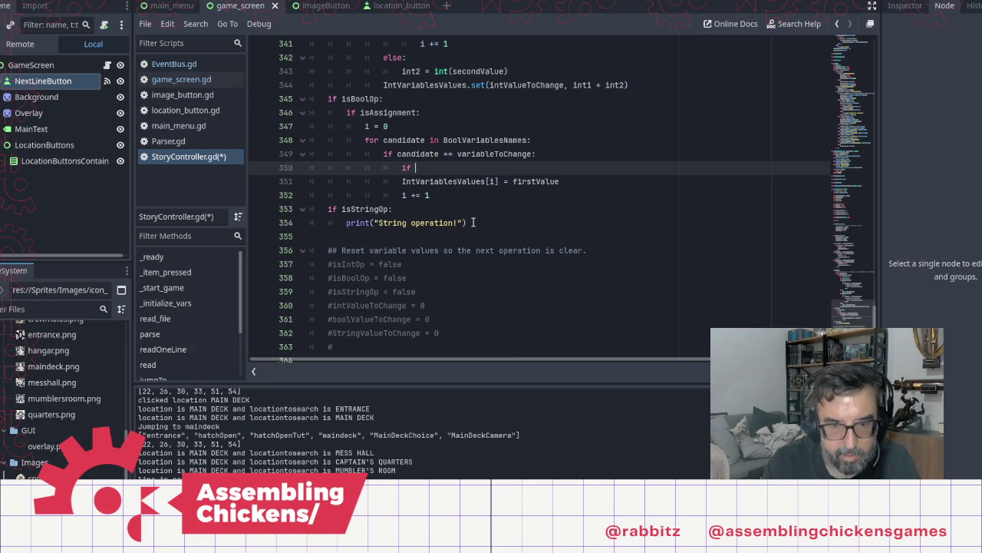
text(first)
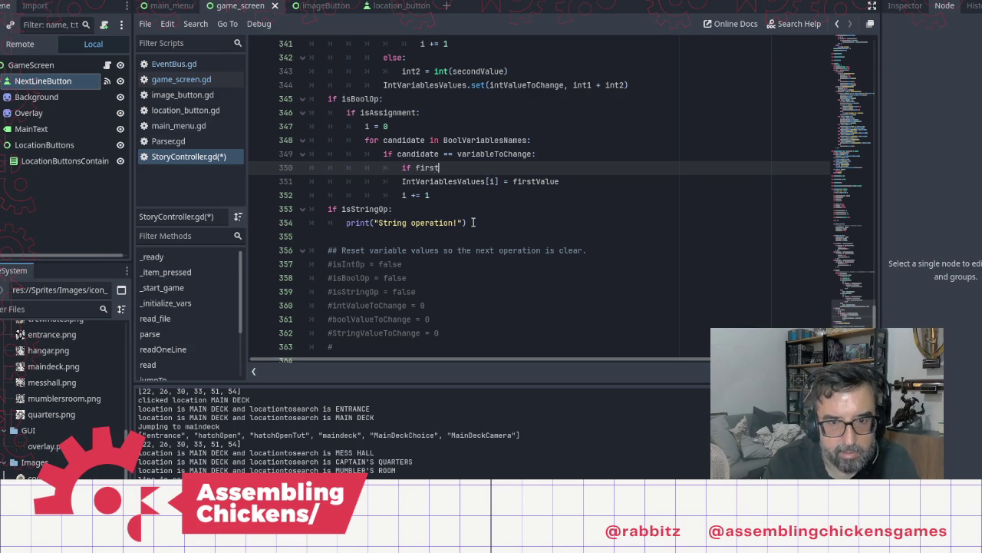
key(Return)
text(= )
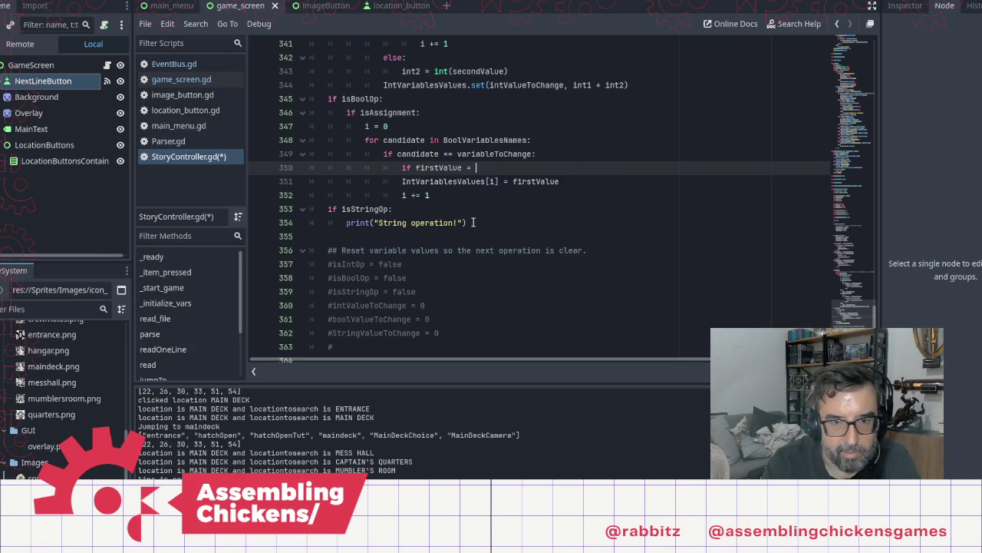
text("true":)
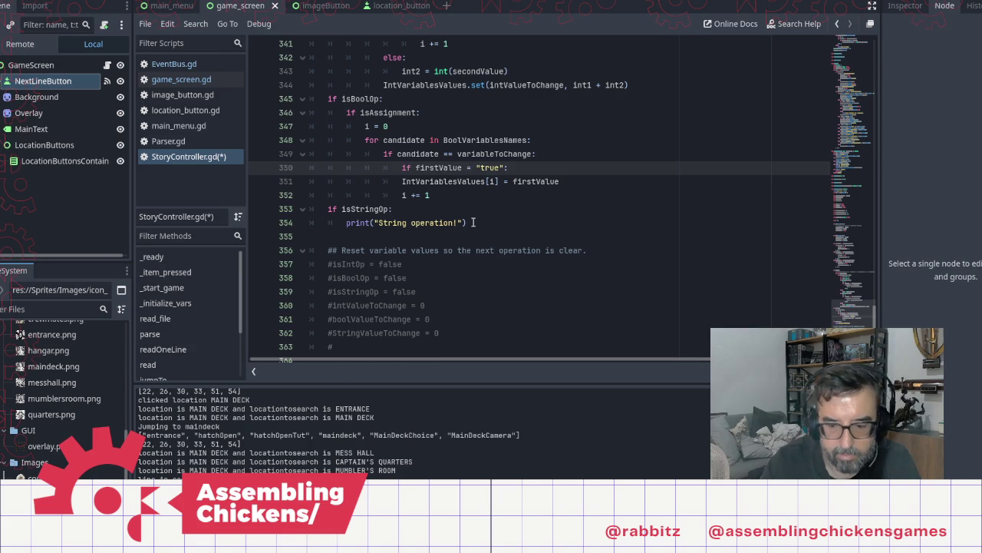
text(=)
key(Down)
key(Home)
key(Tab)
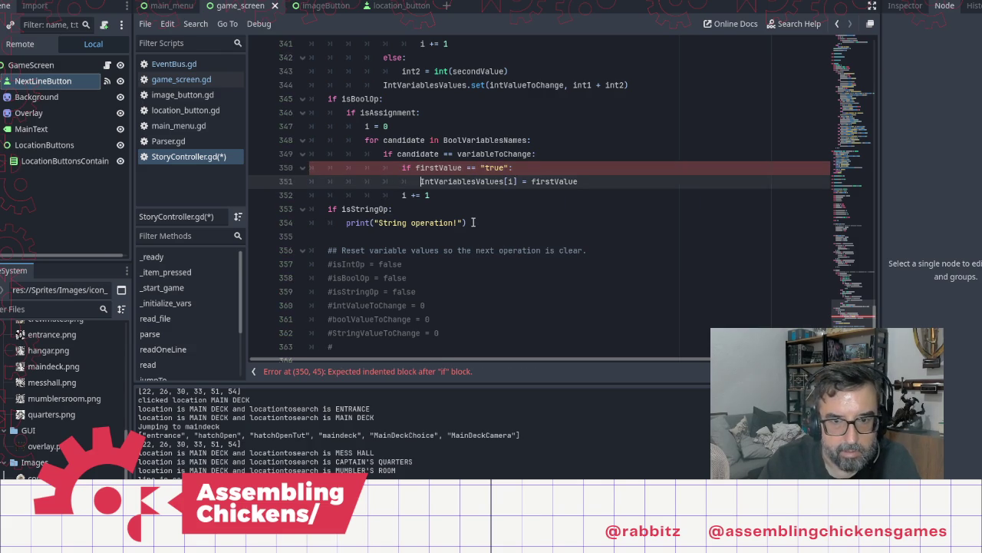
key(End)
key(shift+Left)
key(shift+Left)
key(shift+Left)
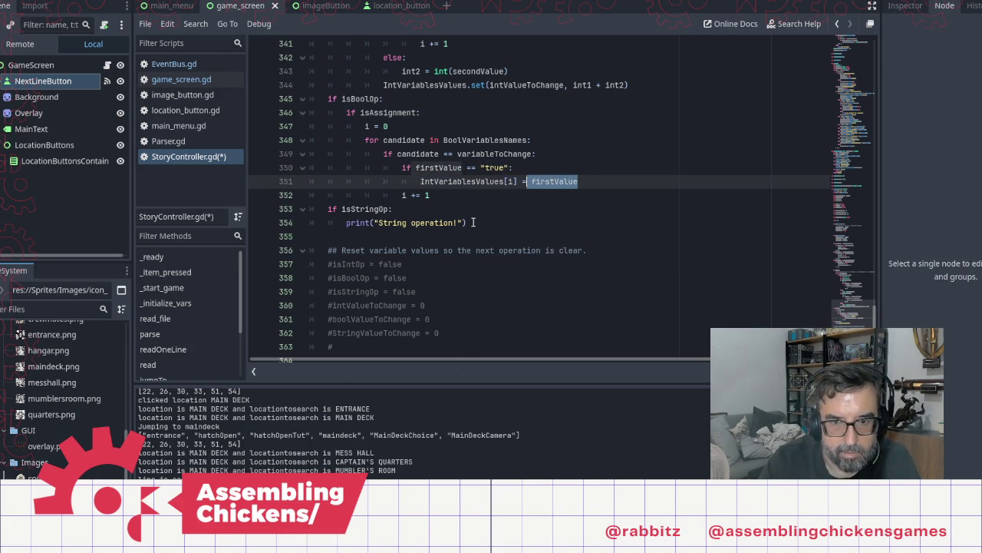
text(true)
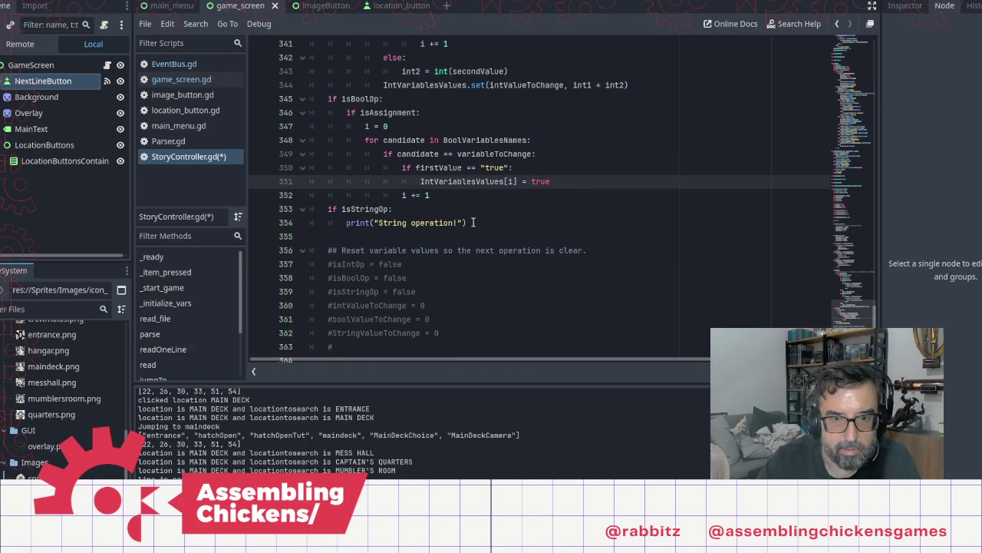
Add an 'else:' line and make the true assignment target BoolVariablesValues
key(Return)
text(else)
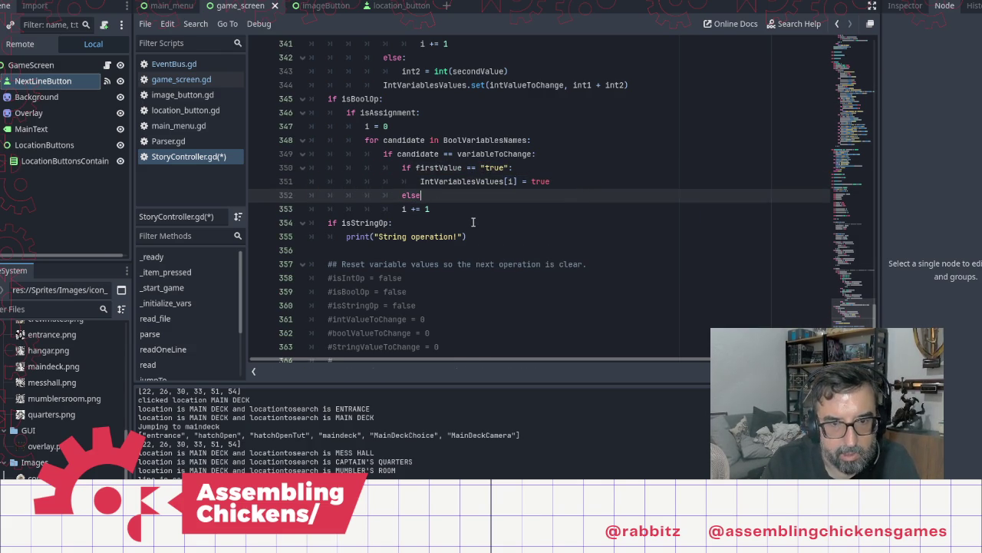
text(:)
key(Up)
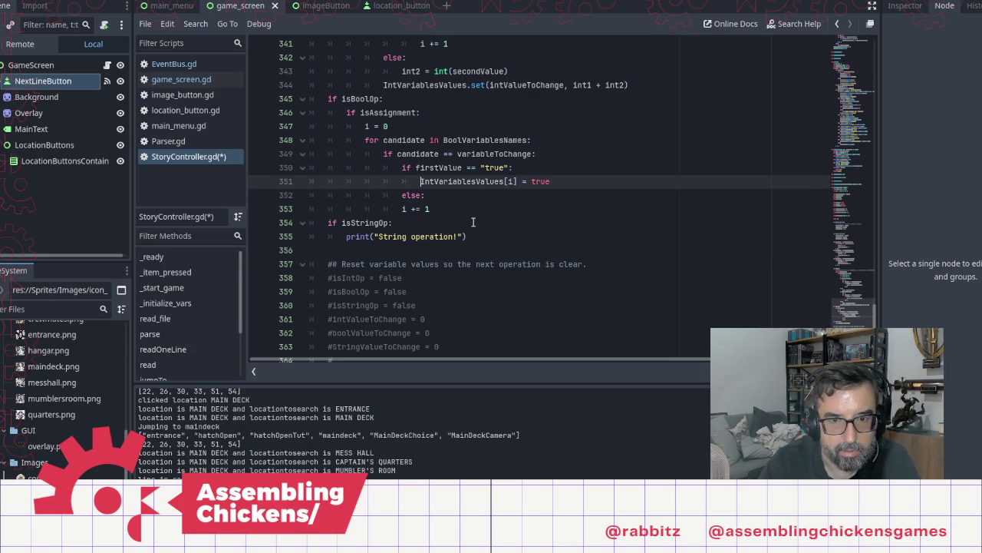
key(shift+End)
key(Down)
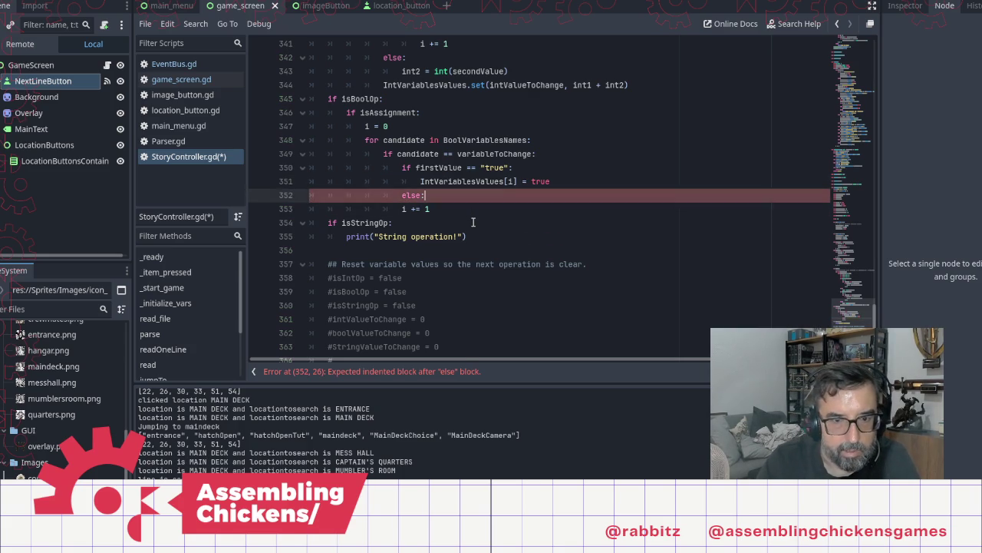
key(Up)
key(Up)
key(Down)
key(shift+Right)
key(shift+Right)
key(shift+Right)
key(ctrl+c)
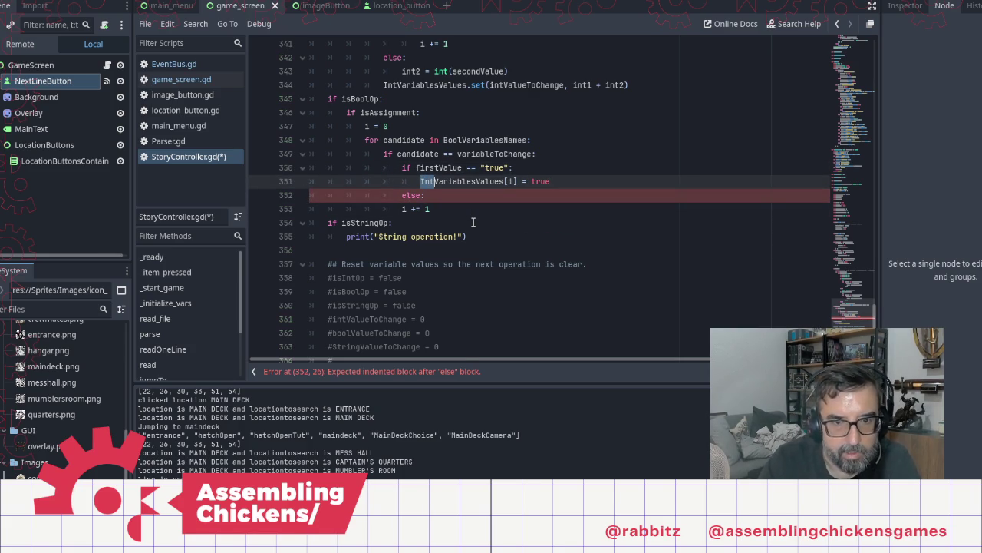
text(Bool)
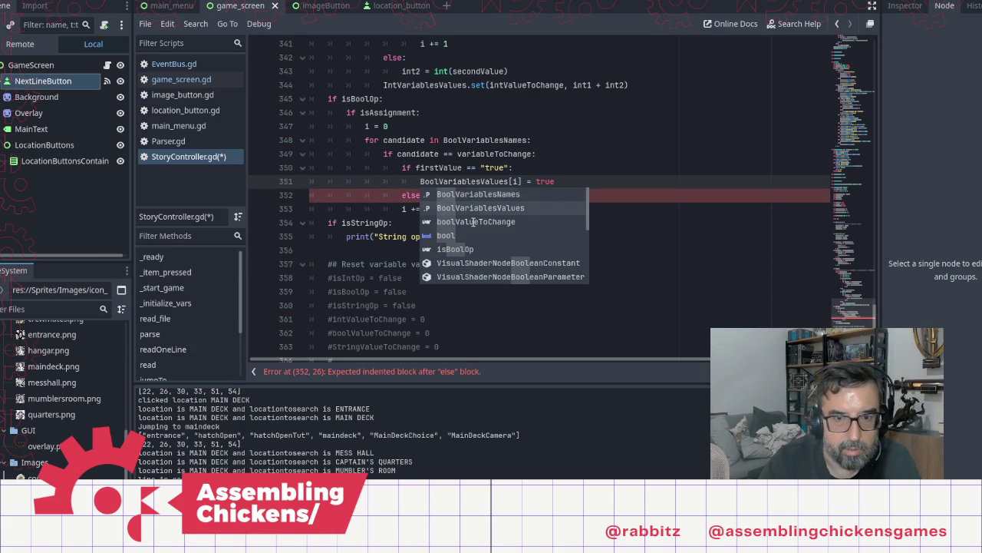
key(Escape)
Under else, set BoolVariablesValues[i] to false
key(Down)
key(Return)
key(ctrl+v)
key(Home)
key(shift+Right)
key(shift+Right)
key(shift+Right)
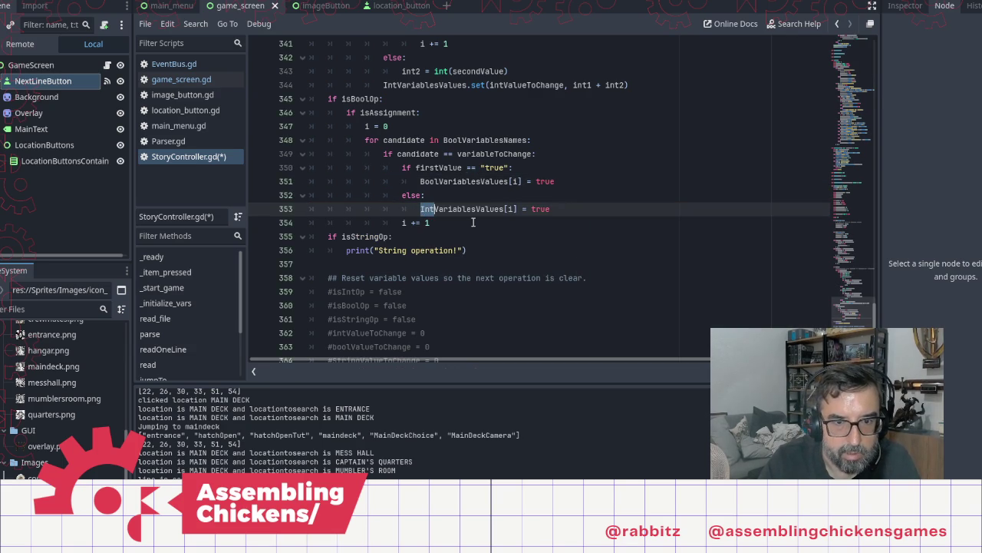
text(Bool)
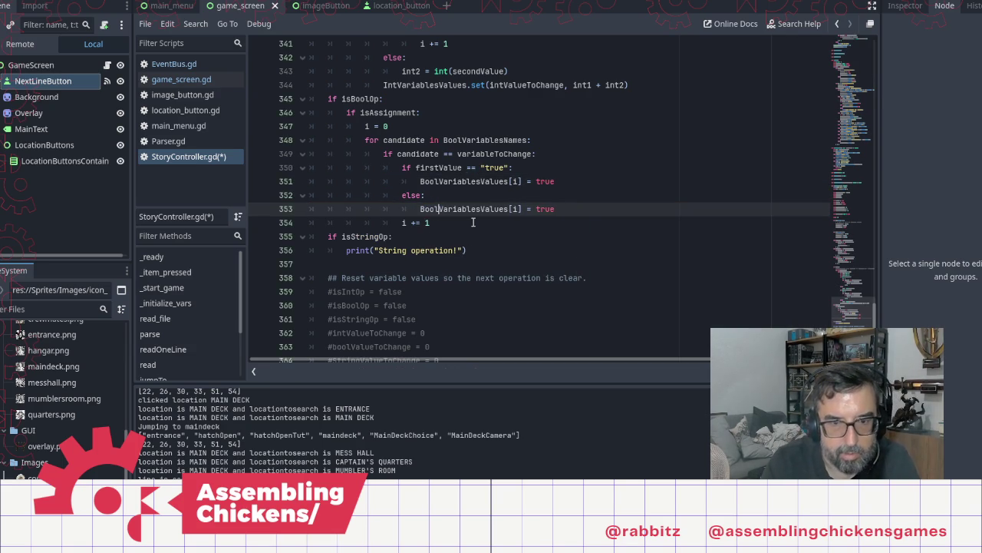
key(End)
key(shift+Left)
key(shift+Left)
key(shift+Left)
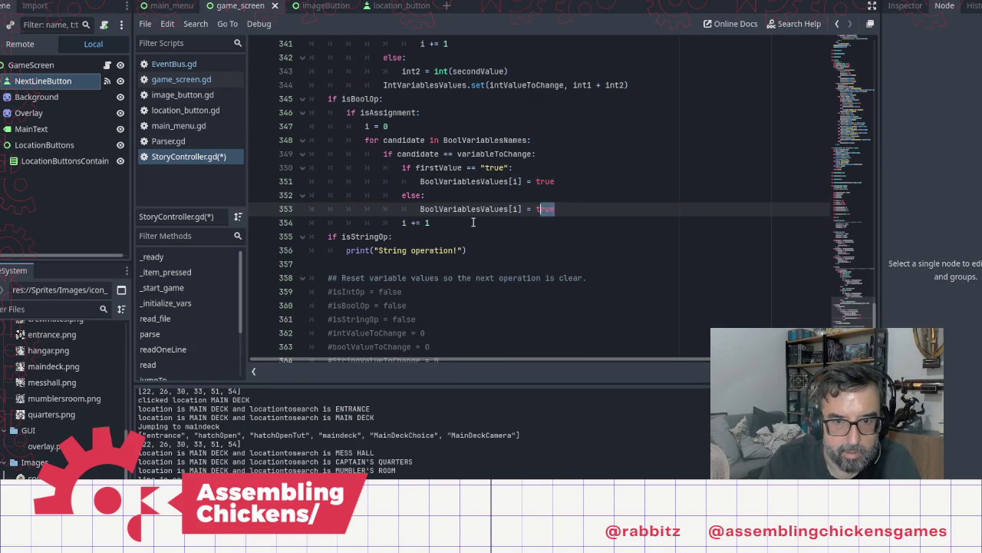
text(false)
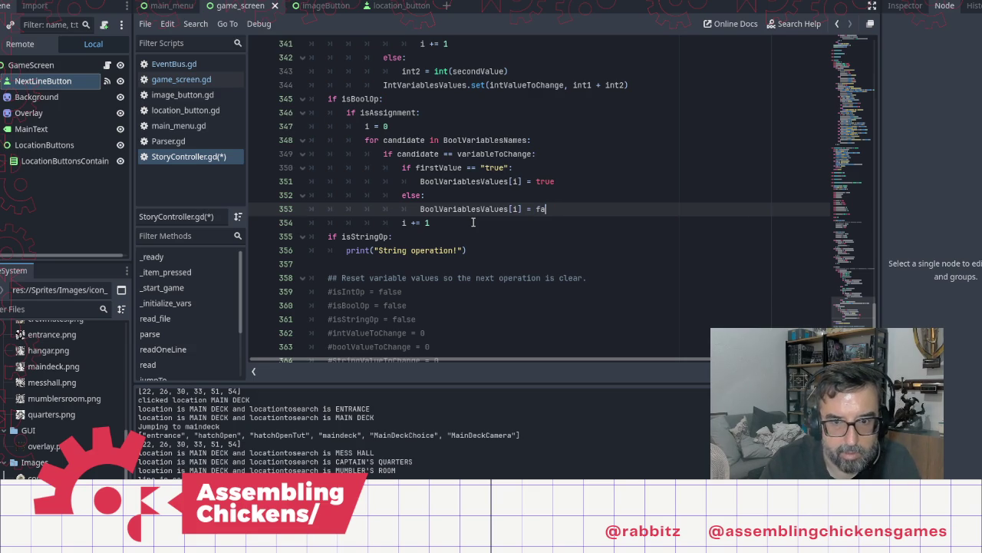
Save StoryController.gd and launch the game in a debug run
click(367, 126)
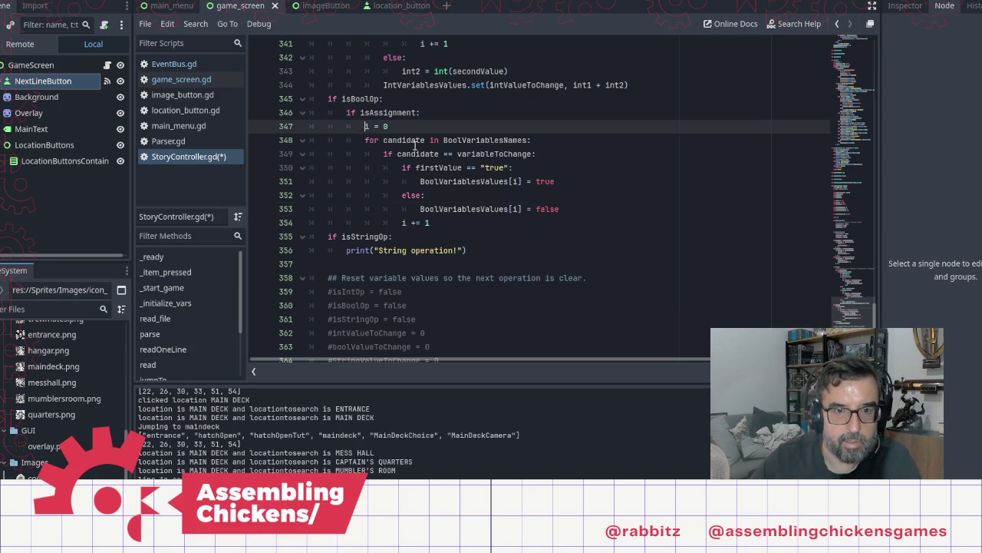
key(ctrl+s)
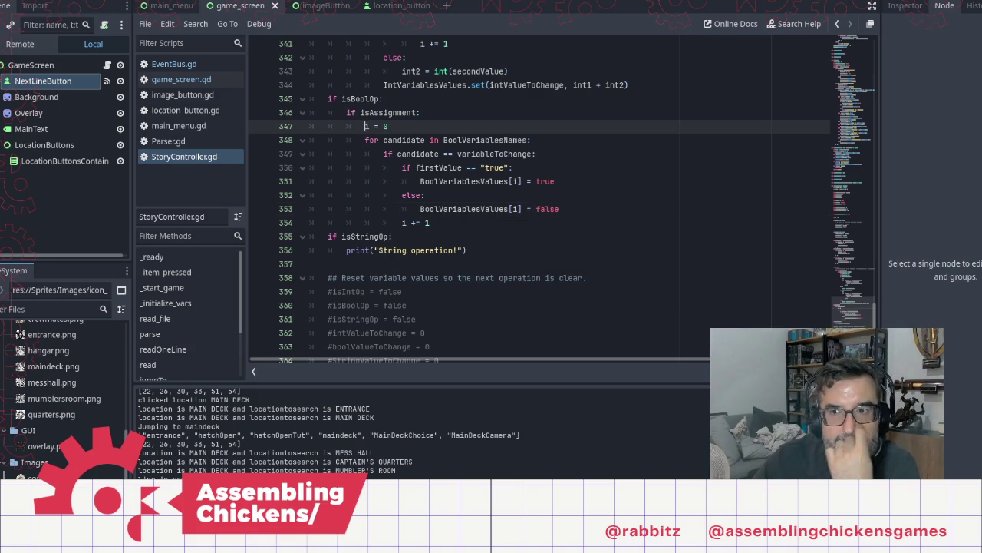
key(F5)
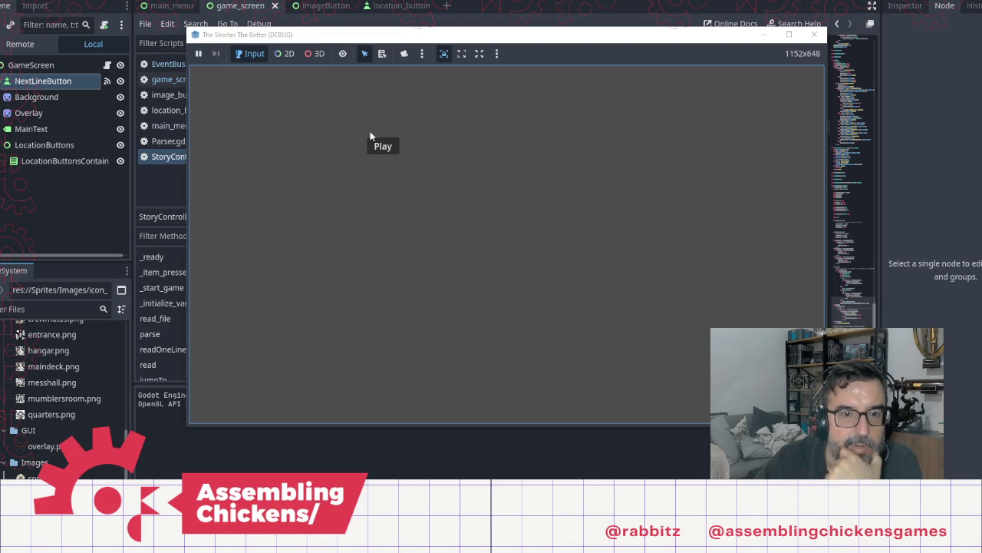
Start the game, read through the entrance dialogue, and open the hatch
click(370, 136)
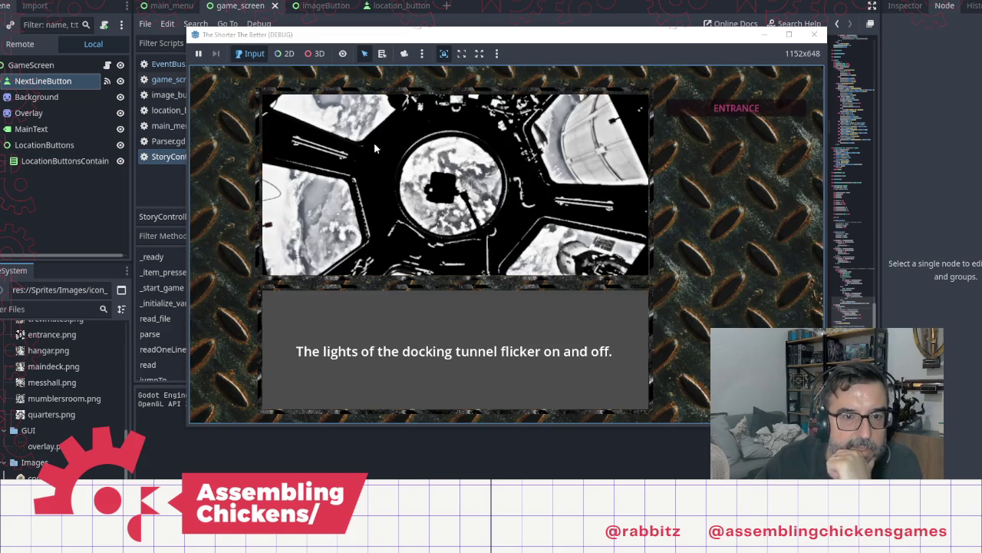
click(546, 193)
click(558, 226)
click(559, 228)
click(537, 215)
click(448, 177)
Travel to the main deck and read past 'Where do you go from here?' to its last line
click(722, 131)
click(549, 244)
click(549, 244)
click(549, 244)
click(548, 244)
click(548, 244)
click(548, 244)
click(548, 244)
click(547, 244)
click(547, 244)
click(548, 244)
click(548, 244)
click(548, 244)
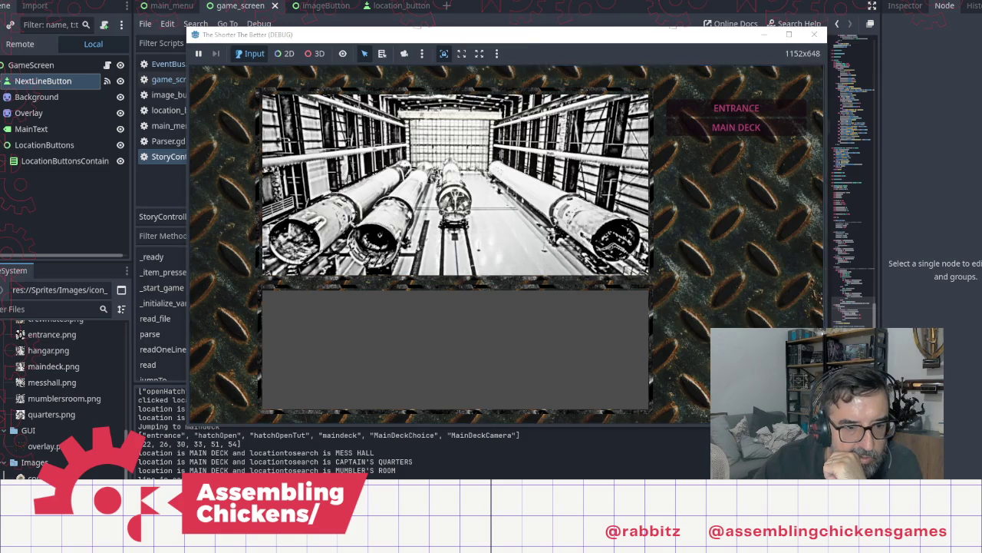
key(alt+Tab)
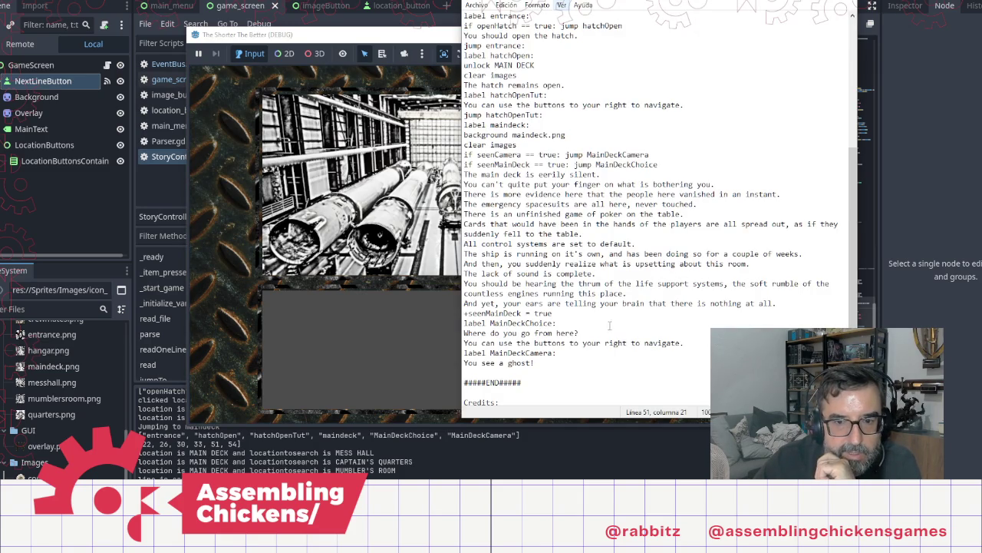
Copy 'jump MainDeckChoice' from line 38 onto a new line after the navigation hint, before label MainDeckCamera
click(598, 332)
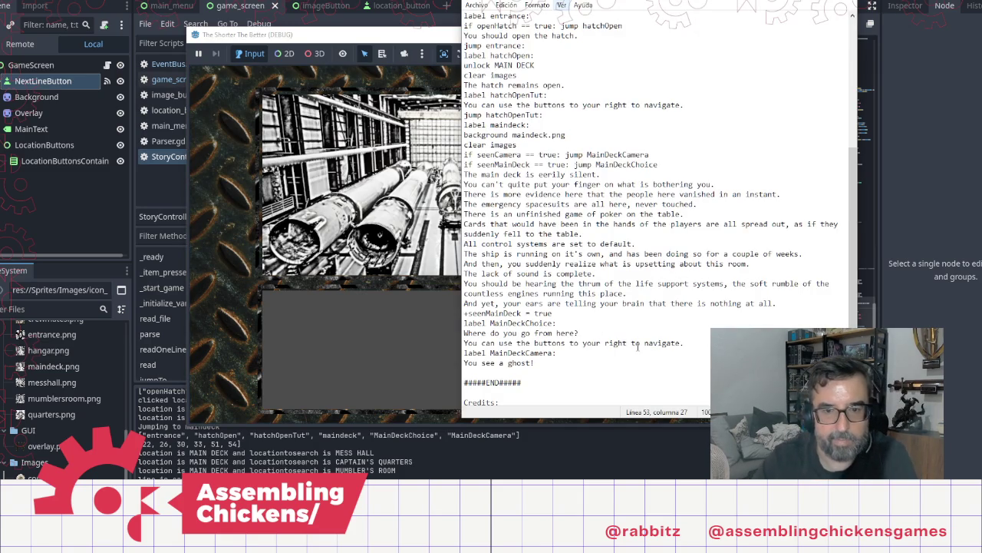
key(Right)
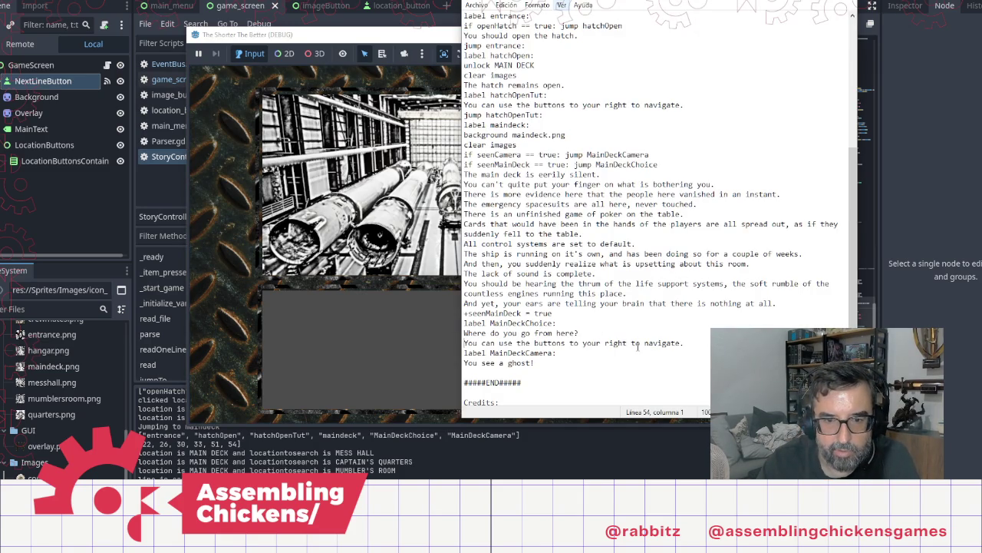
key(Return)
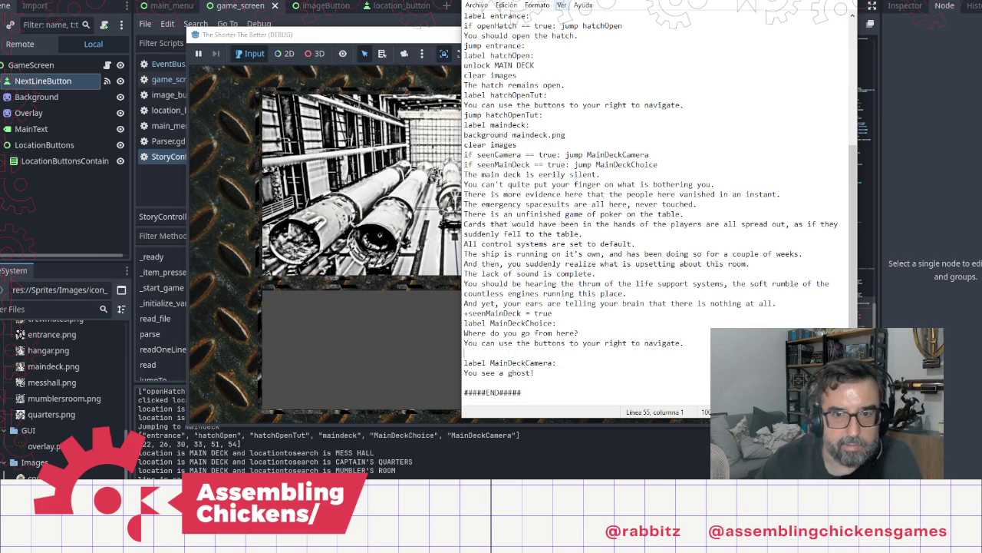
double_click(606, 165)
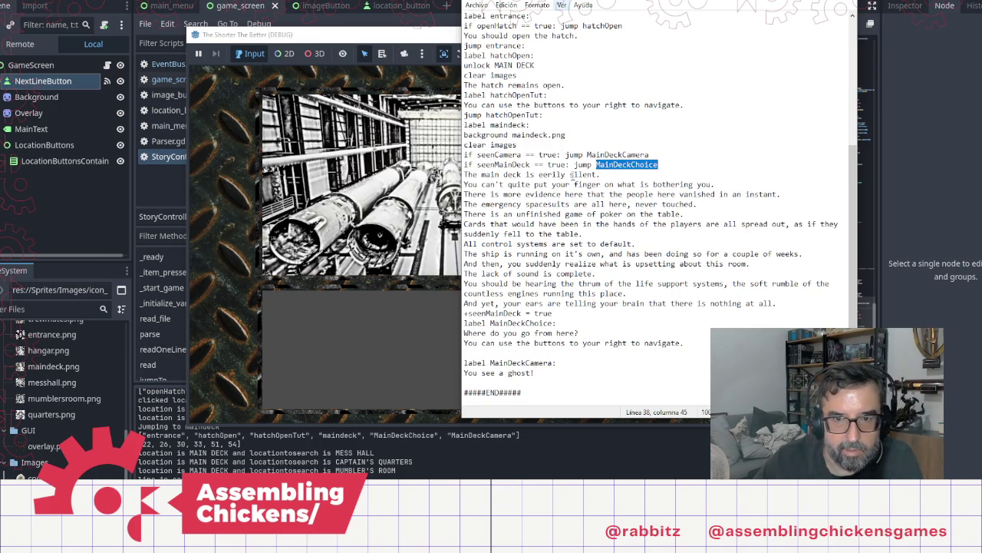
key(Right)
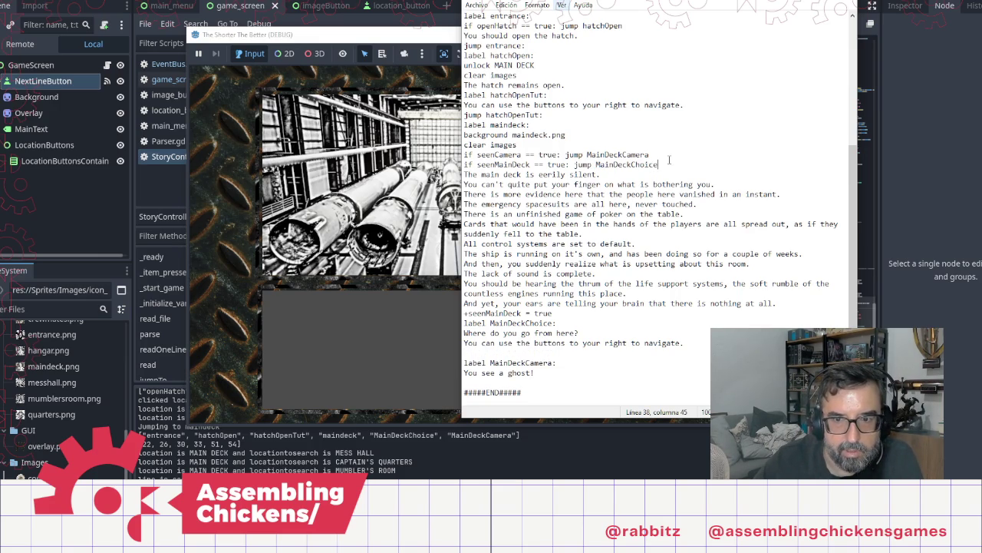
shift+click(571, 164)
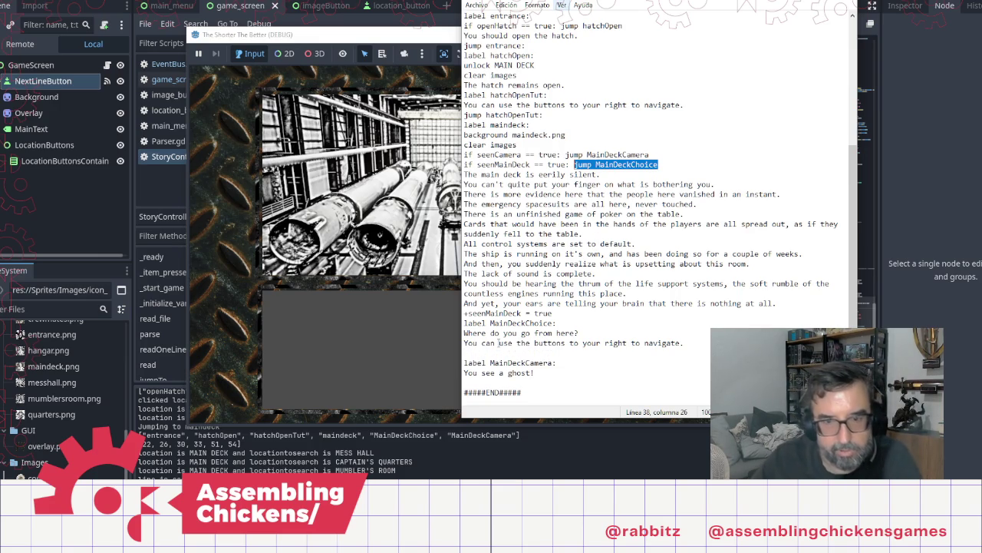
click(486, 363)
click(479, 353)
text(jump MainDeckChoice)
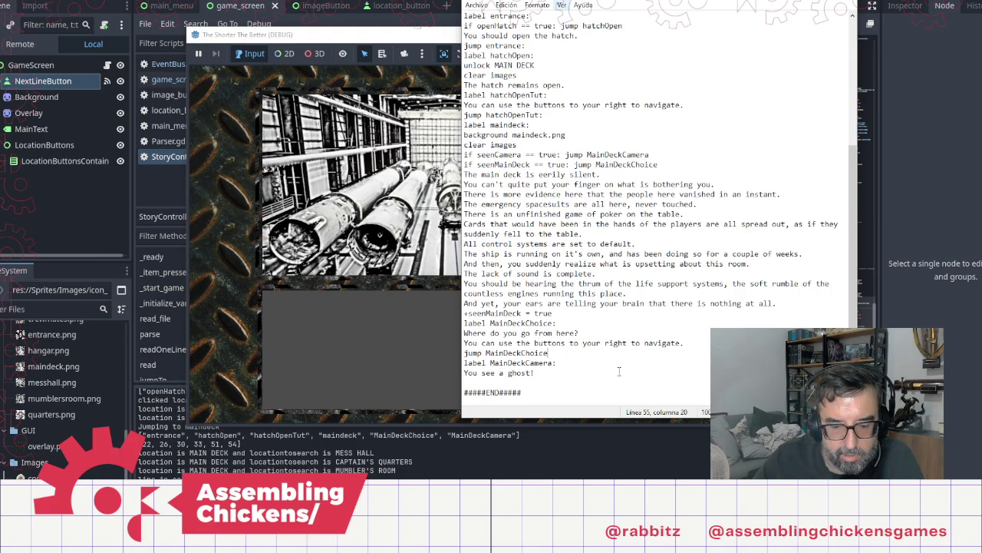
click(524, 244)
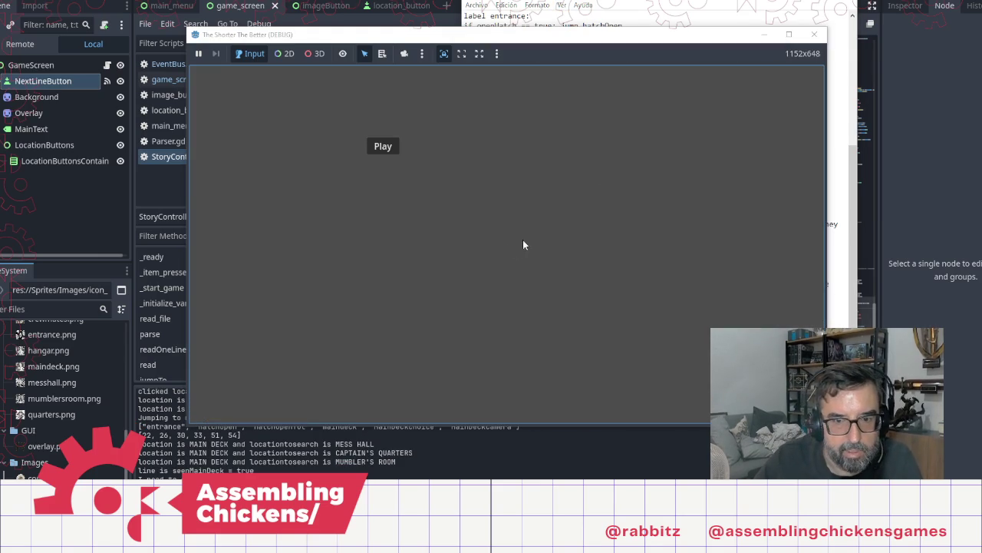
Start the game until it halts on the out-of-bounds error at StoryController.gd line 152, then close it
click(383, 147)
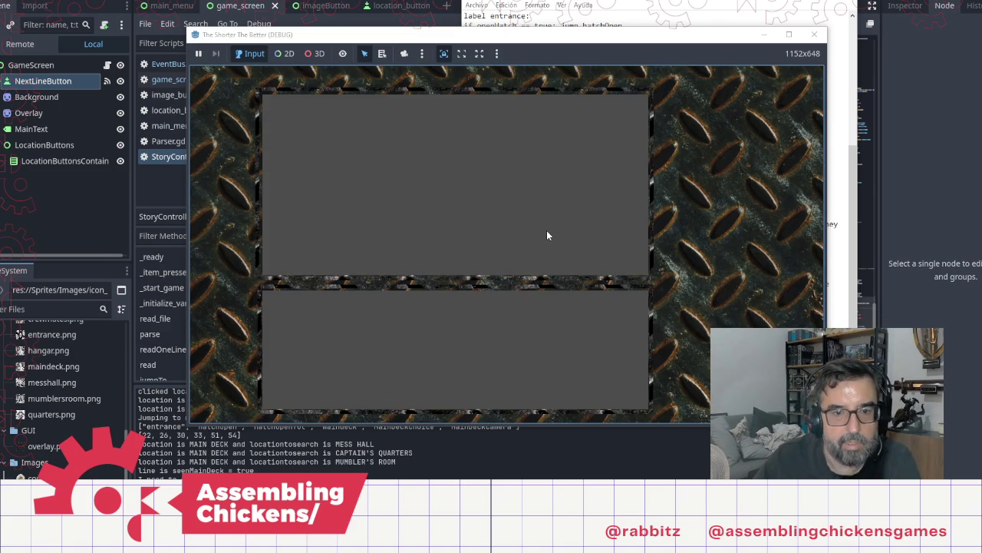
click(547, 230)
key(alt+Tab)
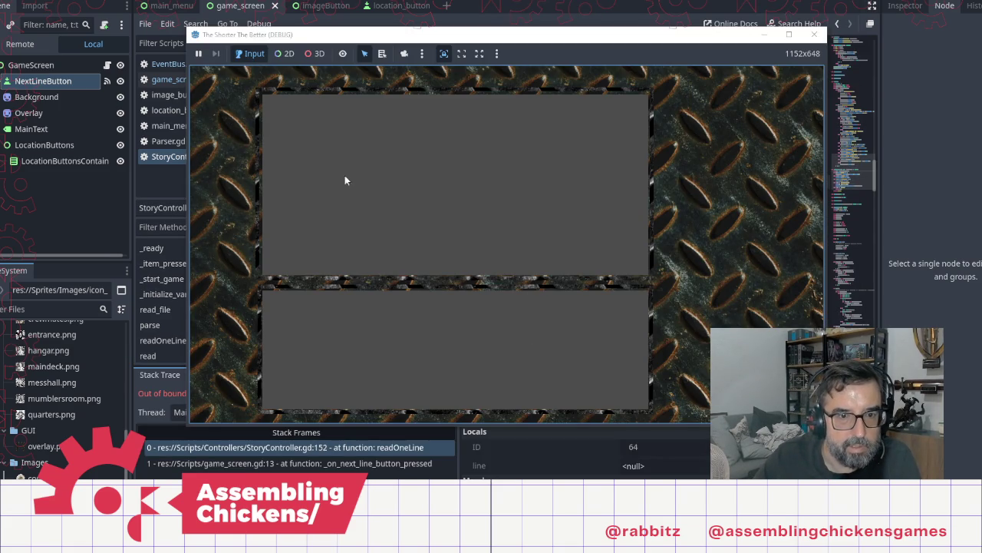
click(814, 35)
Relaunch the project in a debug run with F5
key(alt+Tab)
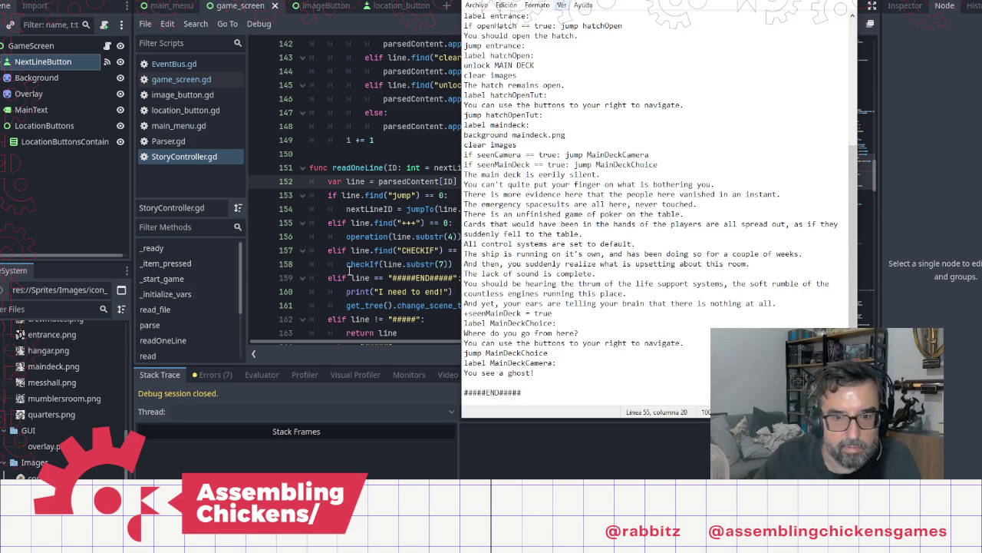
key(alt+Tab)
key(F5)
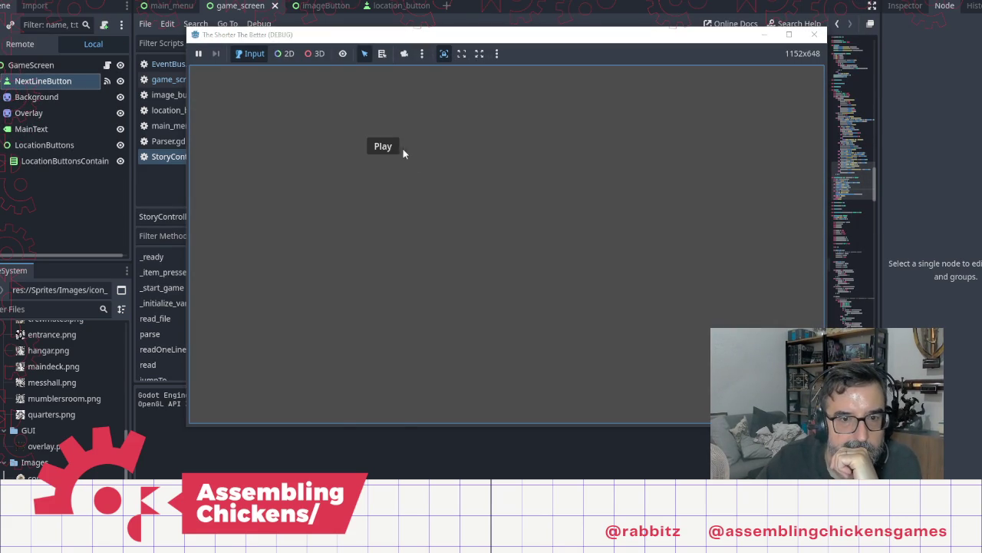
Start the game, read through the entrance dialogue, and open the hatch
click(392, 147)
click(625, 260)
click(626, 259)
click(625, 259)
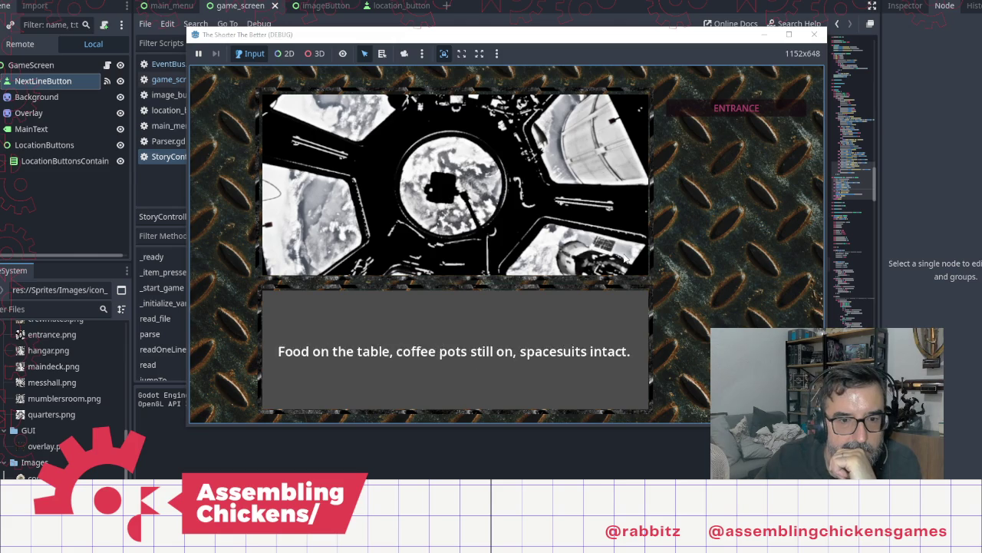
click(626, 259)
click(625, 259)
click(664, 240)
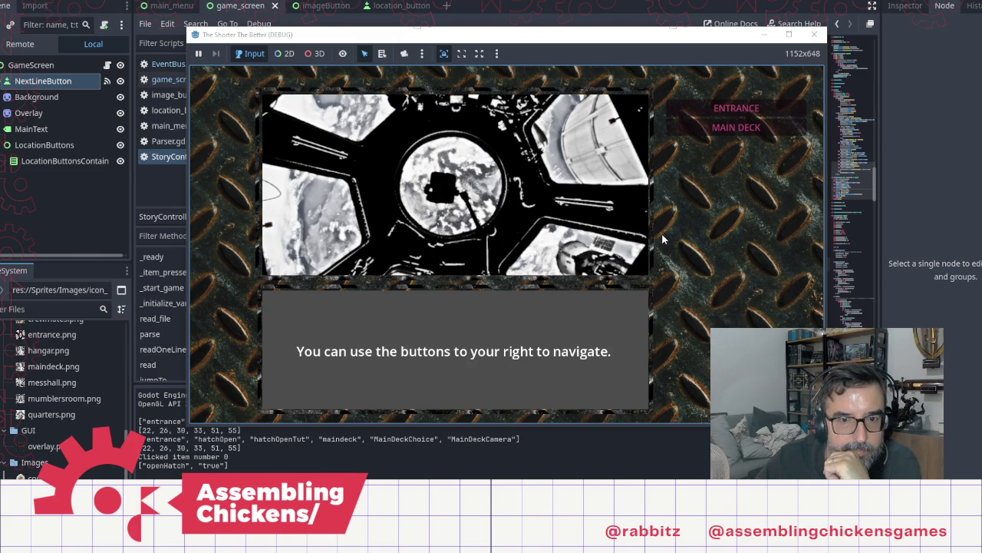
Travel to the main deck and read through to the navigation hint
click(710, 131)
click(605, 252)
click(606, 251)
click(606, 252)
click(606, 252)
click(603, 253)
click(603, 253)
click(602, 253)
click(602, 253)
click(601, 251)
click(601, 252)
click(601, 252)
click(601, 252)
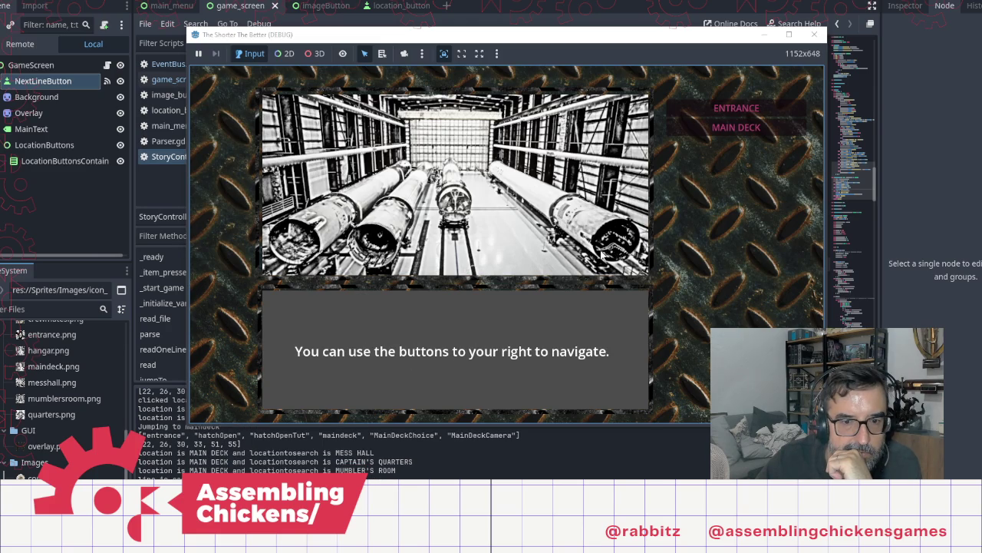
Choose ENTRANCE to loop back to the opening line, then return to the story script
click(601, 252)
click(602, 254)
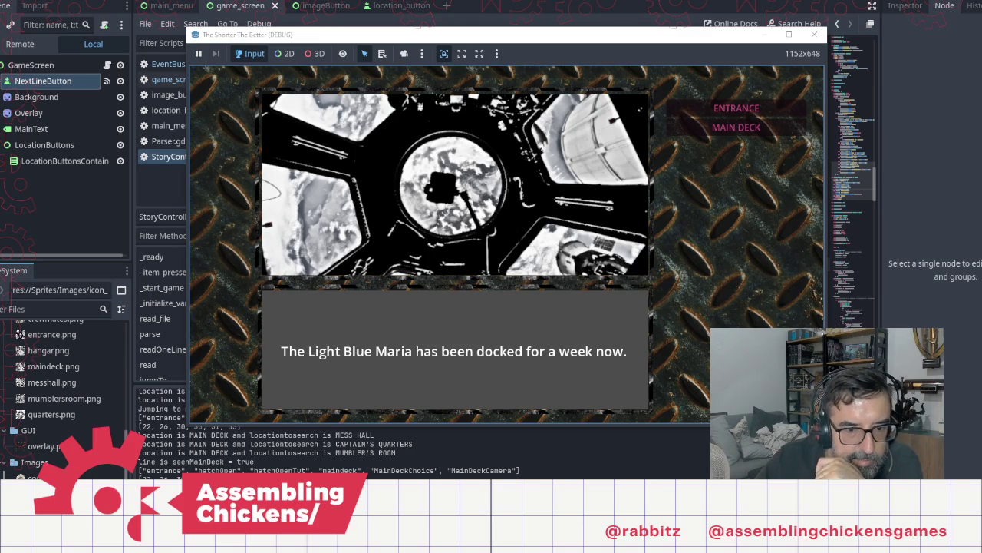
key(alt+Tab)
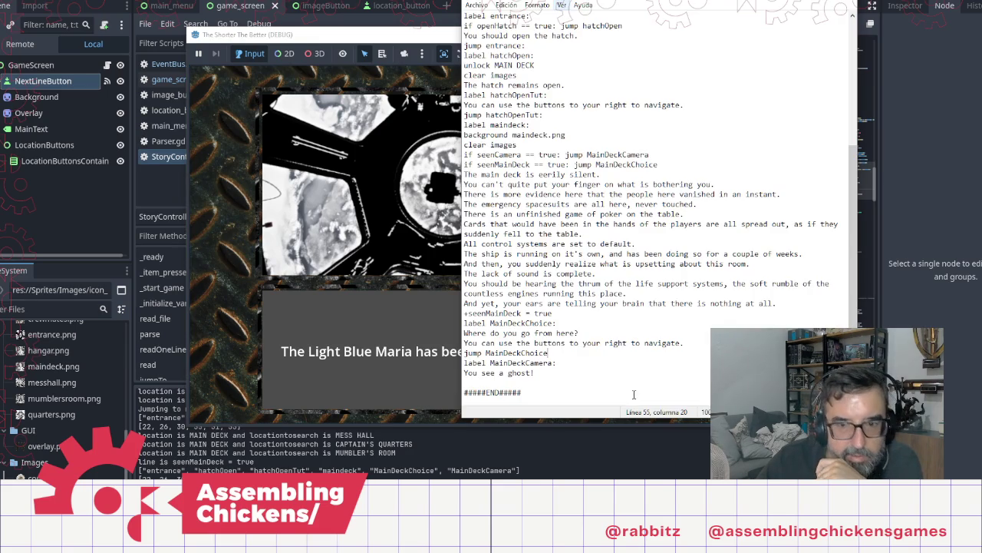
click(561, 361)
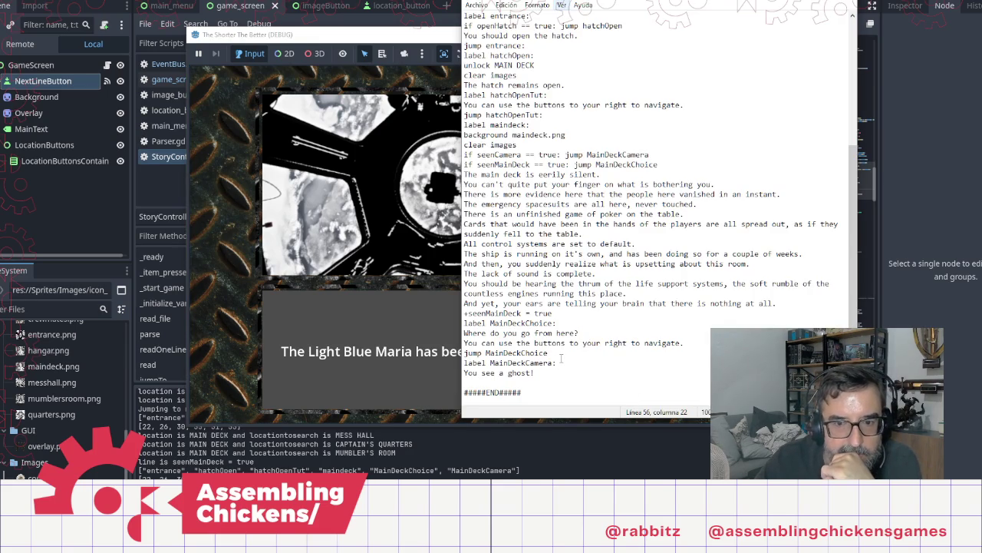
double_click(517, 353)
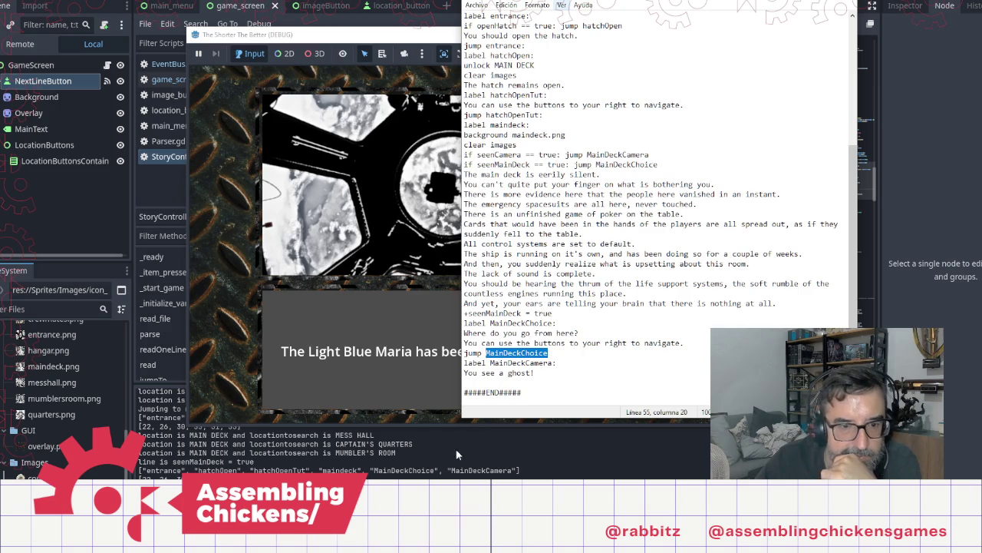
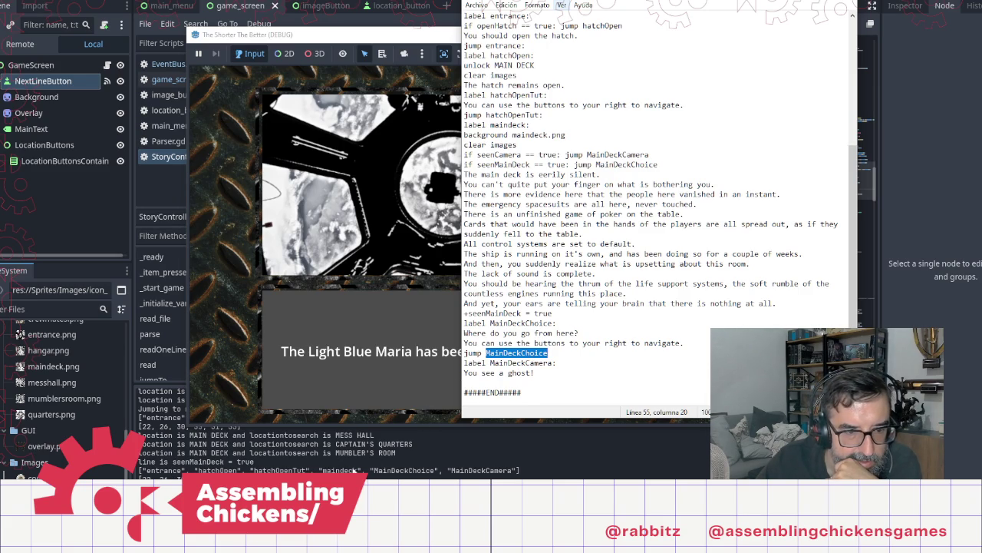
Add a colon after 'jump MainDeckChoice' on line 55, then bring the running game forward
click(583, 355)
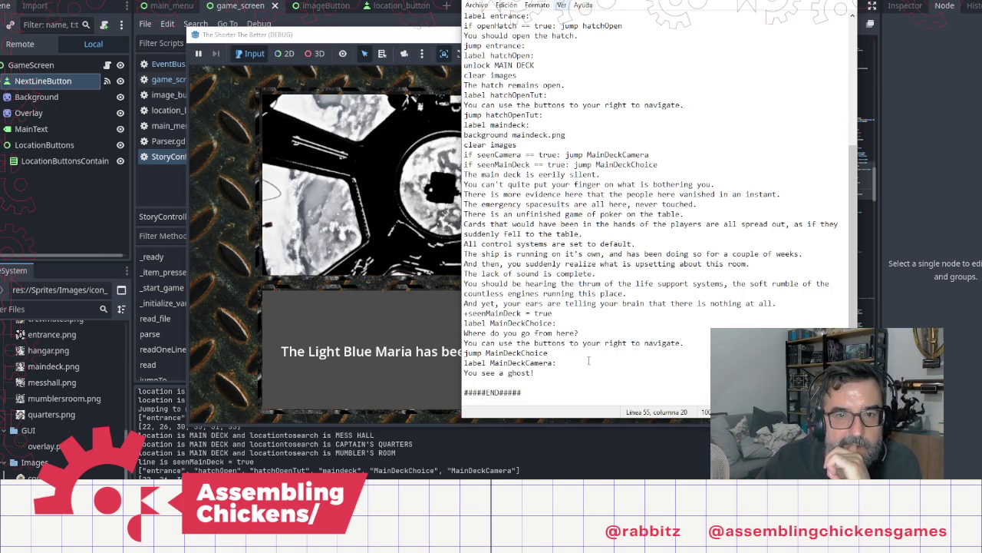
text(:)
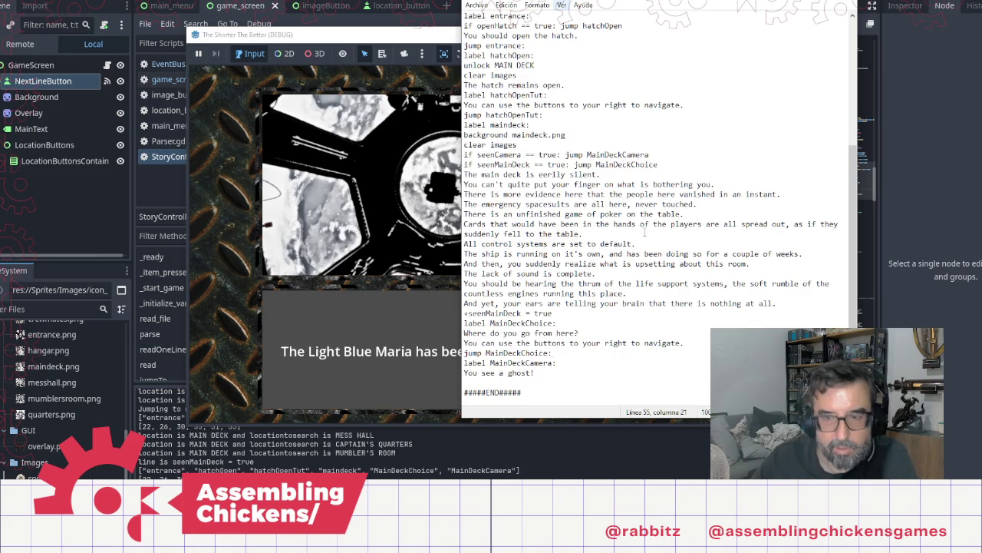
click(358, 240)
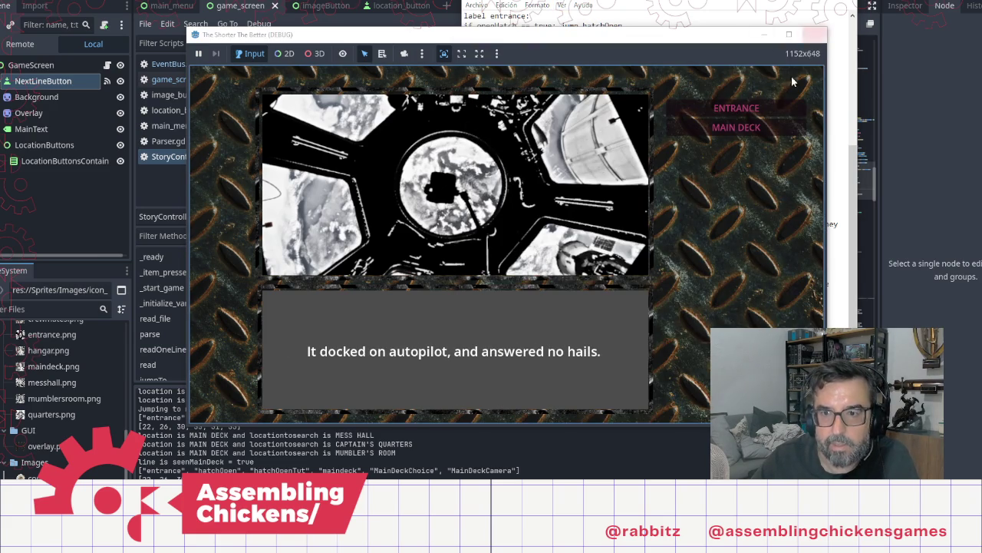
Relaunch the game with F5 to load the edited story and start it
click(738, 126)
click(814, 35)
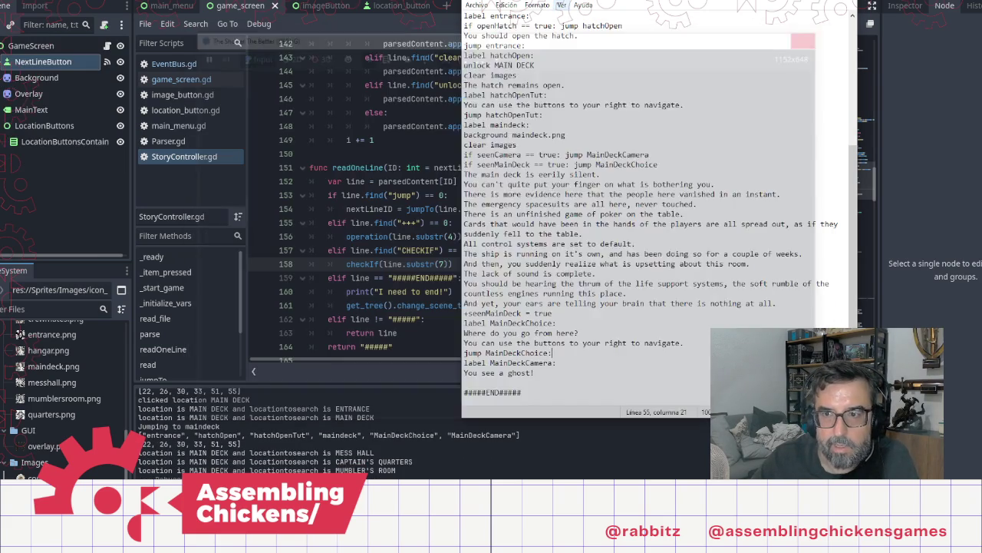
key(F5)
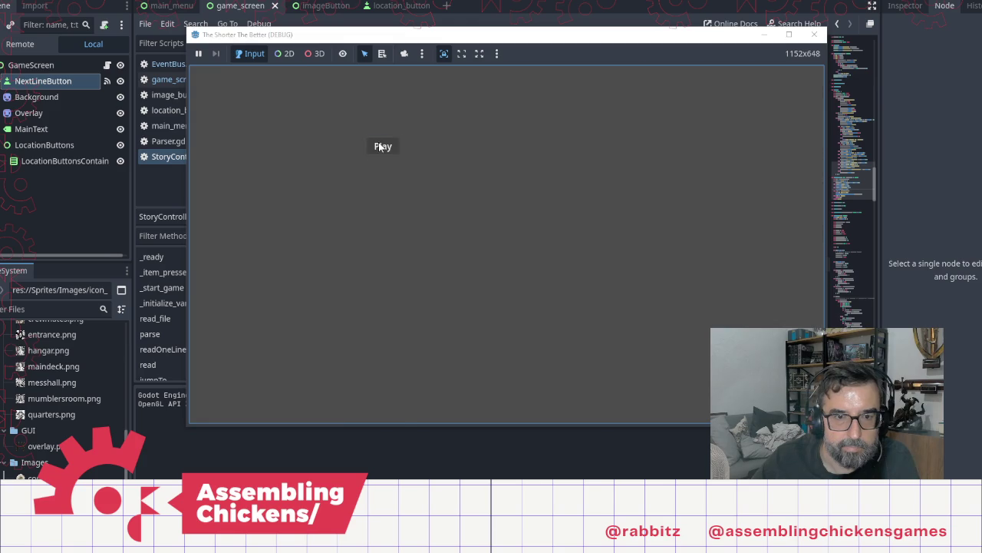
click(374, 146)
Advance the opening dialogue, open the hatch and travel to the main deck
click(511, 268)
click(512, 268)
click(512, 268)
click(491, 246)
click(473, 190)
click(725, 131)
Step through the main deck description to the 'Where do you go from here?' choice
click(573, 228)
click(573, 227)
click(574, 228)
click(574, 228)
click(573, 228)
click(573, 228)
click(574, 228)
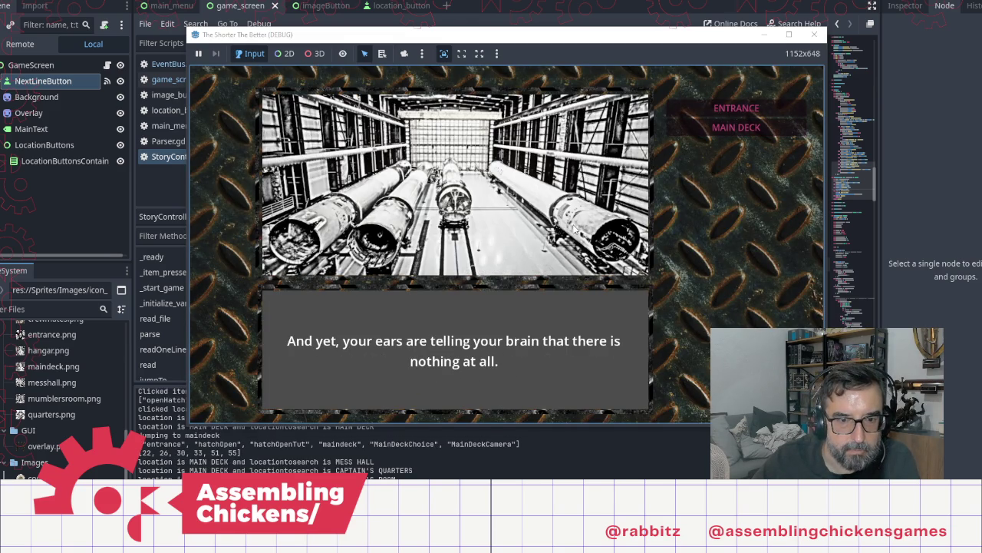
click(574, 228)
click(574, 228)
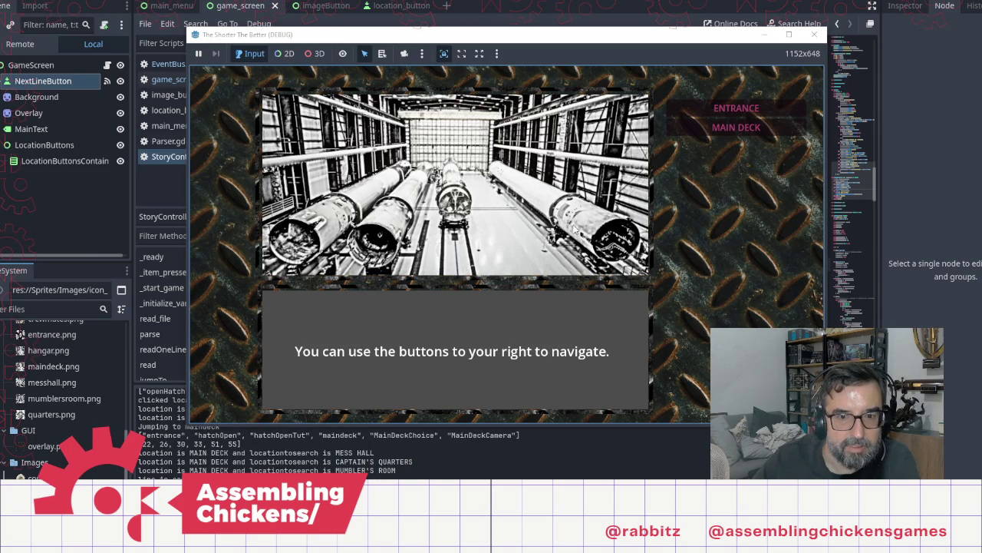
Keep clicking past the choice to test that it loops, then return to Notepad
click(574, 228)
click(573, 228)
click(574, 228)
click(573, 228)
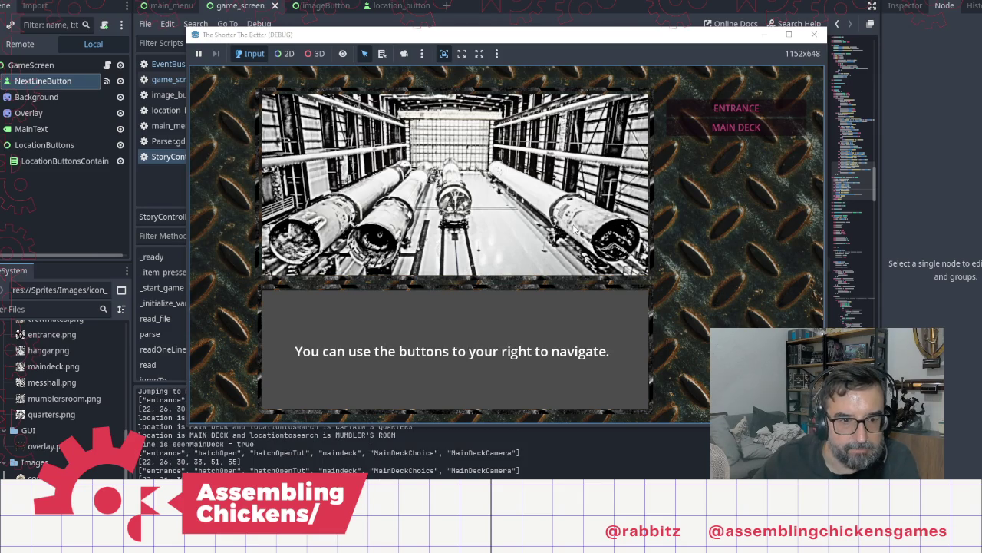
click(573, 227)
click(573, 228)
click(573, 228)
click(573, 228)
click(573, 228)
click(574, 228)
click(574, 228)
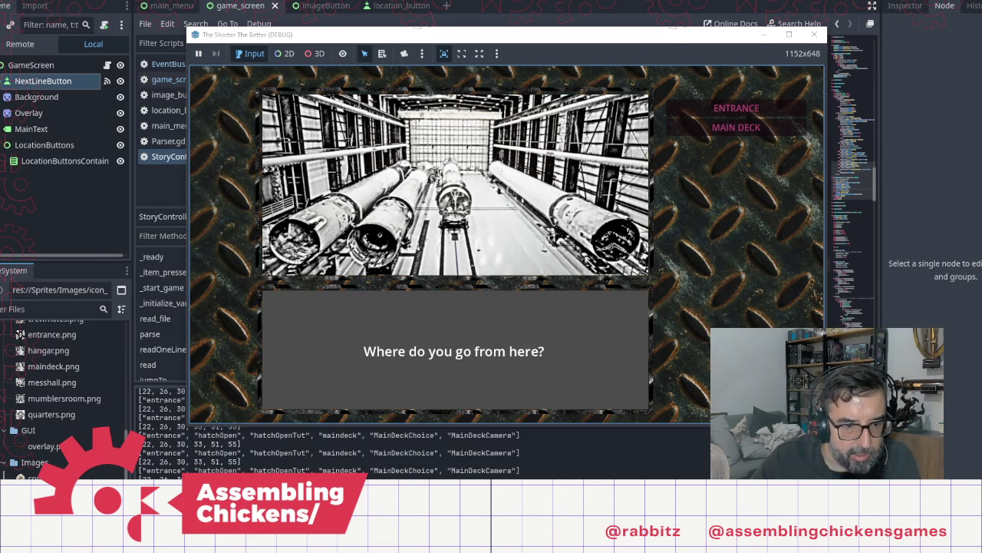
key(alt+Tab)
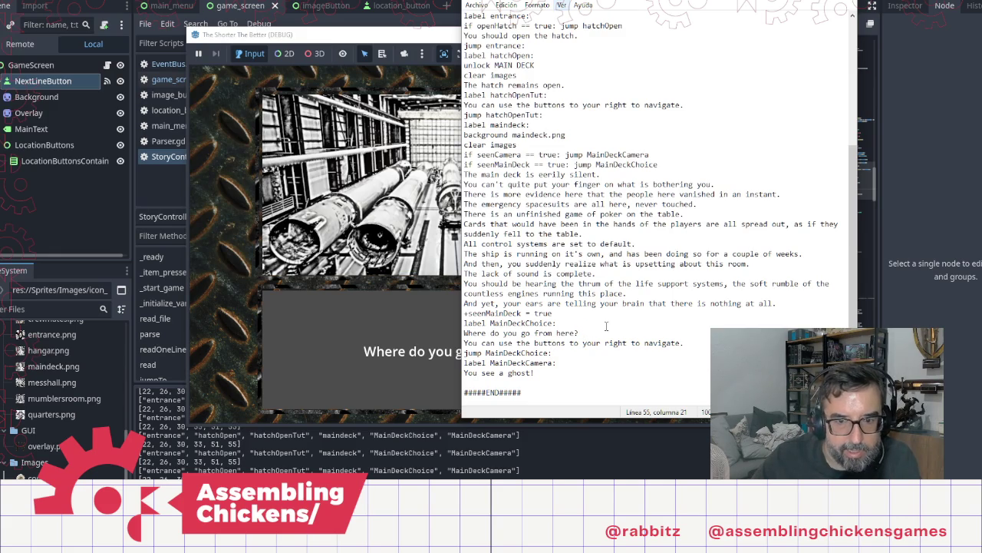
Add 'You can feel the slight movement through your feet that indicates a live ship, but something is dampening the sound.'
key(Return)
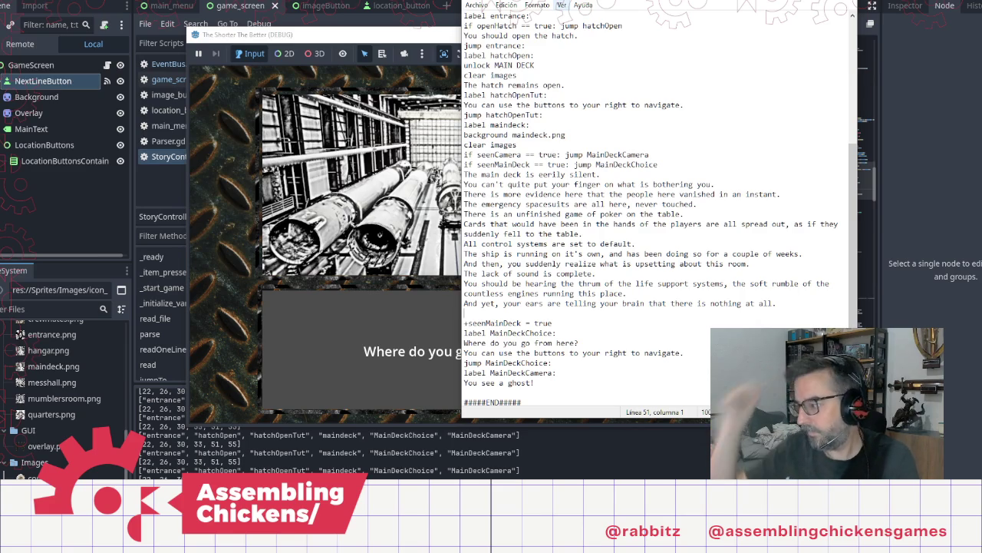
text(You can feel)
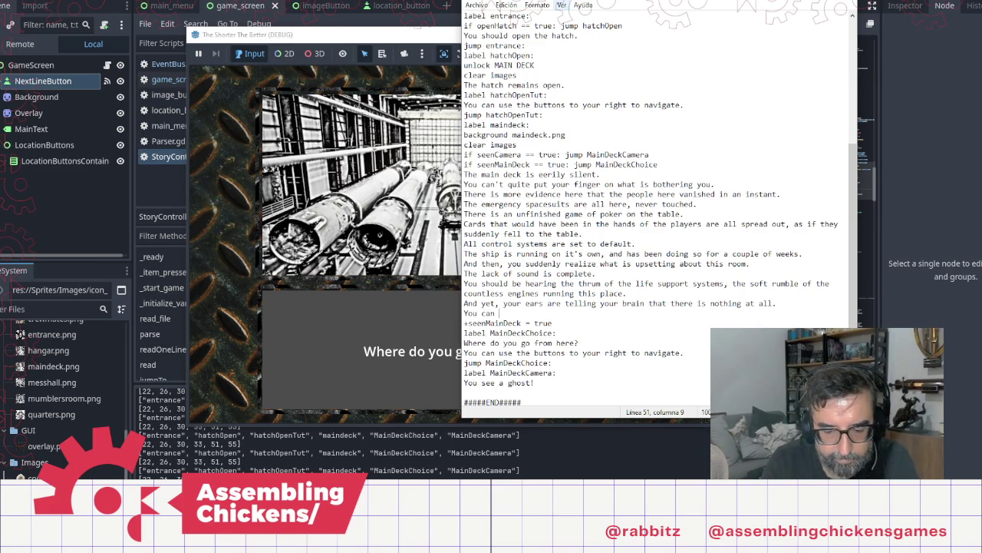
text( the slight)
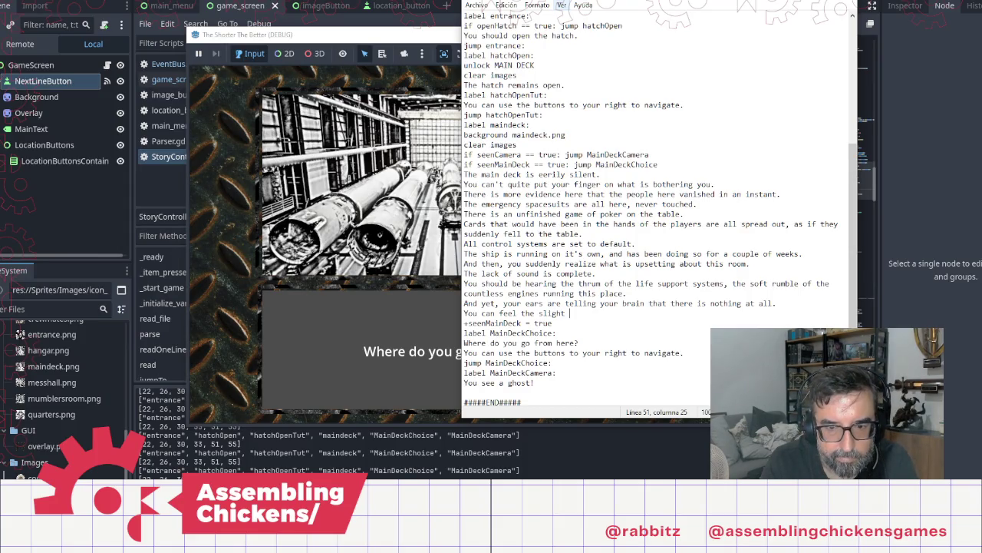
text(movement )
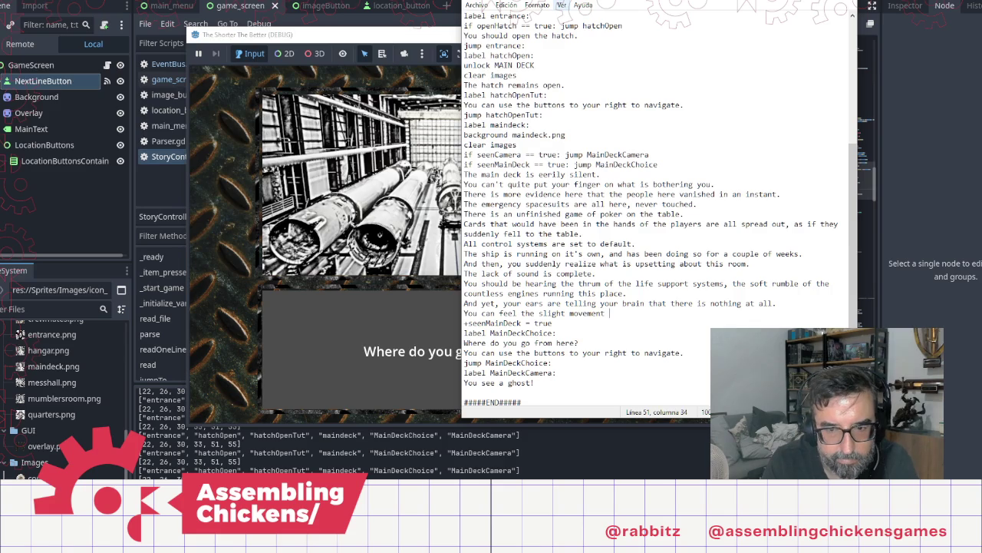
text(through y)
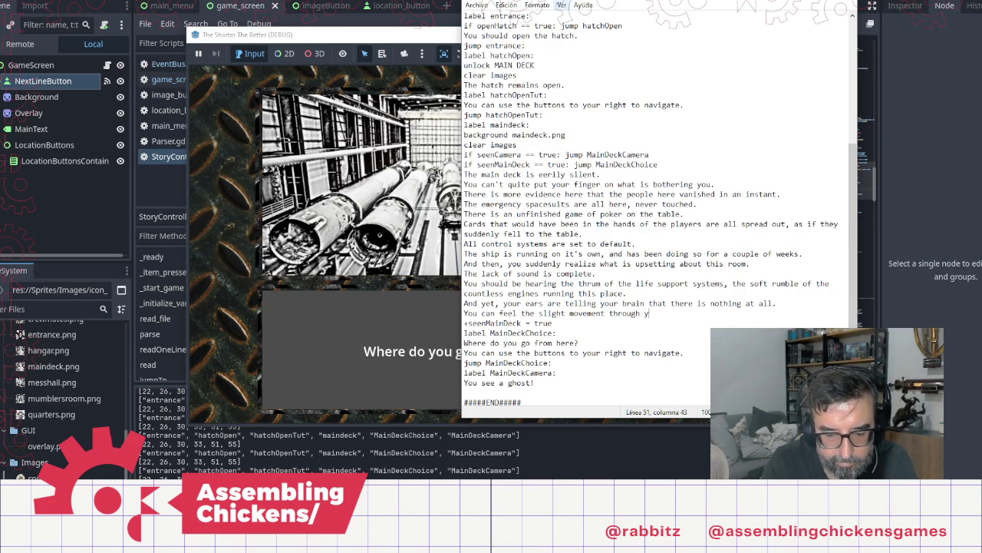
text(our feet)
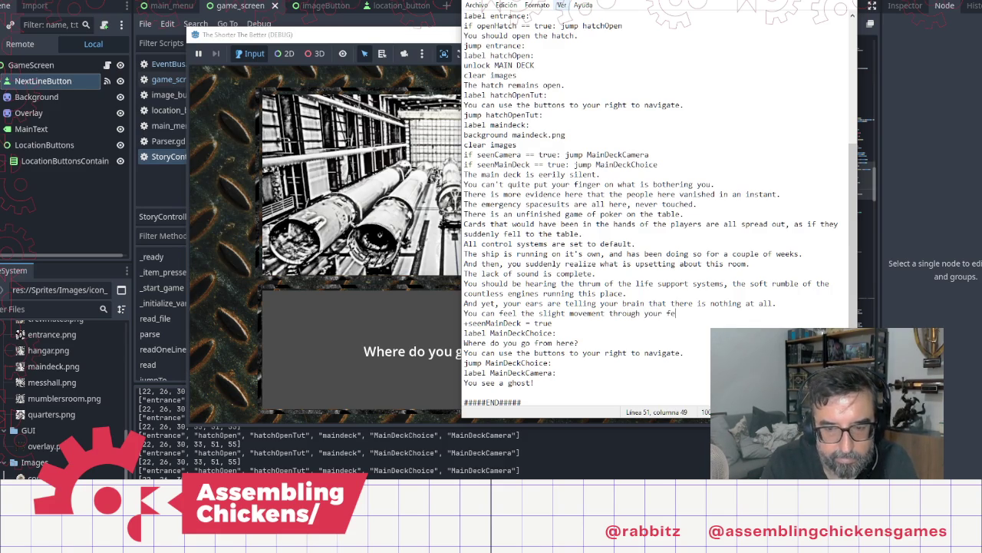
click(612, 312)
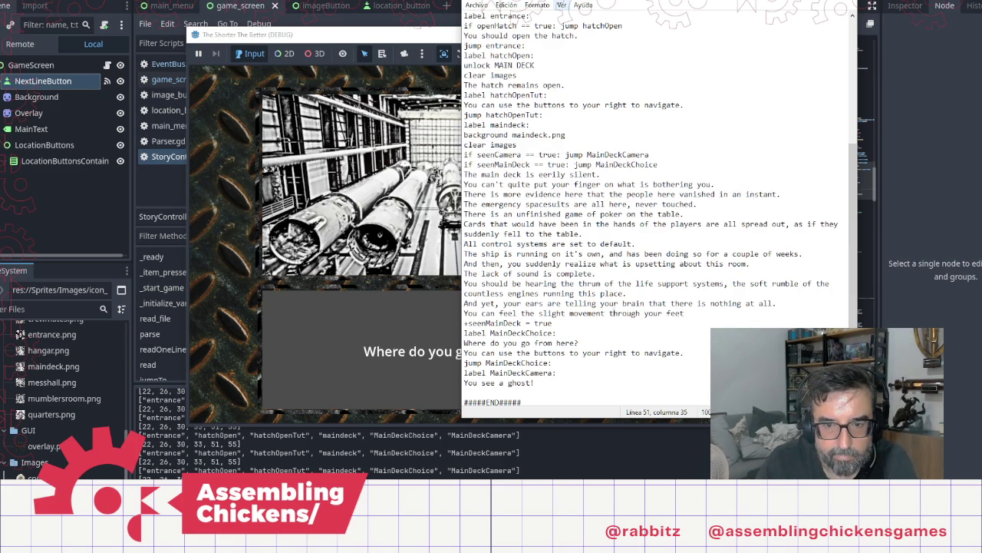
text(that indi)
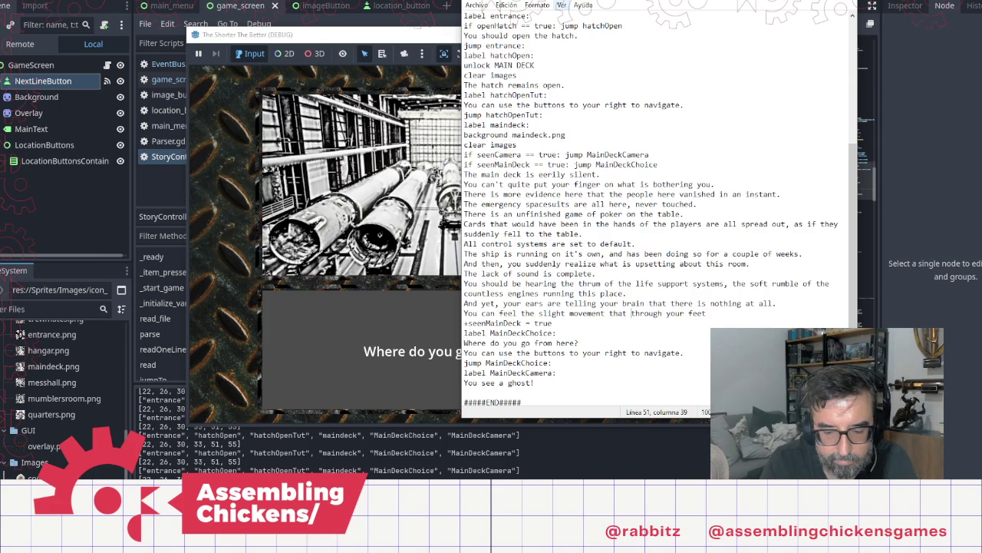
text(cates a li)
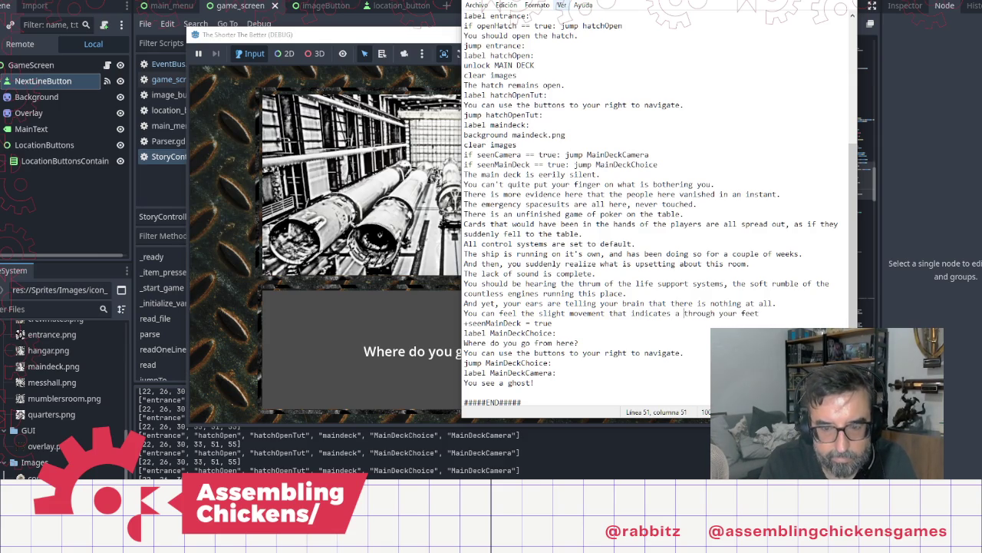
text(ve sho)
text(ip)
key(End)
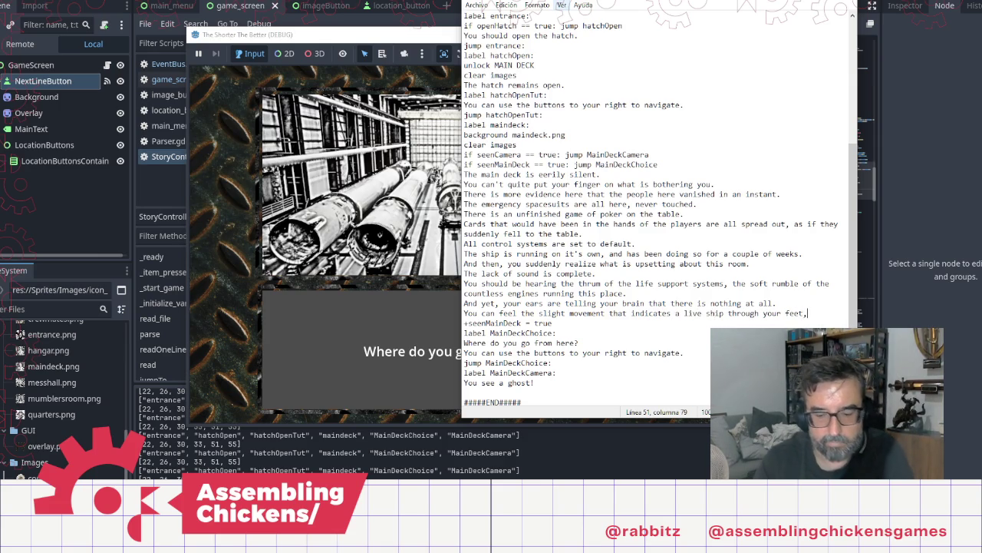
text(, but not t)
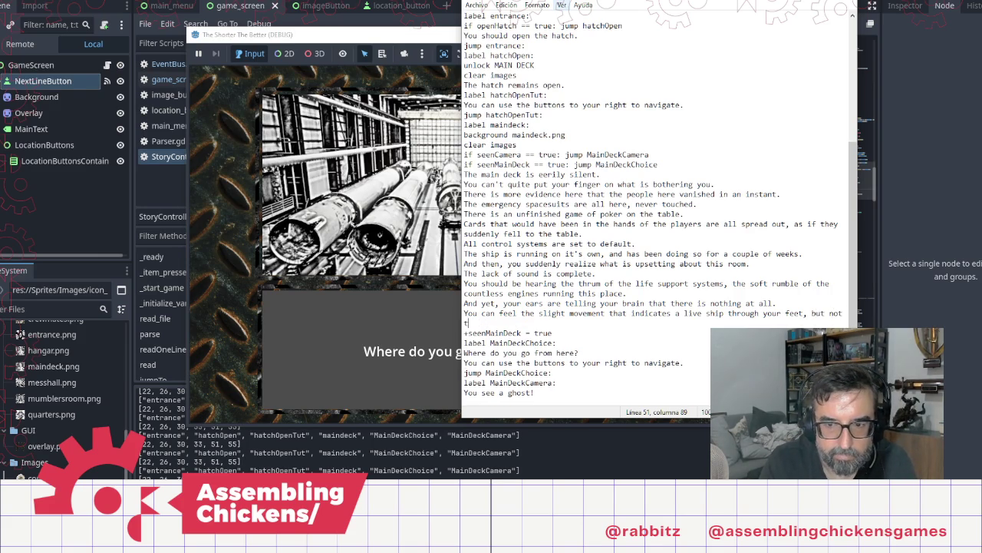
key(BackSpace)
key(BackSpace)
key(BackSpace)
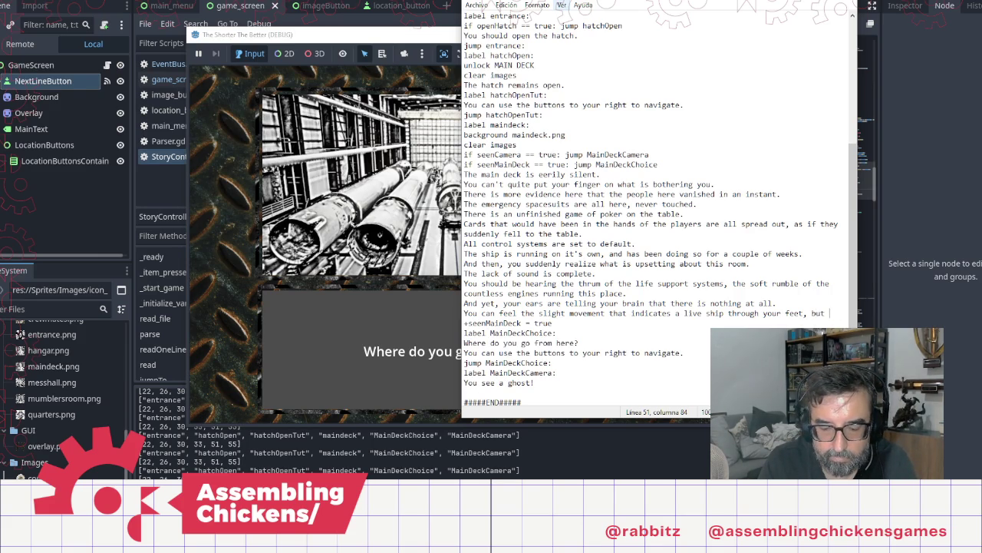
text(something)
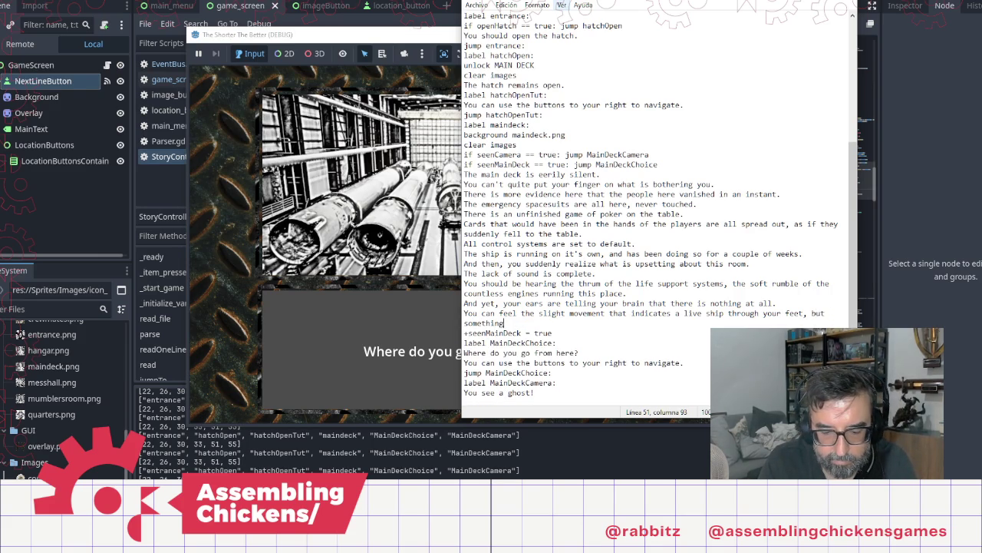
text( is )
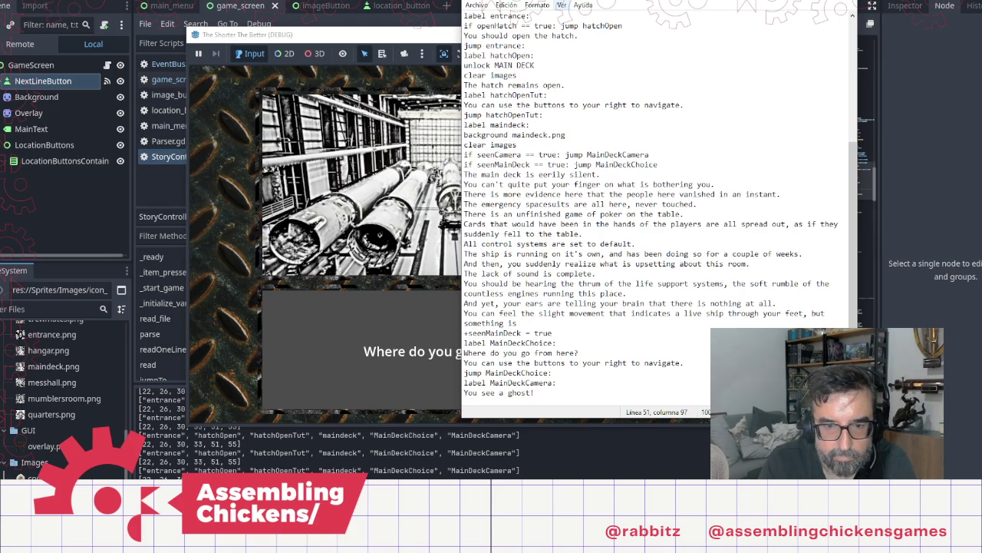
text(dampening)
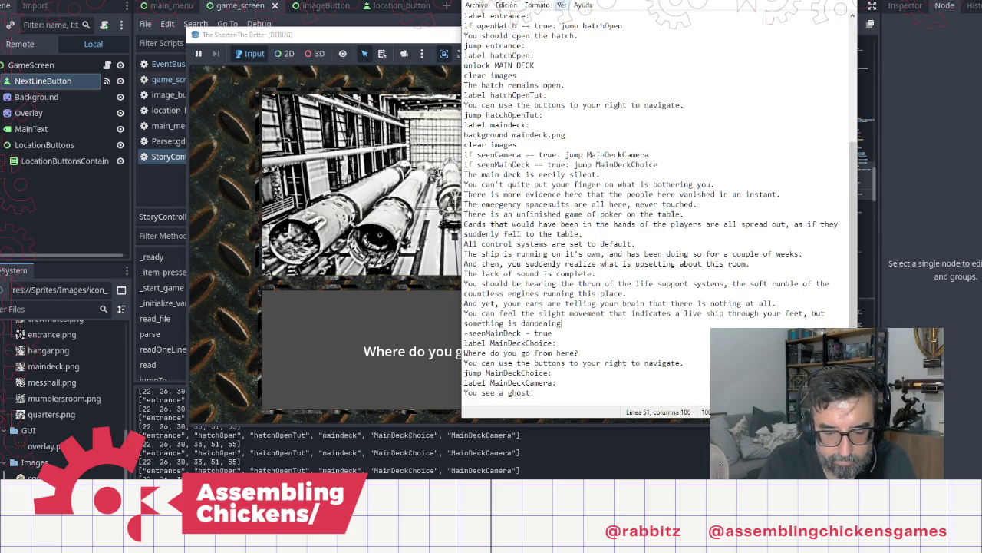
text( the sound.)
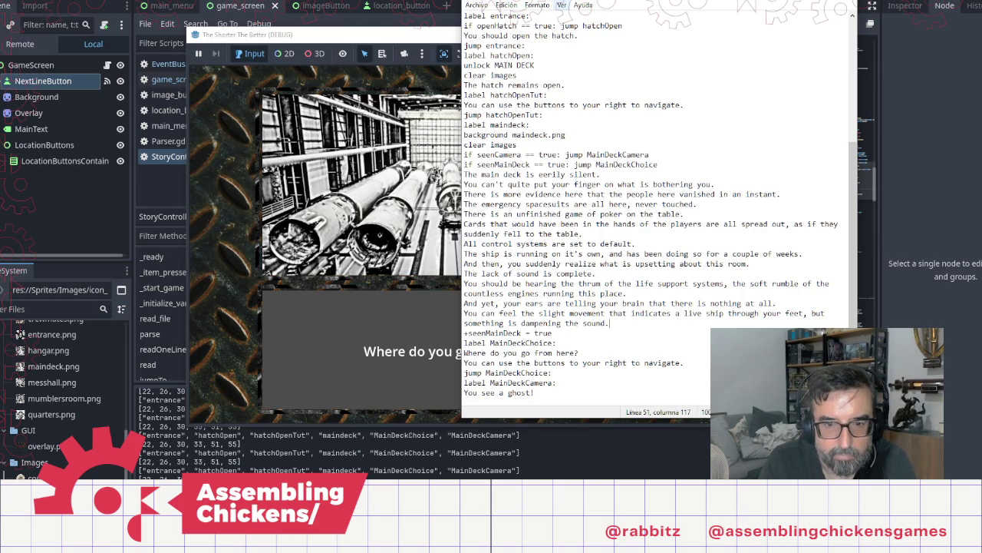
Start a new line reading 'To your left, you see the door that'
key(Return)
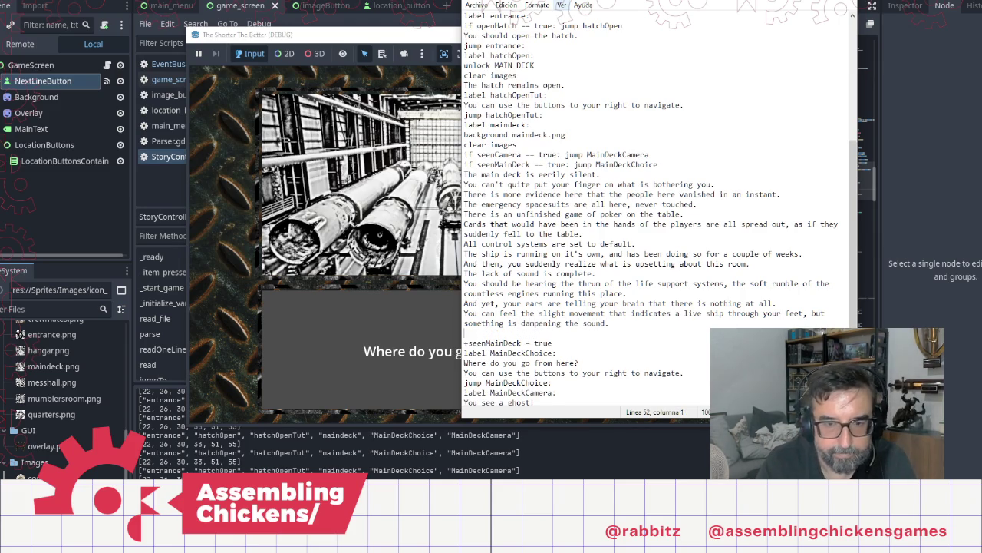
text(There)
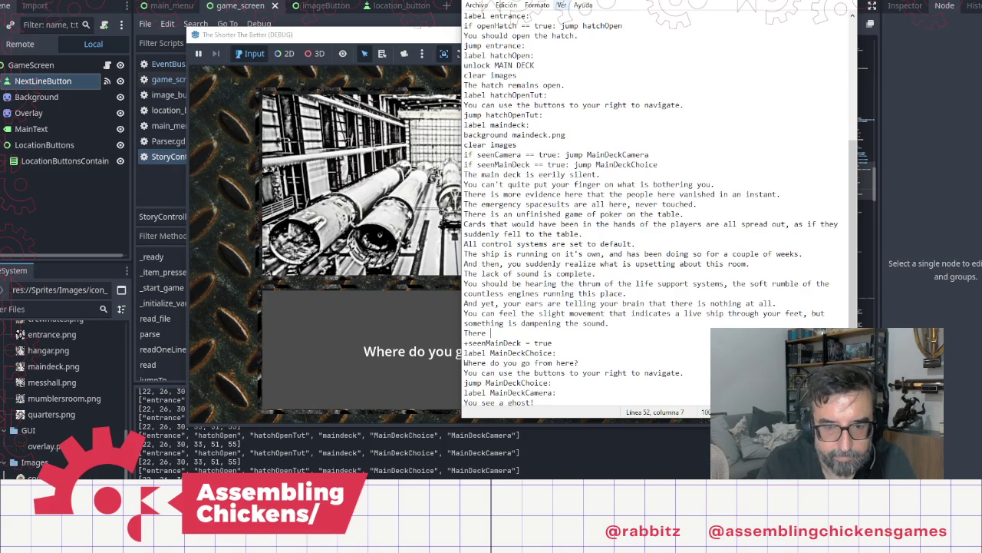
key(BackSpace)
key(BackSpace)
key(BackSpace)
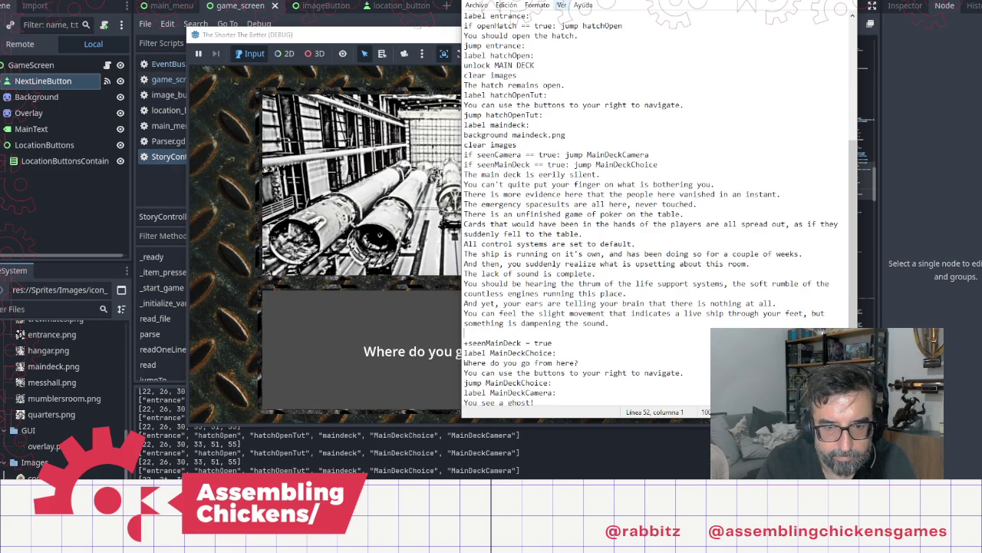
text(Frome)
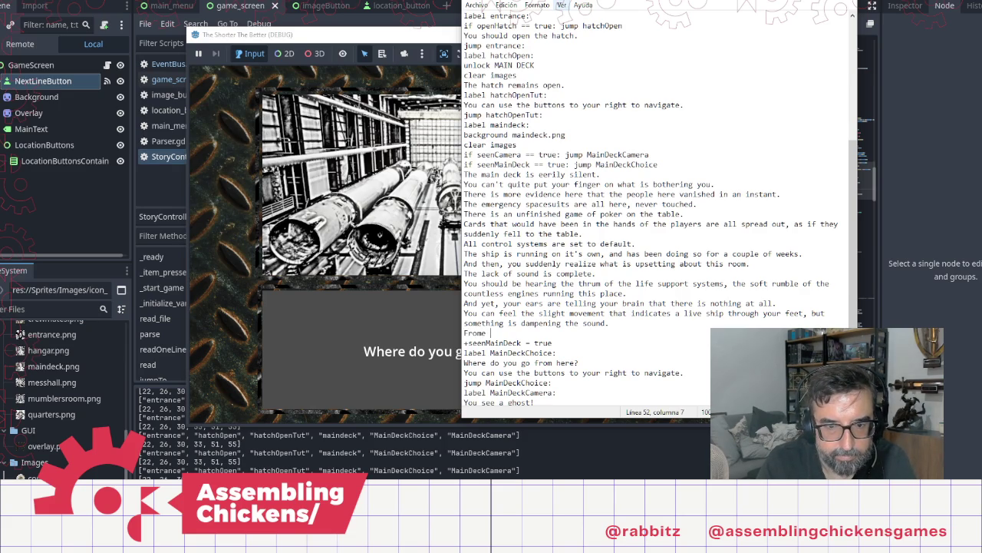
key(BackSpace)
key(BackSpace)
key(BackSpace)
text(T)
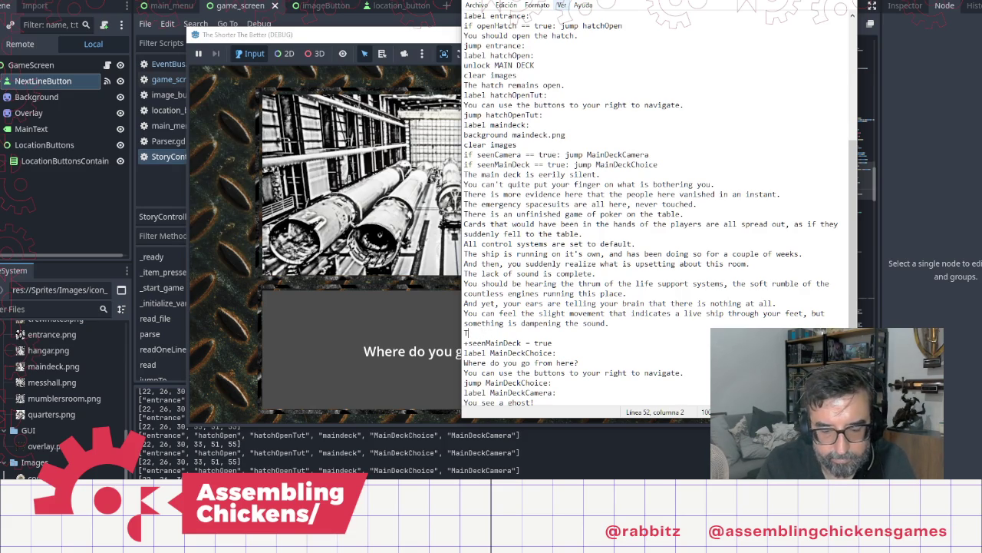
text(o your lef)
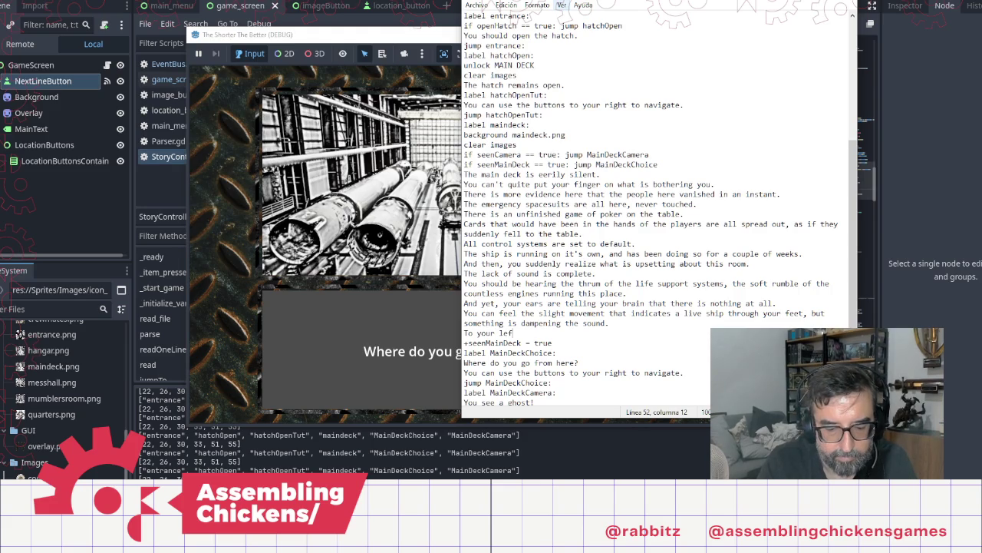
text(t, you s)
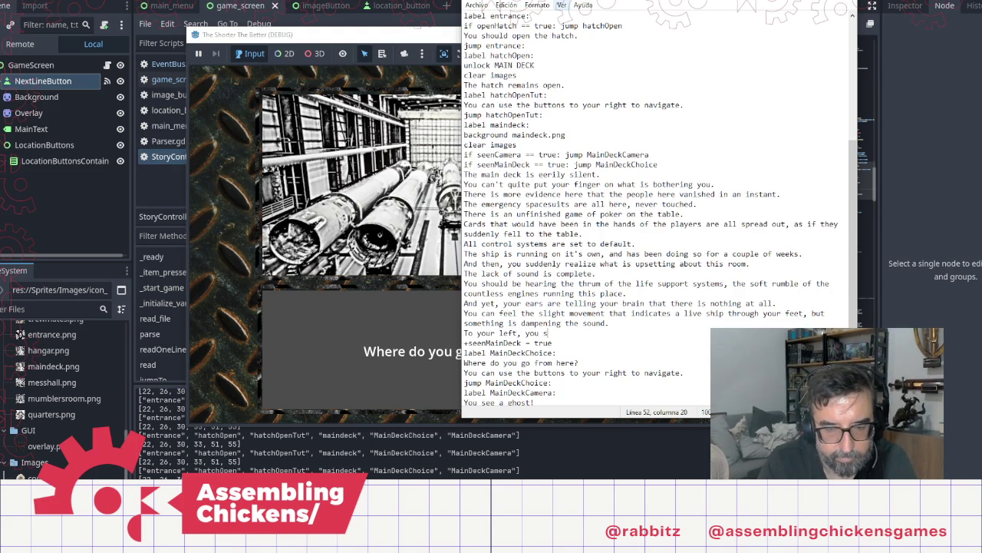
text(ee the )
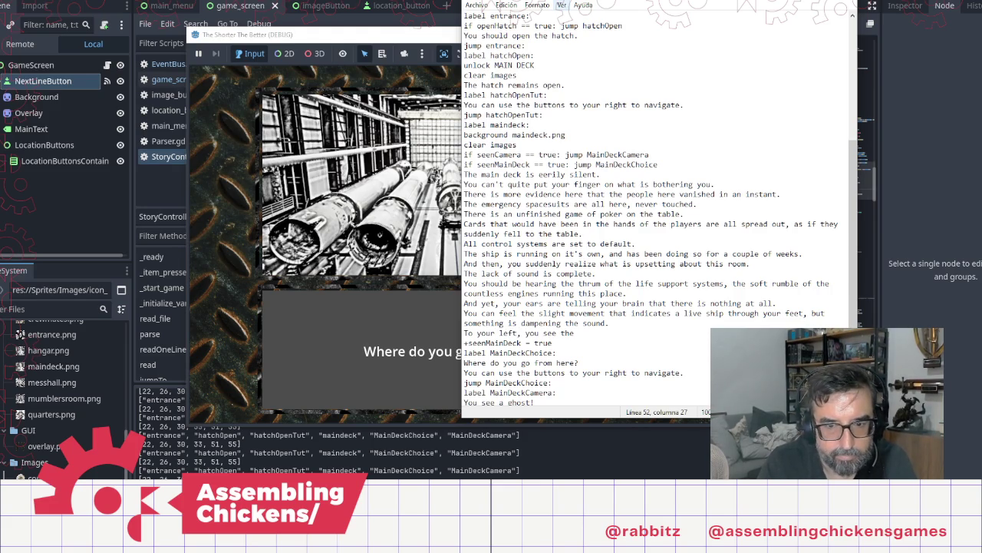
text(door that)
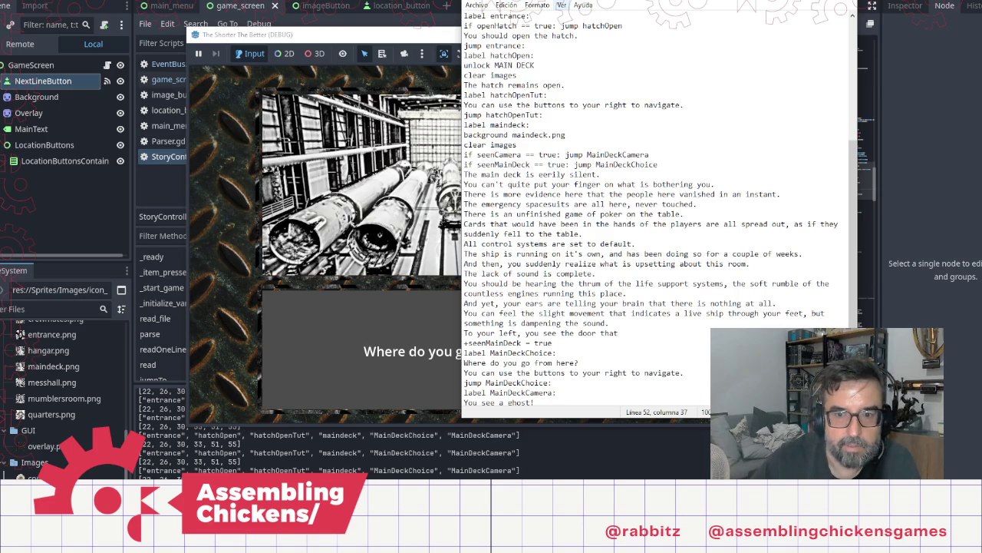
Check the exact MESS HALL name in the locations list
scroll(549, 73, up, 8)
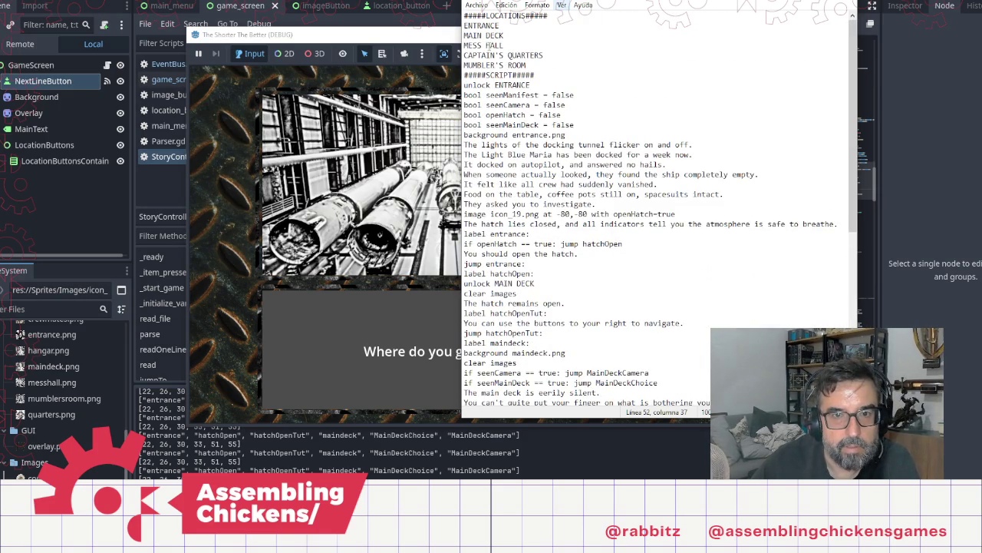
double_click(484, 45)
click(506, 45)
shift+click(465, 46)
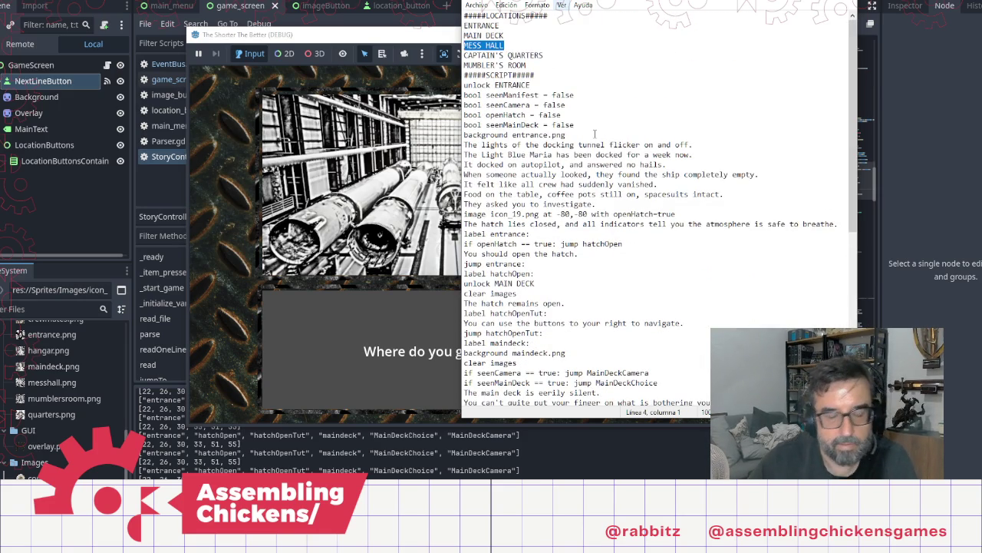
scroll(614, 151, down, 10)
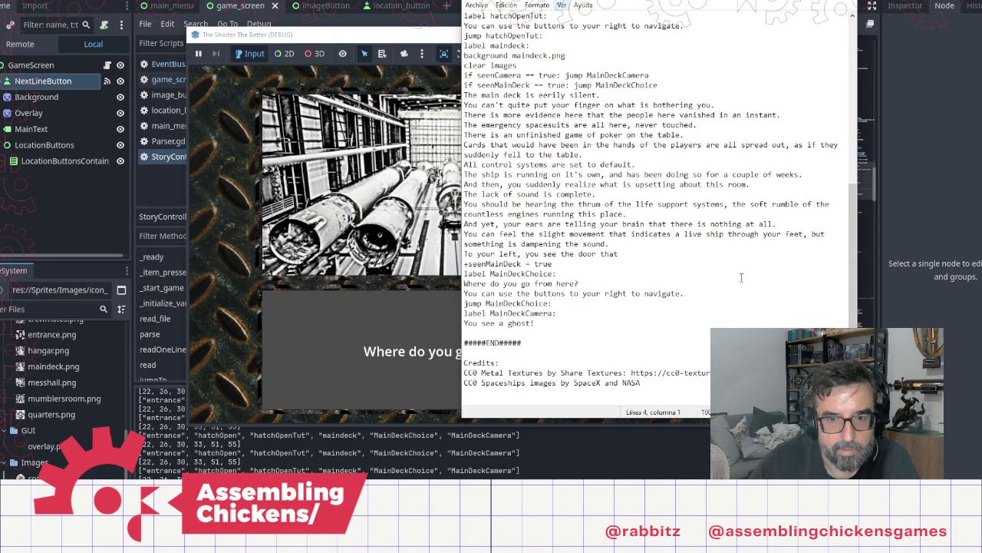
Finish the door sentence with 'opens to the Mess Hall.' and add 'unlock MESS HALL' below
click(652, 254)
text(opens to the )
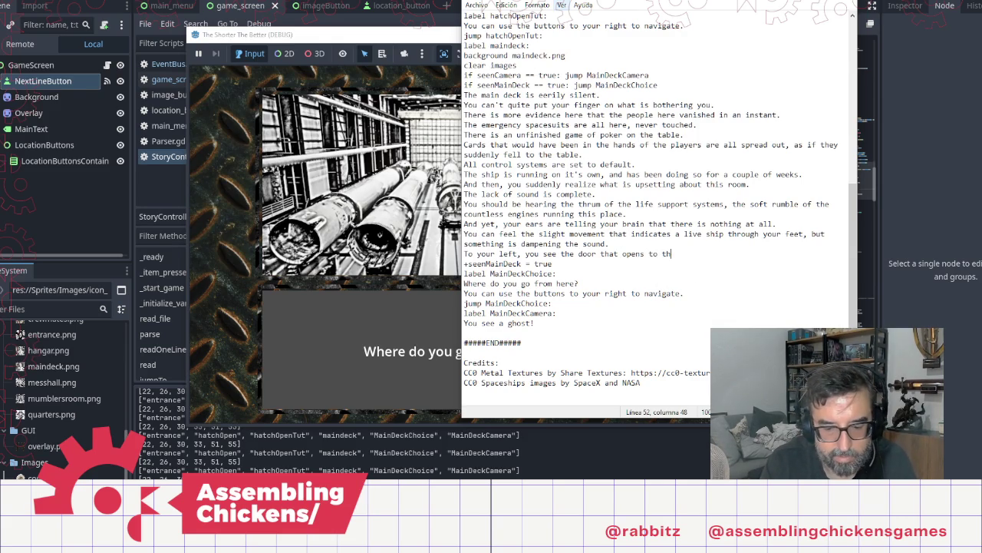
text(M)
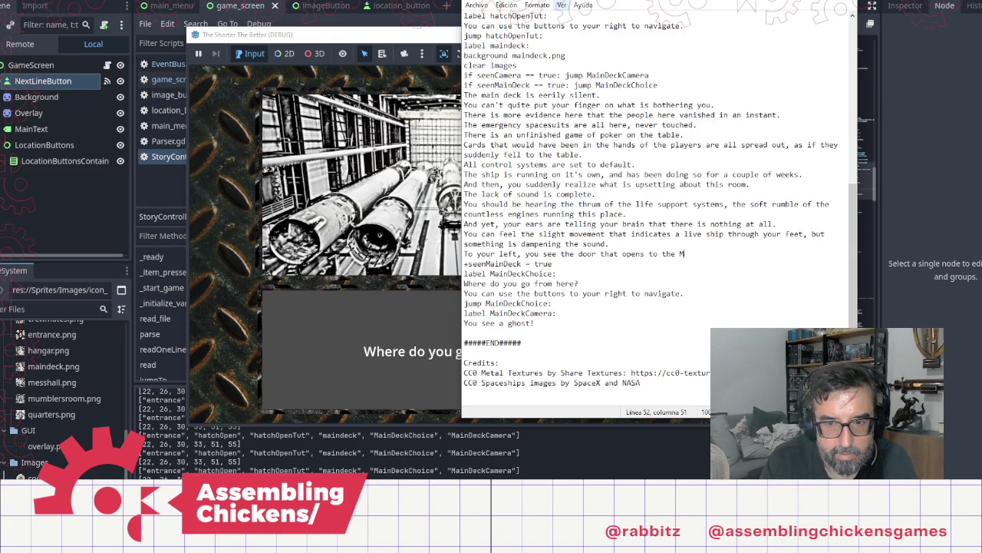
text(ess Hall, )
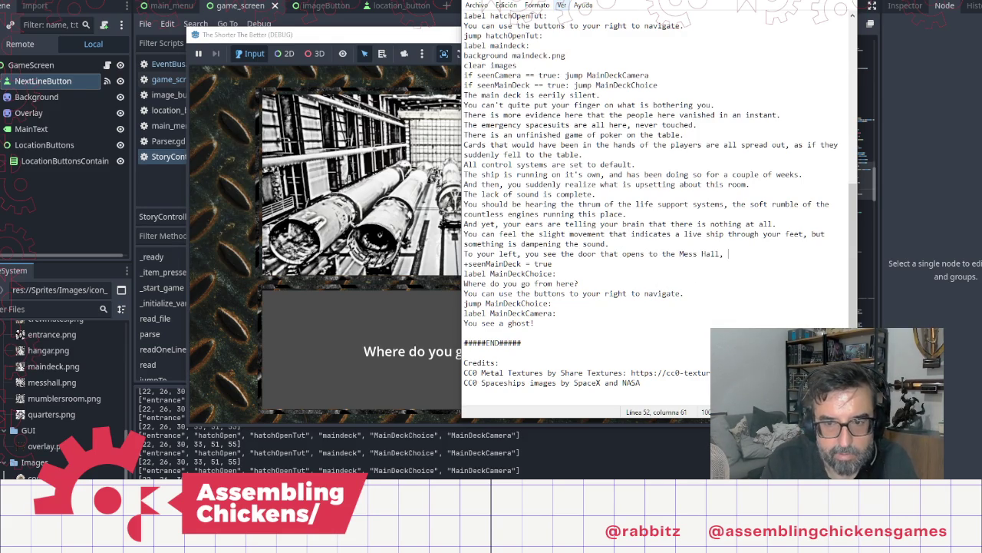
text(the area )
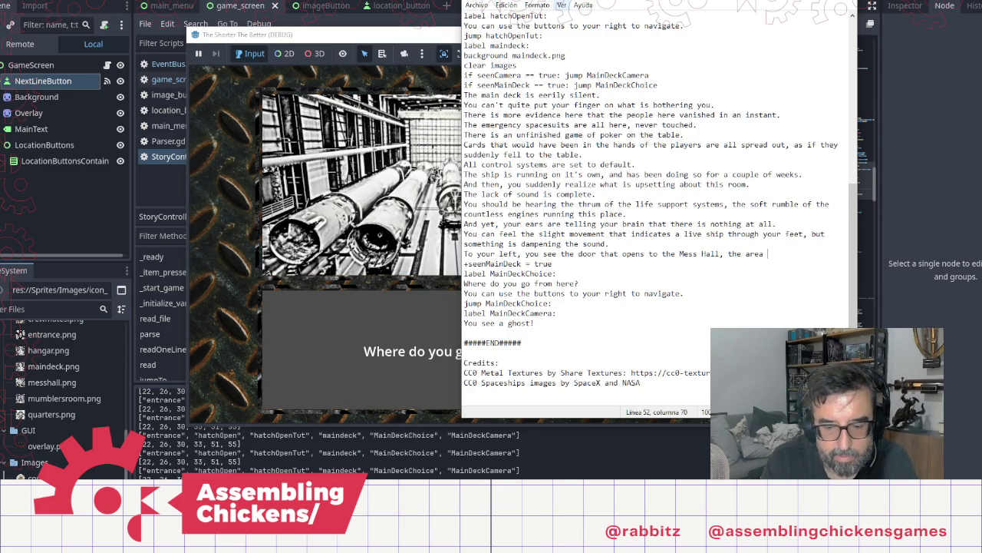
text(where )
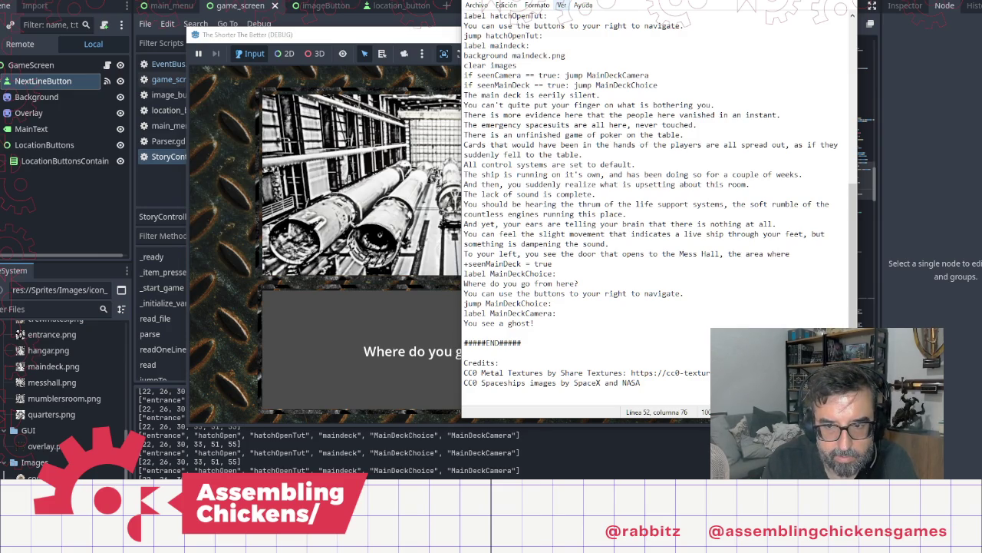
text(the )
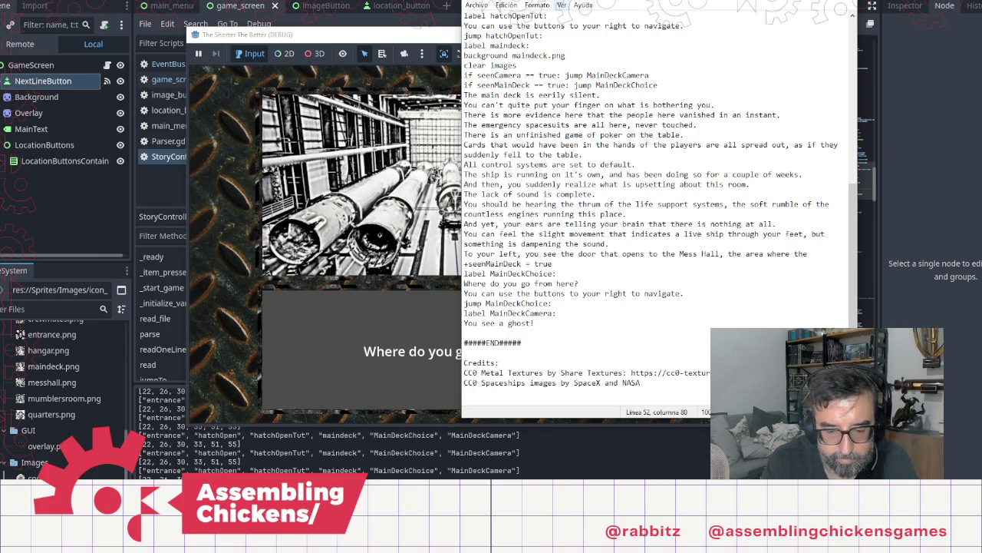
text(crew)
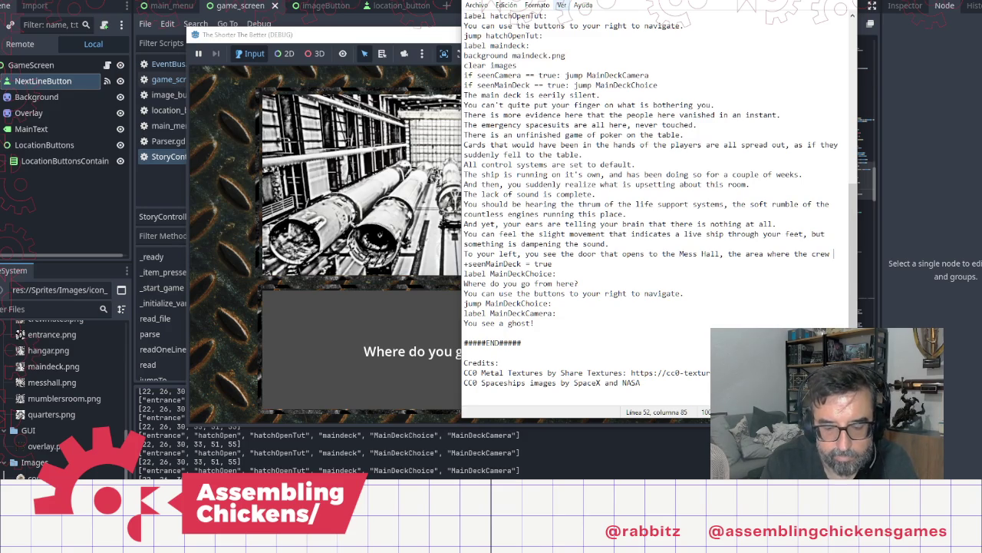
key(BackSpace)
key(BackSpace)
key(BackSpace)
text(.)
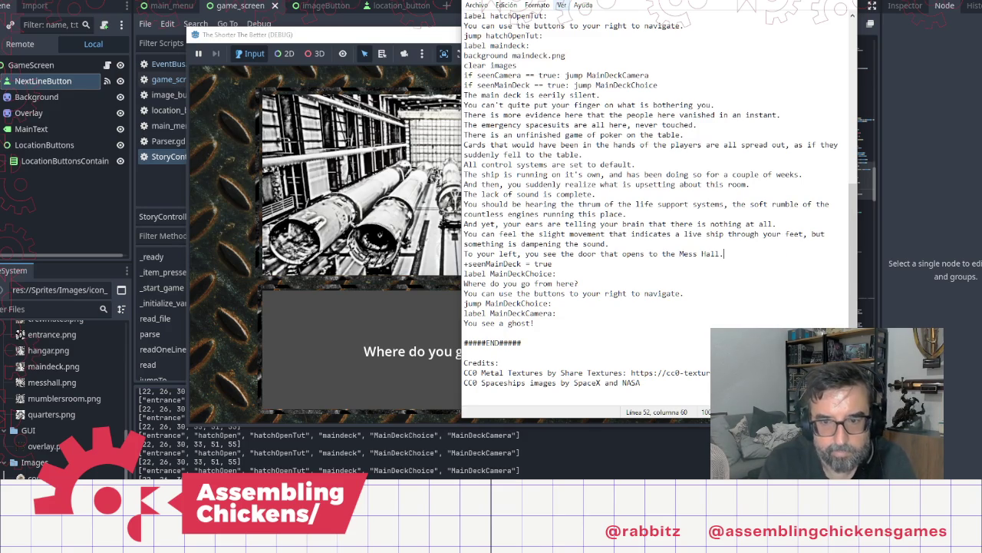
key(Return)
text(unlock MESS HALL)
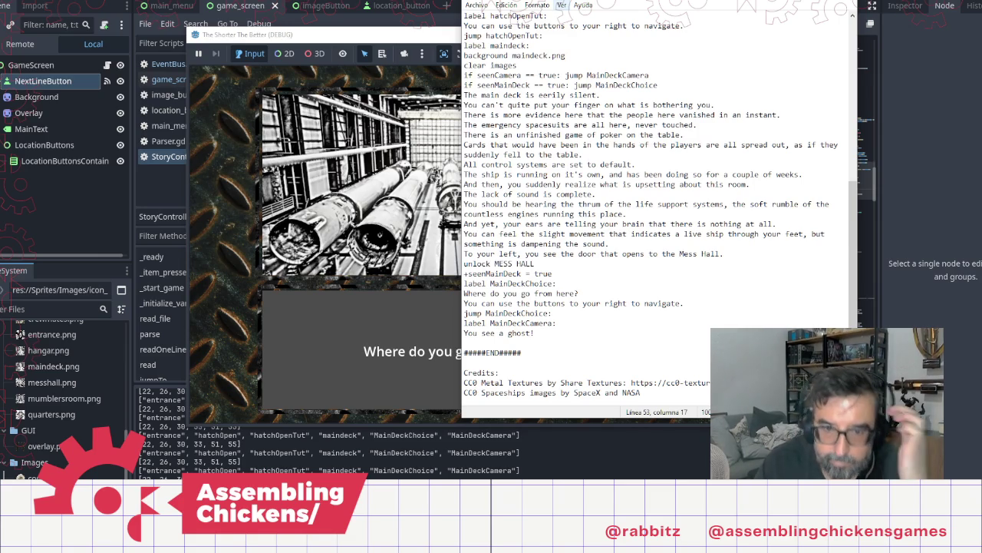
key(Down)
key(End)
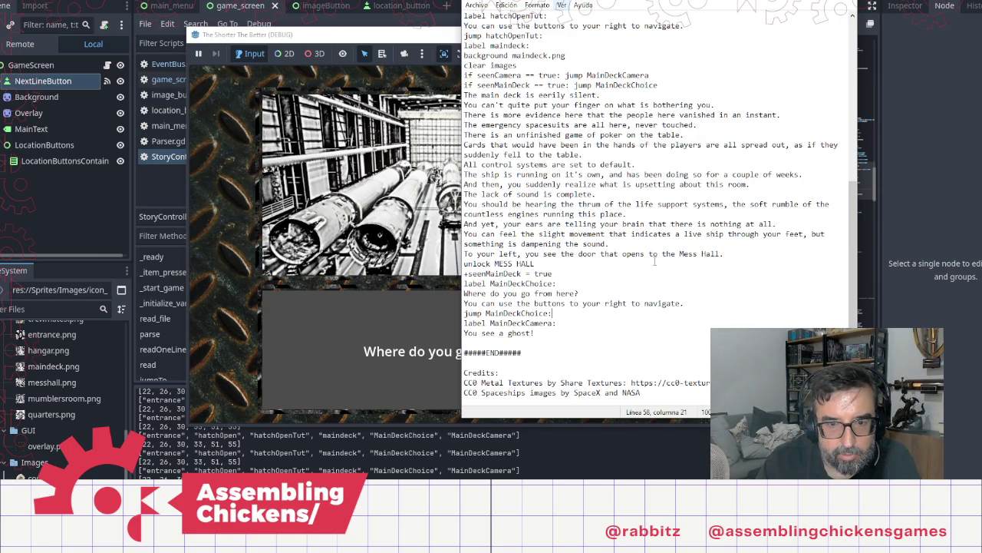
key(Down)
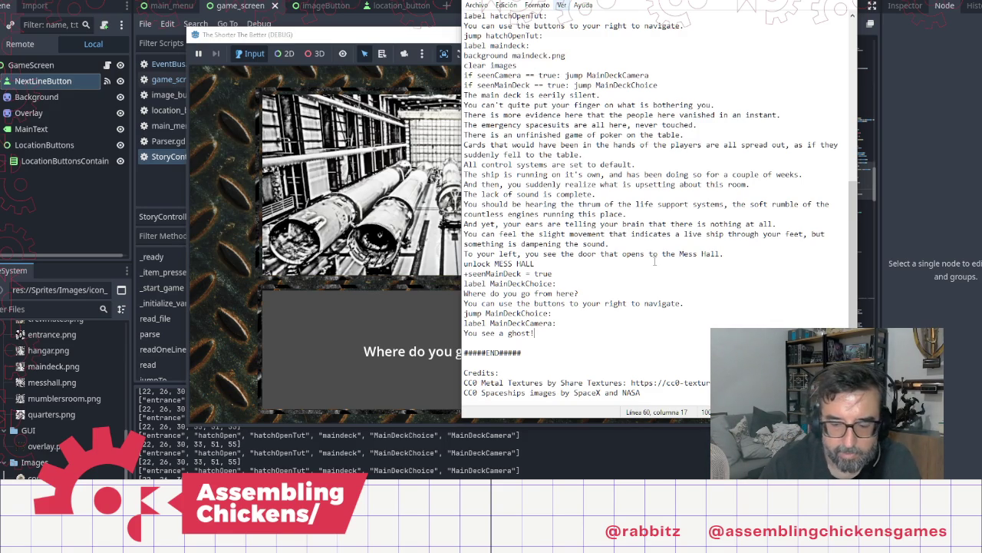
Add '[[TODO]] Write the part where you see the ghost in the main' under 'You see a ghost!'
key(Return)
text([[)
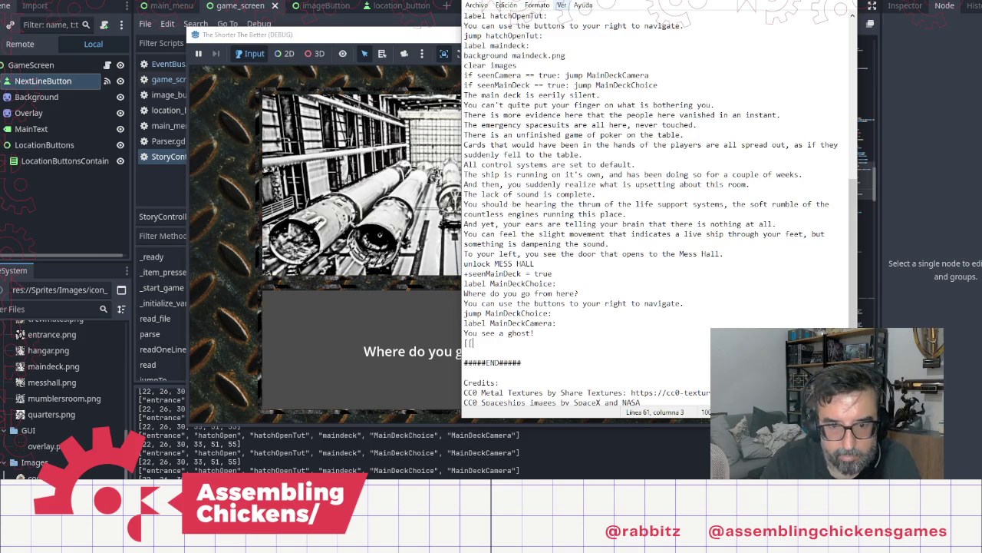
text(TODO]] )
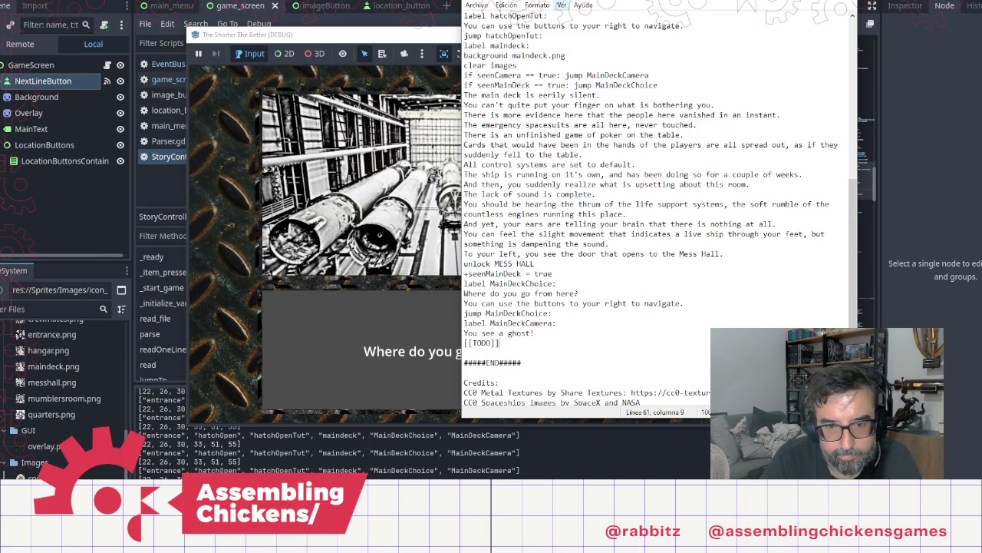
text(Write)
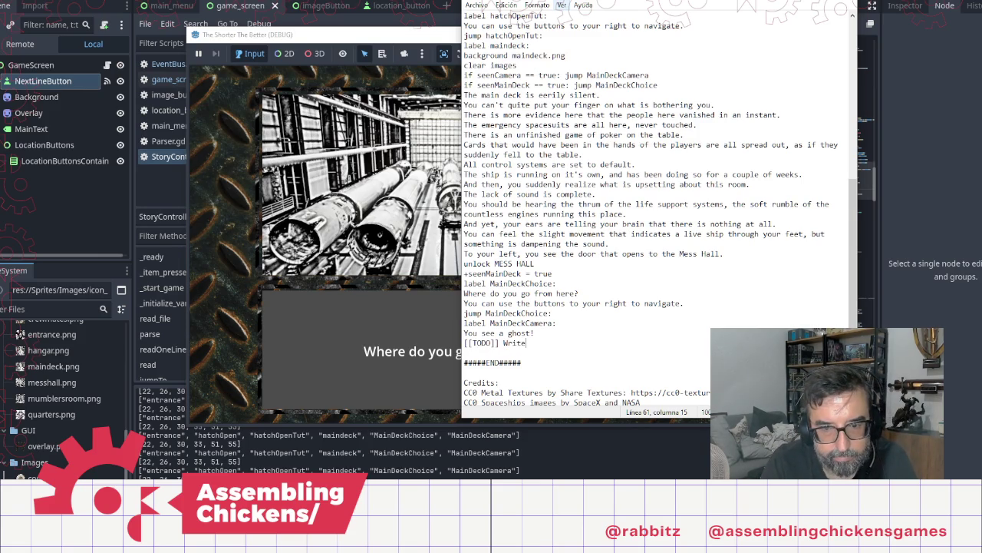
text( the pa)
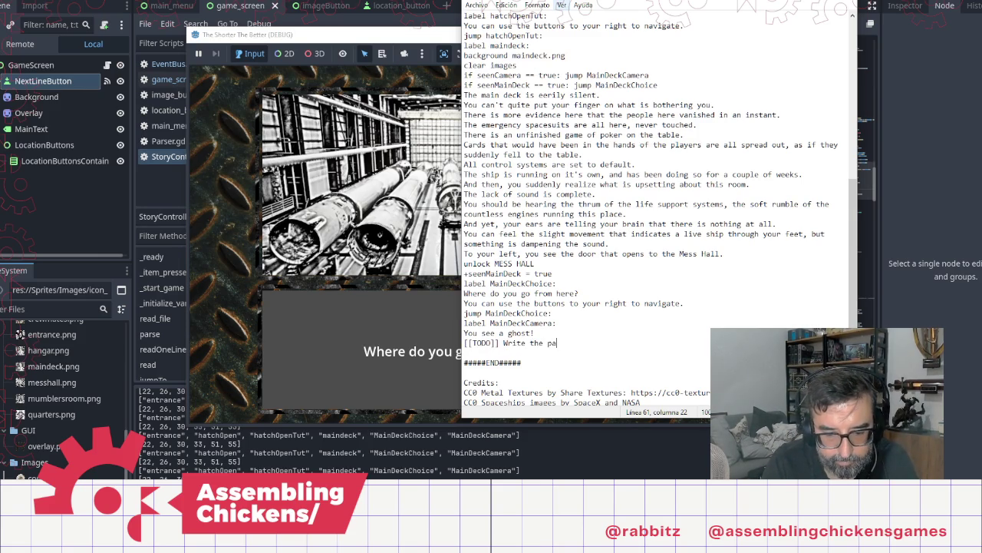
text(rt where )
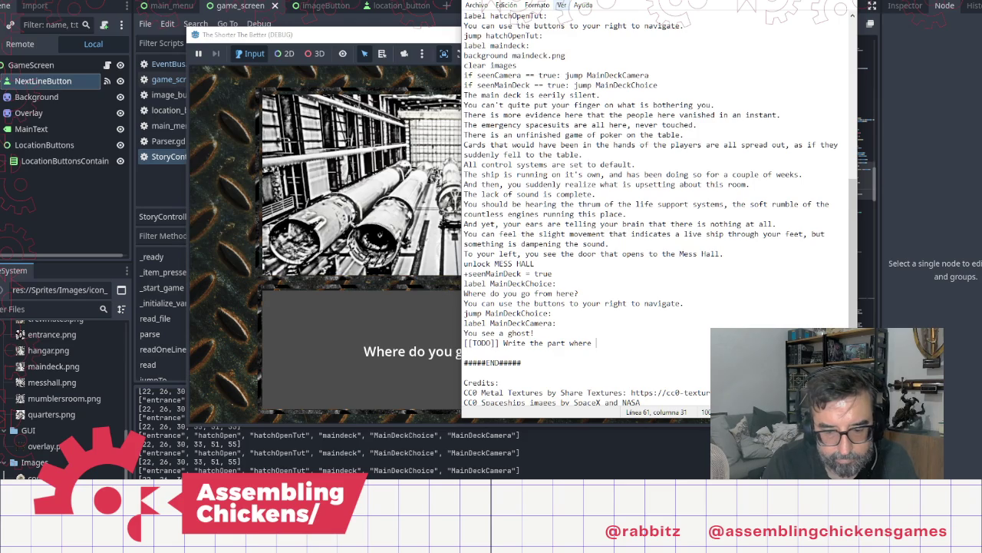
text(you see the )
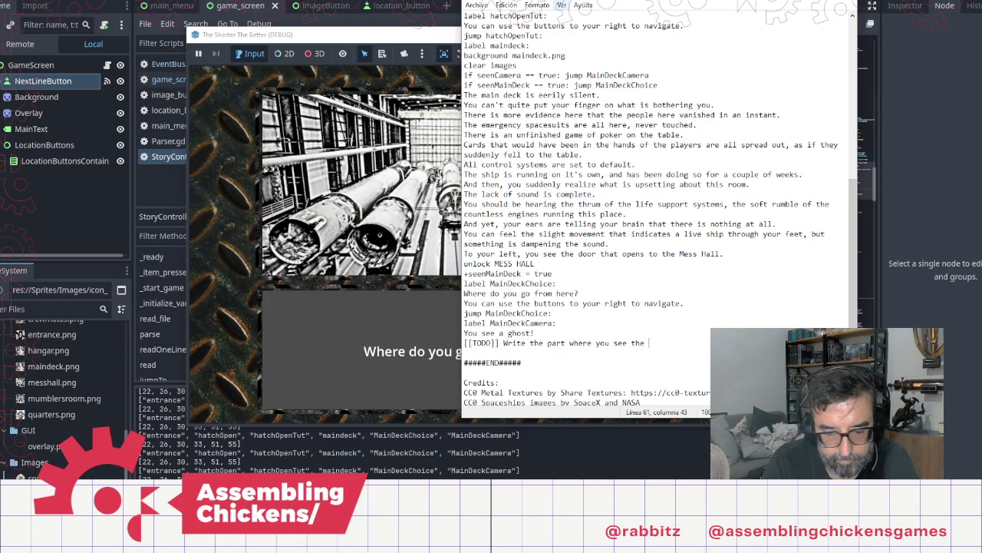
text(ghost in the )
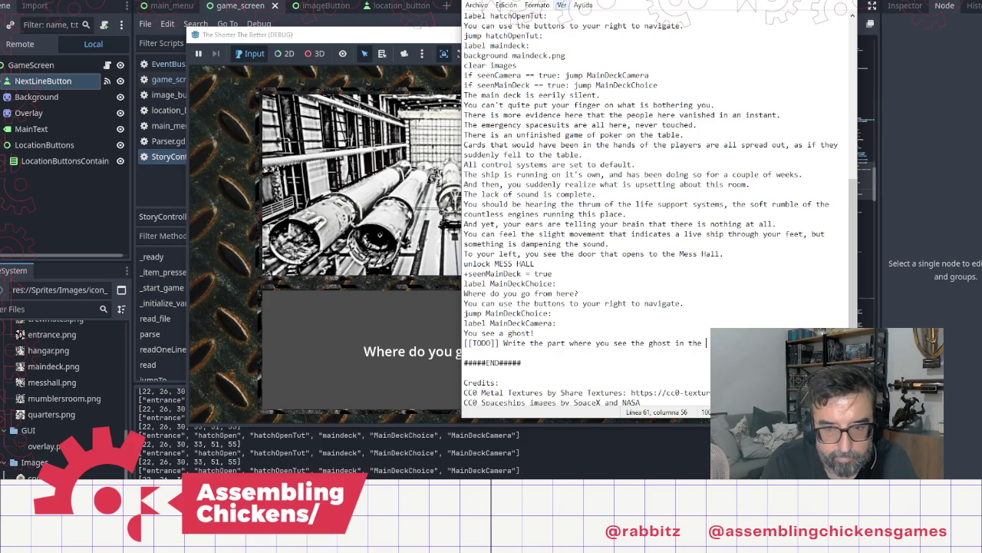
text(main)
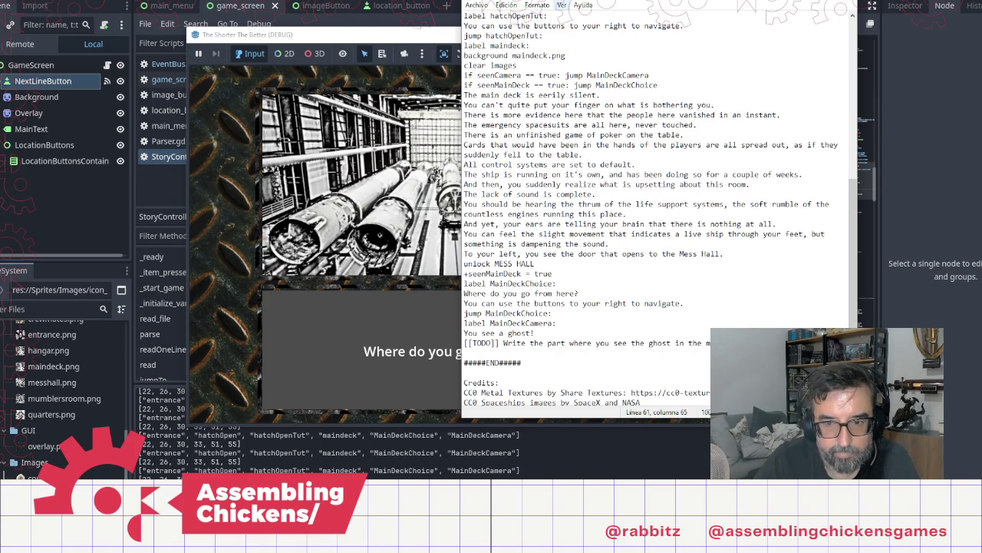
key(Return)
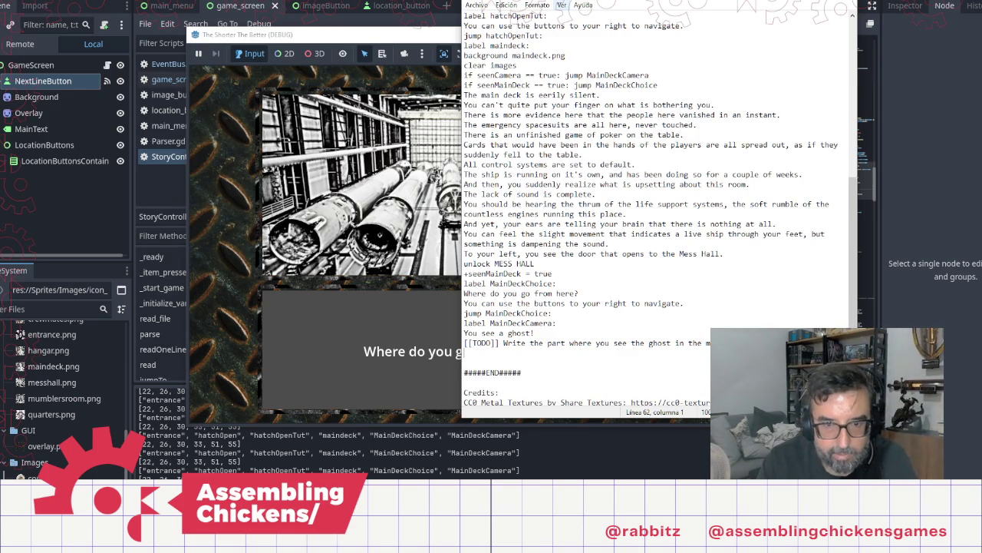
Create 'label messhall:' with 'background messhall.png' and 'clear images' lines beneath it
text(label)
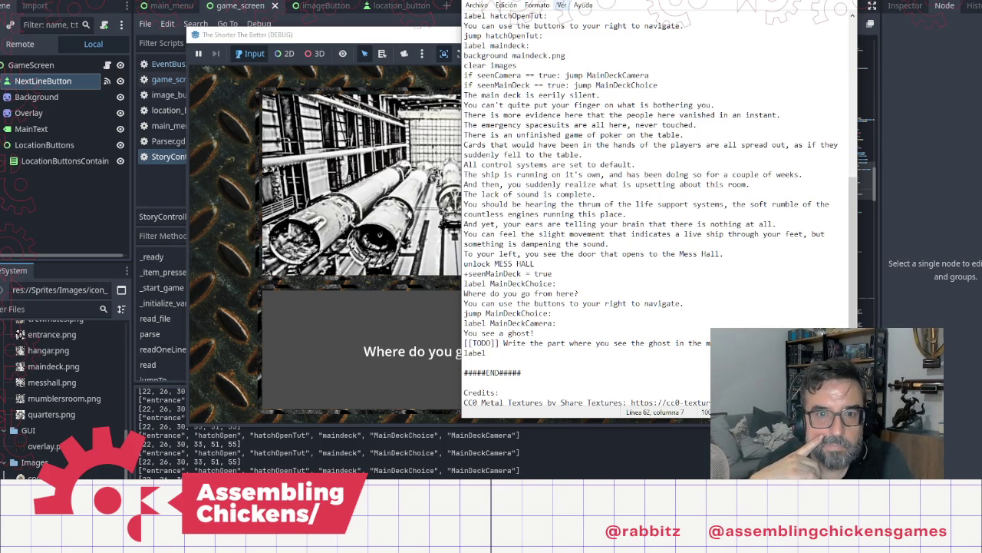
text(me)
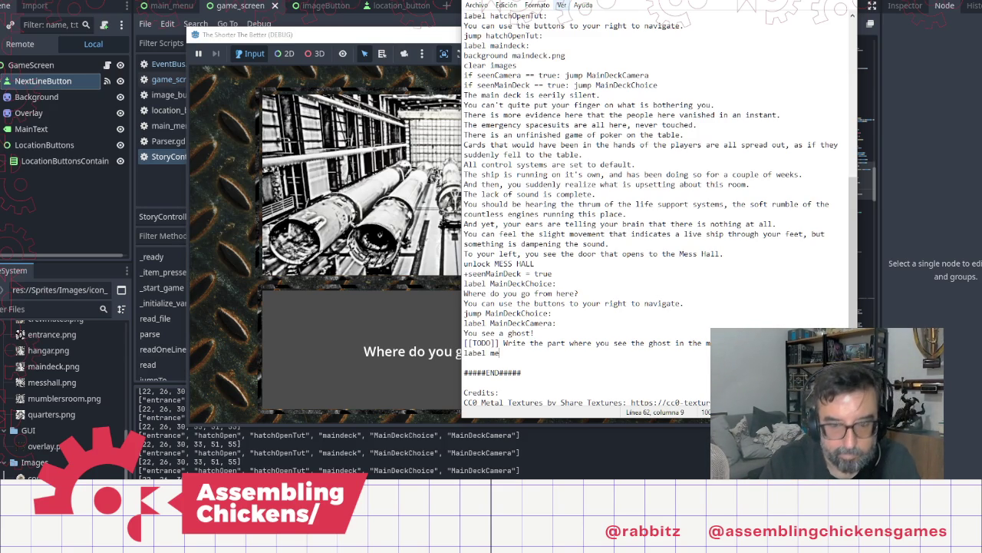
text(sshall:)
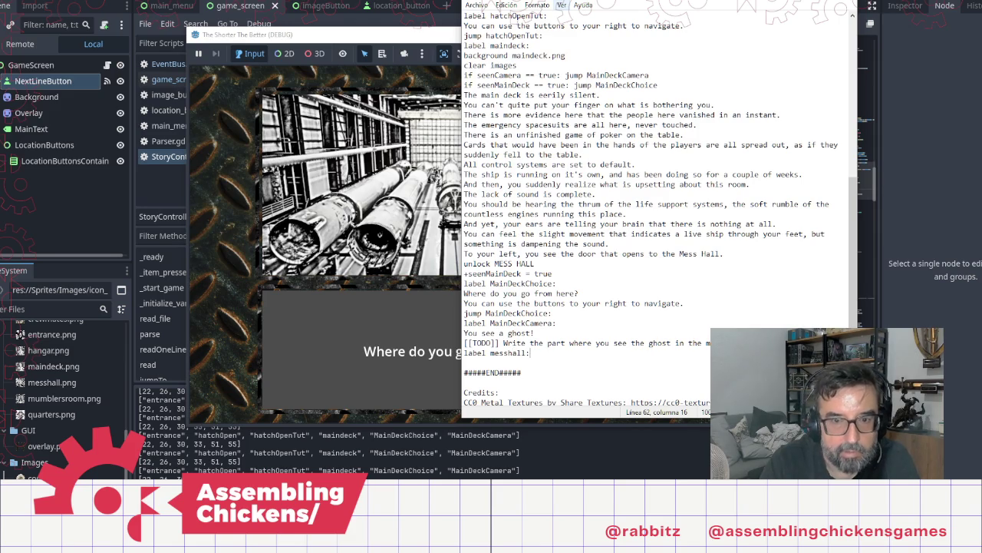
key(Return)
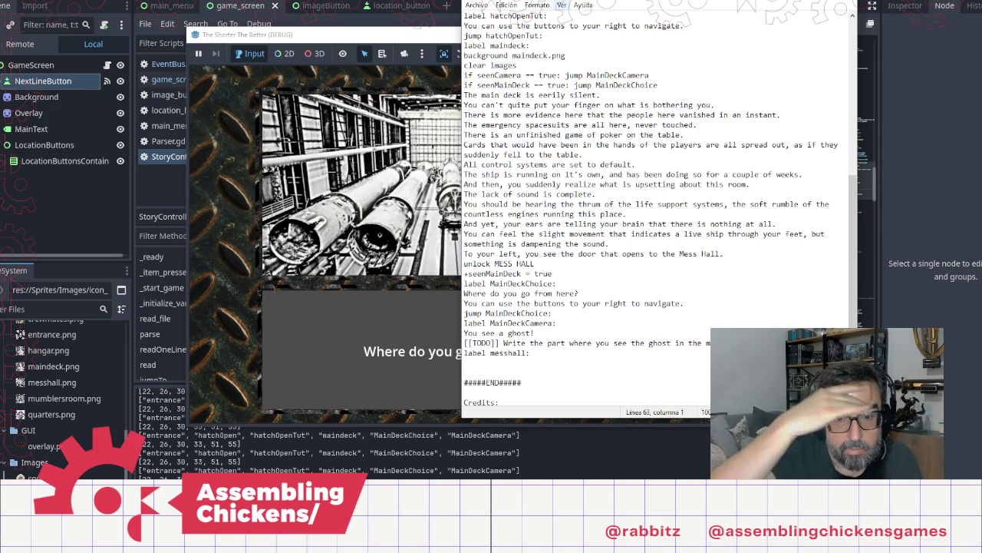
text(backg)
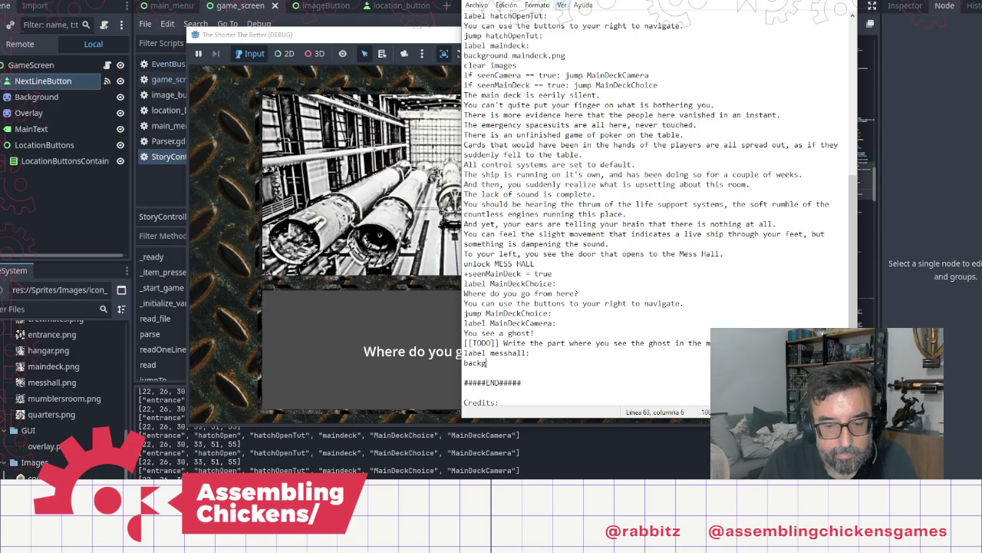
text(round m)
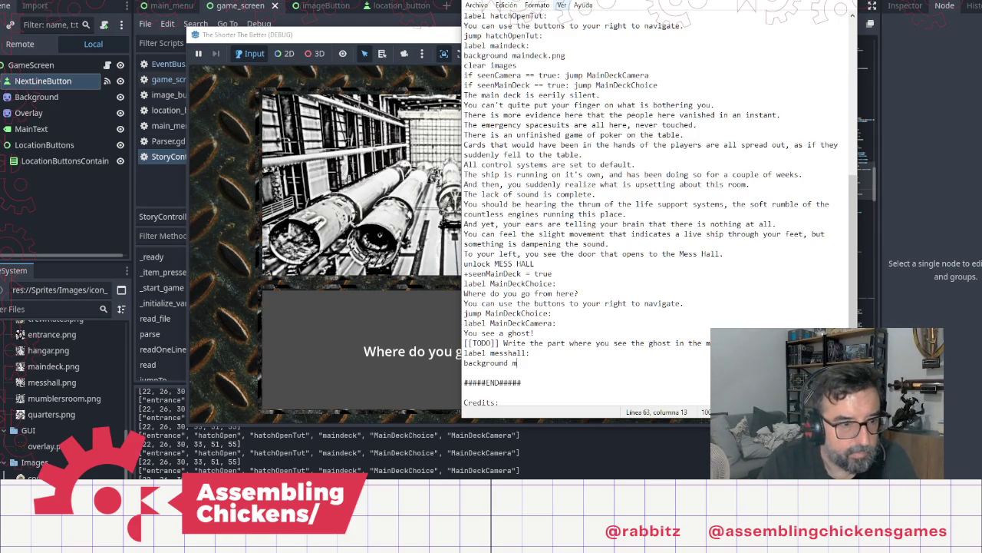
text(essh)
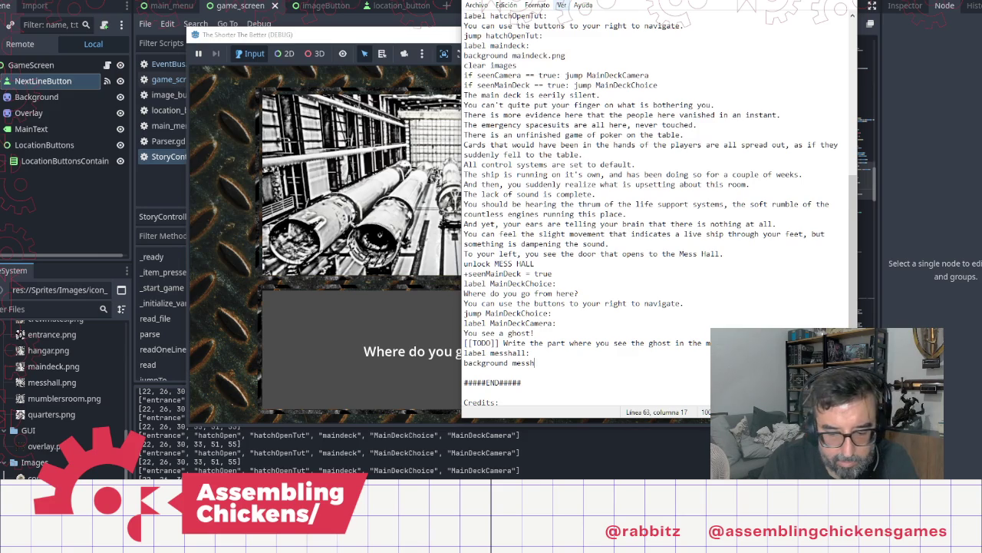
text(all.png)
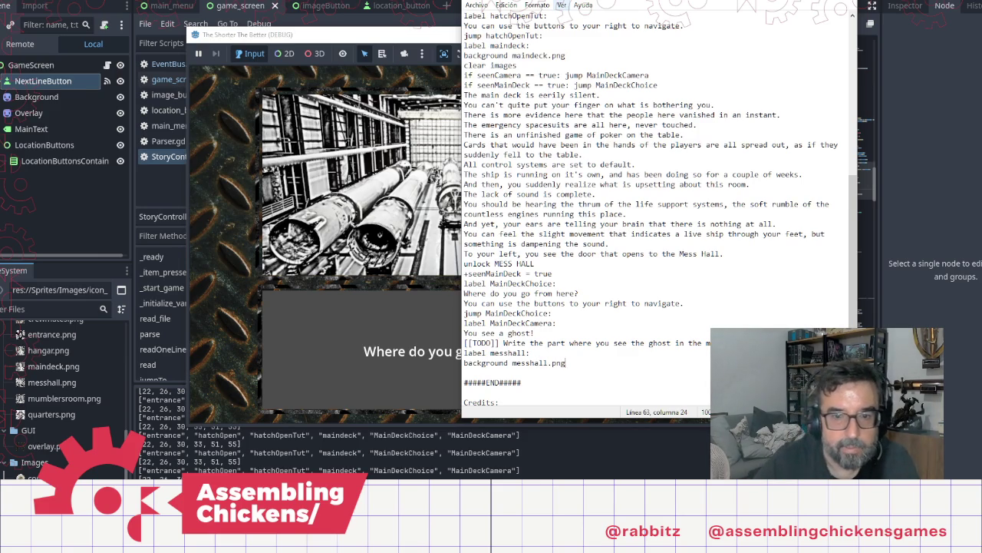
key(Return)
text(clear imaged)
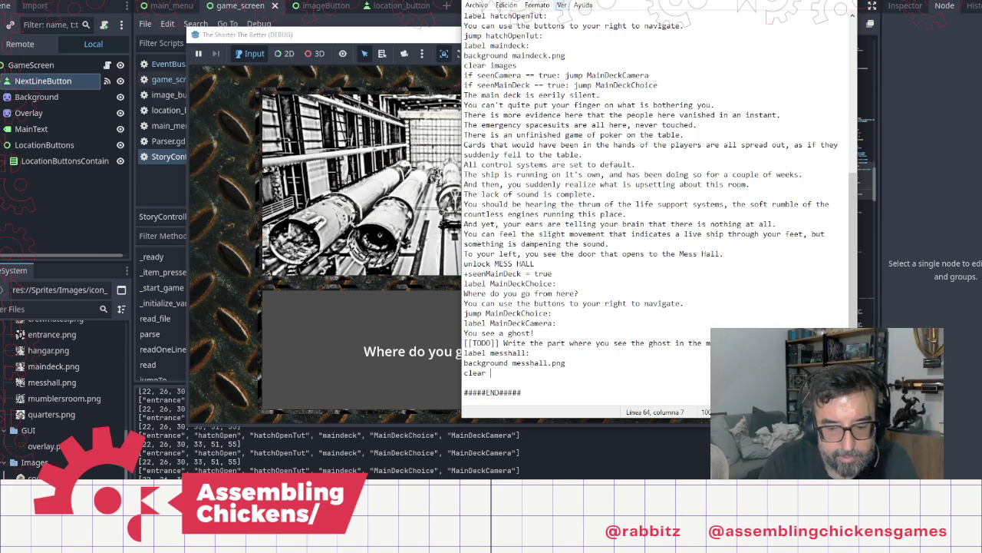
key(BackSpace)
text(s)
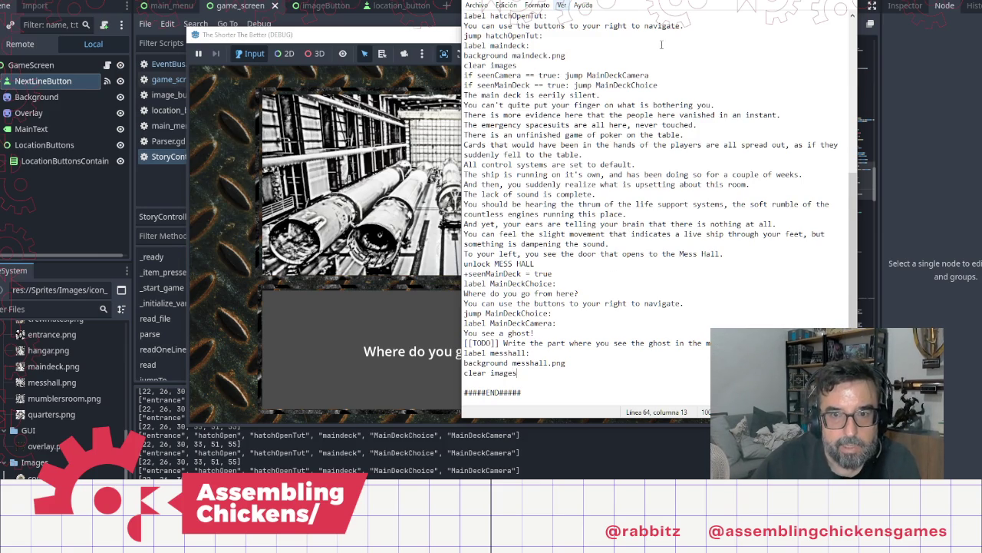
click(663, 85)
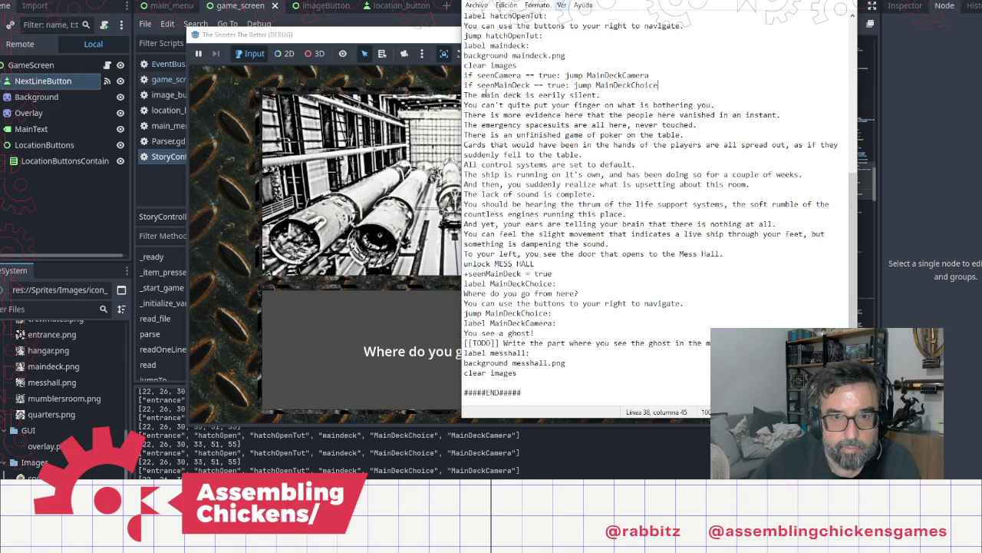
Copy the two seen-flag check lines from the main deck section under 'clear images'
shift+click(465, 75)
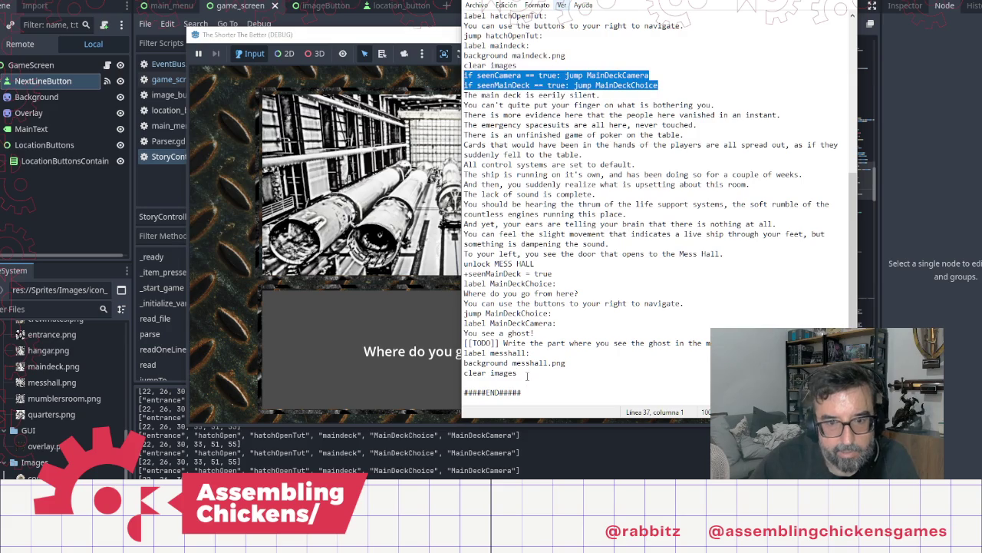
key(ctrl+c)
click(578, 384)
key(ctrl+v)
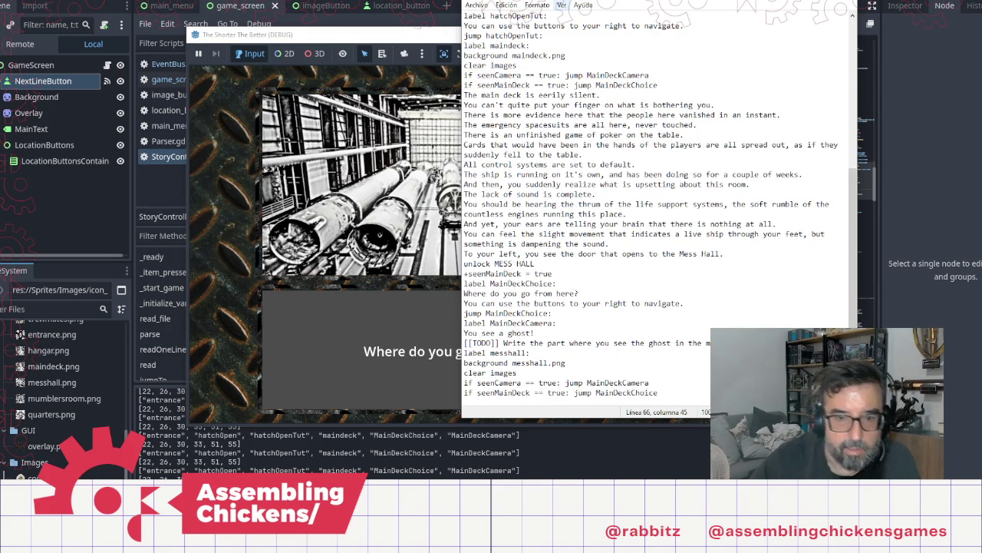
scroll(534, 225, down, 2)
Rename MainDeck to MessHall in the pasted checks and begin 'I describe the Mess Hall'
click(590, 313)
shift+click(622, 314)
text(essHall)
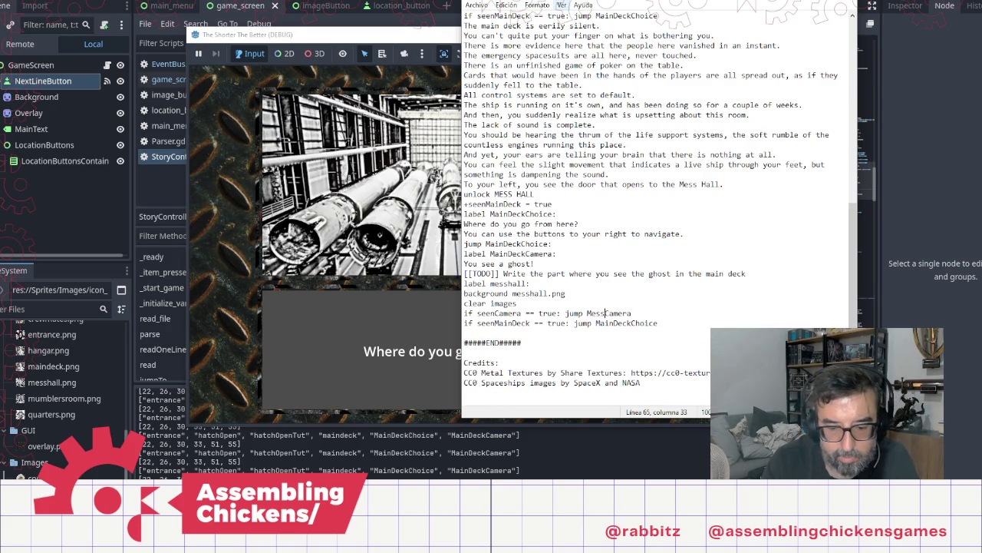
key(Down)
key(Home)
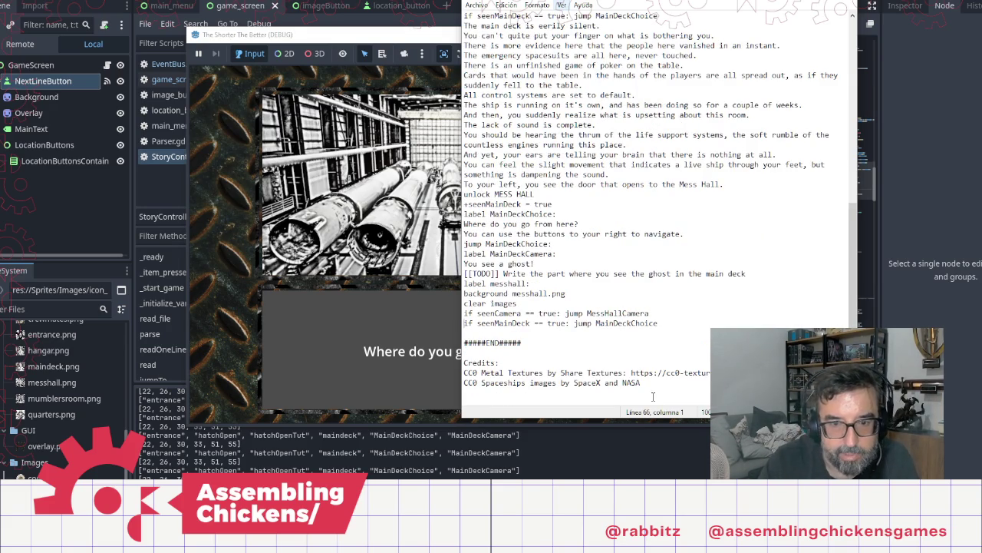
key(shift+Right)
key(shift+Right)
key(shift+Right)
text(MessHal)
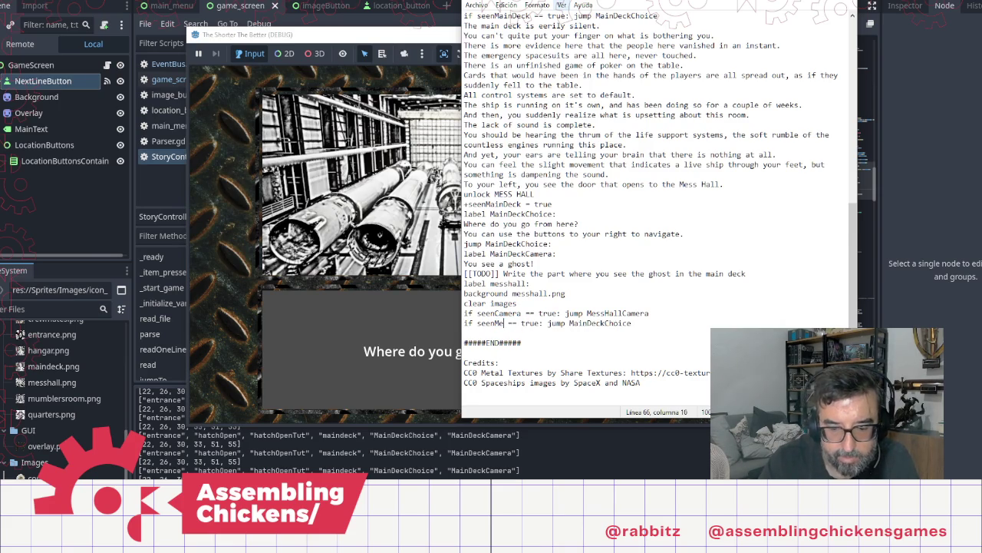
text(l)
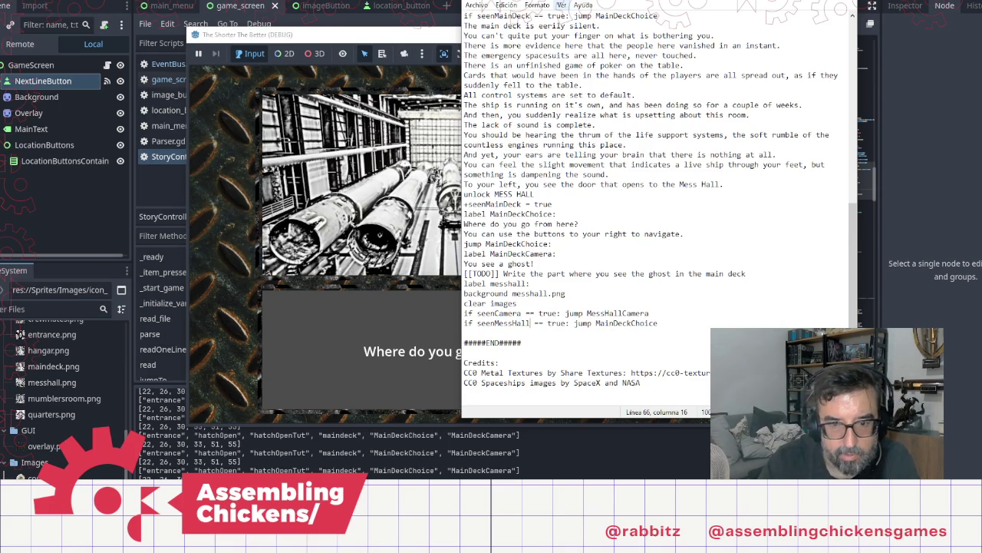
click(570, 322)
key(shift+Right)
key(shift+Right)
key(shift+Right)
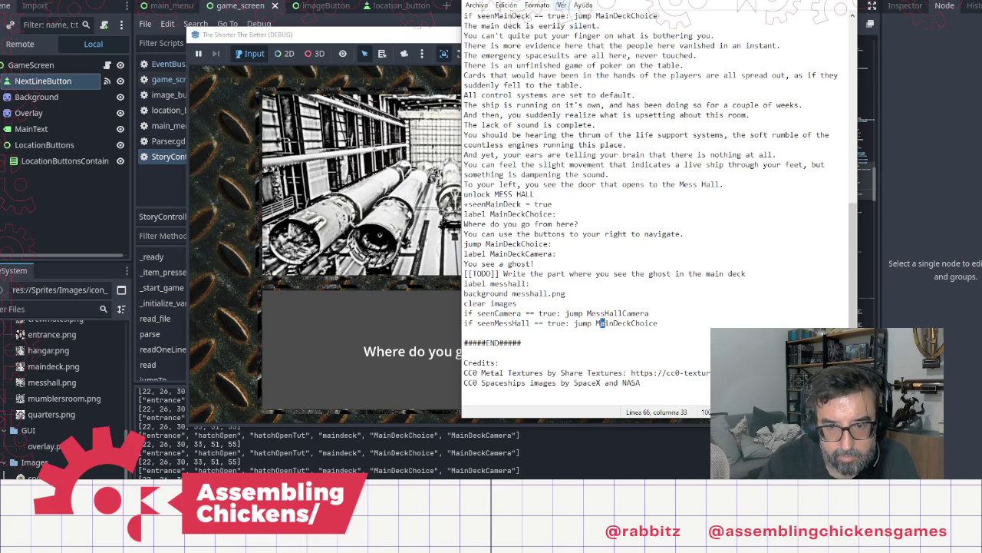
text(Mess)
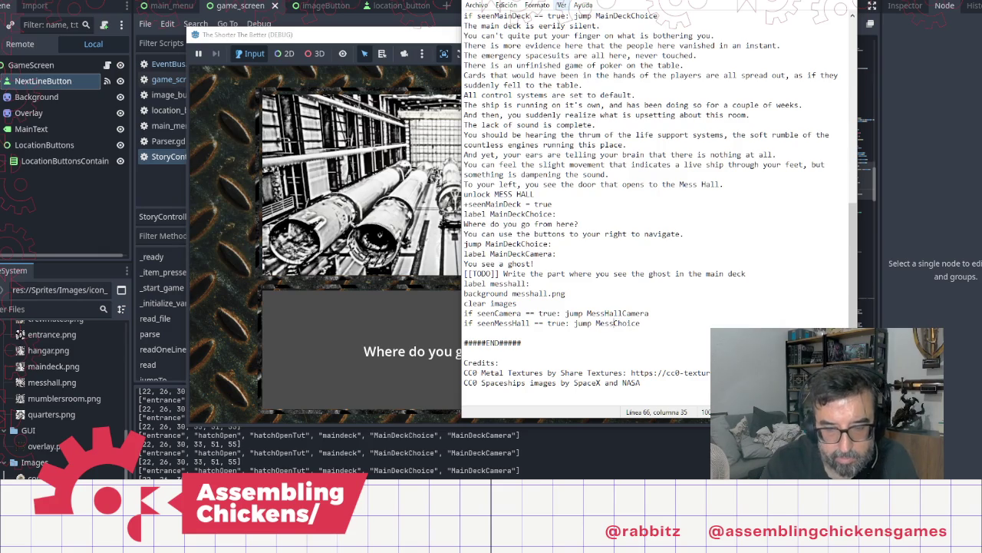
text(Hall)
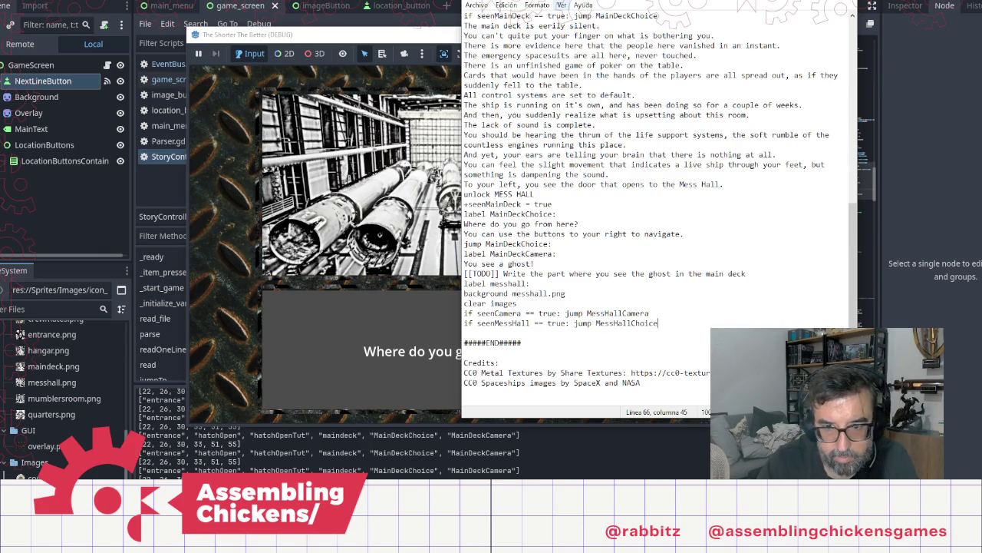
key(Return)
text(I)
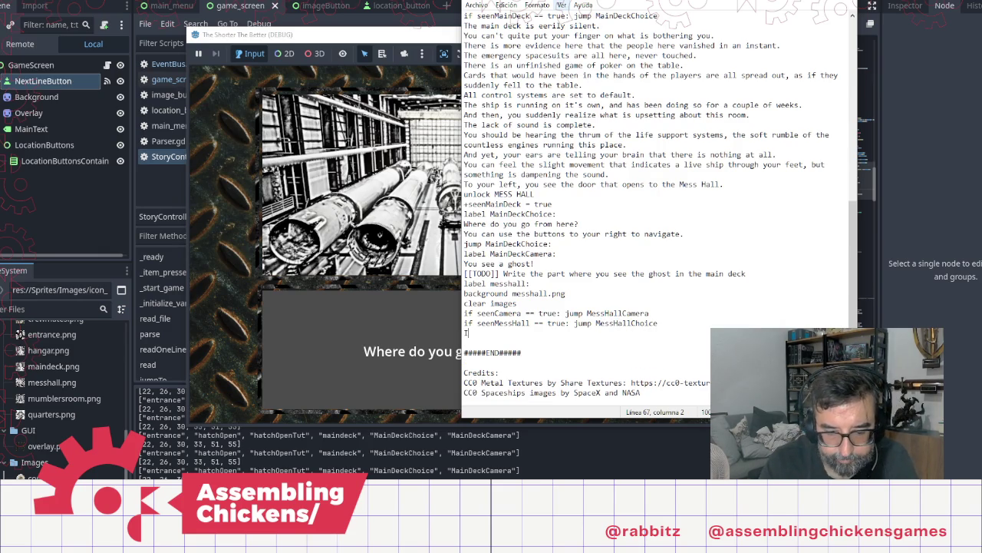
text( describe the )
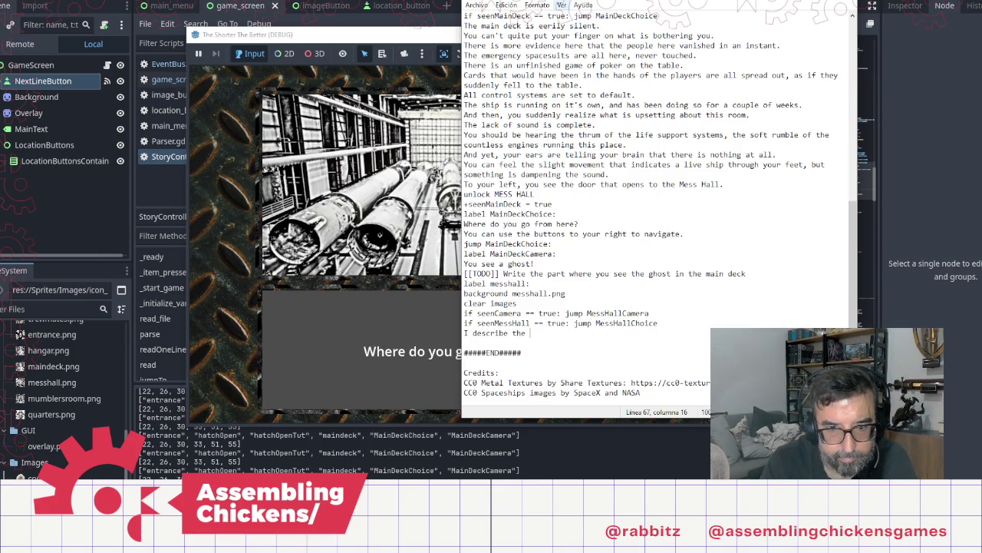
text(Mess Hall.)
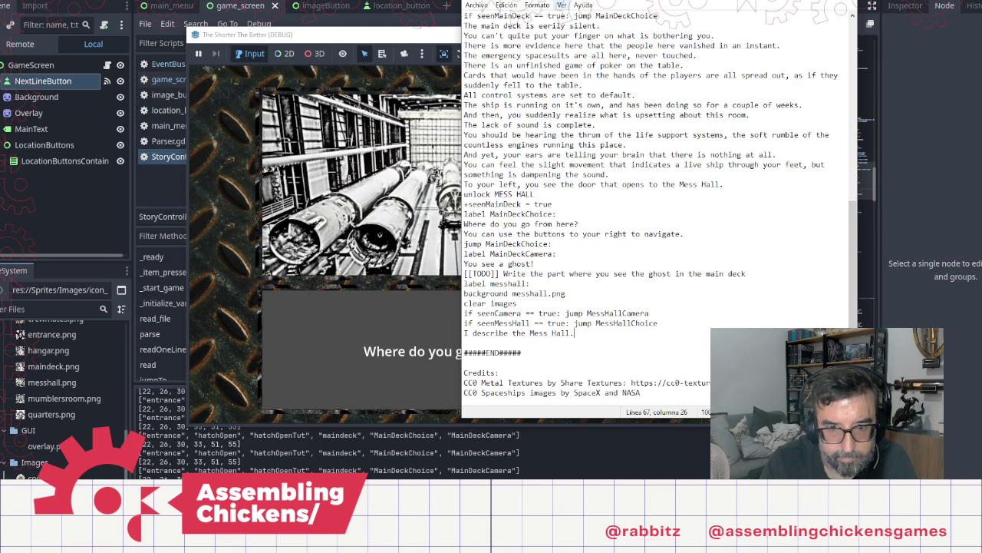
Add '[[TODO]] Write the description of the Mess Hall' below the description line
key(Return)
text([[)
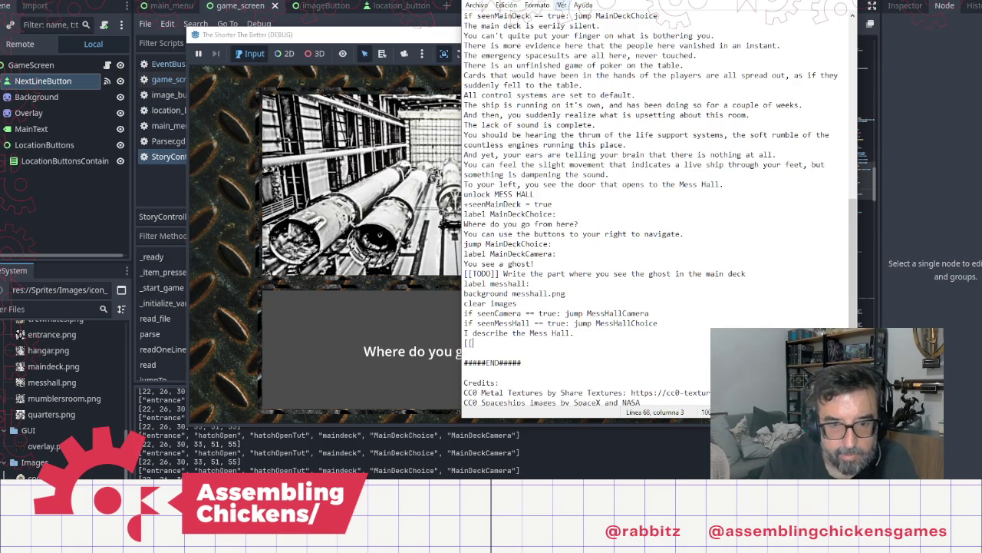
text(TODO]])
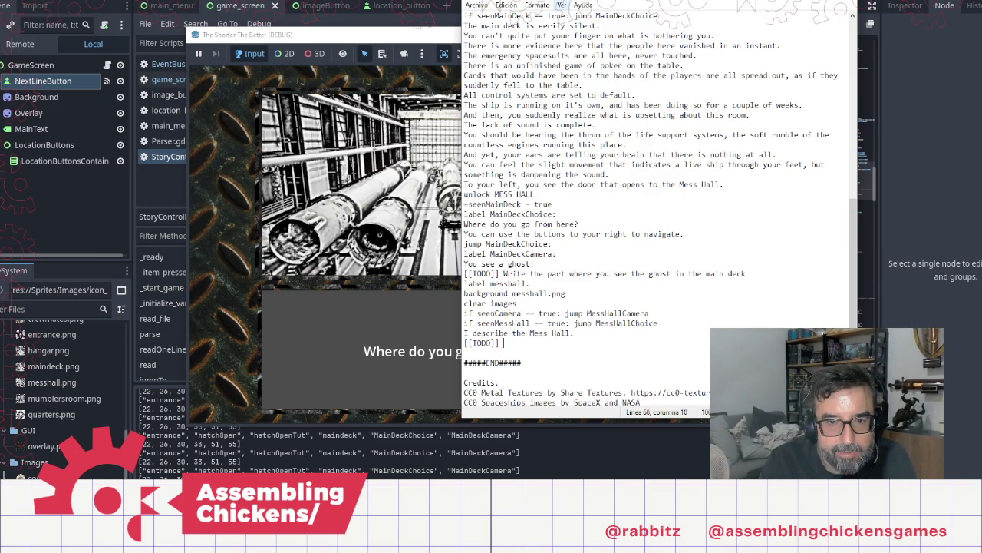
text(Write)
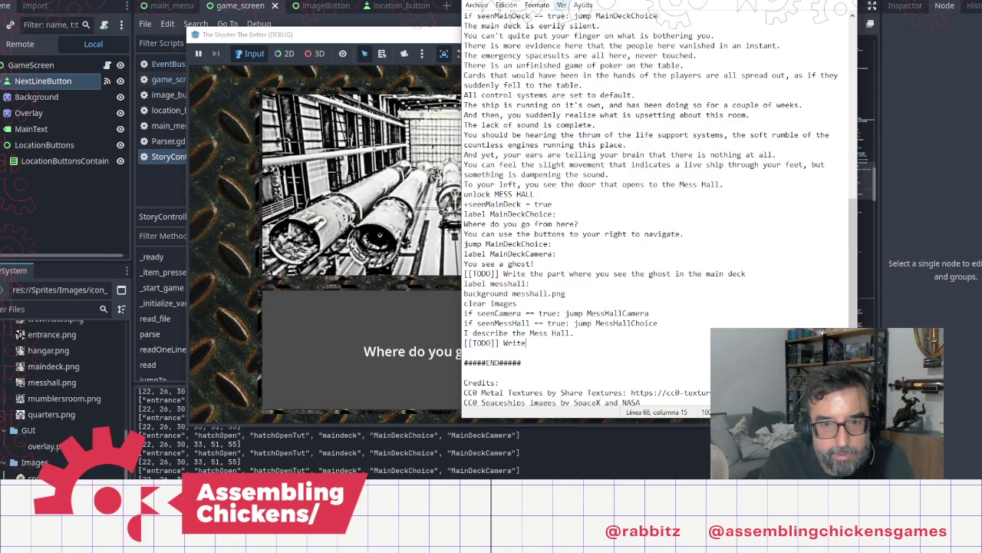
text( the d)
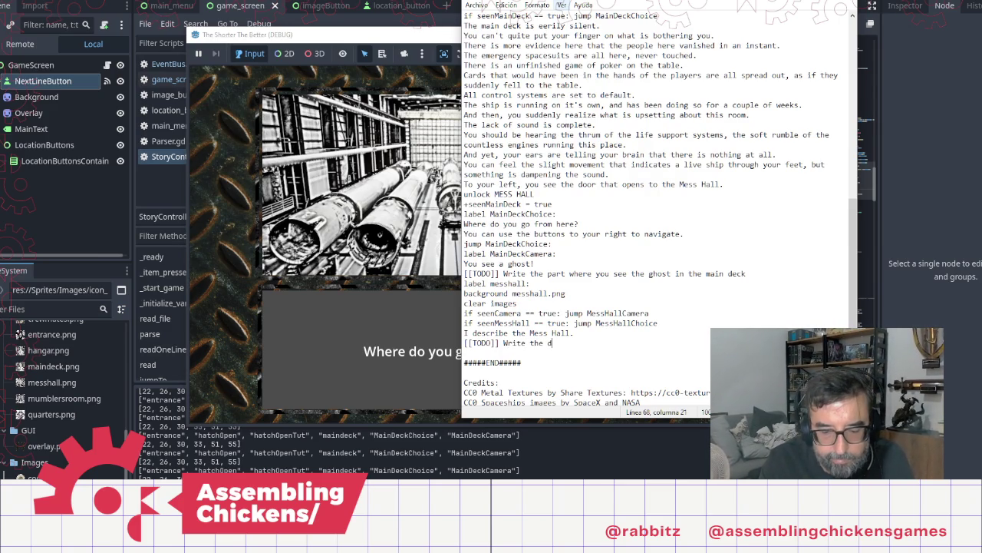
text(escription )
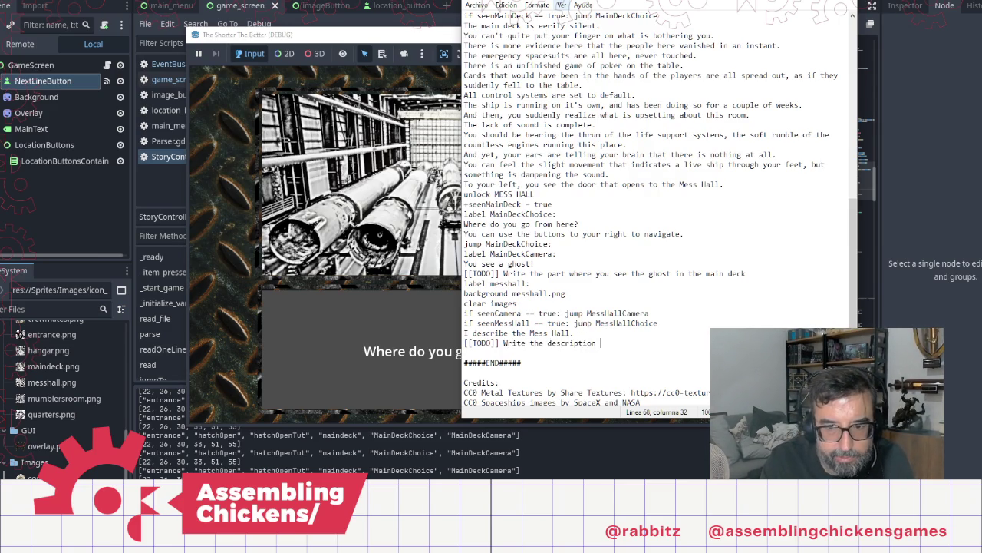
text(of the Mess Hall)
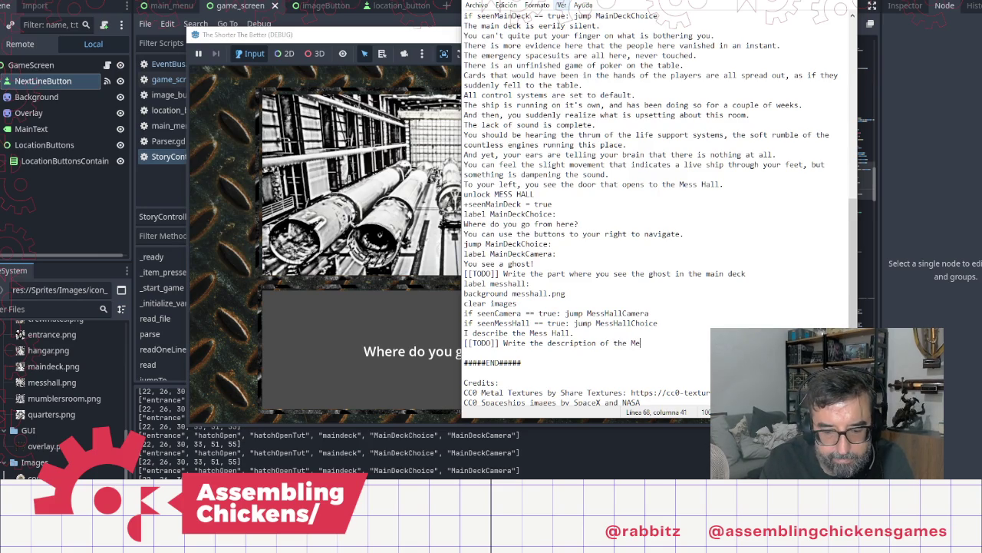
key(Return)
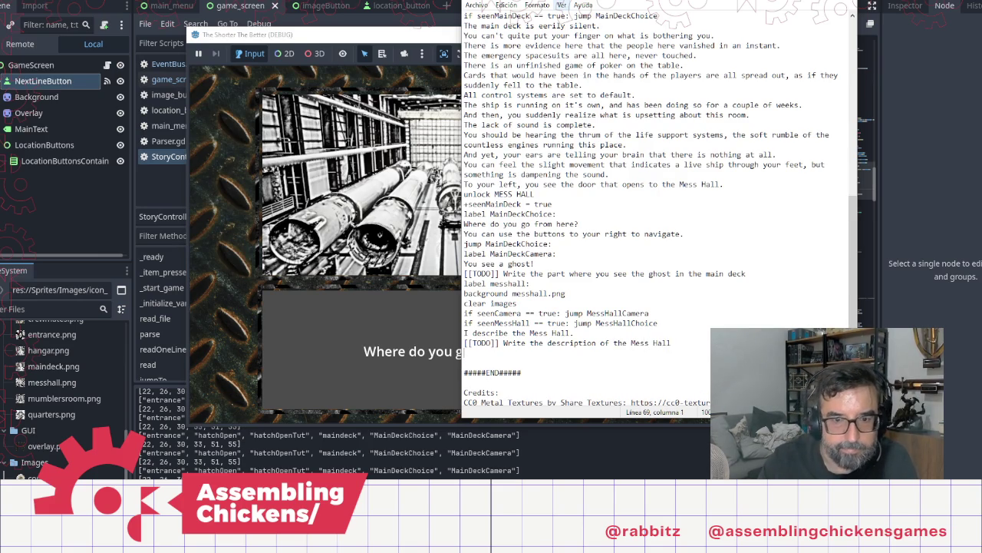
Add the label 'MessHallChoice:' beneath the TODO note
text(label:)
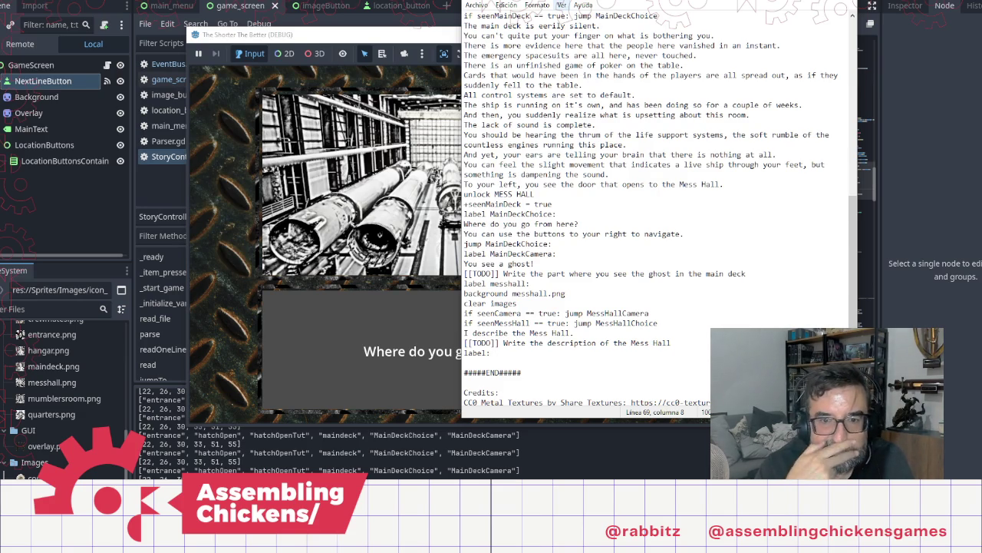
text(Mess)
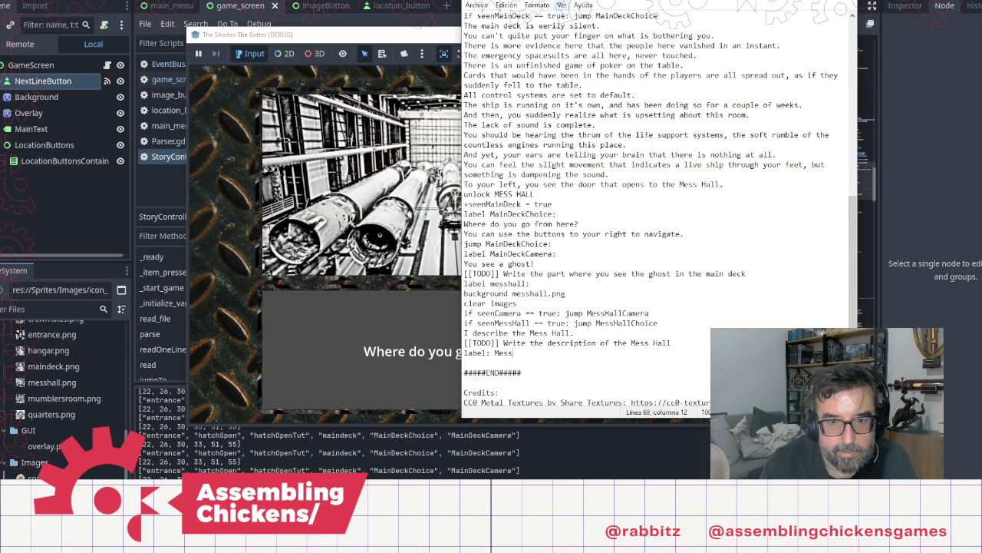
text(Hall)
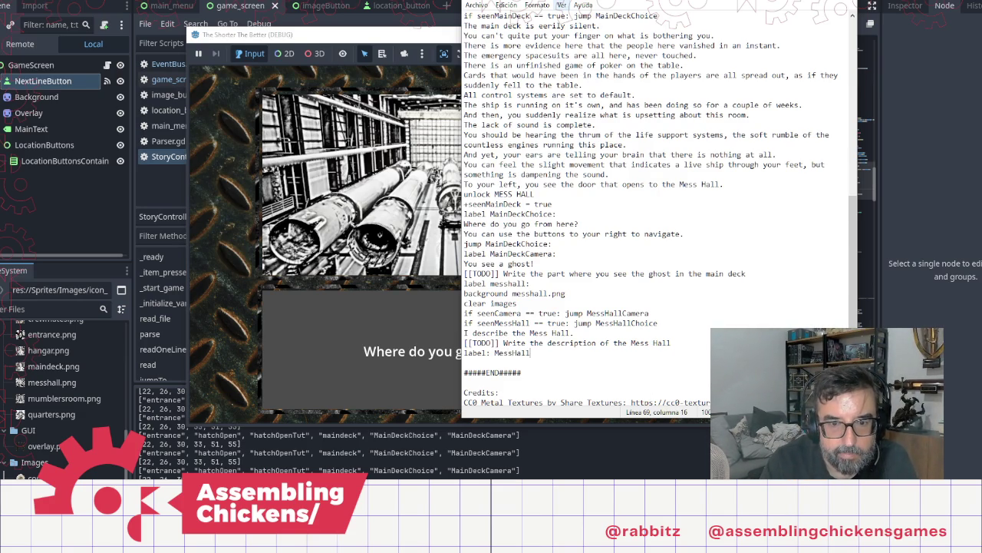
key(Delete)
key(Up)
key(End)
key(Down)
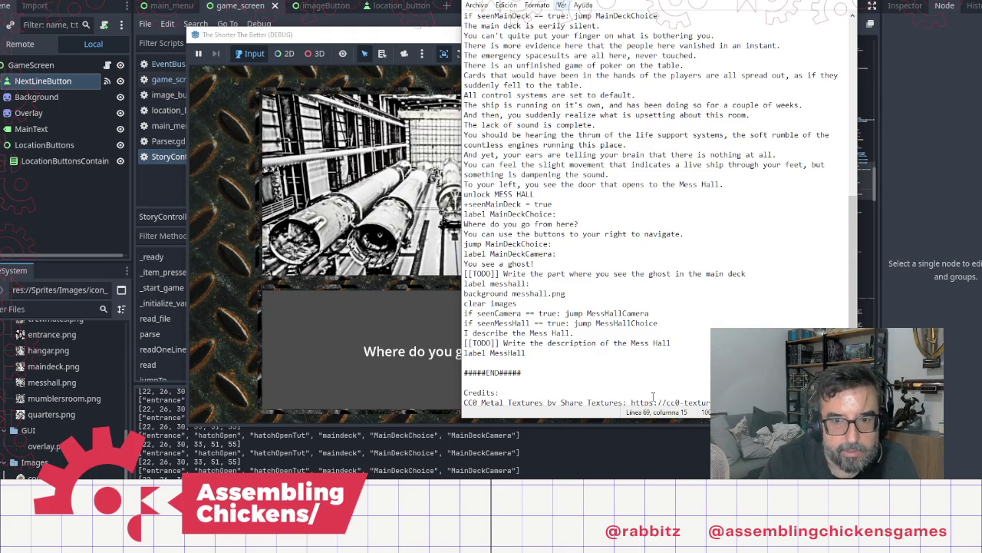
text(Choice:)
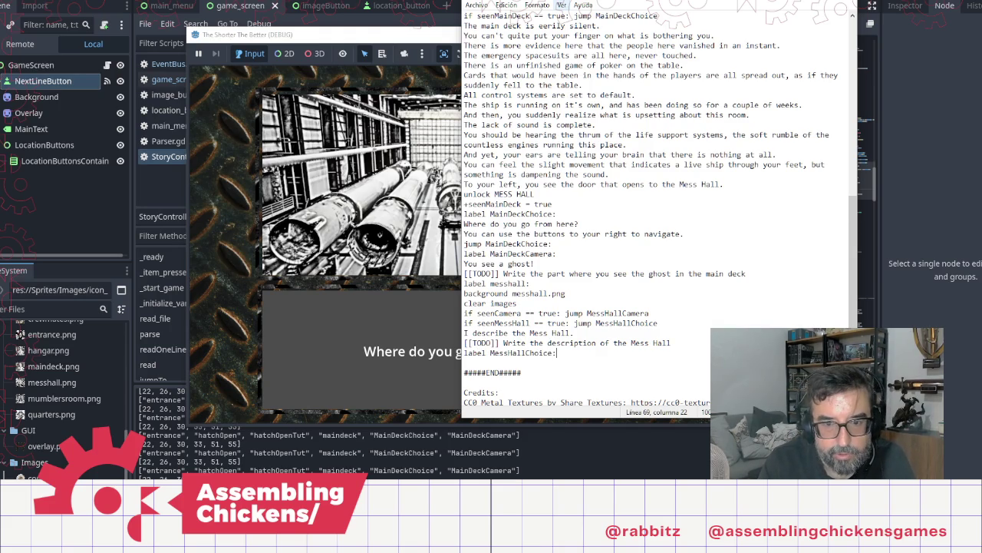
key(Up)
key(Up)
key(Up)
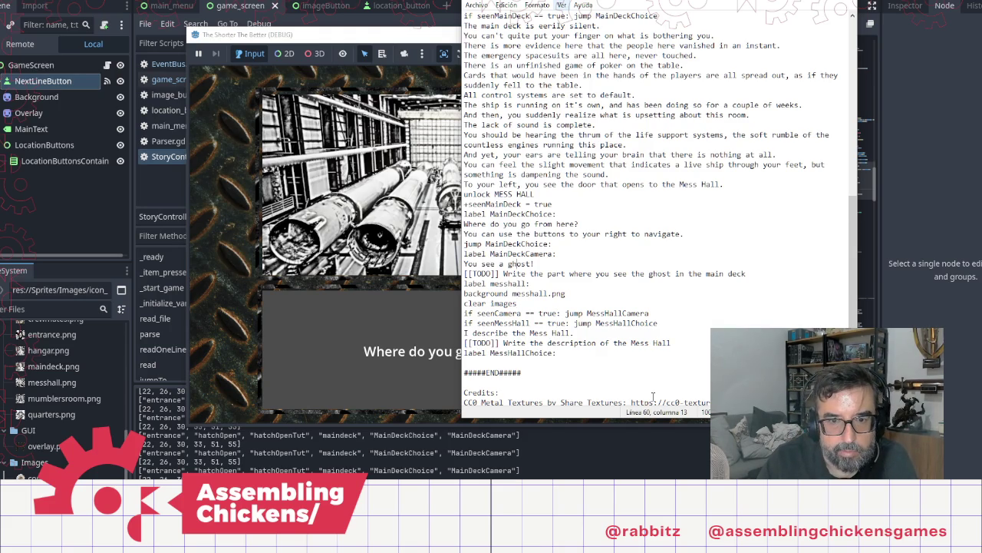
Copy the navigation prompt under MessHallChoice and retarget its jump to 'MessHallChoice:'
key(End)
key(shift+Up)
key(shift+Up)
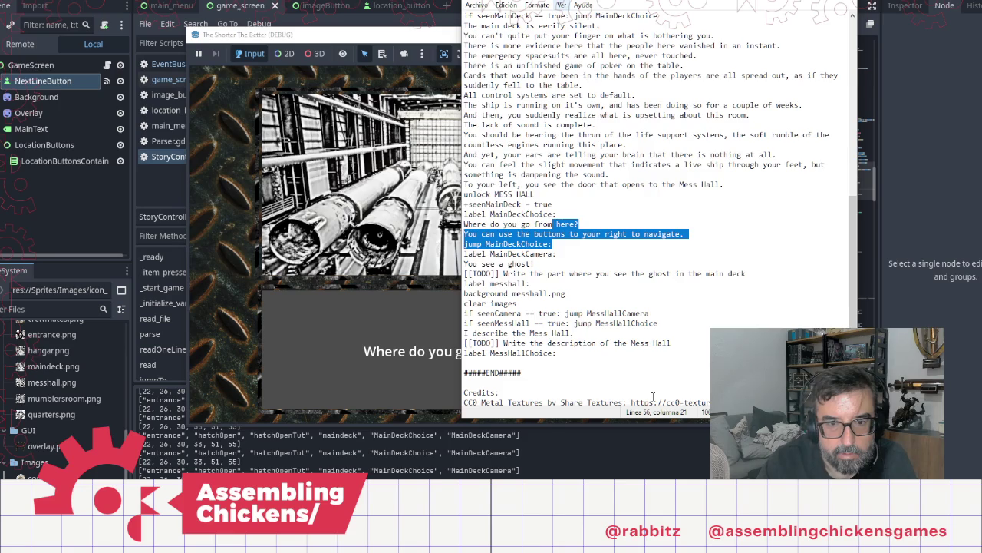
key(shift+Home)
key(ctrl+c)
key(Down)
key(Down)
key(Down)
key(Down)
key(ctrl+v)
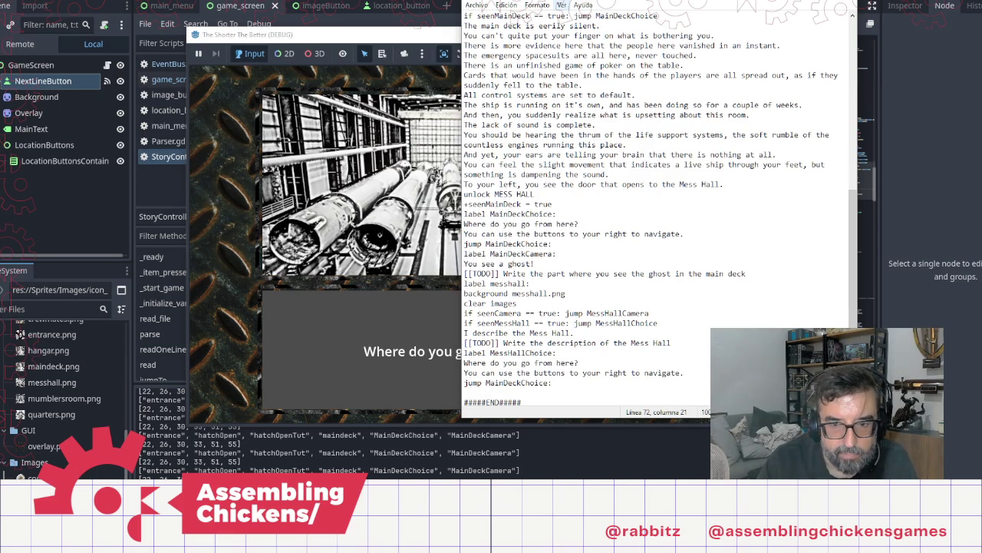
key(Home)
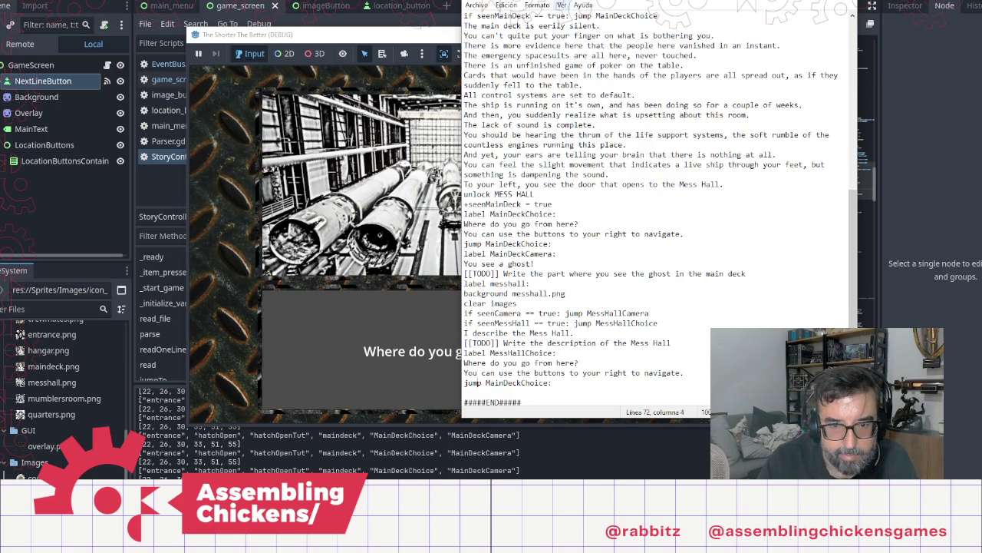
key(shift+Right)
key(shift+Right)
key(shift+Right)
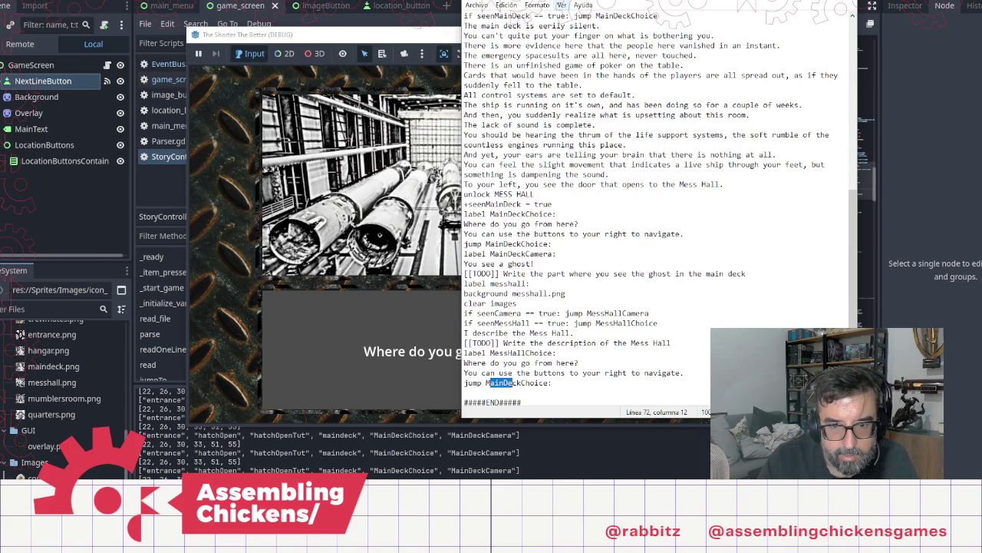
text(essHall)
key(Down)
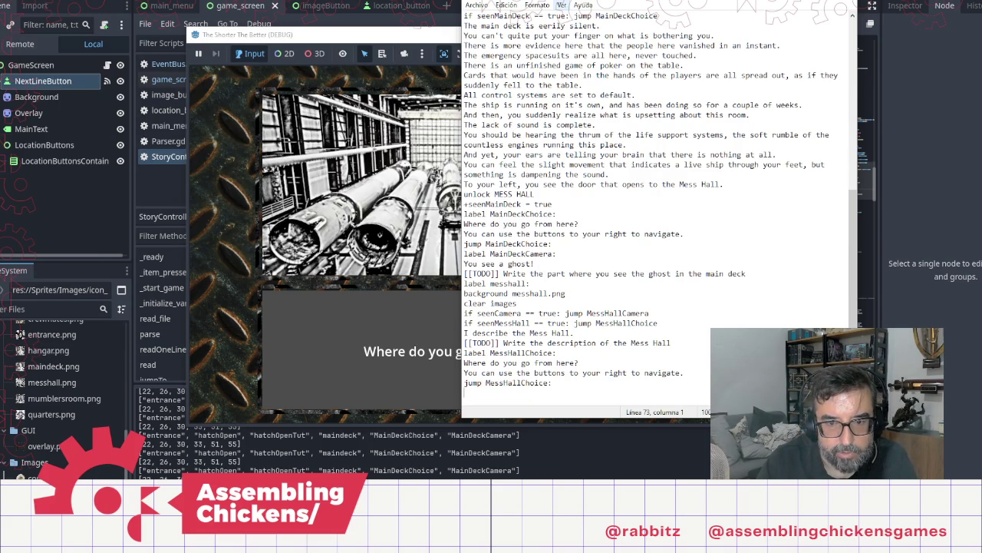
Copy the ghost section to the end and rename its label to MessHallCamera
key(Up)
key(Up)
key(Up)
key(shift+Up)
key(shift+Up)
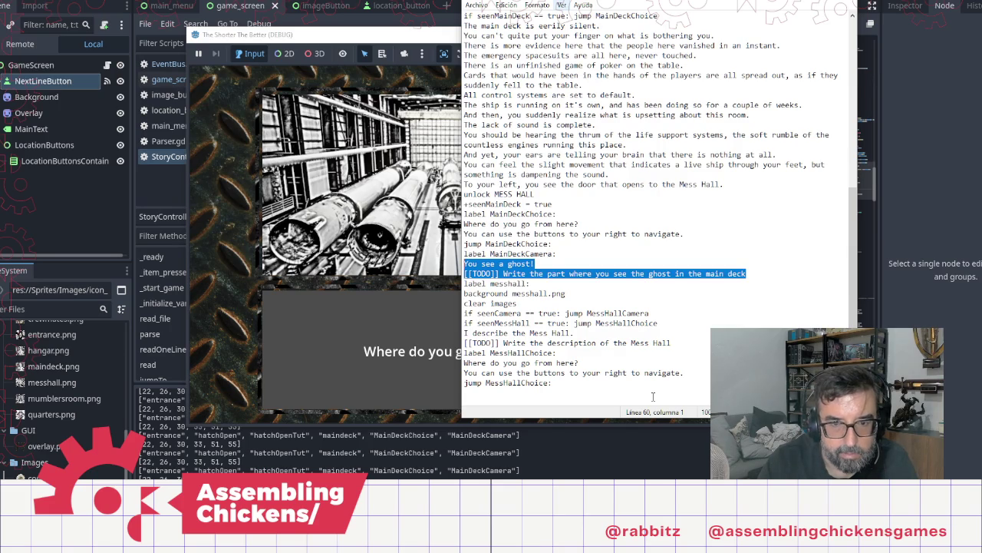
key(shift+Up)
key(ctrl+c)
key(Down)
key(Down)
key(Down)
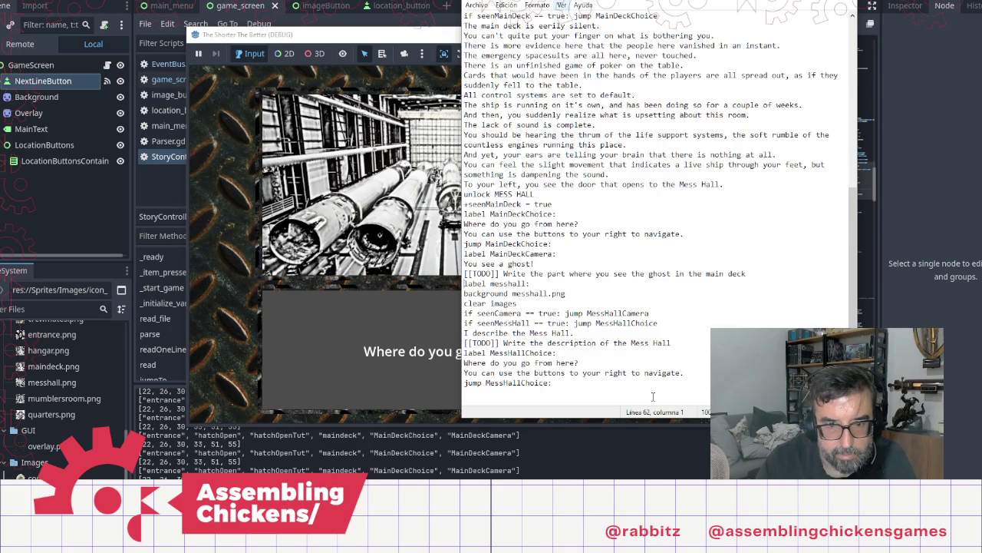
key(ctrl+v)
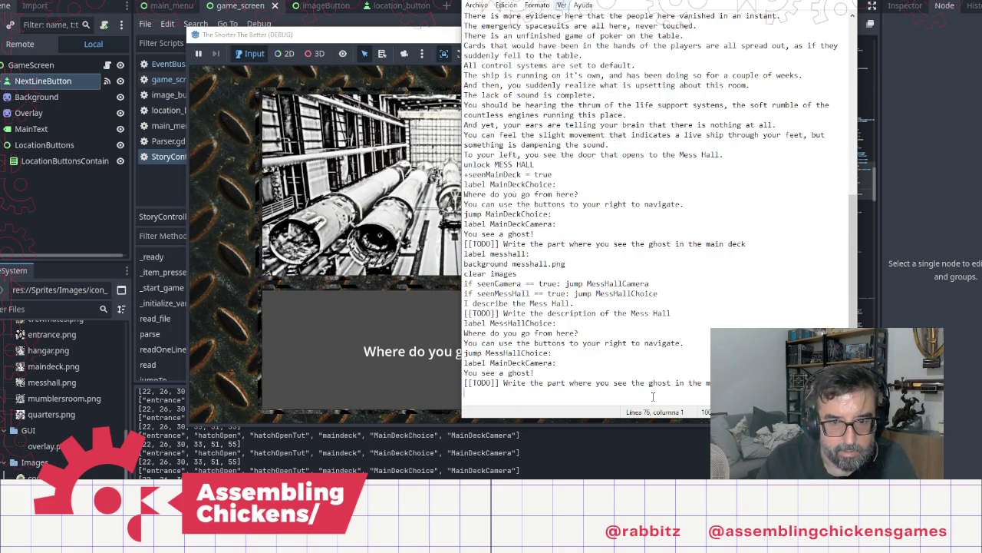
key(Up)
key(Up)
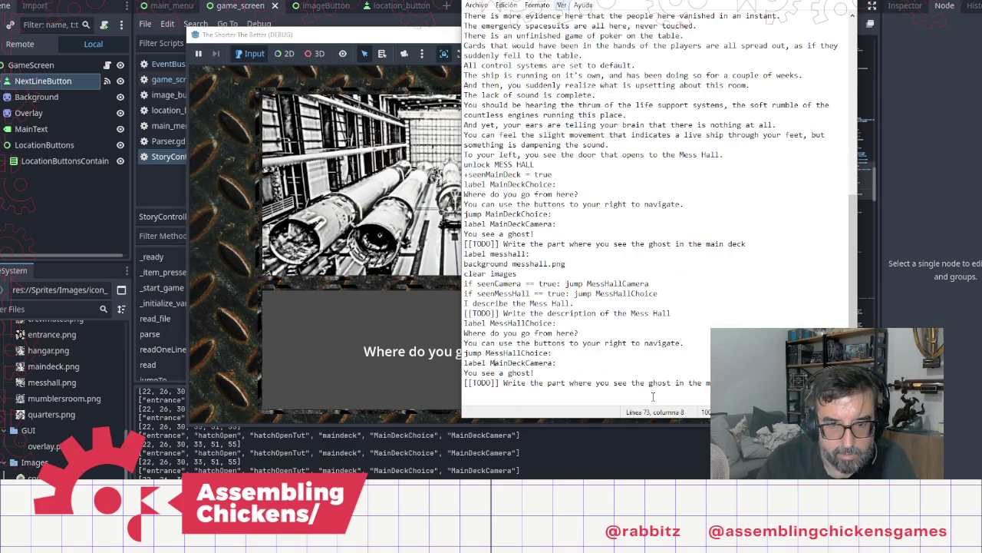
key(shift+Right)
key(shift+Right)
key(shift+Right)
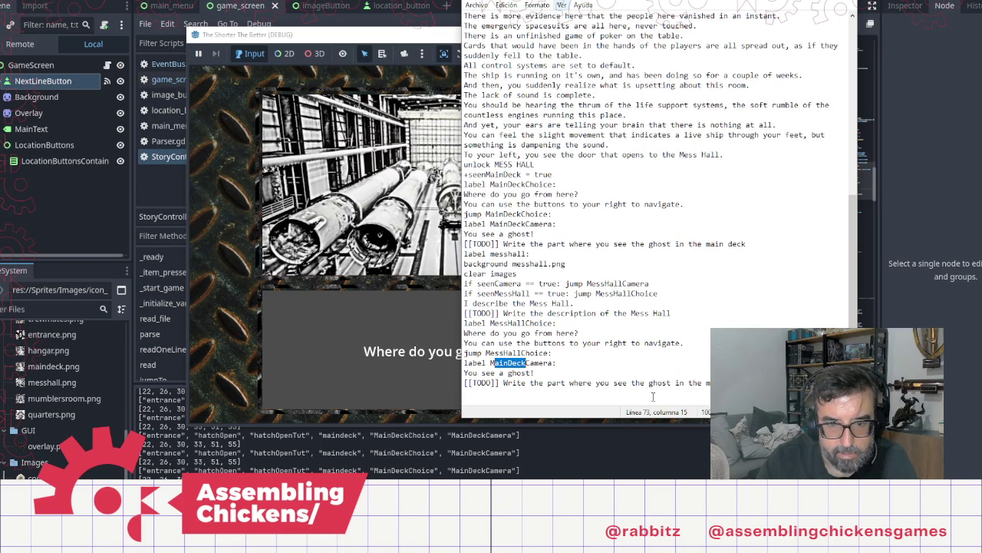
text(MessHall)
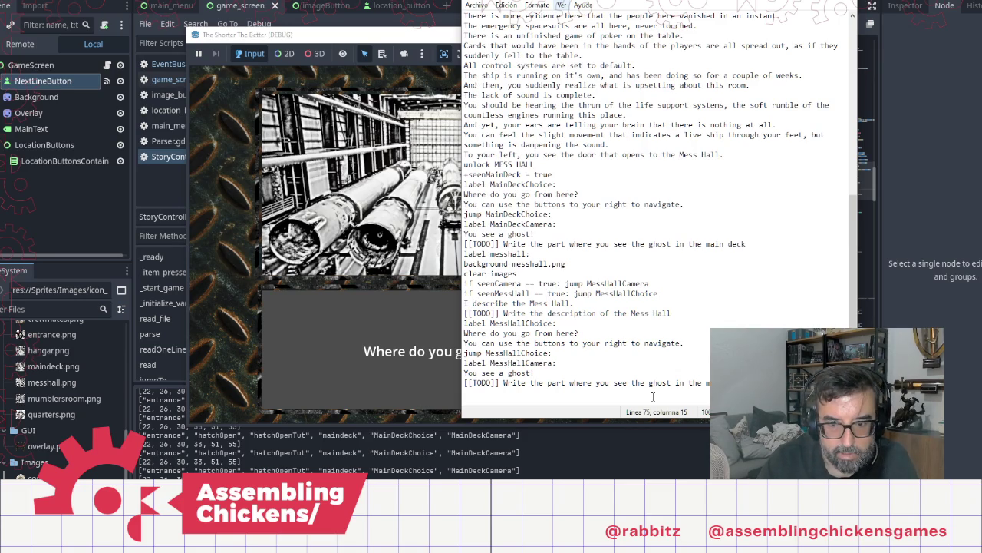
Change the ghost TODO's last word to 'Mess' and remove the blank lines above END
key(ctrl+shift+Left)
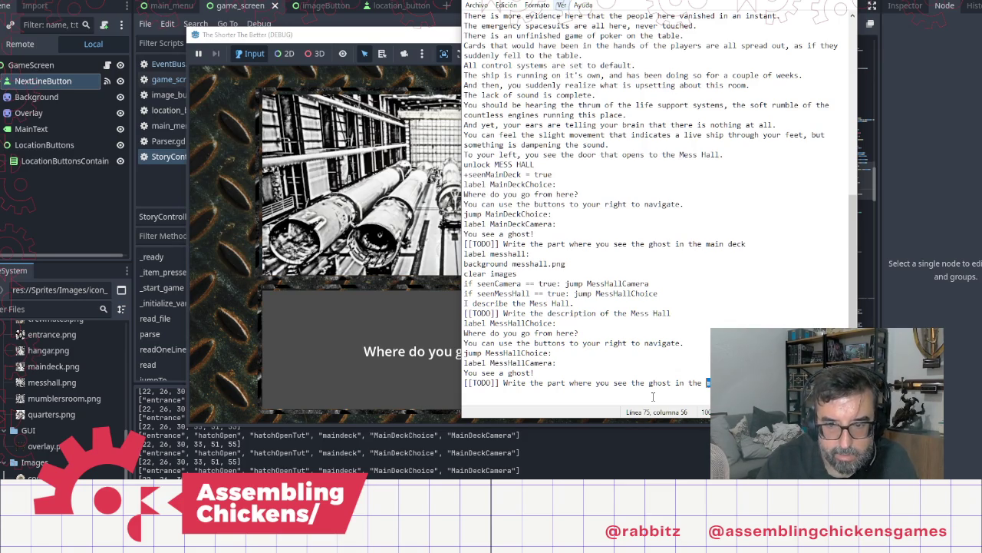
text(mess)
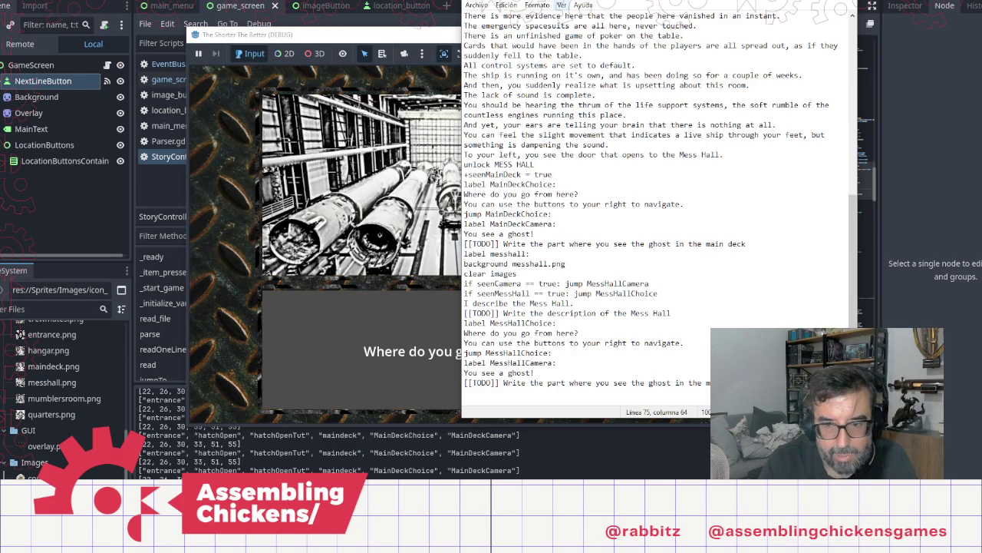
key(shift+Right)
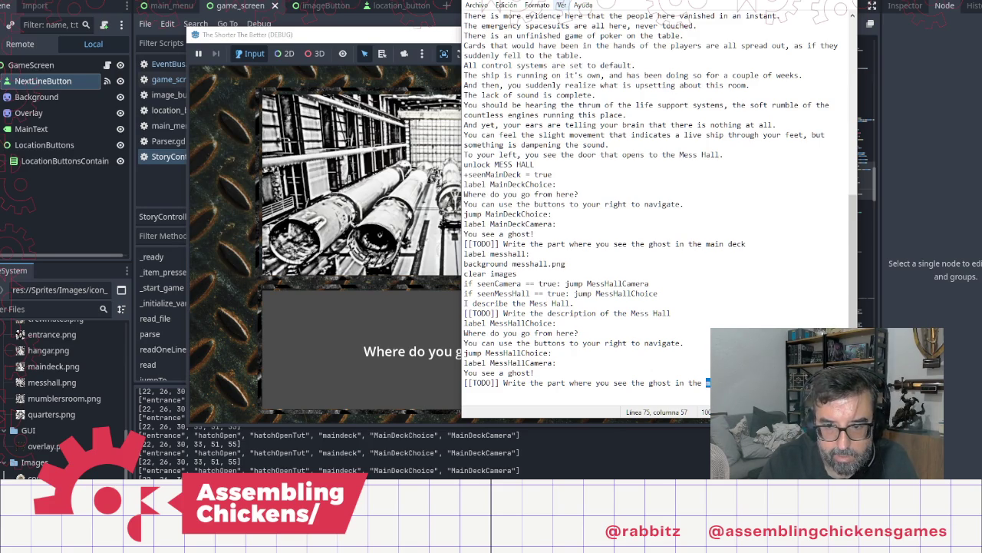
text(M)
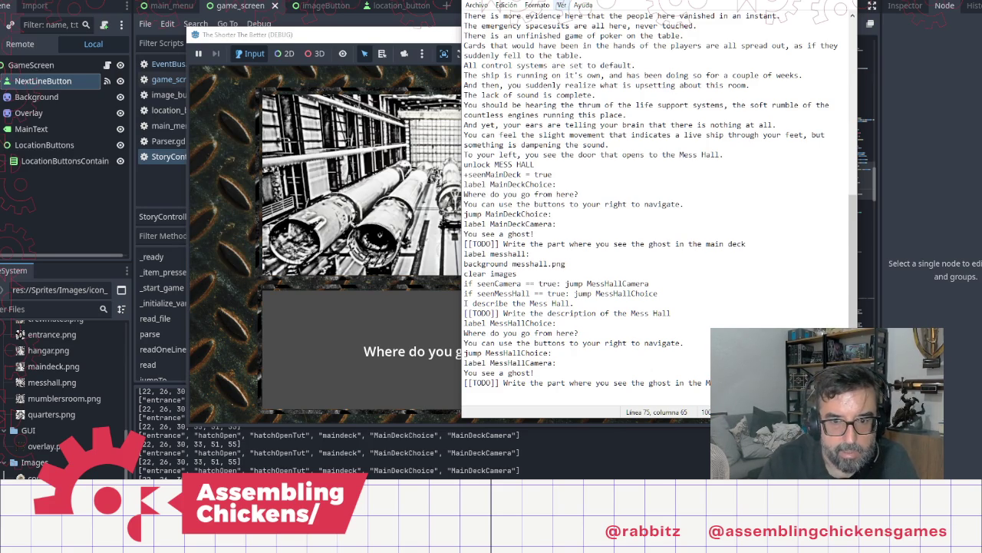
key(Return)
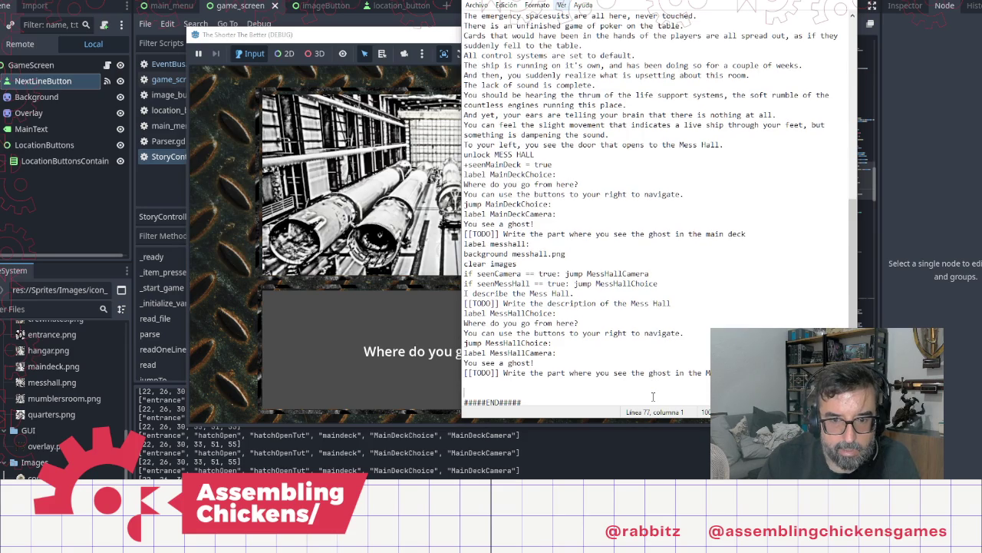
key(Delete)
key(BackSpace)
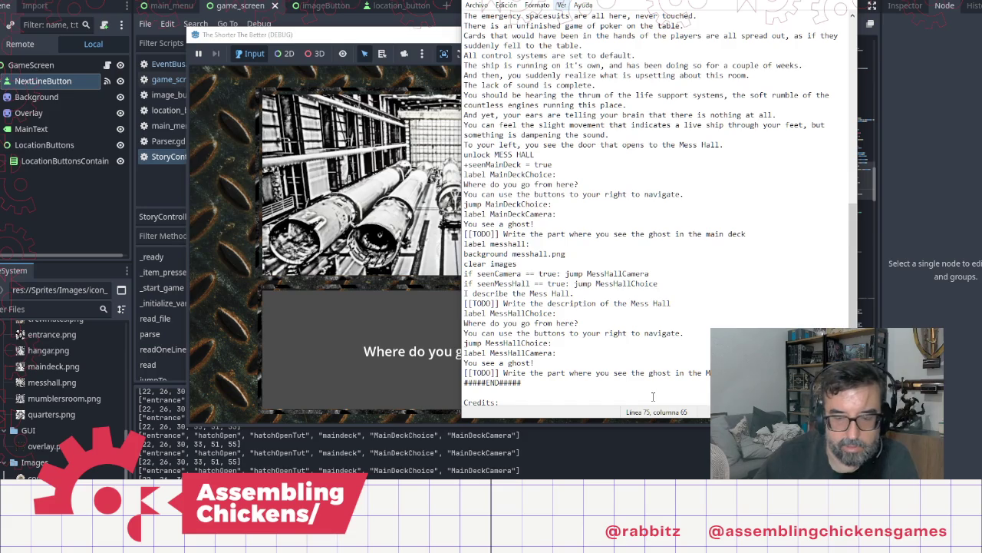
Close the running game window and relaunch the project with F5
click(426, 216)
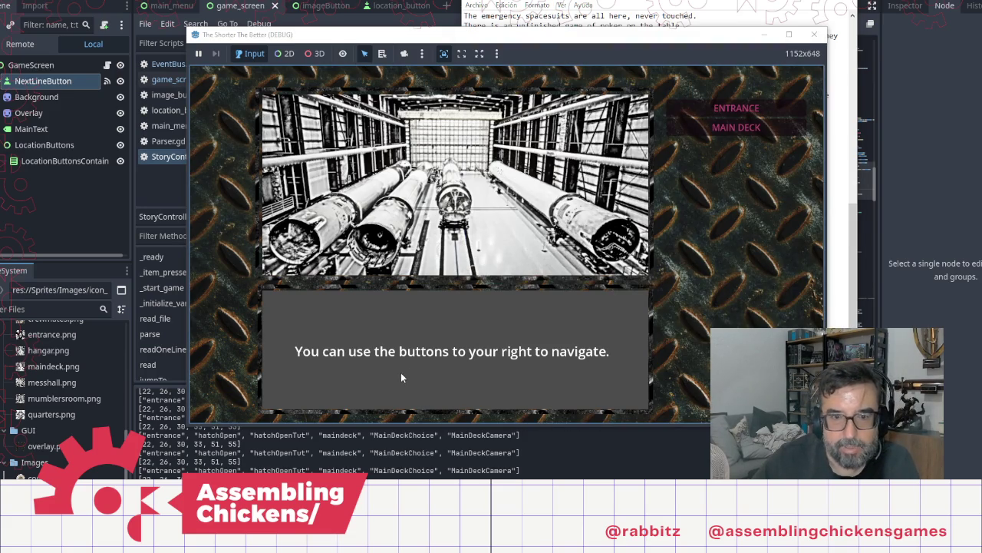
click(495, 231)
click(814, 36)
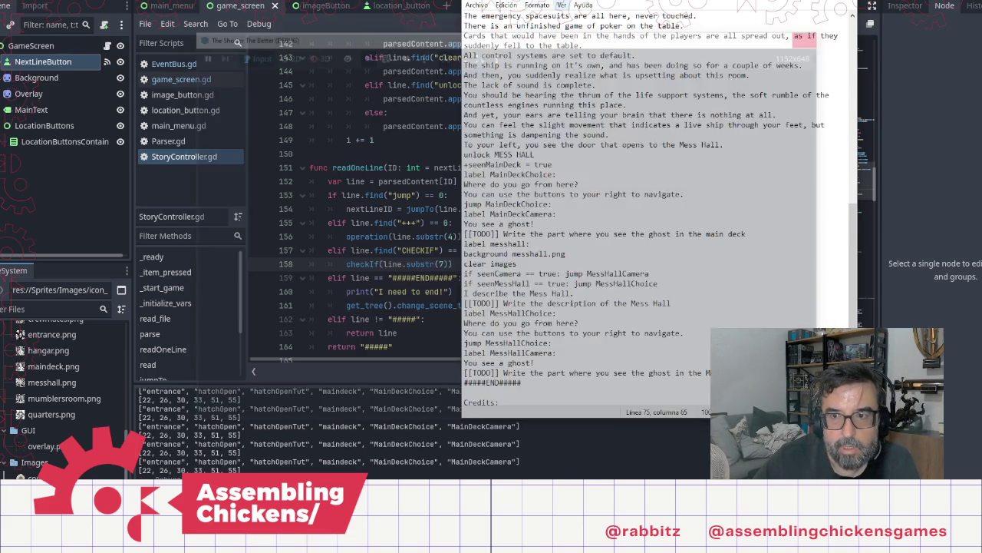
click(415, 94)
click(413, 99)
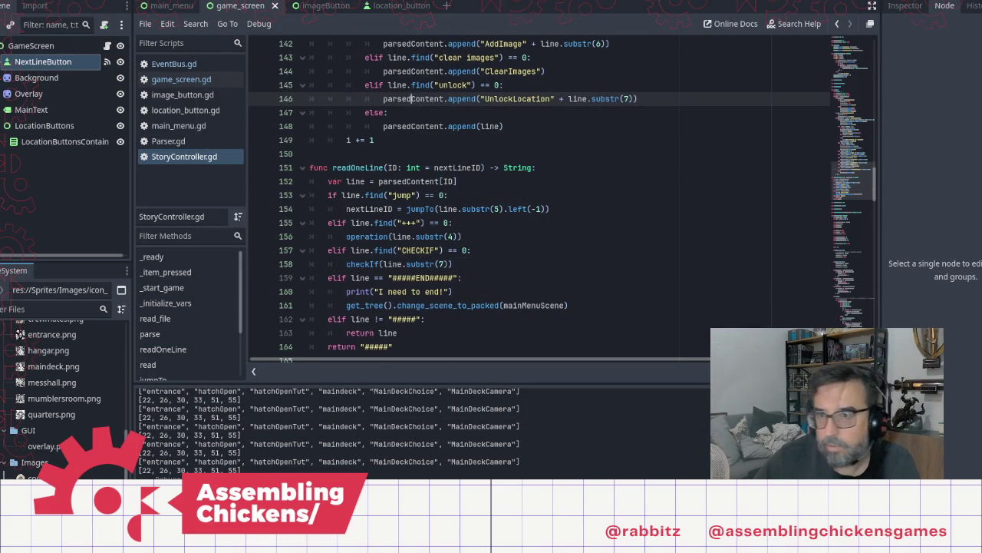
key(F5)
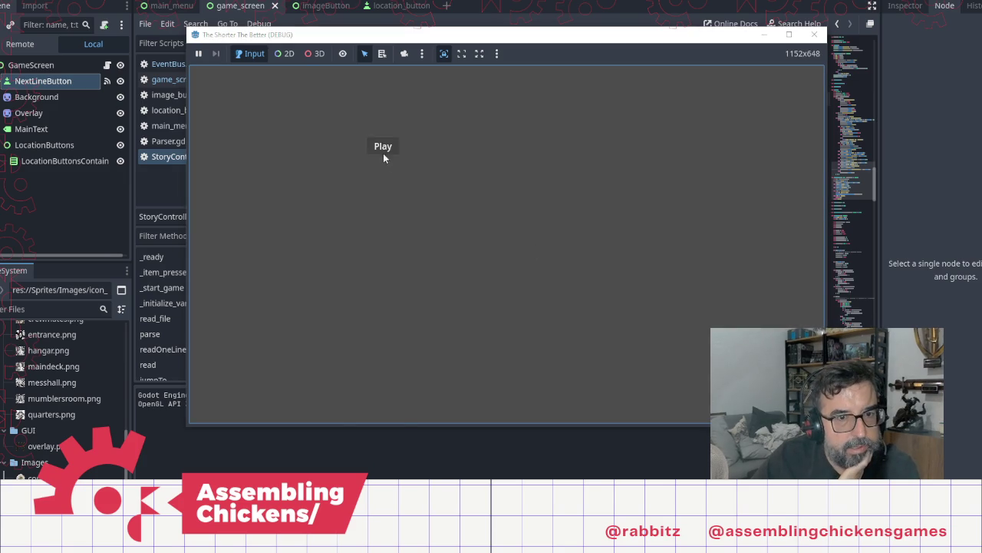
Start play, open the entrance hatch and read through the MAIN DECK story text
click(383, 151)
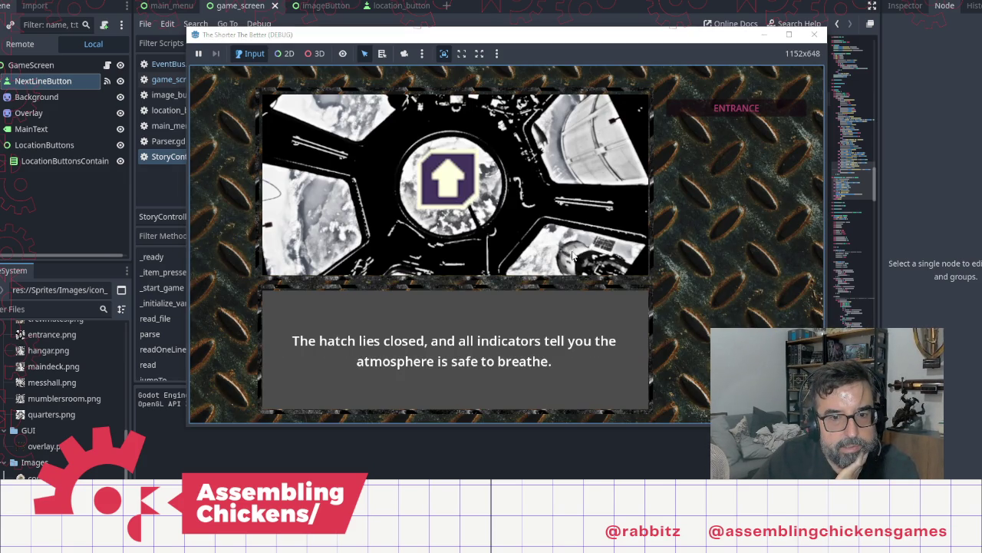
click(464, 181)
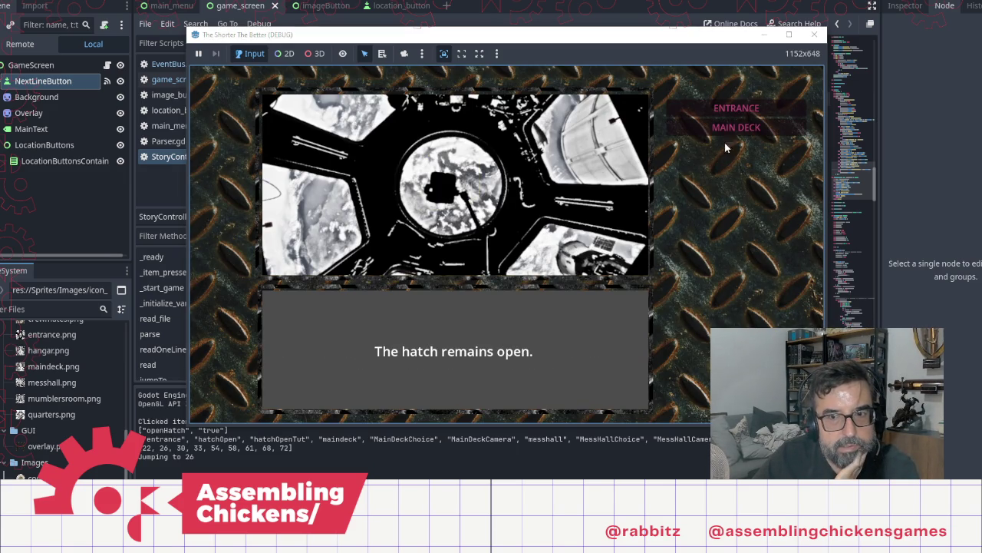
click(760, 127)
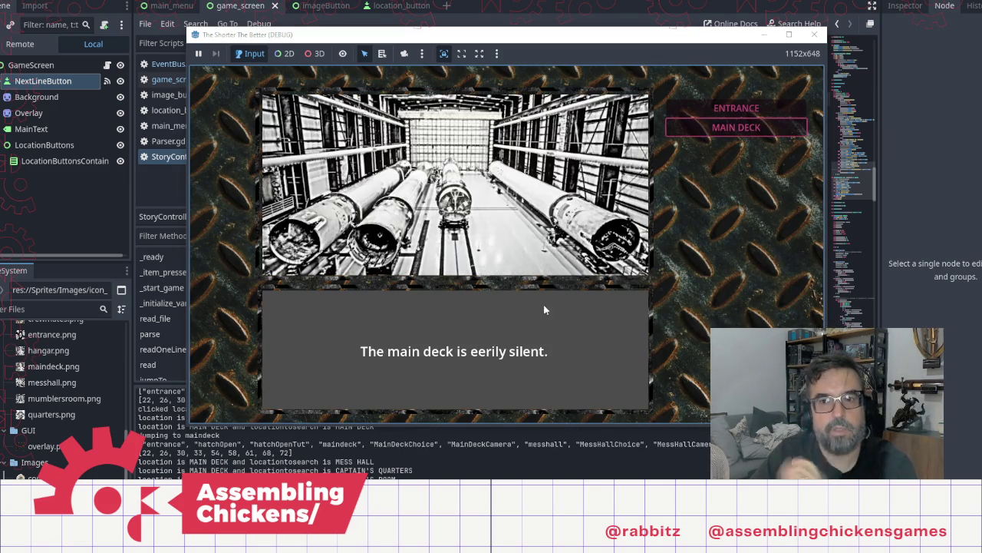
click(497, 295)
click(496, 295)
click(496, 296)
click(497, 296)
click(497, 296)
click(497, 295)
click(497, 296)
click(497, 296)
click(497, 298)
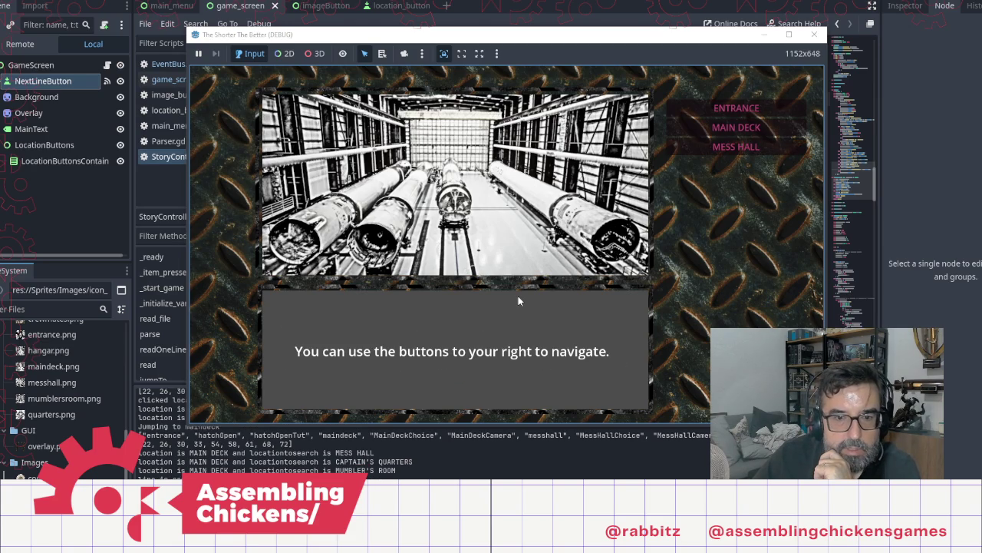
click(518, 297)
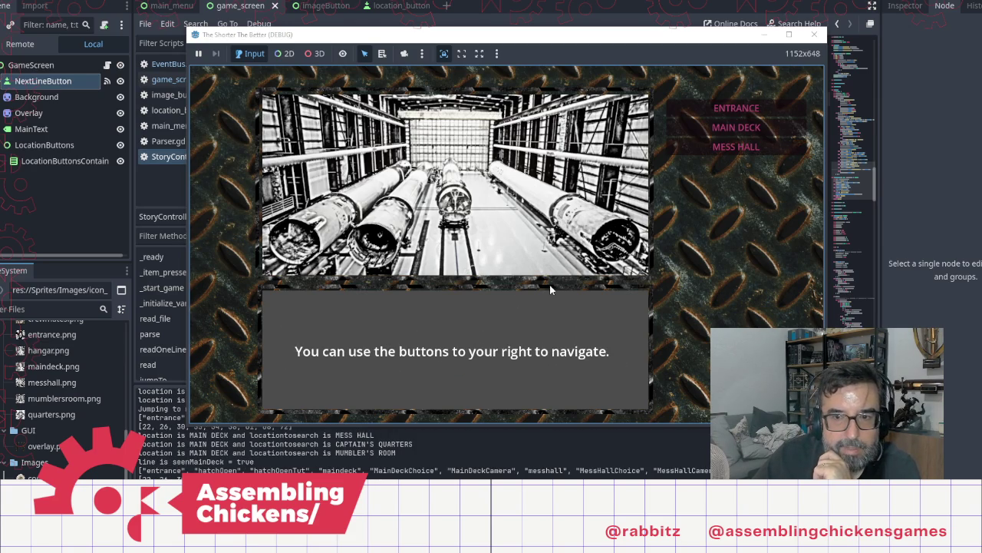
Visit the MESS HALL, then return to the MAIN DECK and read its text again
click(737, 152)
click(505, 263)
click(505, 262)
click(505, 263)
click(505, 262)
click(505, 262)
click(506, 262)
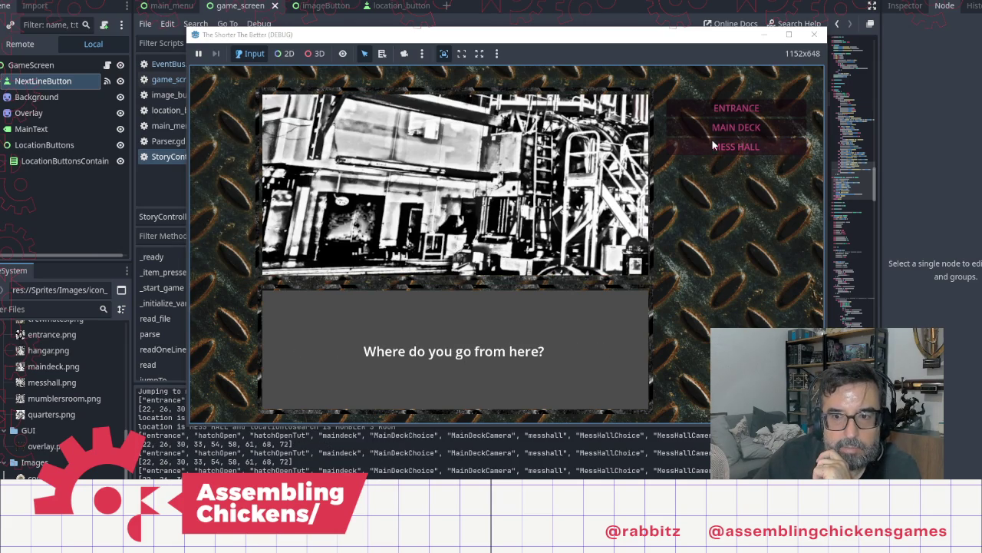
click(736, 128)
click(485, 275)
click(486, 275)
click(486, 274)
click(486, 275)
click(486, 274)
click(485, 274)
click(485, 274)
click(485, 274)
click(486, 274)
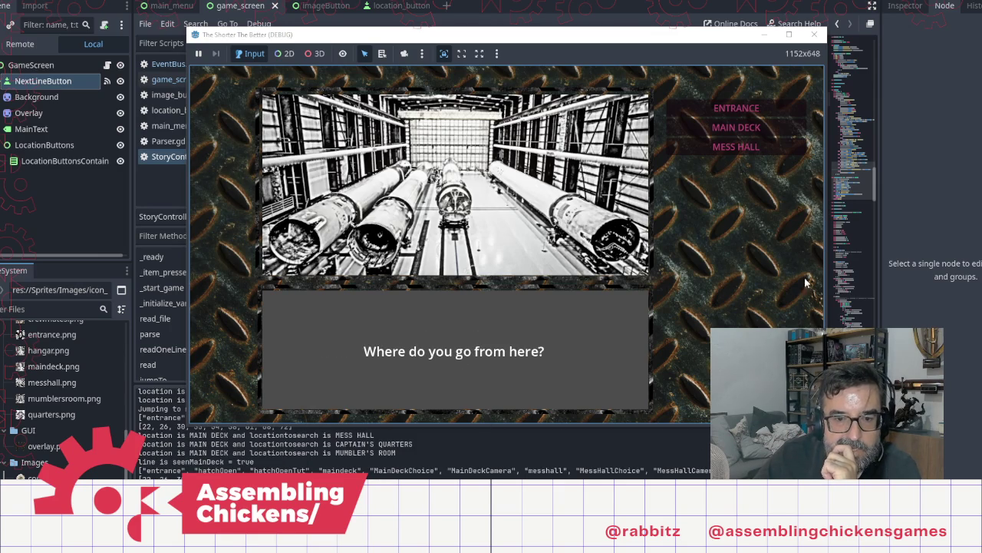
Travel to the MESS HALL a second time and advance its dialogue
click(736, 146)
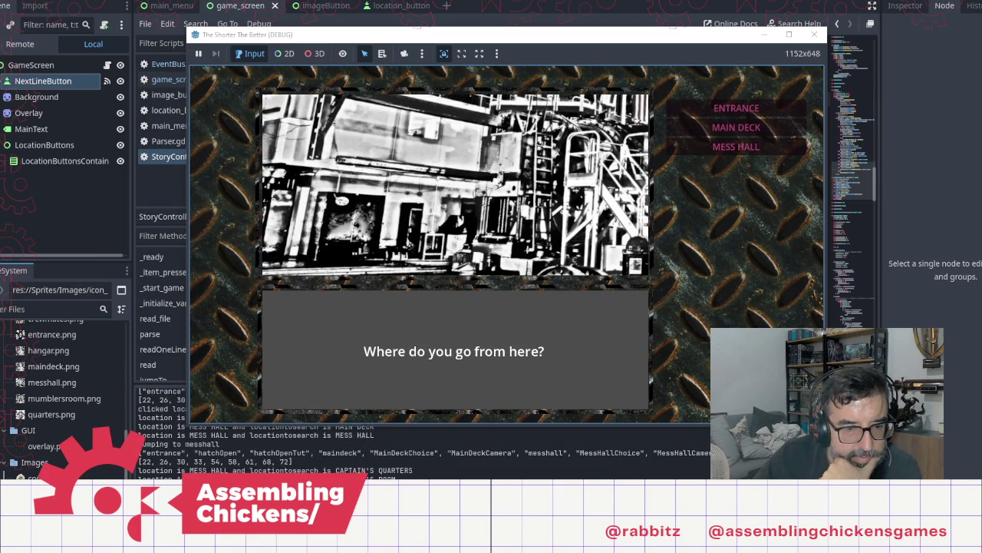
click(657, 330)
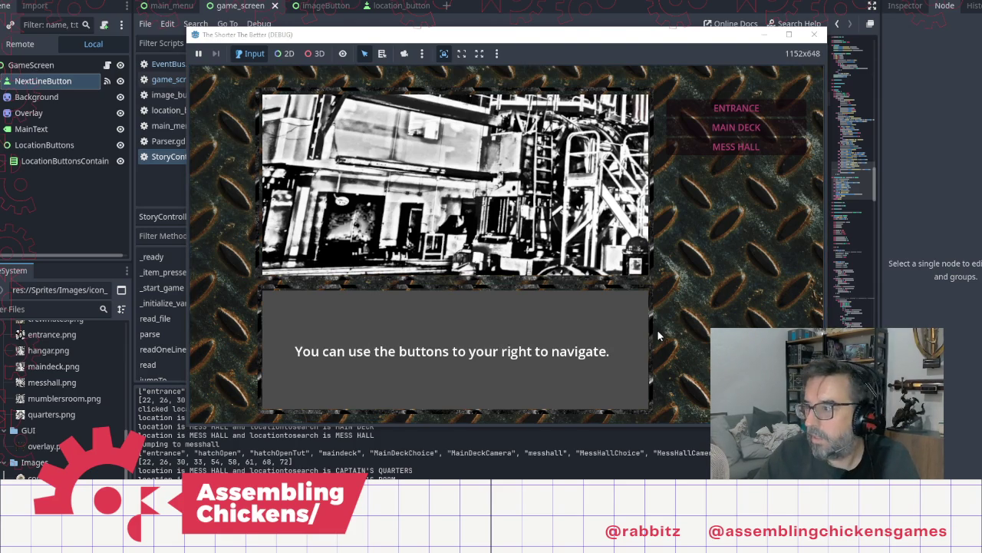
key(alt+Tab)
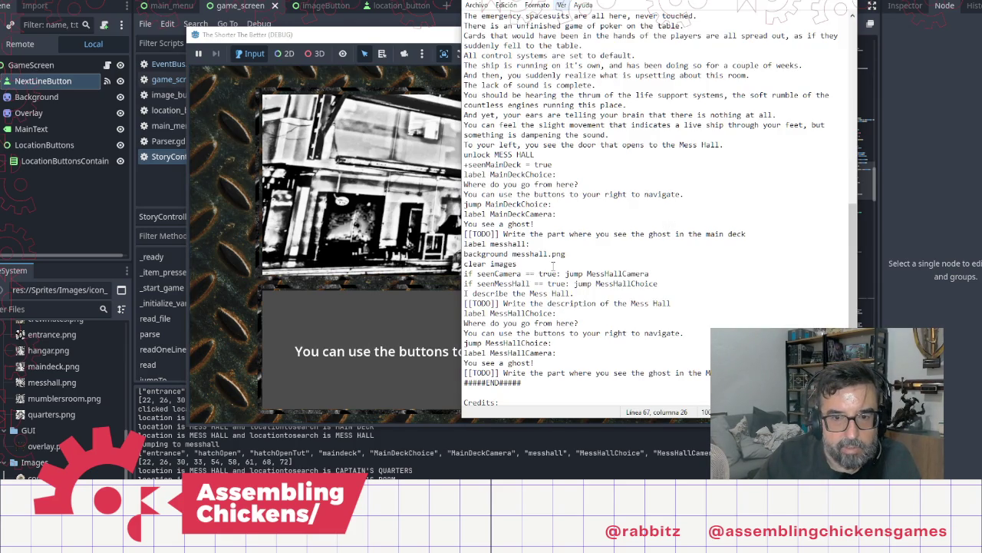
Inspect the '+seenMainDeck = true' line in the main deck section
click(560, 165)
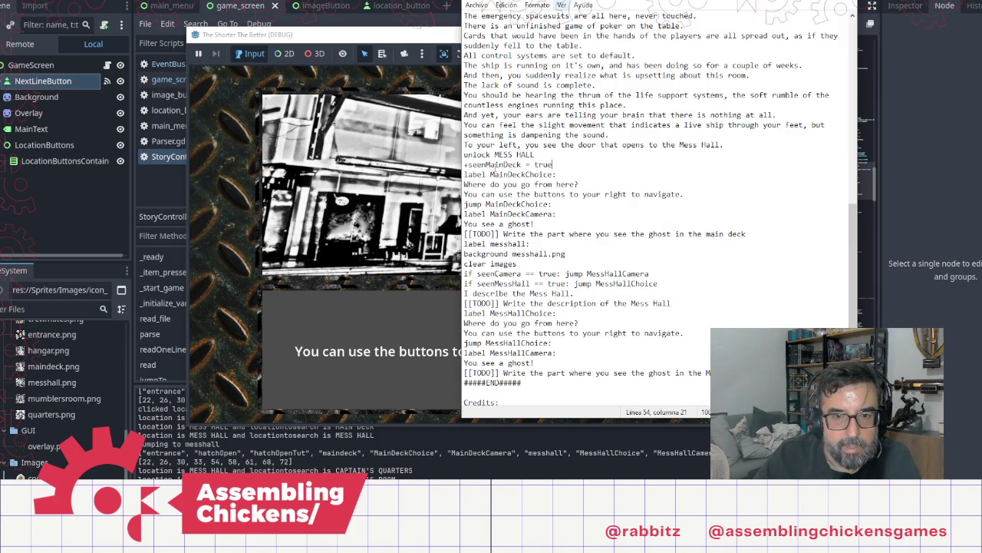
shift+click(467, 165)
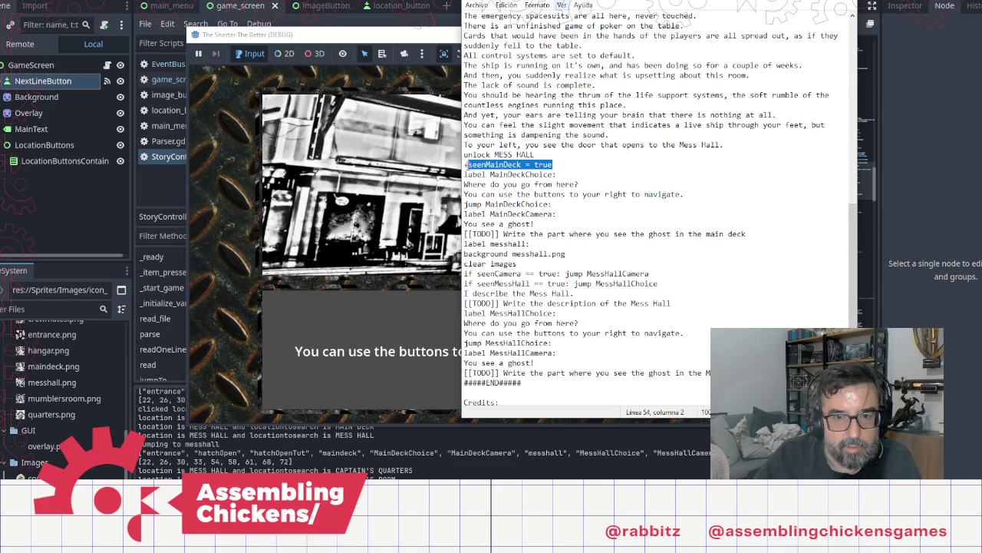
shift+click(464, 165)
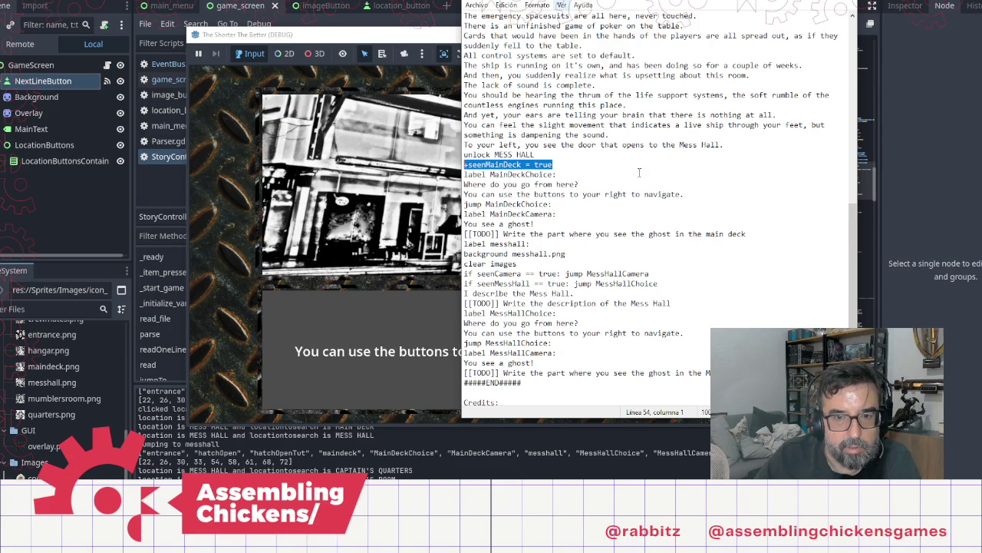
scroll(626, 265, up, 2)
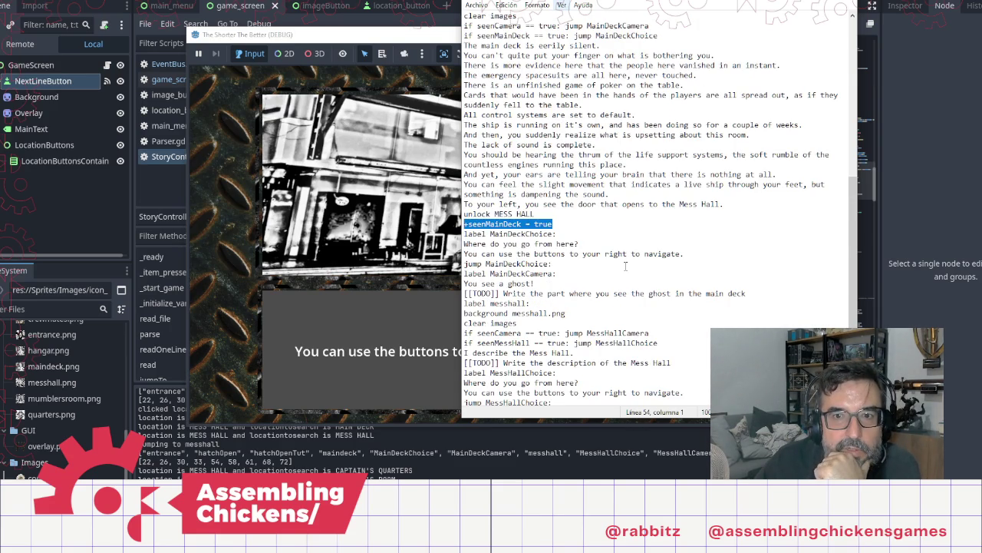
scroll(611, 217, up, 2)
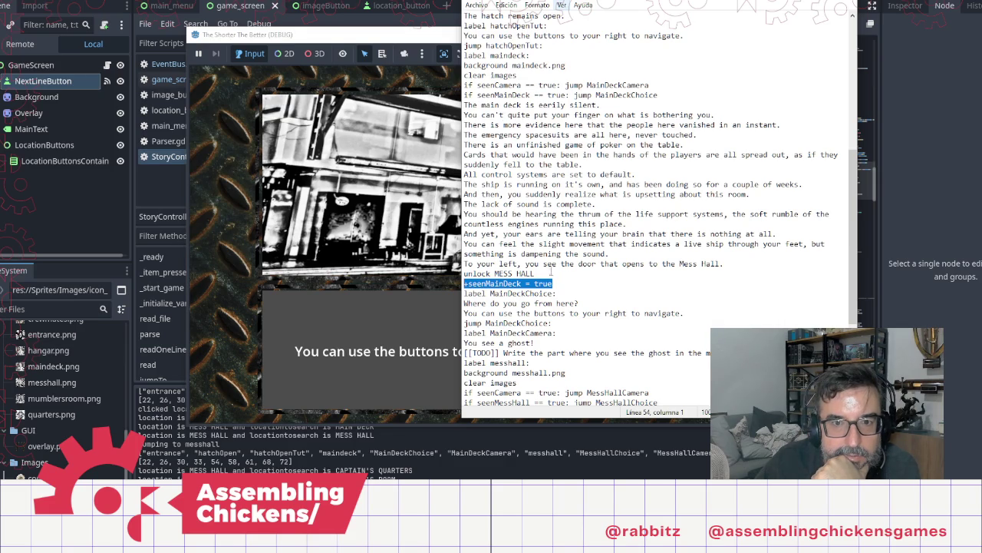
click(572, 276)
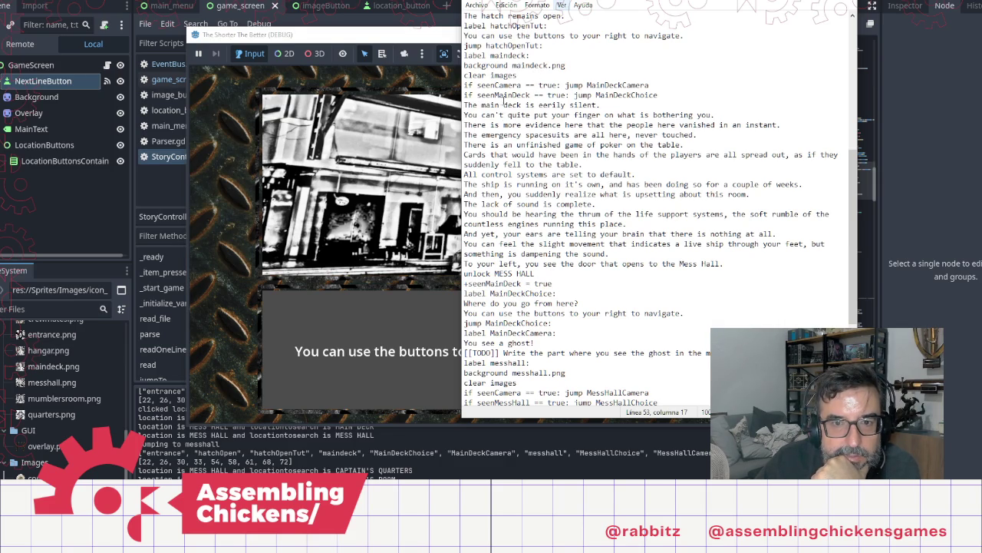
Compare the seenMainDeck condition on line 38 with the MainDeckChoice label and line 54's assignment
double_click(504, 95)
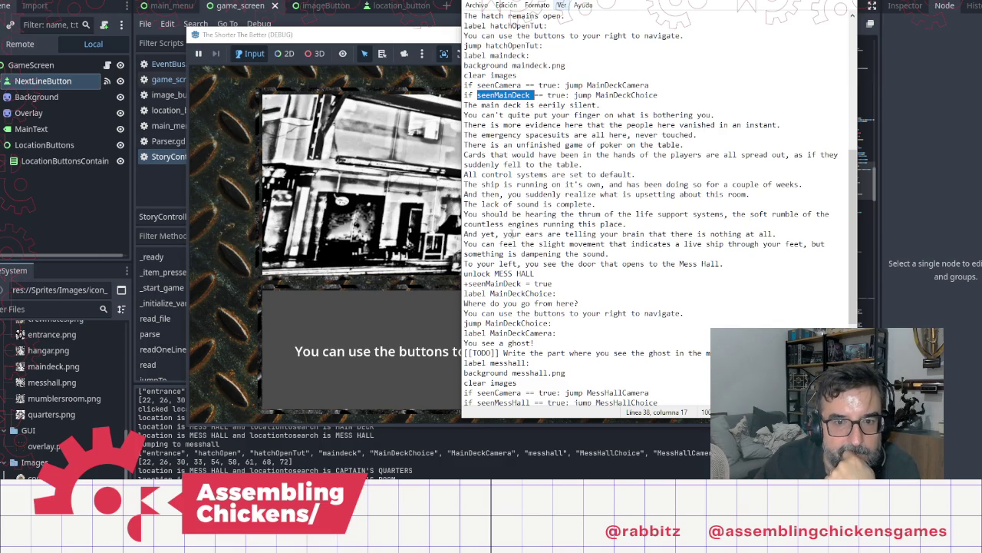
double_click(504, 294)
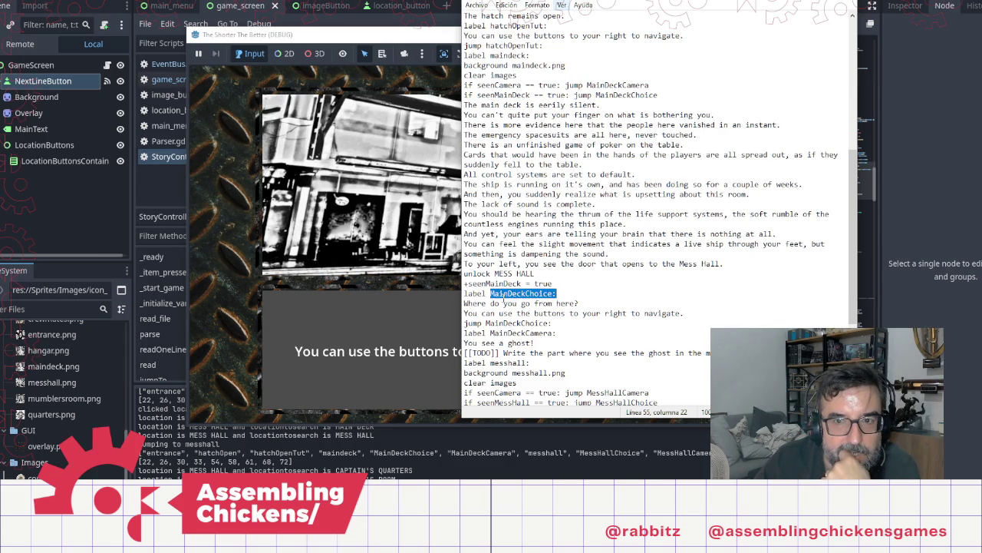
double_click(506, 94)
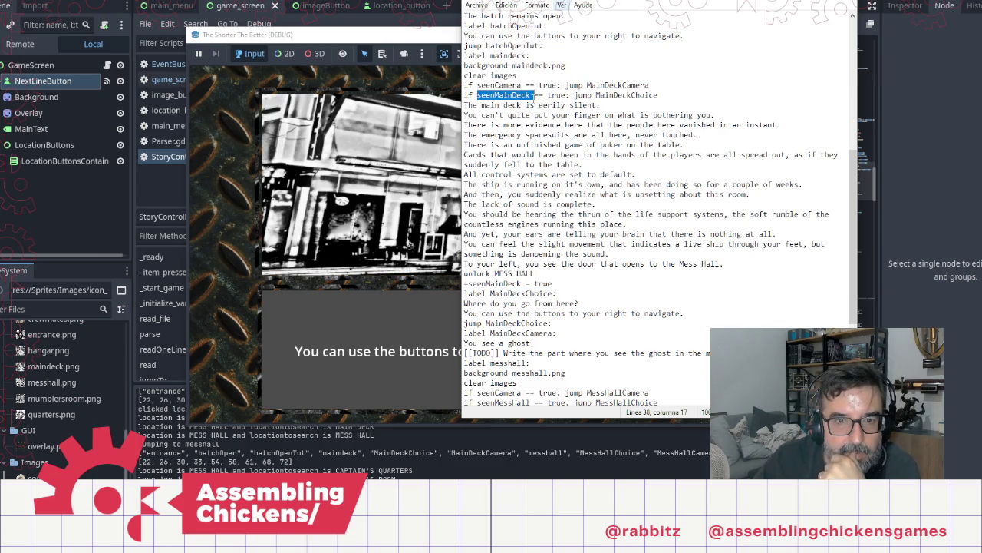
click(628, 94)
drag(661, 94, 468, 95)
mouse_move(464, 284)
mouse_down()
mouse_move(522, 283)
mouse_move(464, 283)
mouse_up()
click(552, 283)
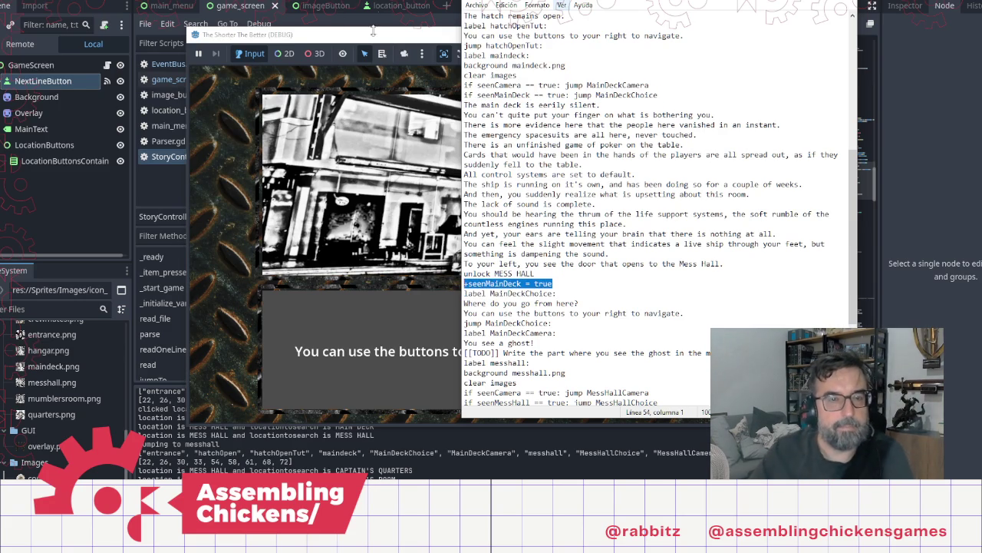
key(alt+Tab)
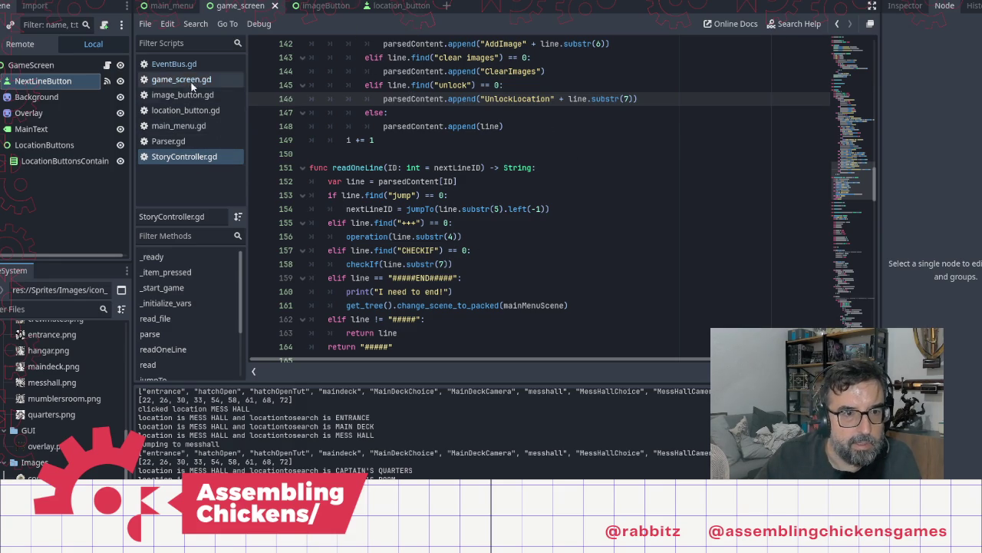
Browse the contents of game_screen.gd
scroll(492, 202, up, 15)
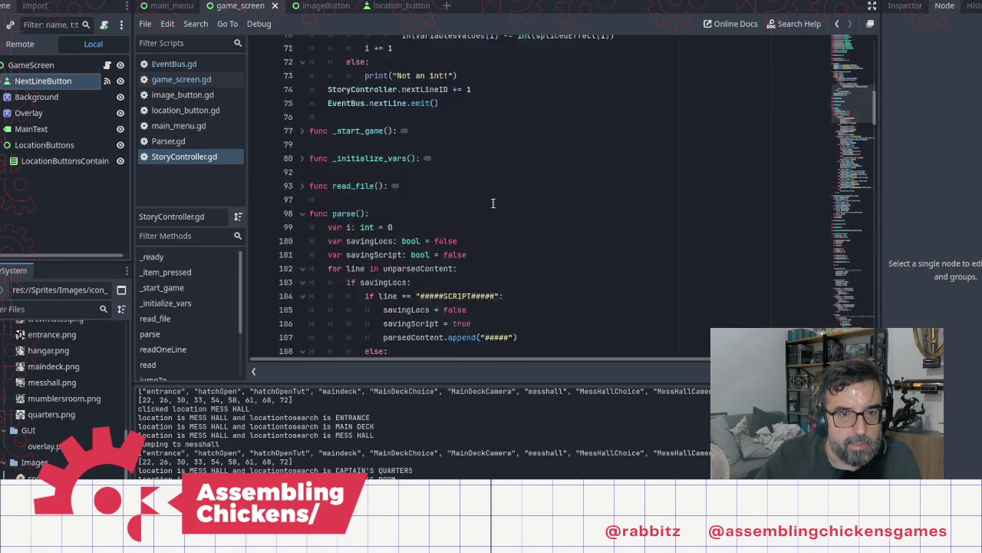
scroll(493, 203, up, 4)
click(182, 80)
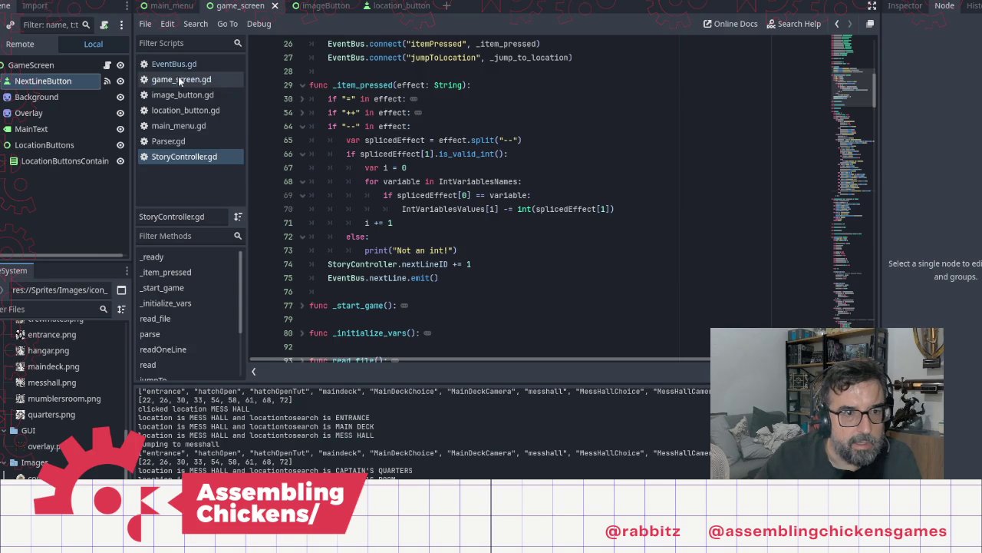
scroll(573, 276, down, 5)
scroll(572, 276, down, 7)
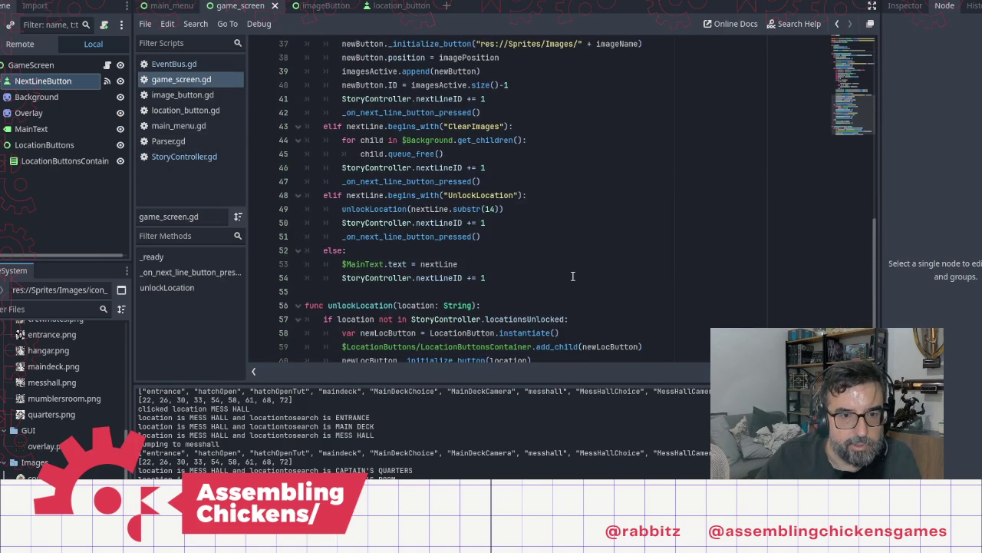
scroll(572, 276, up, 4)
scroll(573, 277, down, 5)
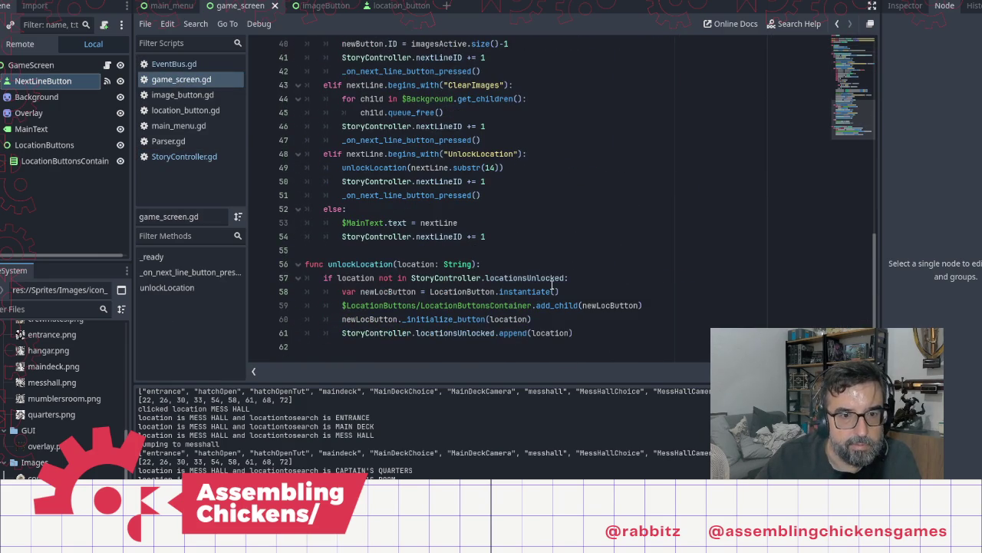
Scroll StoryController.gd down to the isBoolOp block at the 'if isAssignment' line
click(179, 155)
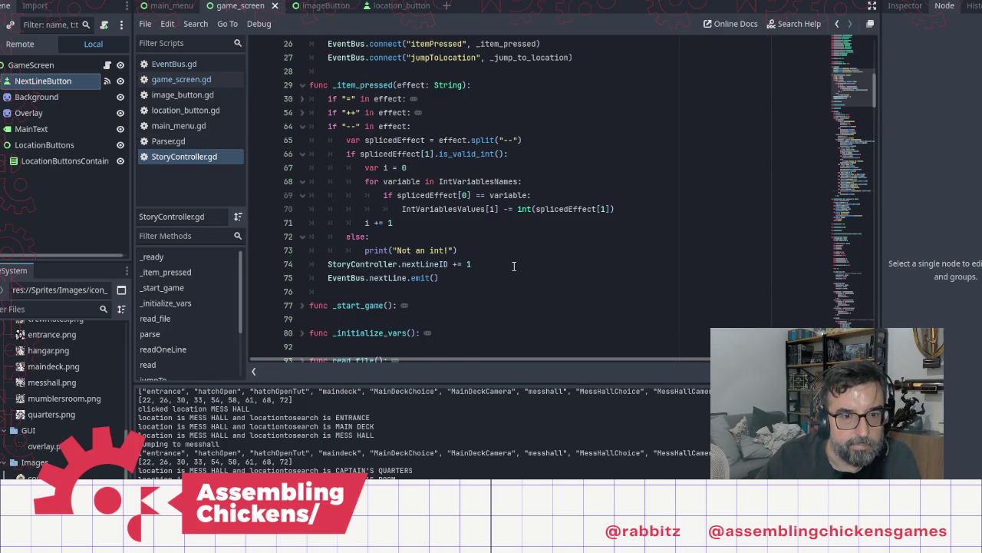
scroll(513, 266, down, 15)
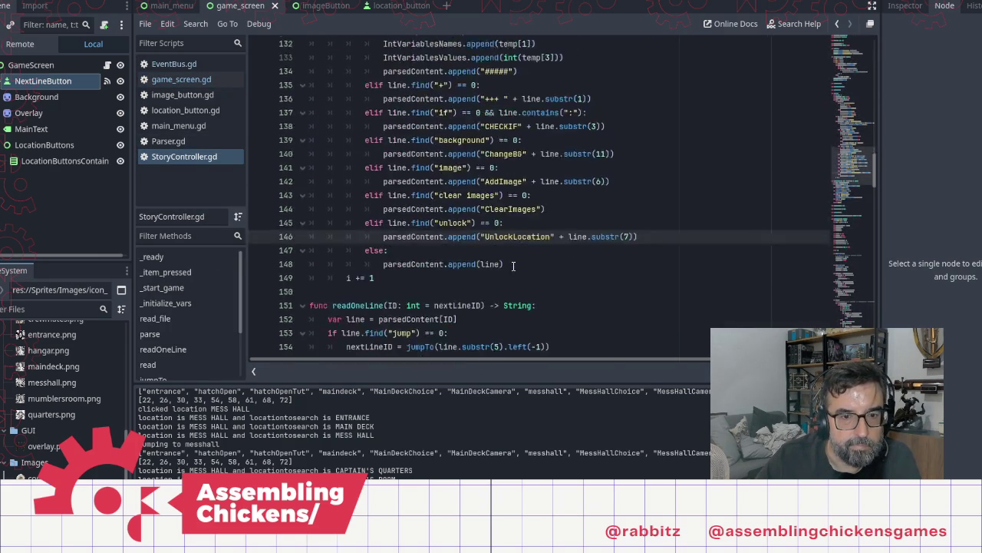
scroll(513, 266, down, 20)
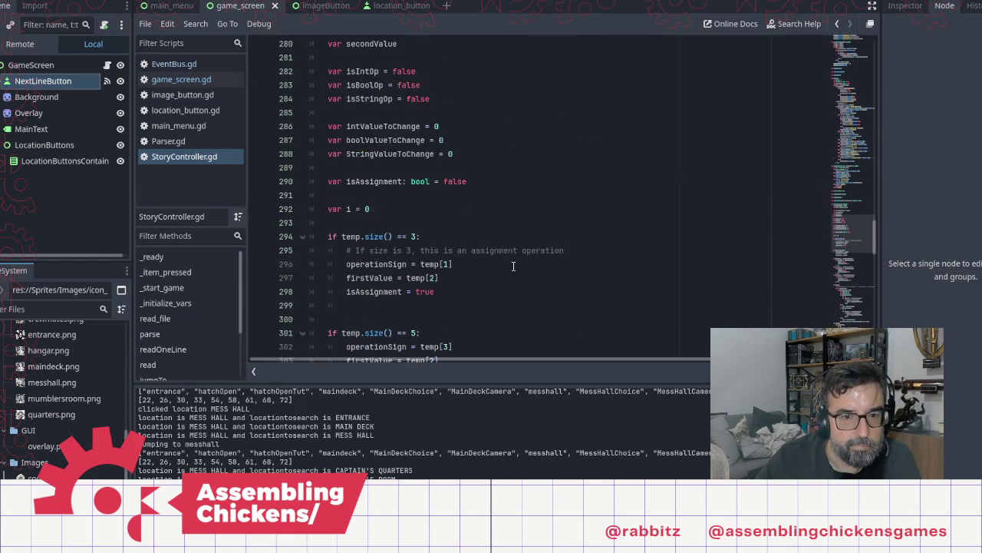
scroll(513, 266, down, 5)
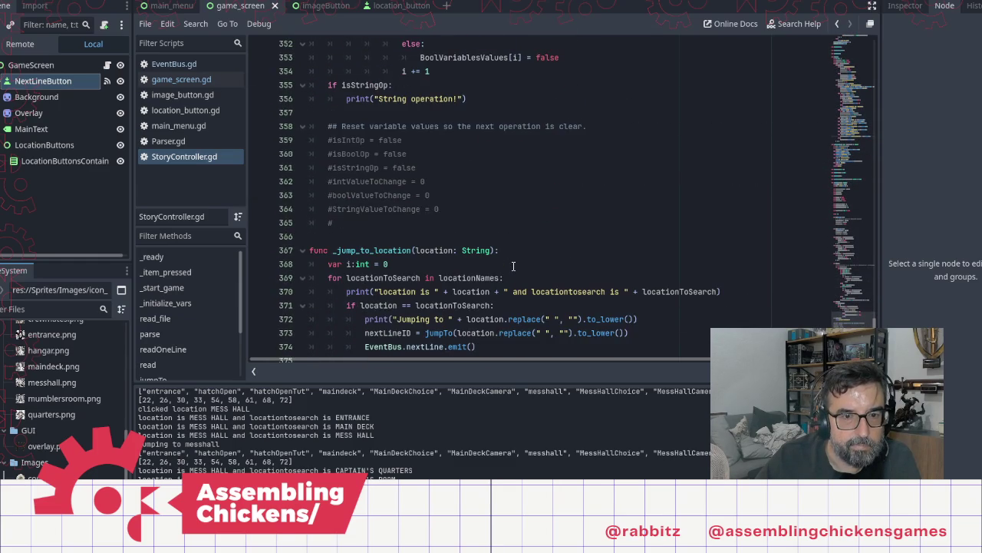
scroll(471, 220, up, 5)
scroll(443, 169, down, 2)
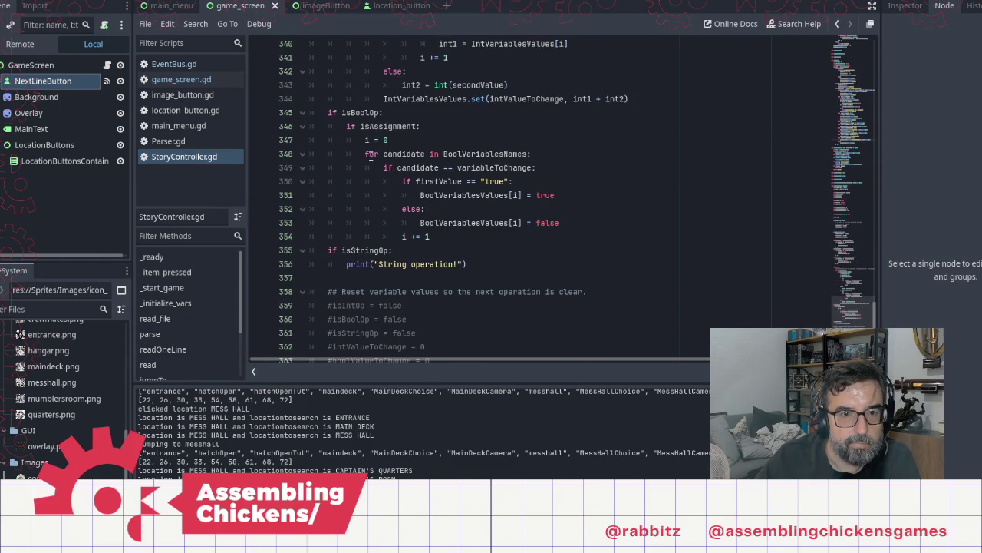
click(393, 140)
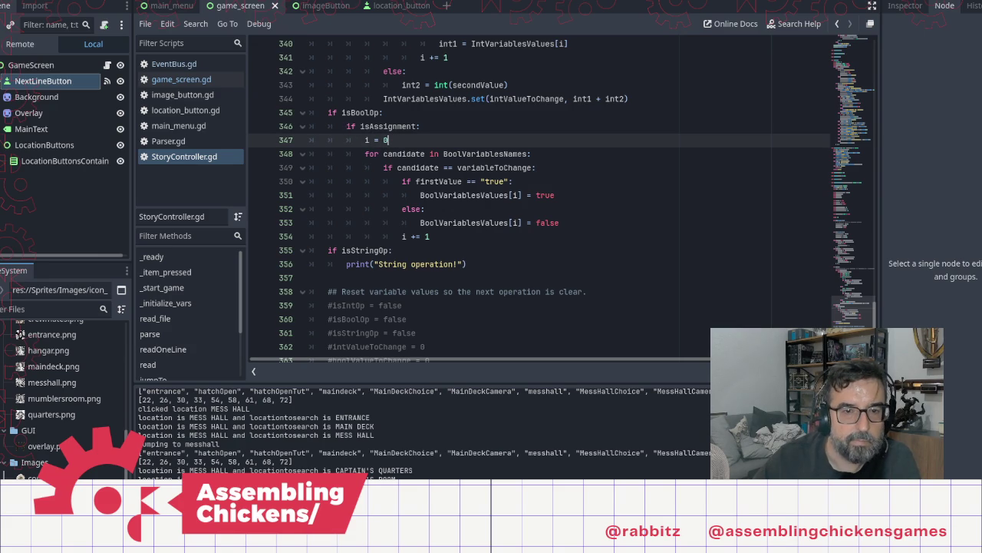
click(389, 125)
Add a line above 'if isAssignment' with print("I am changing " + variableToChange)
key(Return)
key(Up)
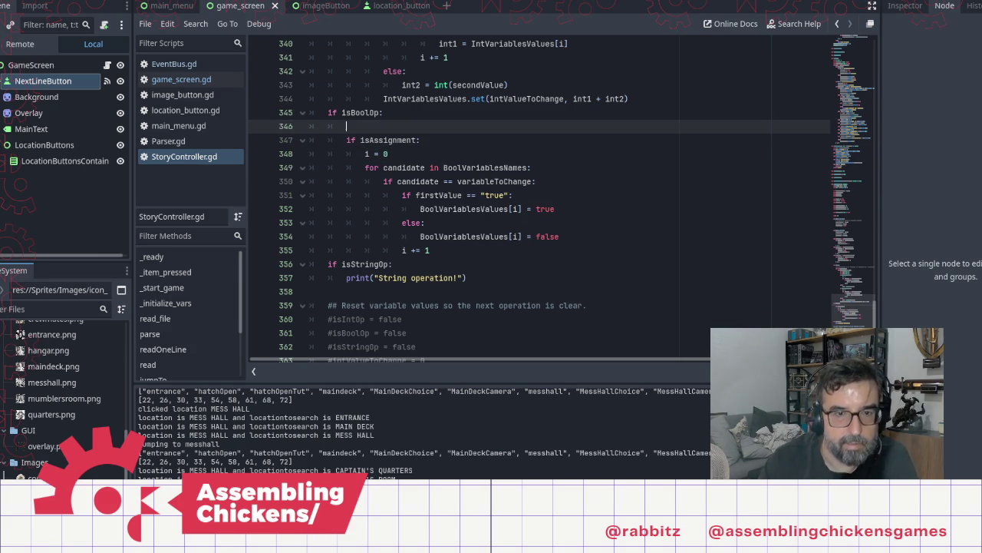
text(print()
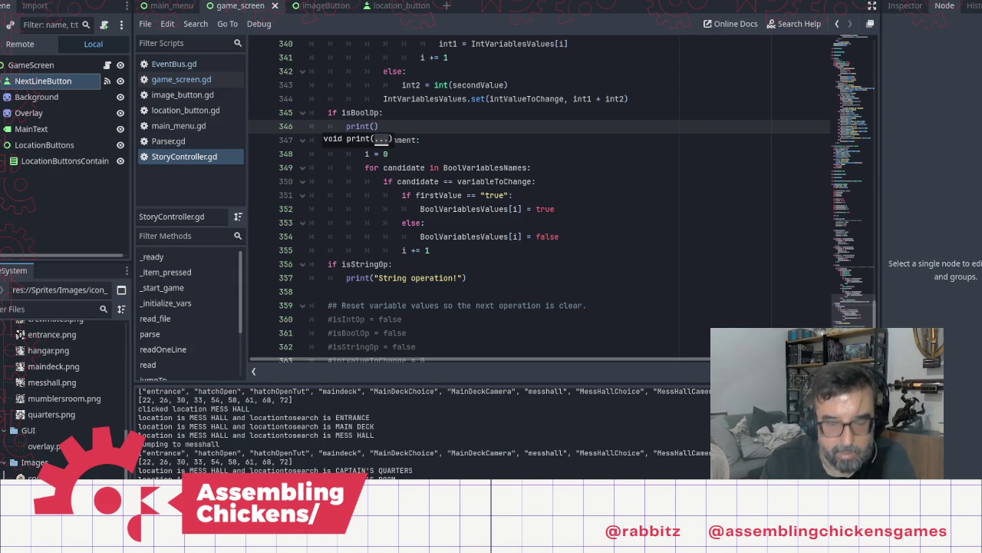
text("Checki)
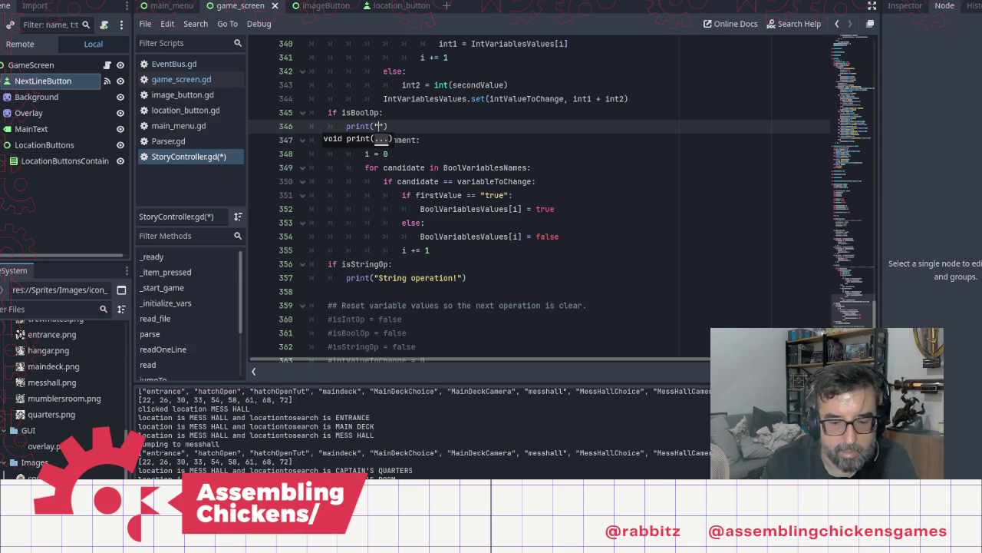
text(ng isB)
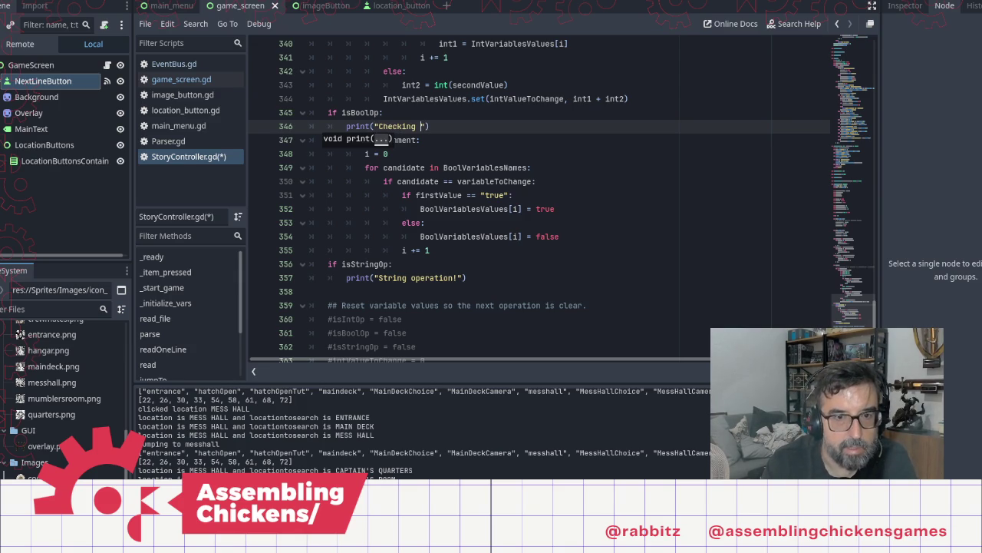
key(BackSpace)
key(BackSpace)
text(f somet)
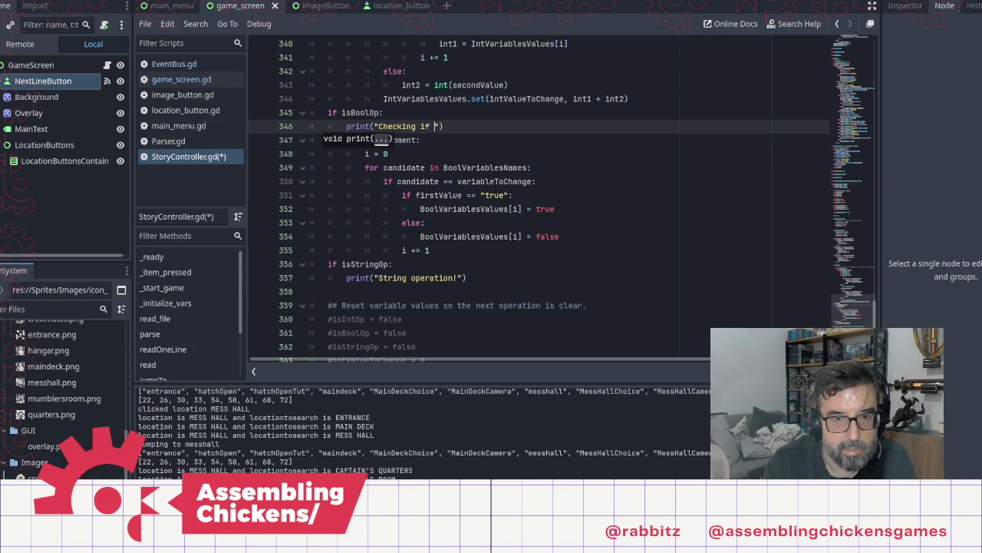
text(hing)
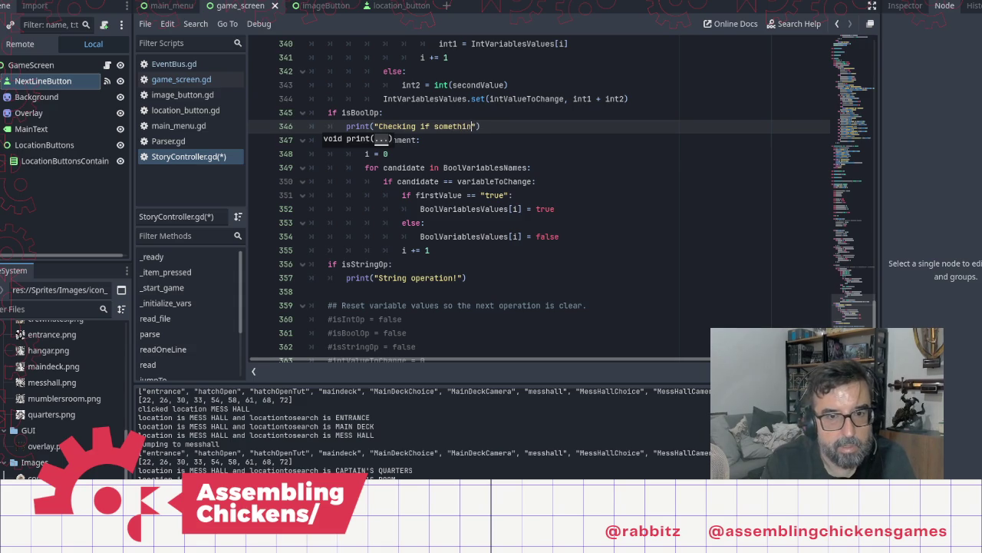
text( is somet)
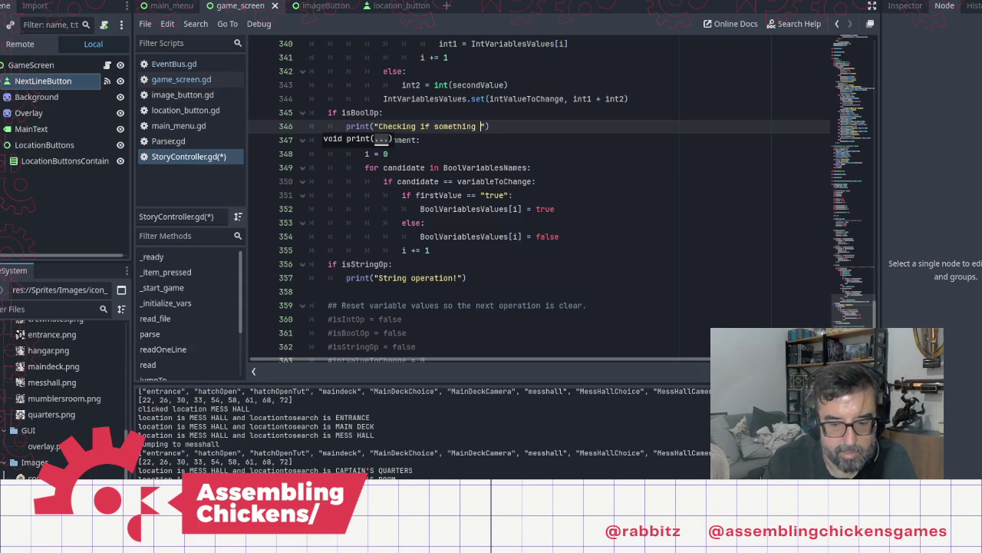
text(hing else!)
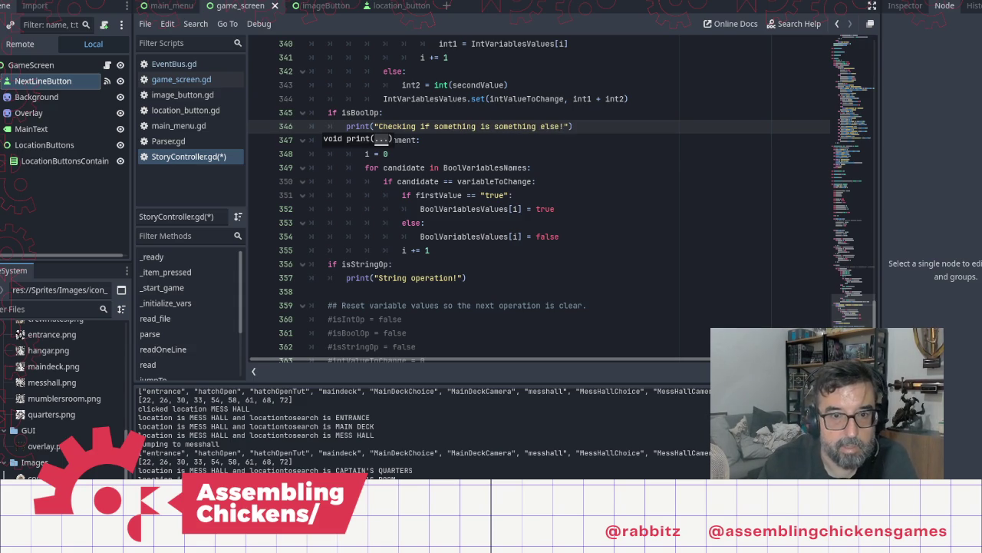
key(shift+Home)
key(shift+Right)
key(shift+Right)
key(shift+Right)
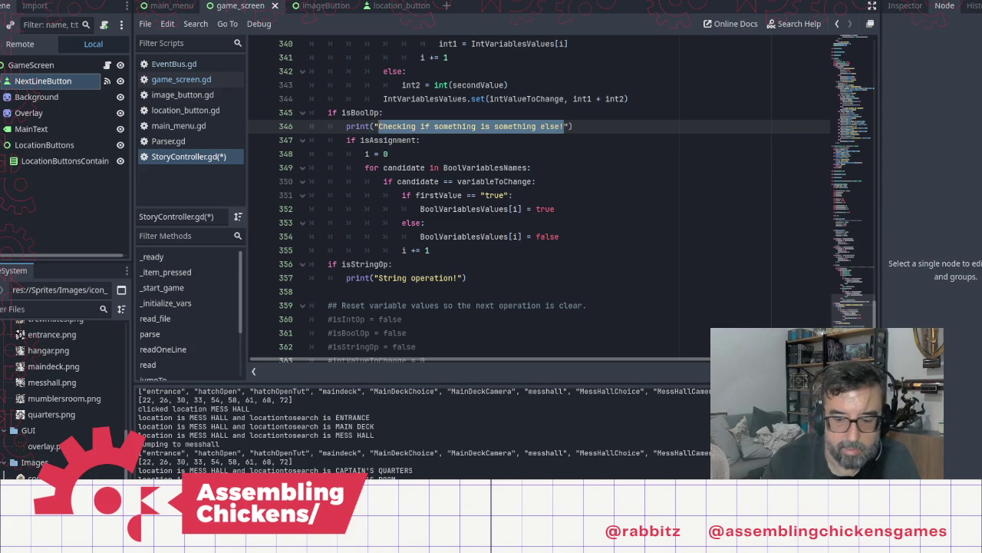
text(I am changing )
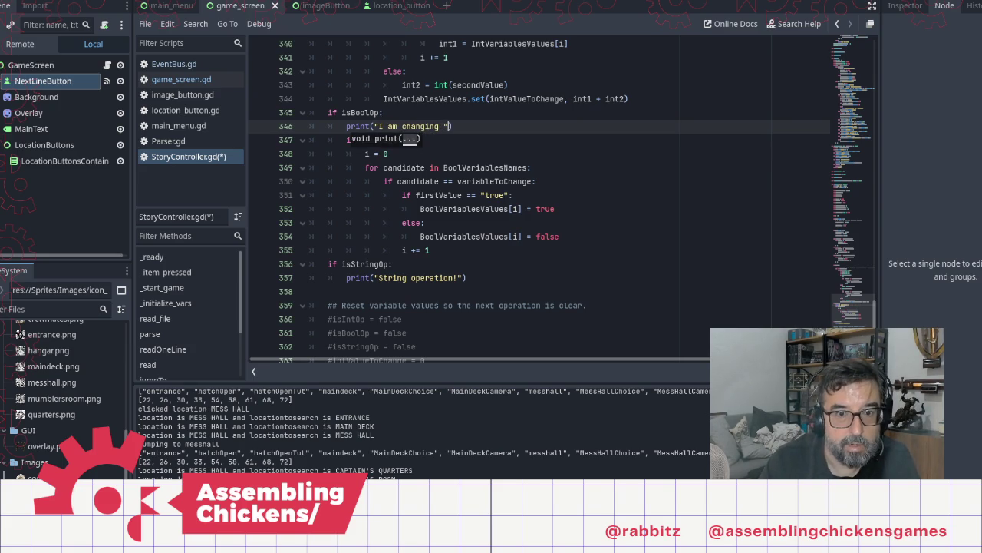
text(" +)
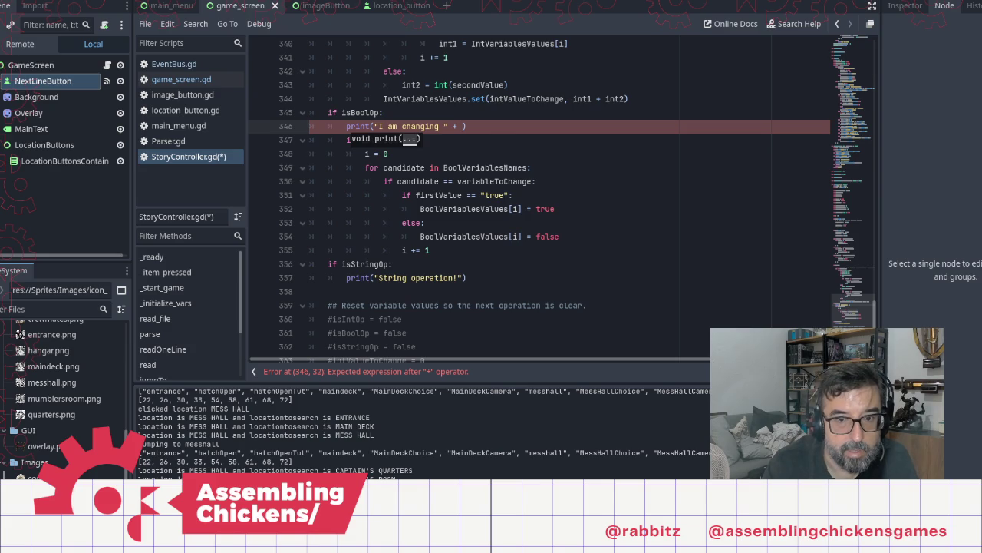
text(varian)
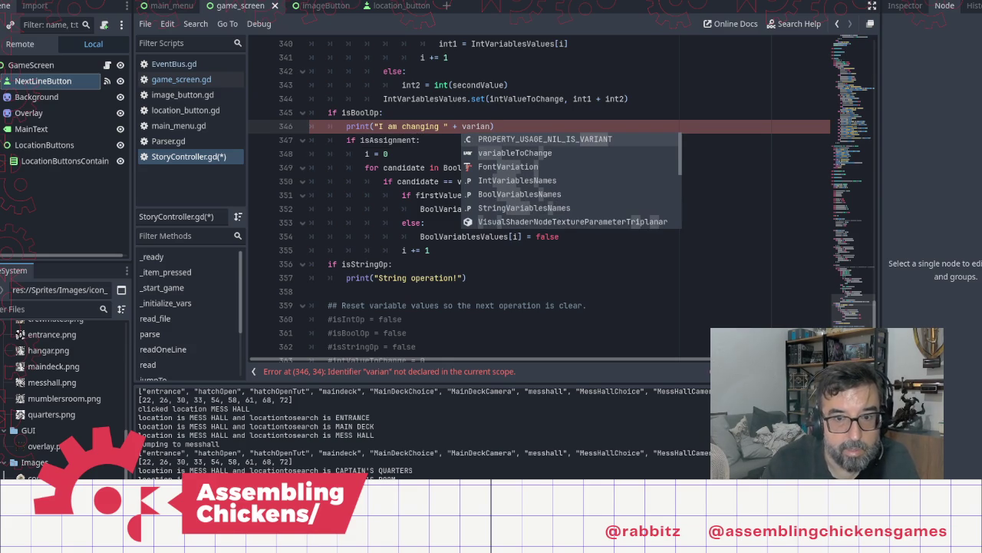
key(Down)
key(Return)
scroll(563, 198, up, 10)
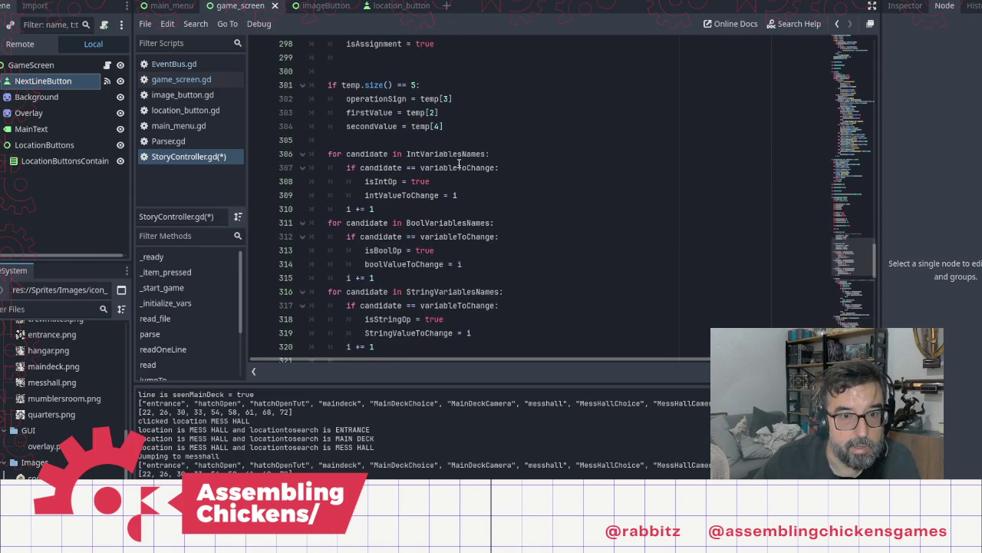
Extend the change message with + " to " + firstValue
scroll(476, 175, up, 5)
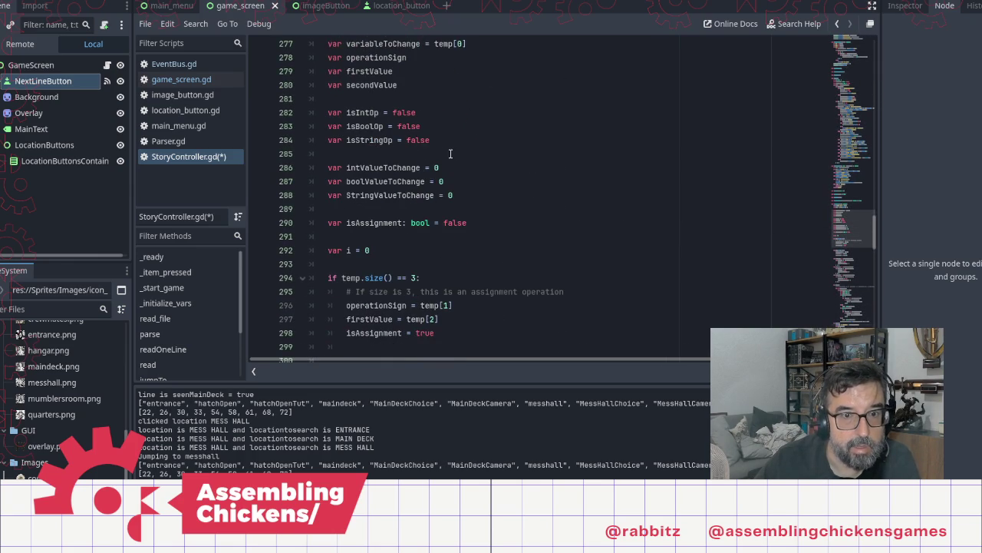
scroll(544, 204, down, 13)
scroll(563, 284, down, 5)
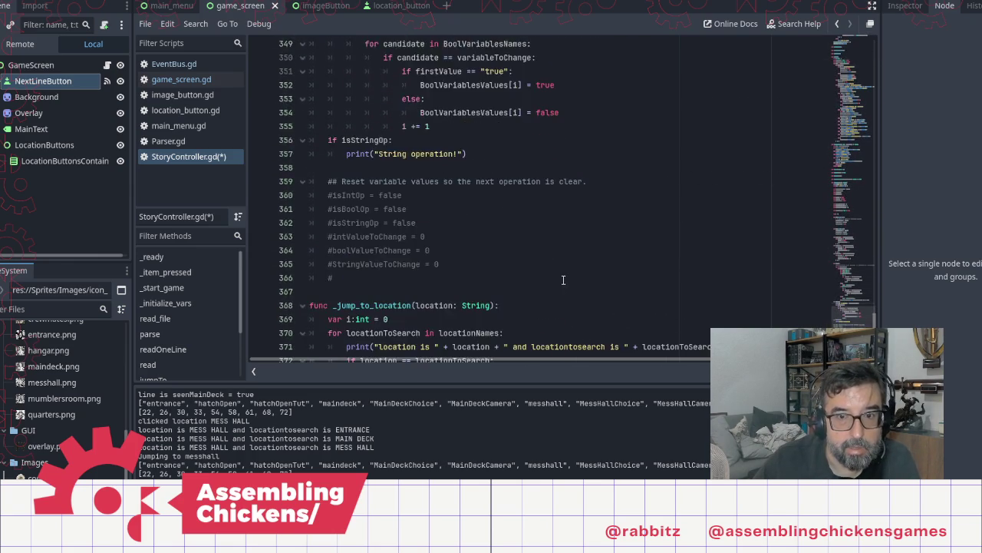
scroll(560, 253, up, 3)
text(+ variableToChange +)
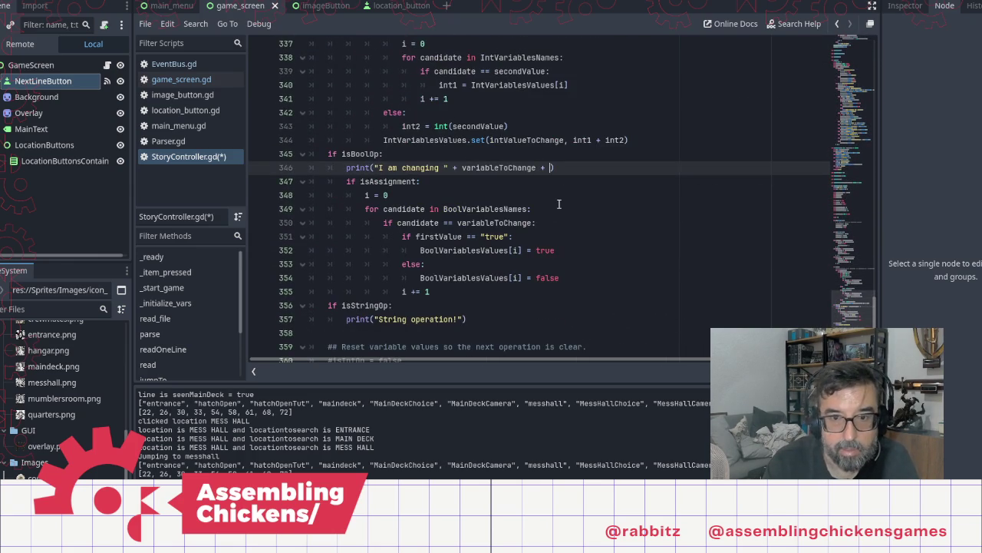
text(" to ")
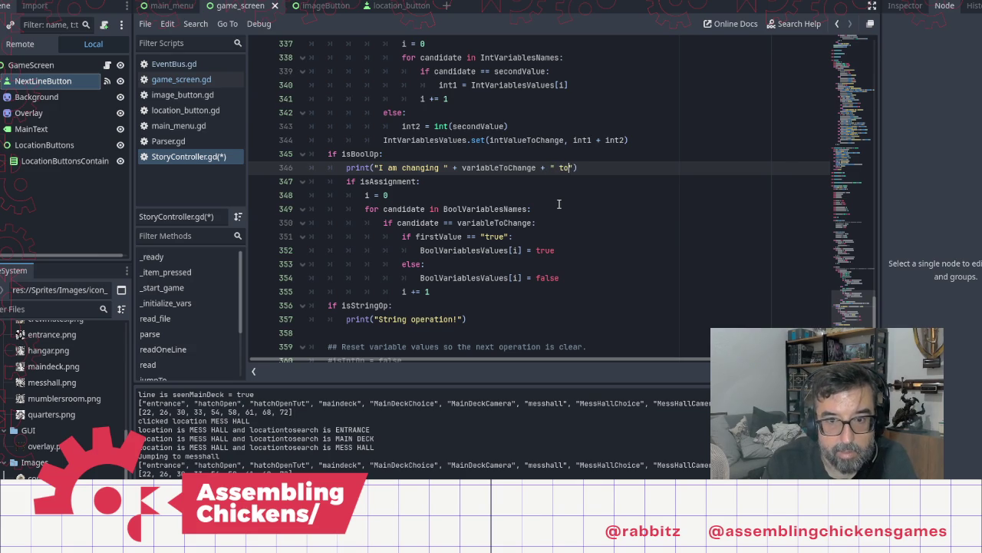
text( + )
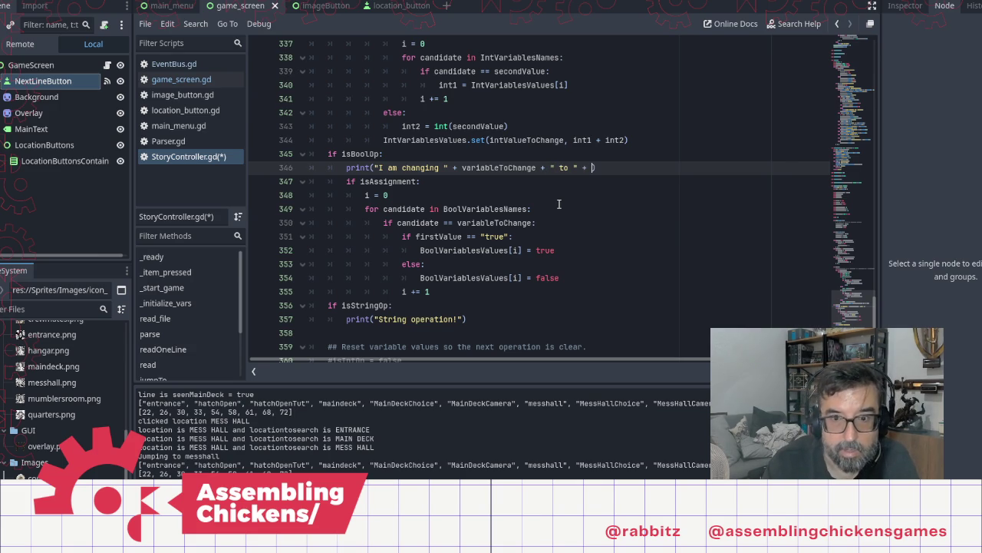
text(first)
key(Return)
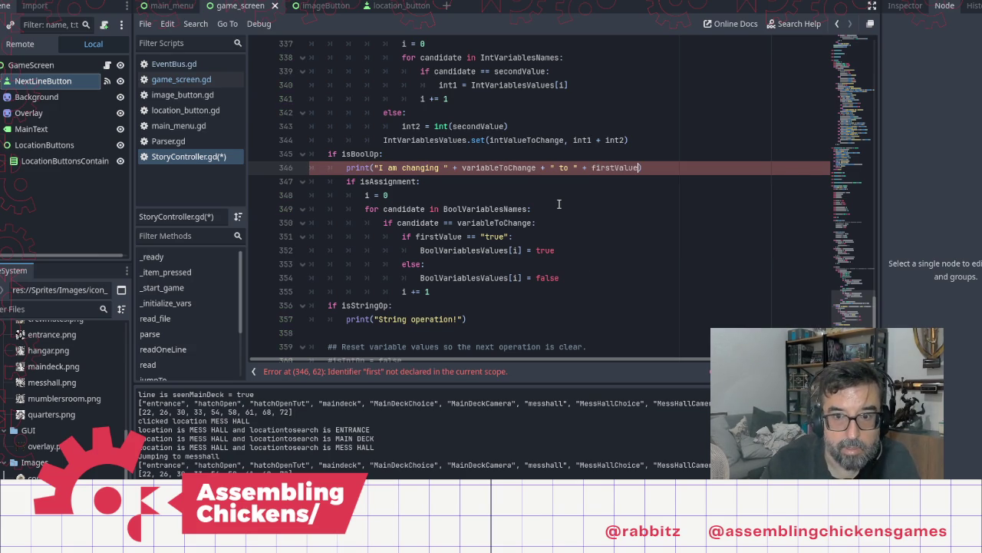
key(Return)
Add print(BoolVariablesNames) and print(BoolVariablesValues) lines and save the script
text(")
text(print)
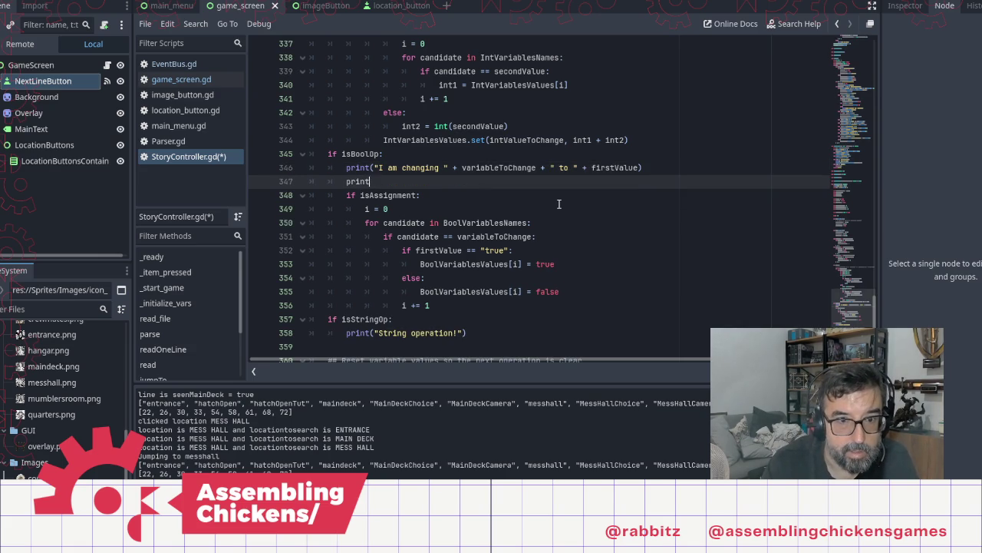
text((Bool)
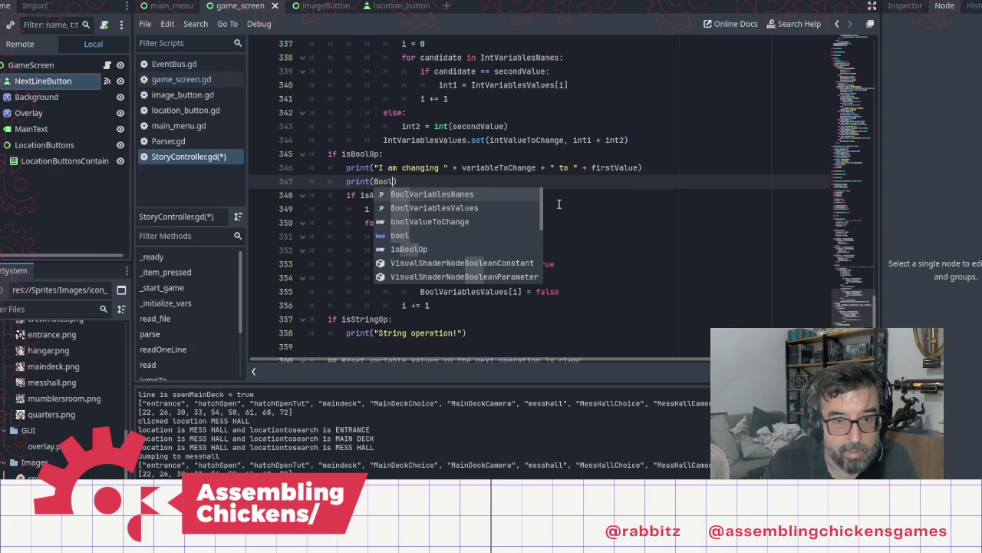
key(Return)
key(End)
key(Return)
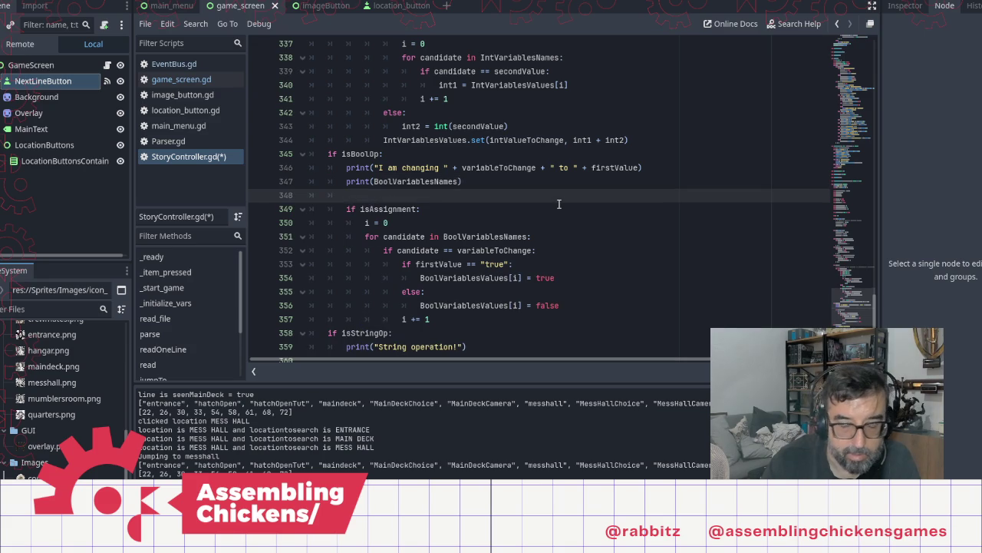
text(print )
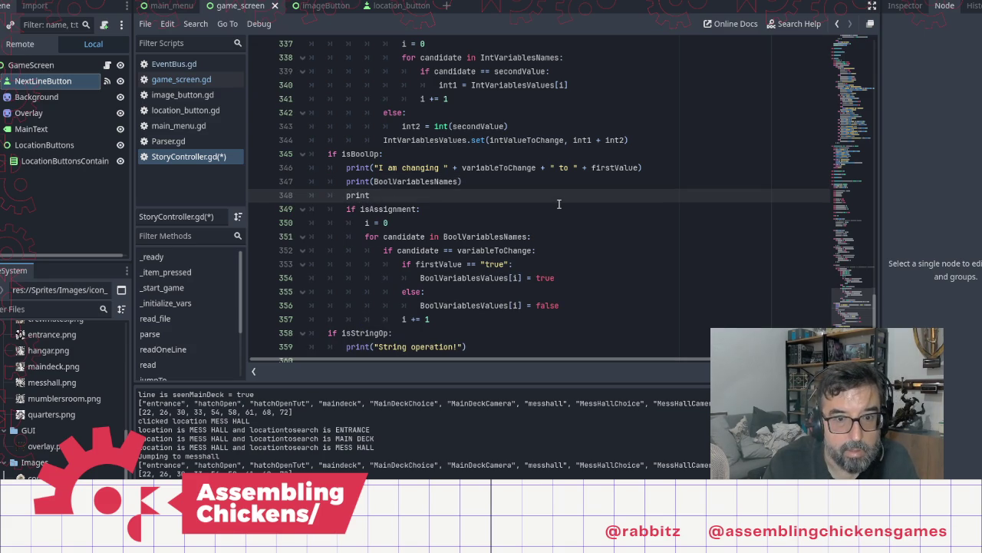
text(()
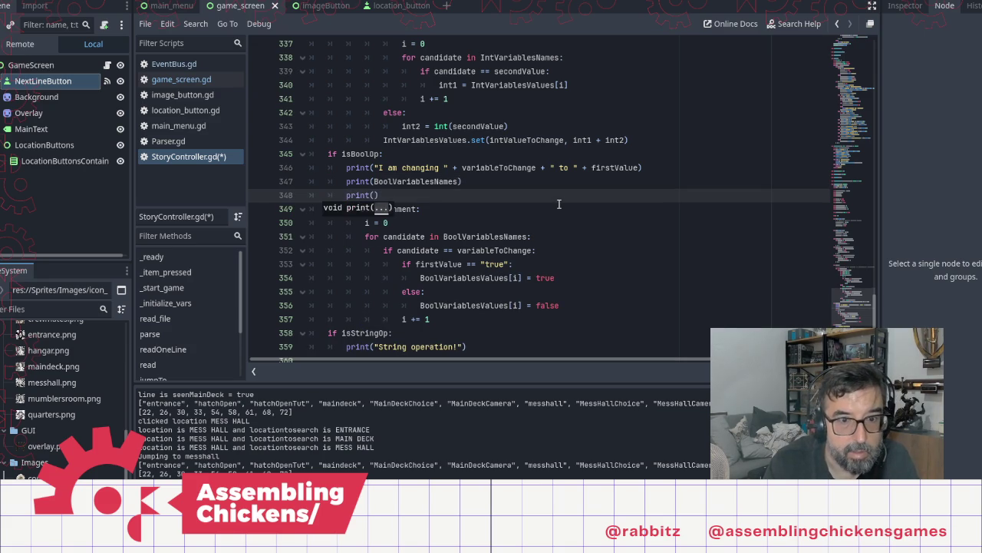
text(Bool)
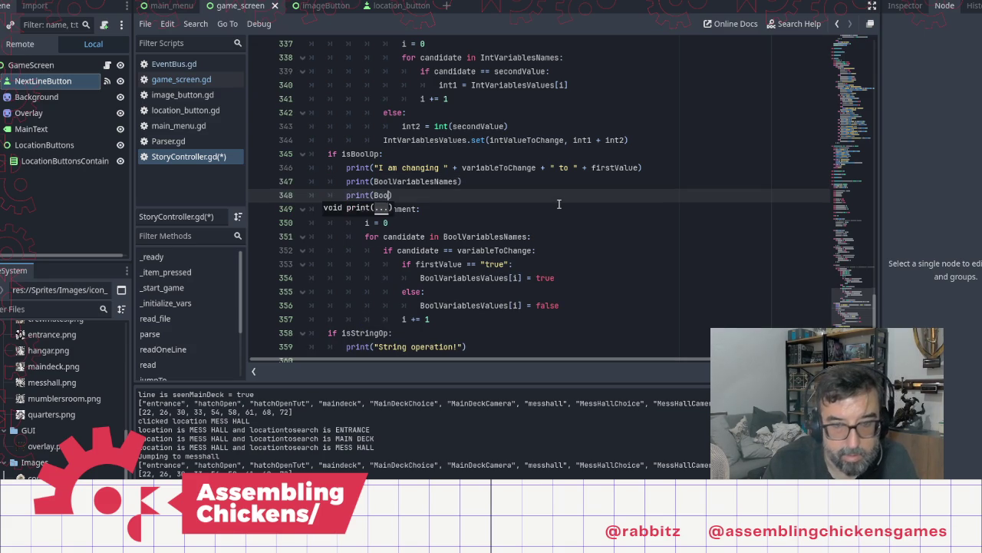
key(Down)
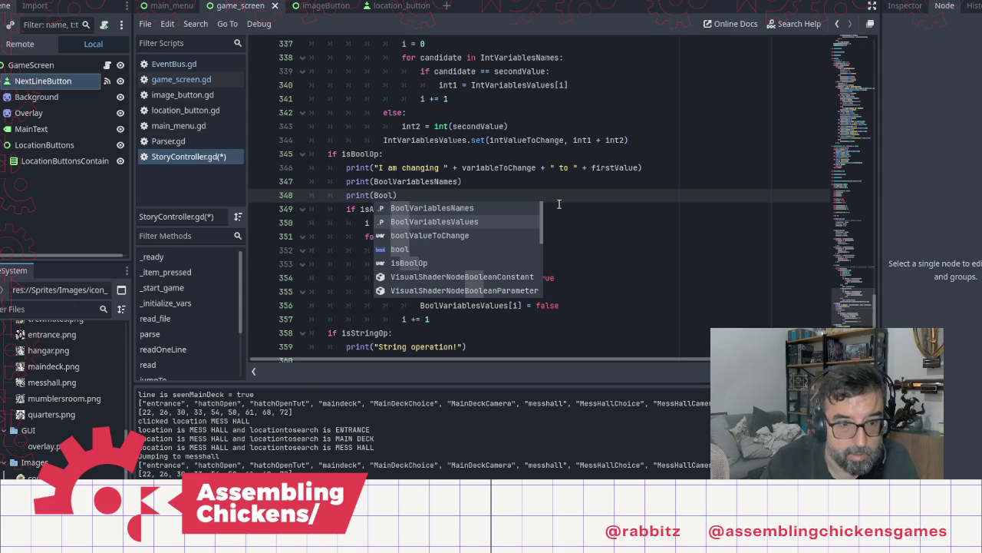
key(Return)
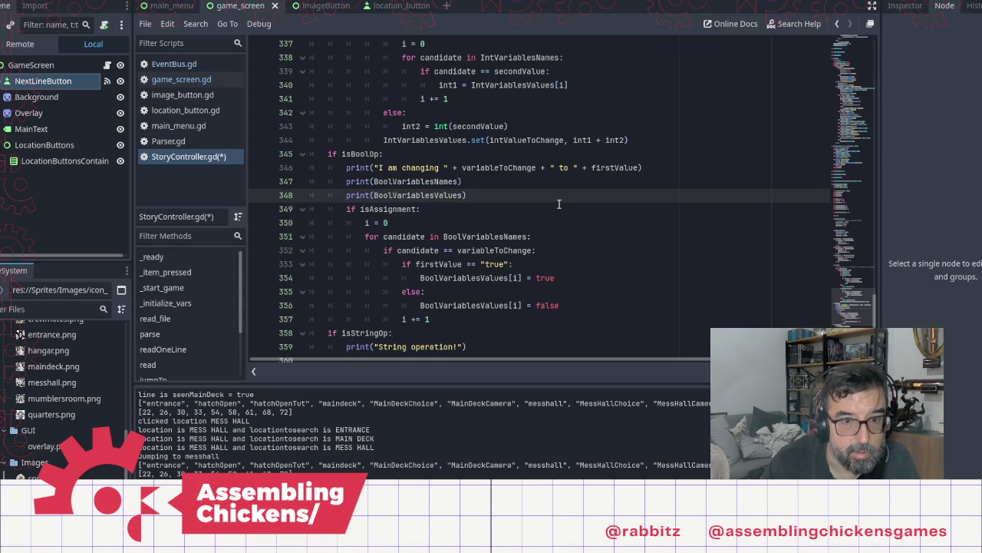
key(ctrl+s)
Scroll up to review the jumpTo function body, unfolding and refolding it
scroll(457, 250, up, 2)
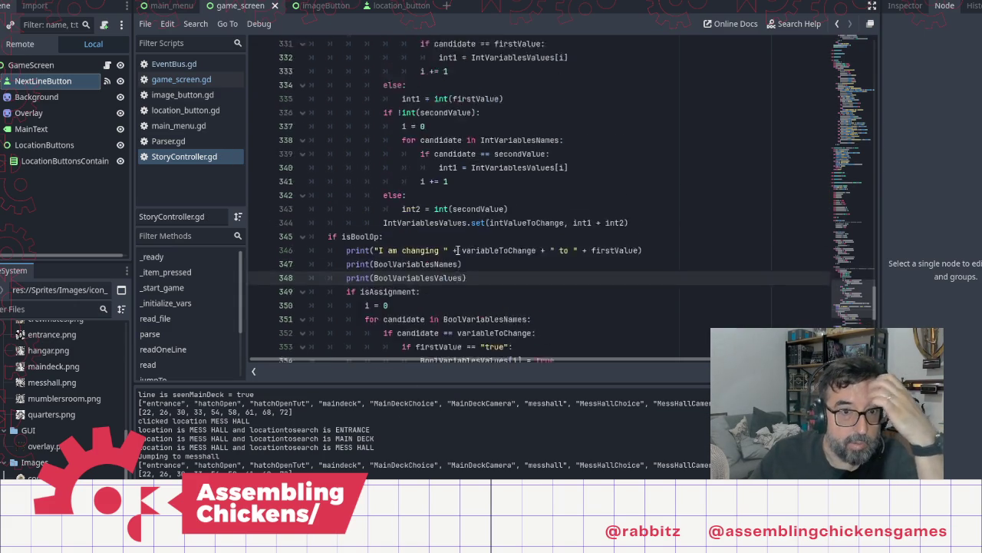
scroll(456, 251, up, 12)
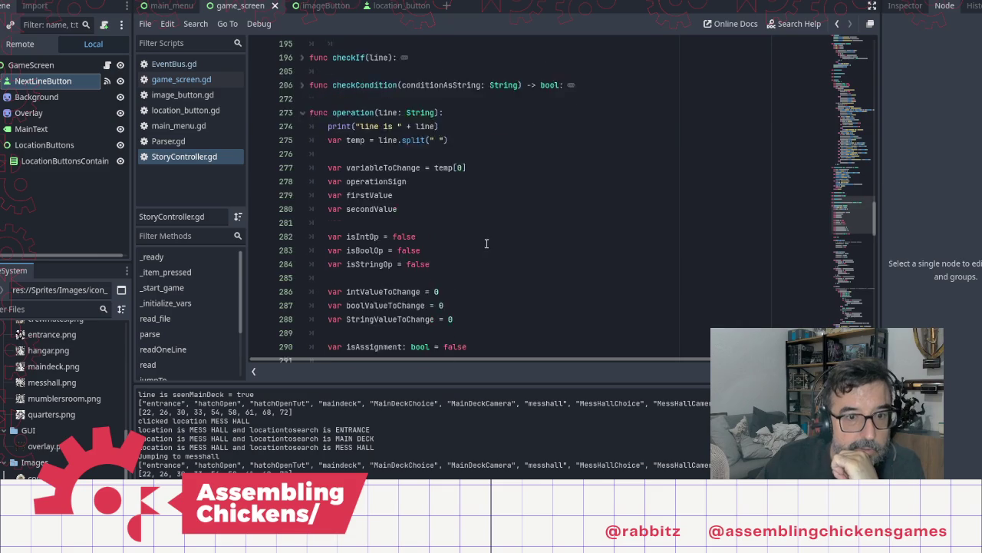
scroll(486, 243, up, 3)
scroll(374, 180, up, 3)
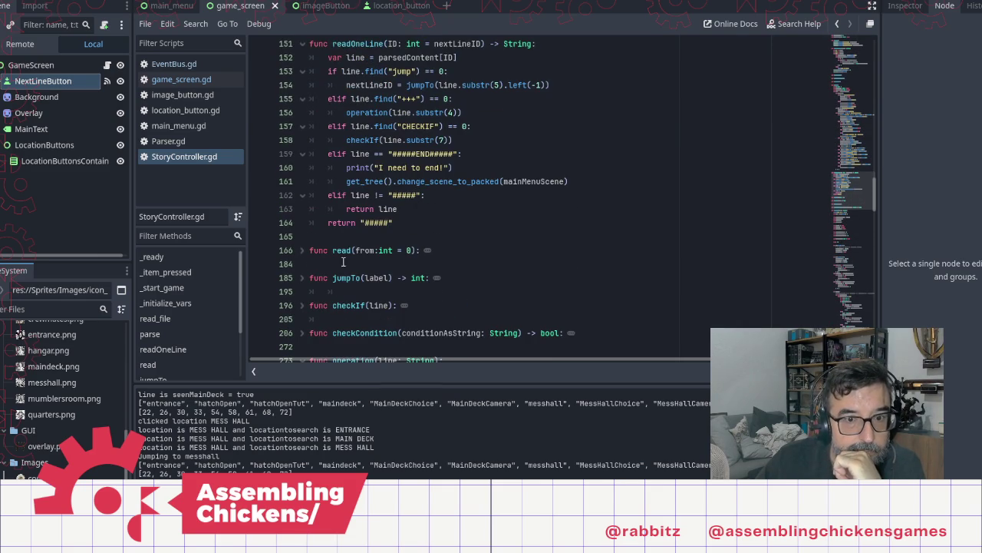
click(300, 277)
scroll(489, 289, down, 6)
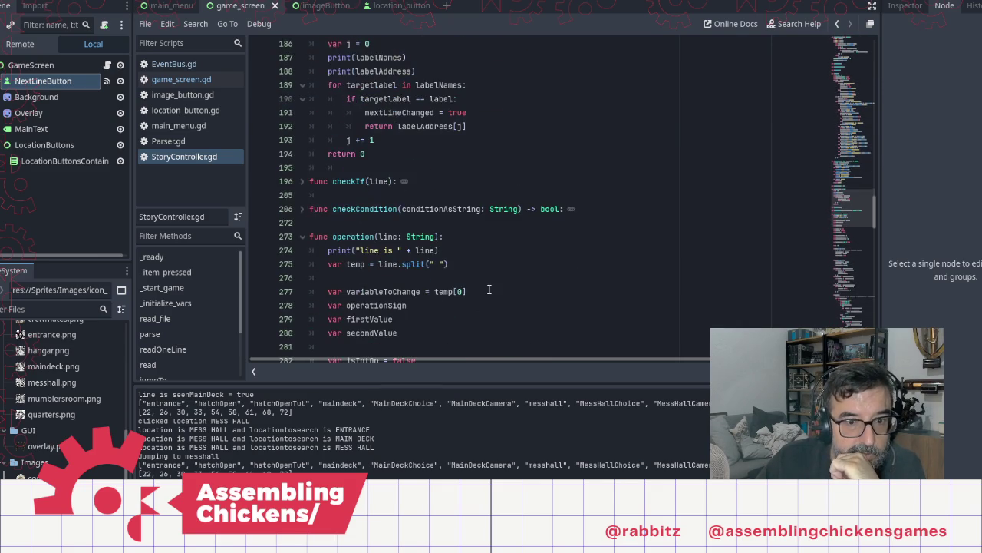
scroll(489, 290, up, 5)
click(302, 278)
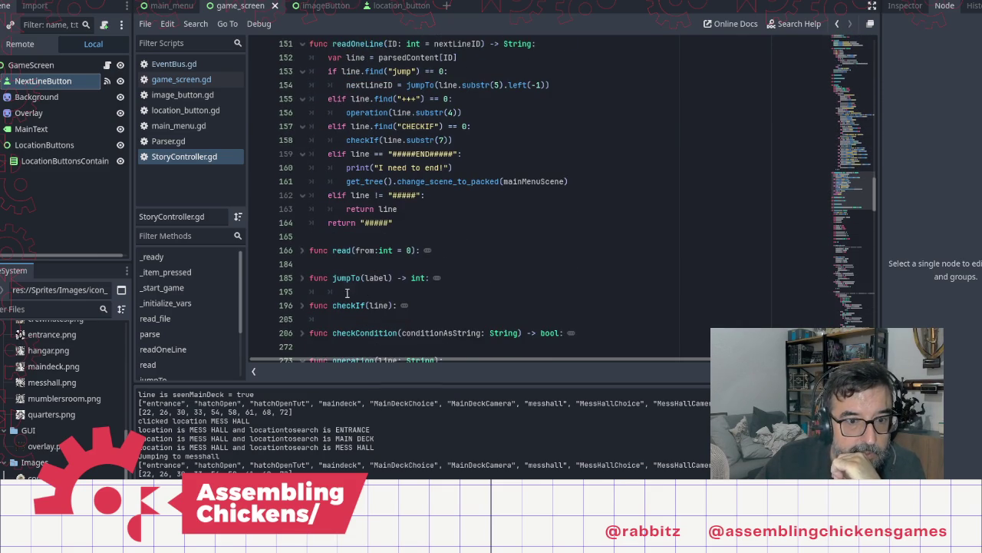
scroll(509, 242, up, 3)
scroll(509, 241, up, 3)
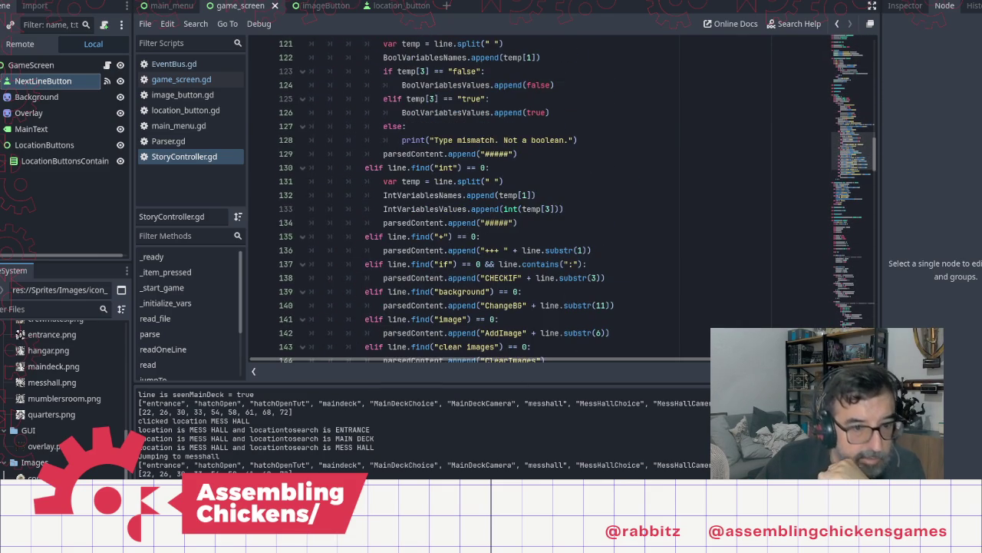
scroll(467, 221, up, 5)
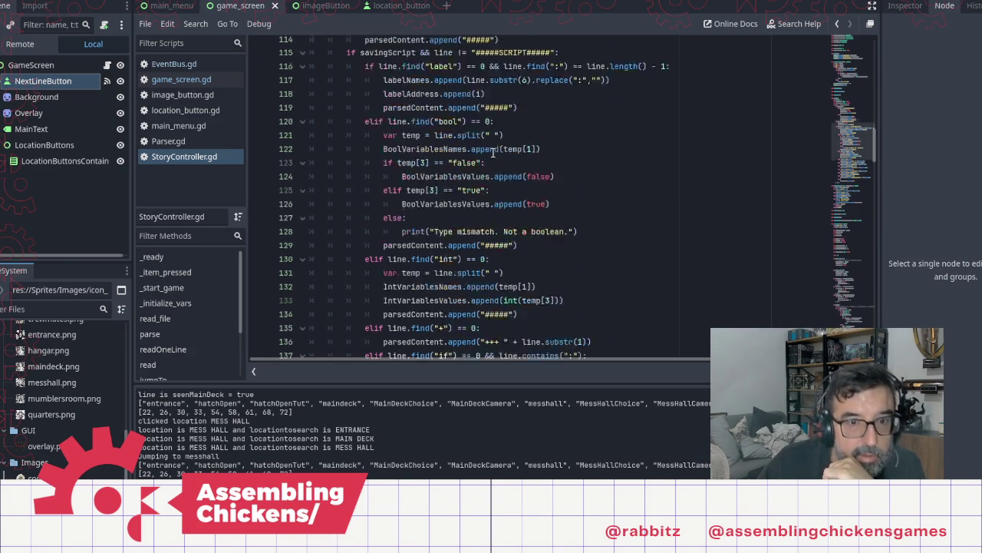
Search for 'print' and delete the location and 'Jumping to' debug prints near line 373
key(ctrl+f)
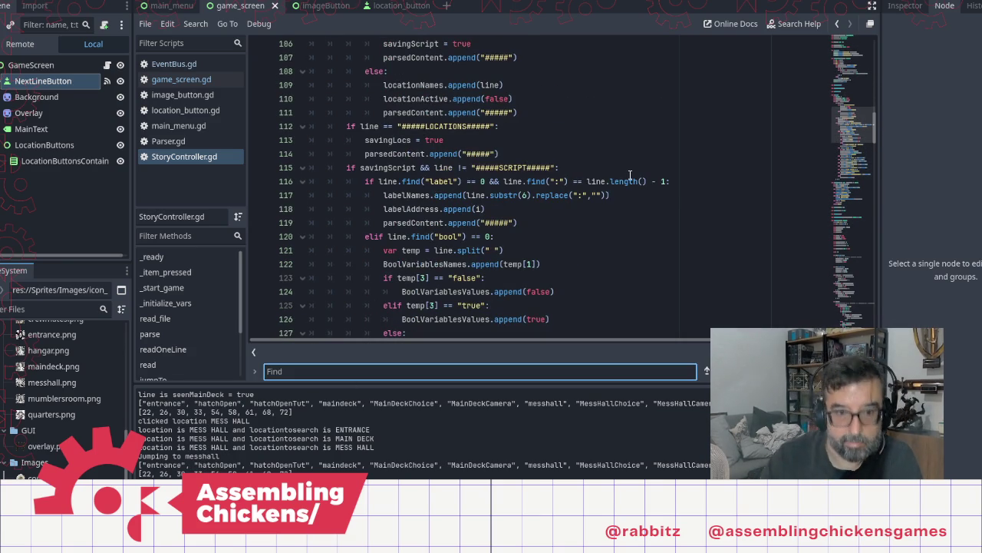
text(print)
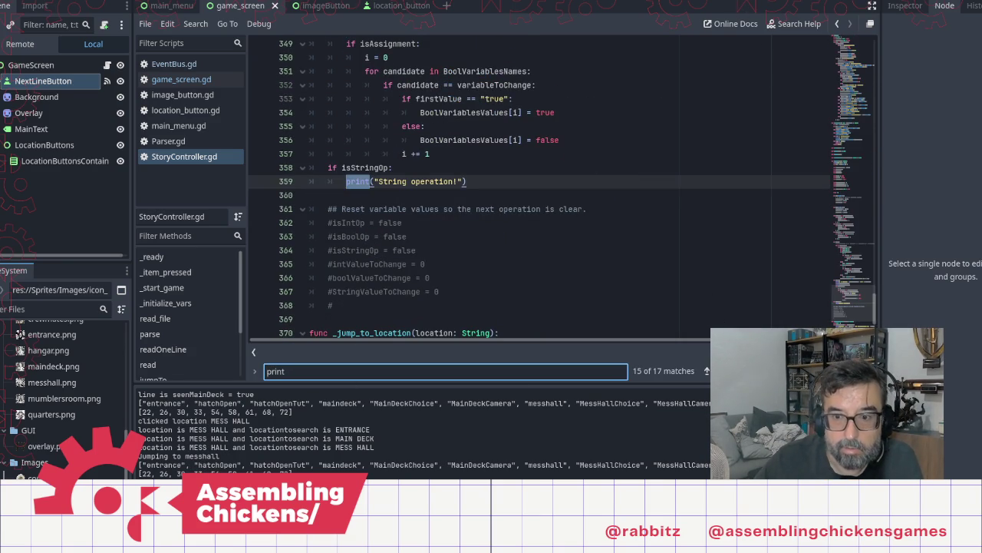
key(Return)
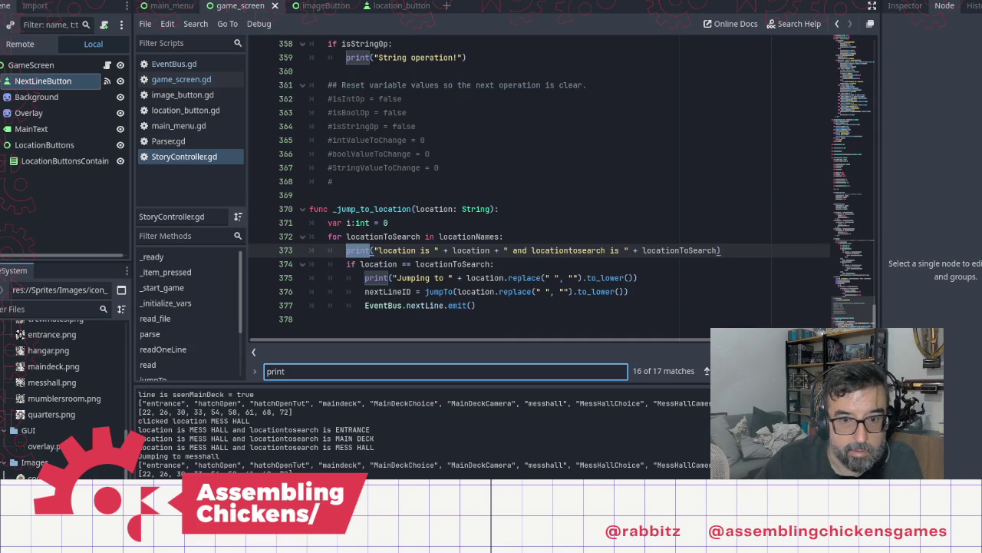
click(736, 250)
key(shift+Up)
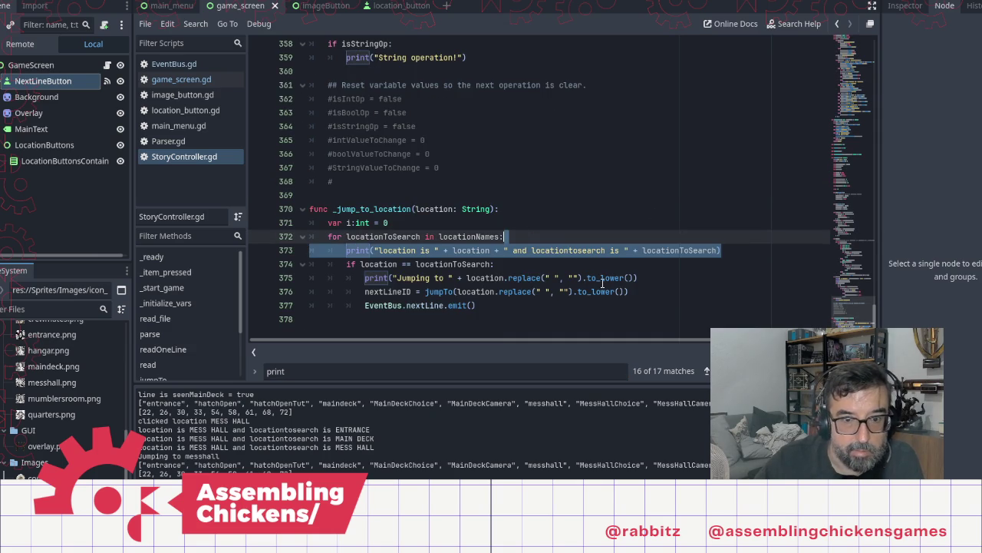
key(shift+Down)
key(shift+Home)
key(BackSpace)
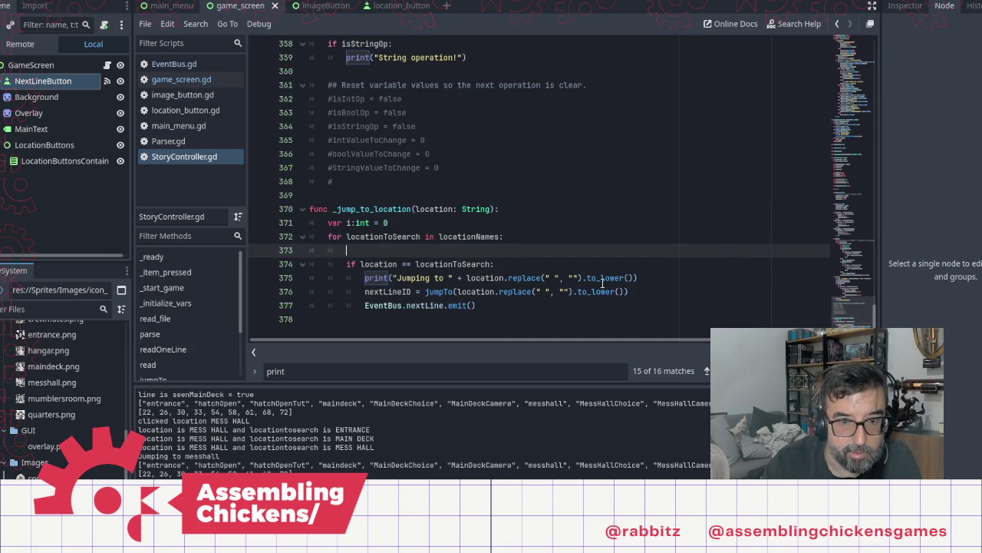
key(BackSpace)
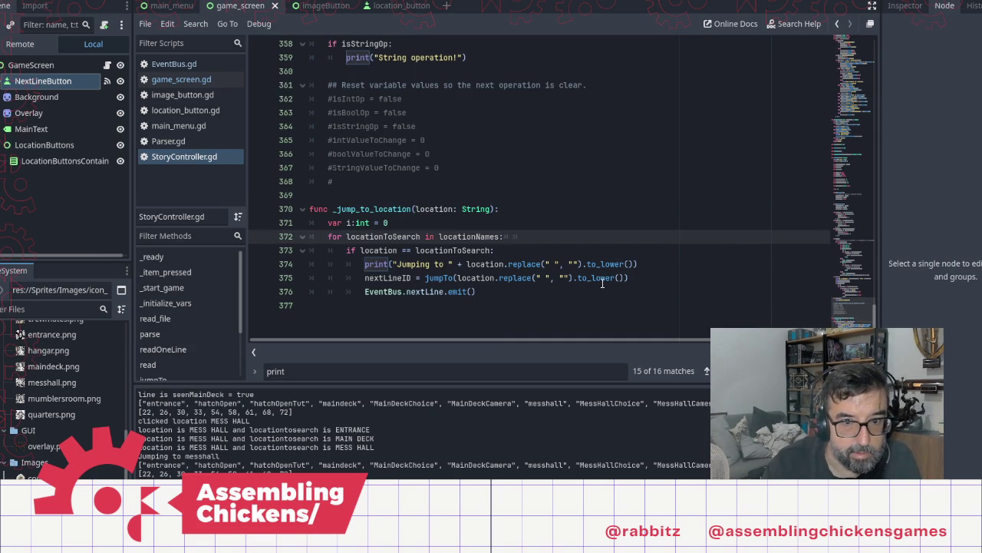
key(Down)
key(Down)
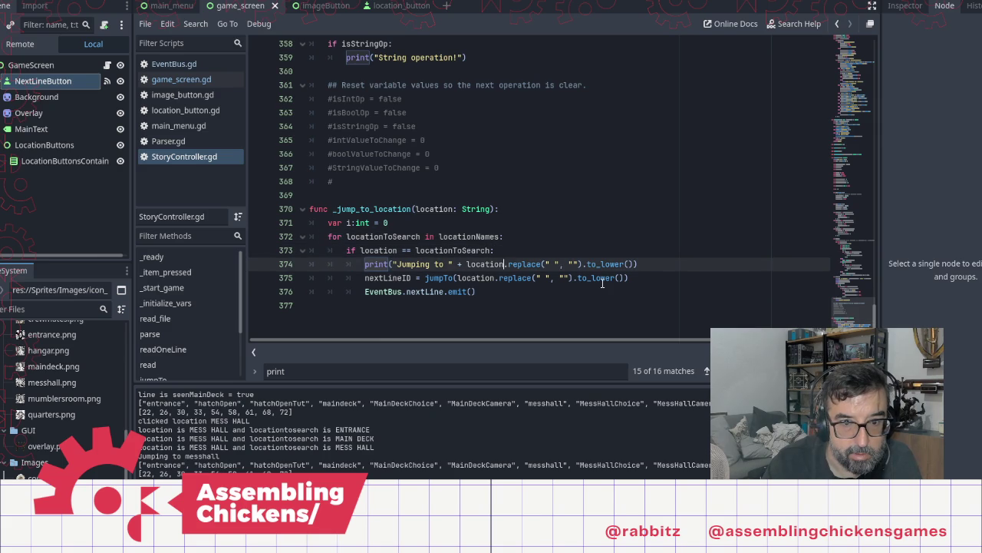
key(shift+End)
key(BackSpace)
key(BackSpace)
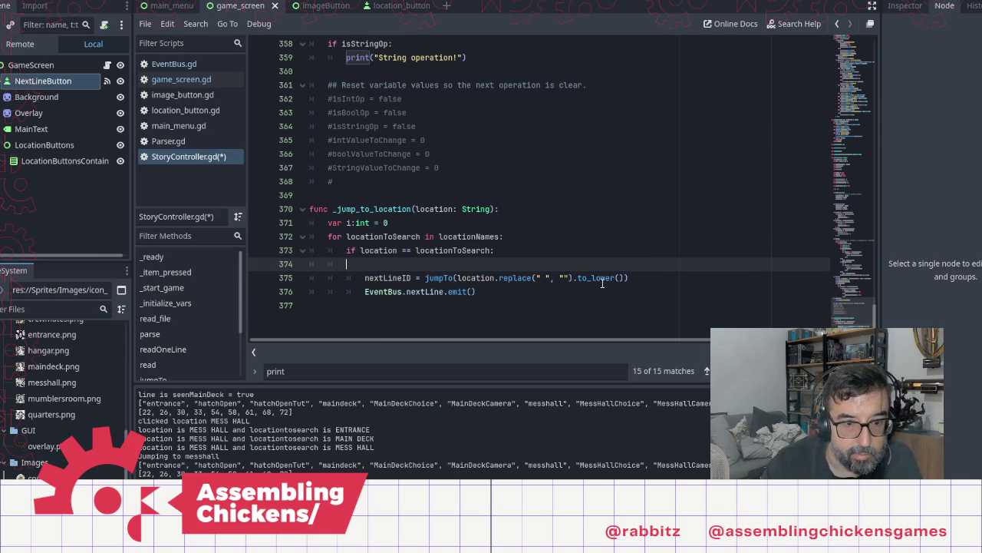
key(BackSpace)
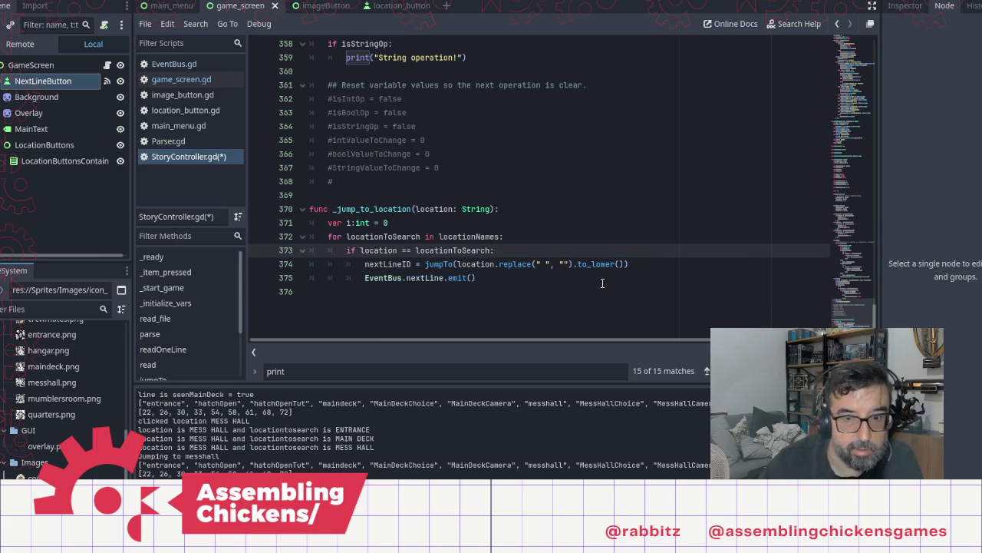
Delete print(labelNames) and print(labelAddress) from jumpTo and save StoryController.gd
click(719, 371)
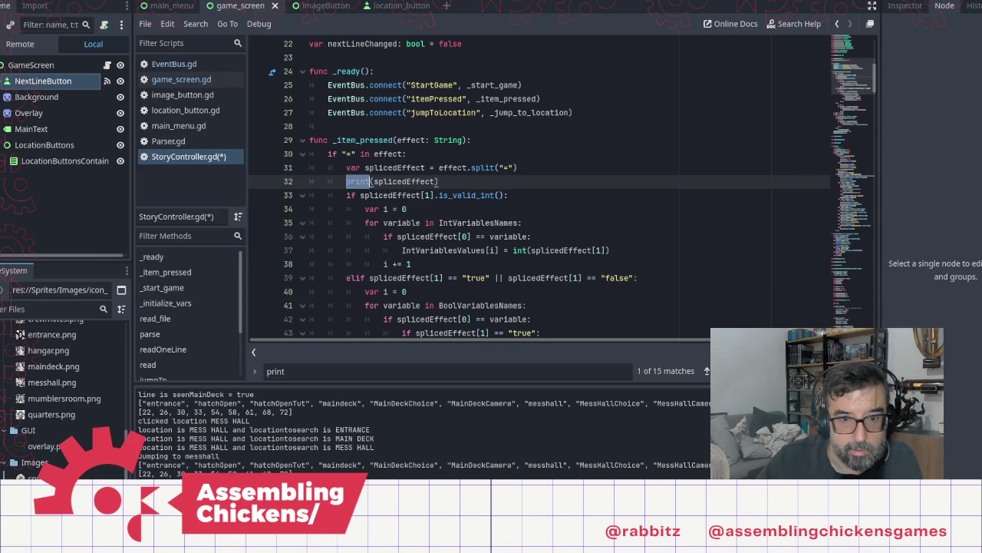
click(531, 180)
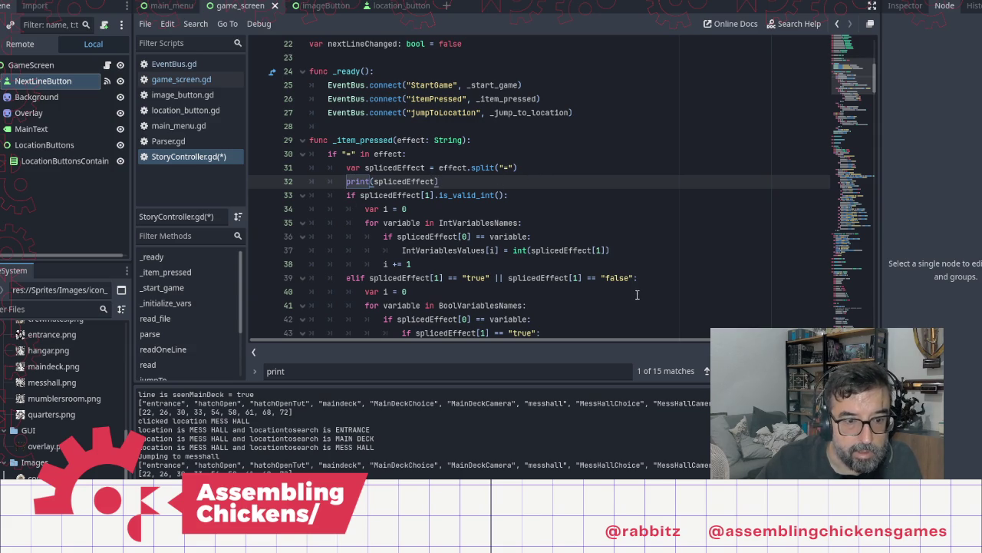
key(F3)
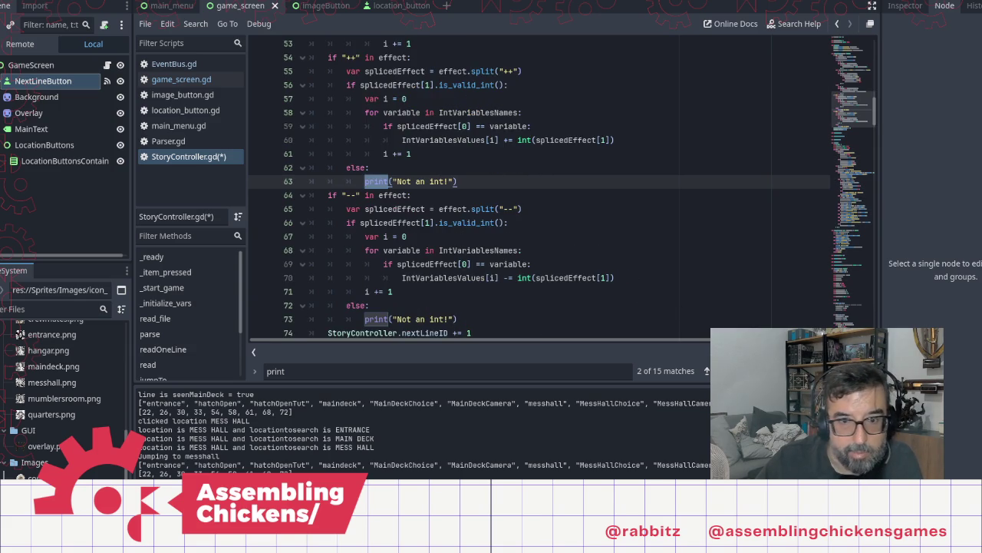
key(F3)
key(F3)
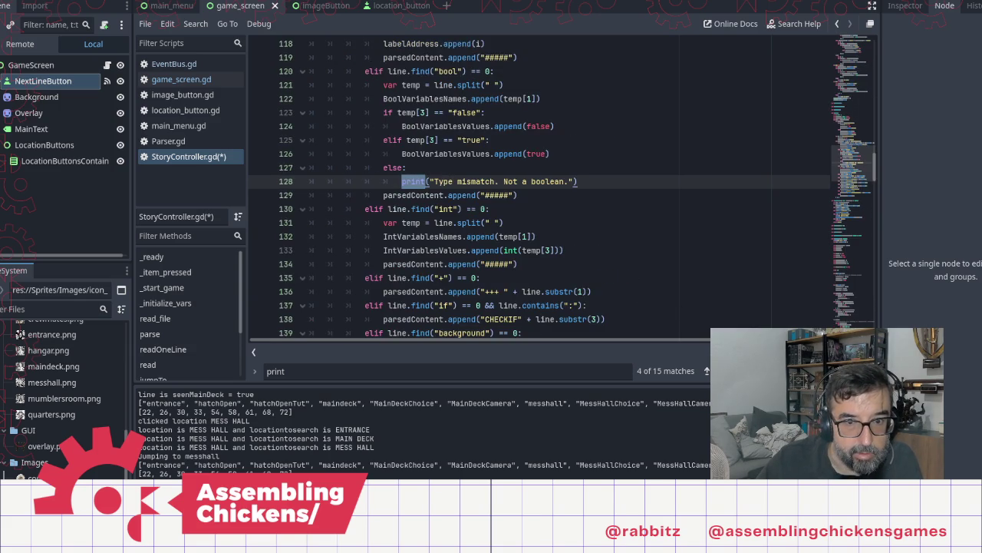
key(F3)
key(F3)
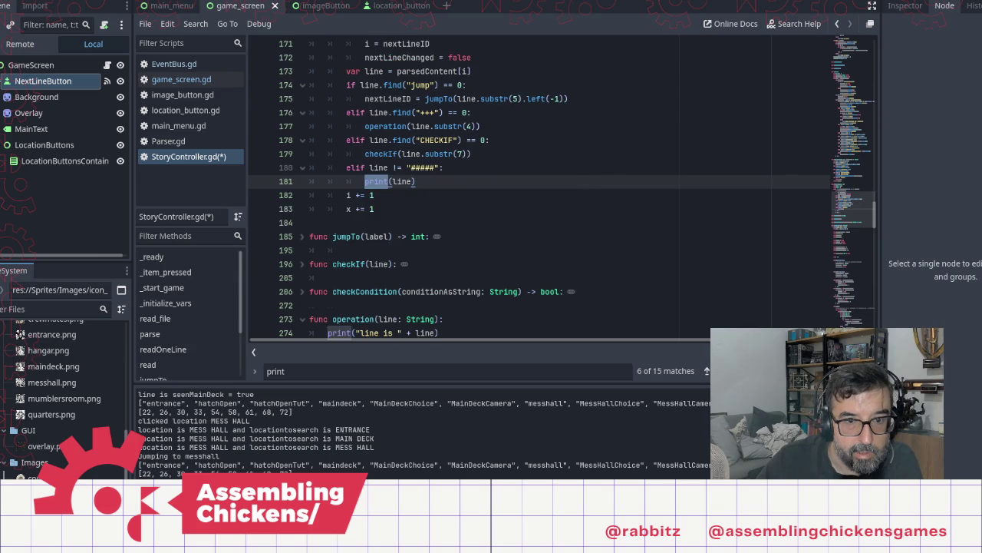
key(F3)
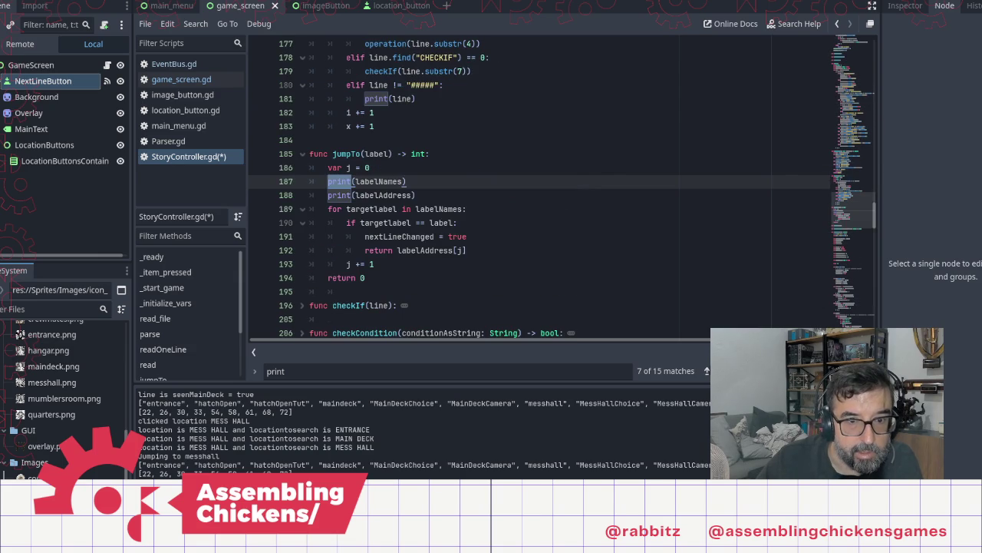
click(424, 194)
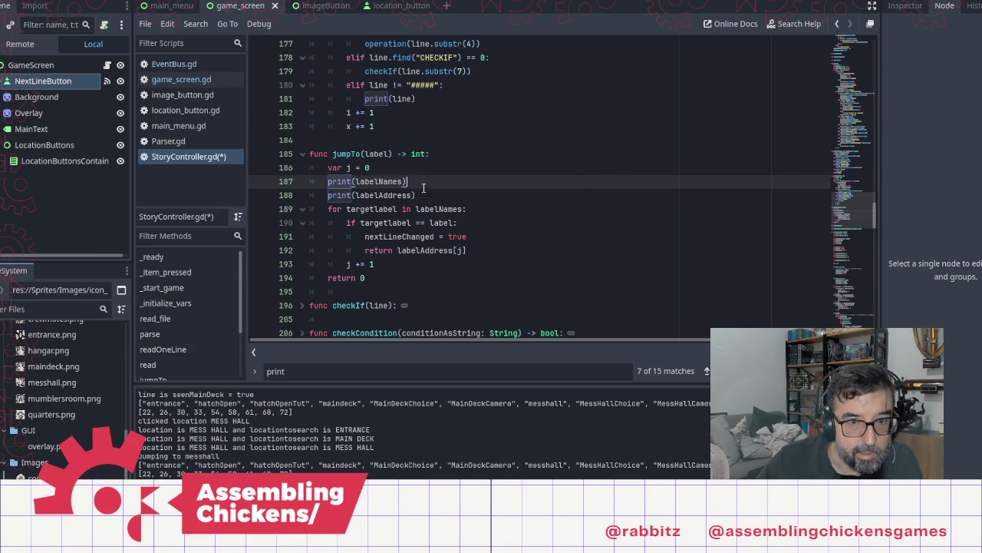
shift+click(310, 181)
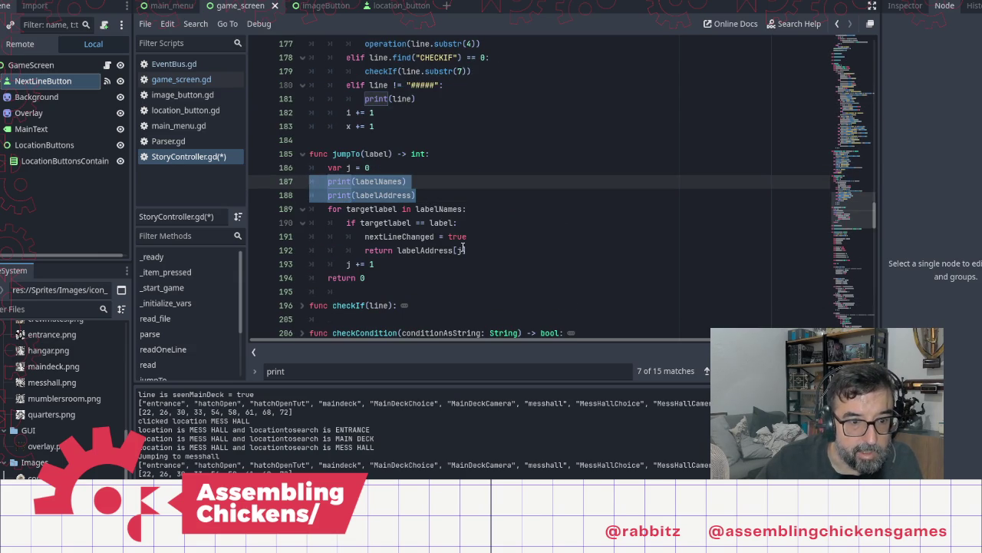
key(BackSpace)
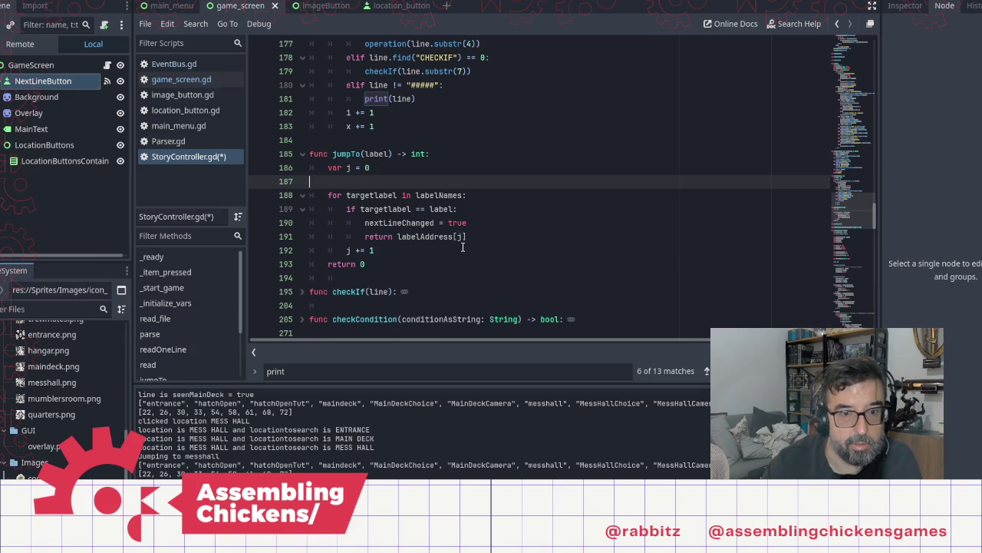
key(BackSpace)
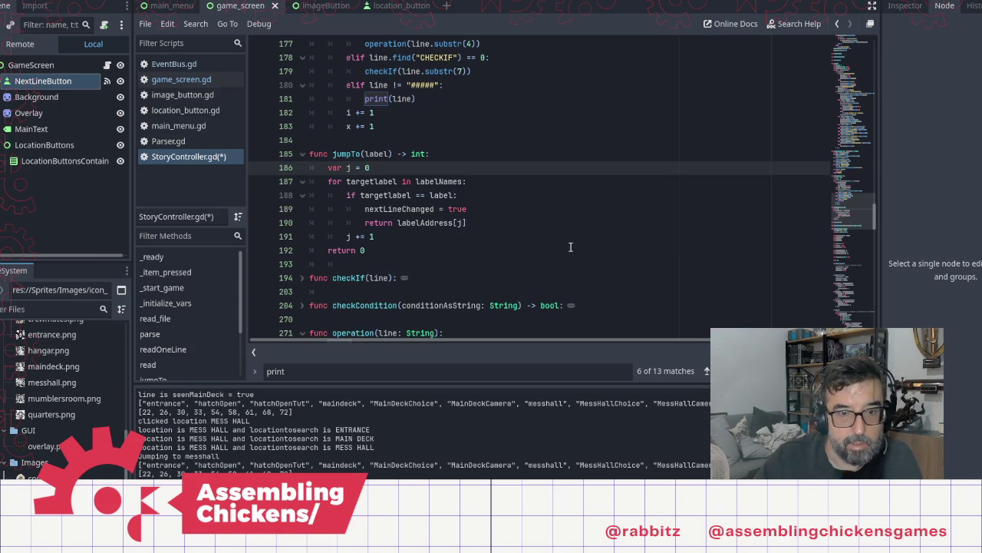
key(ctrl+s)
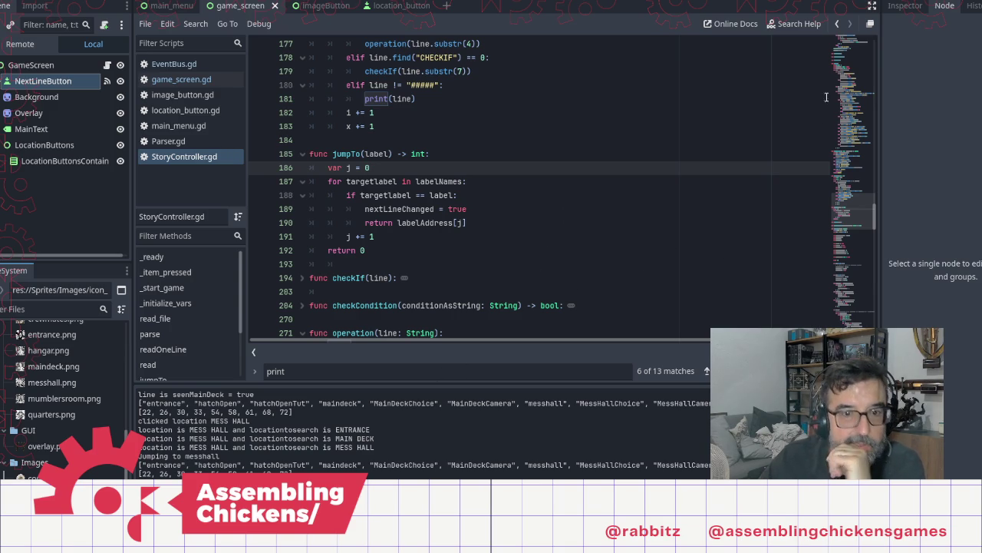
Launch the game with F6, relaunch it, and play the intro until the hatch opens
key(F6)
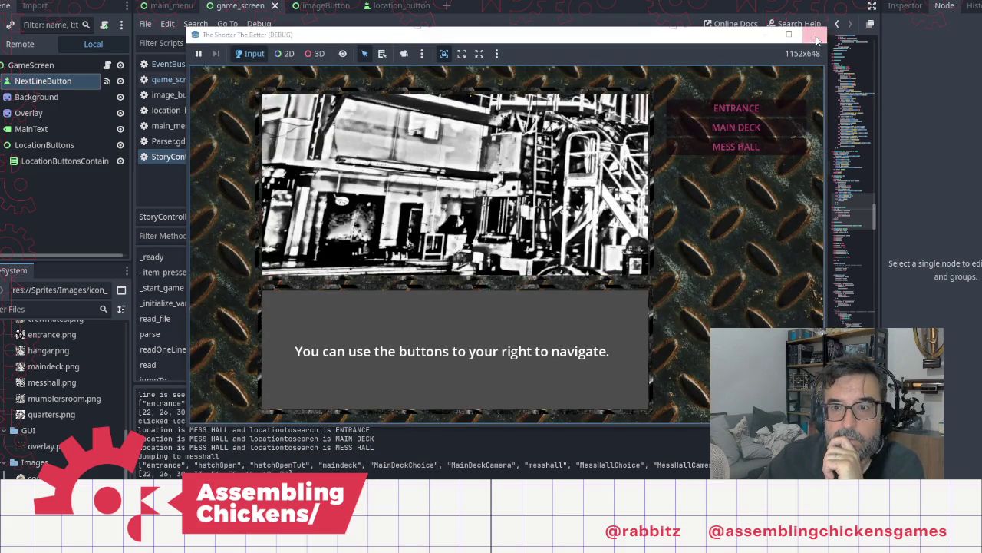
click(814, 35)
key(F6)
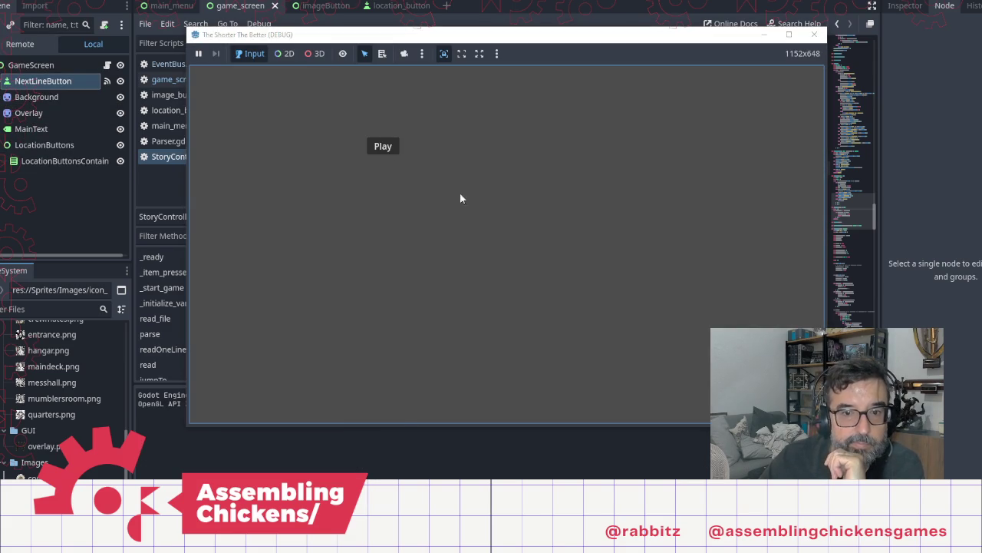
click(385, 146)
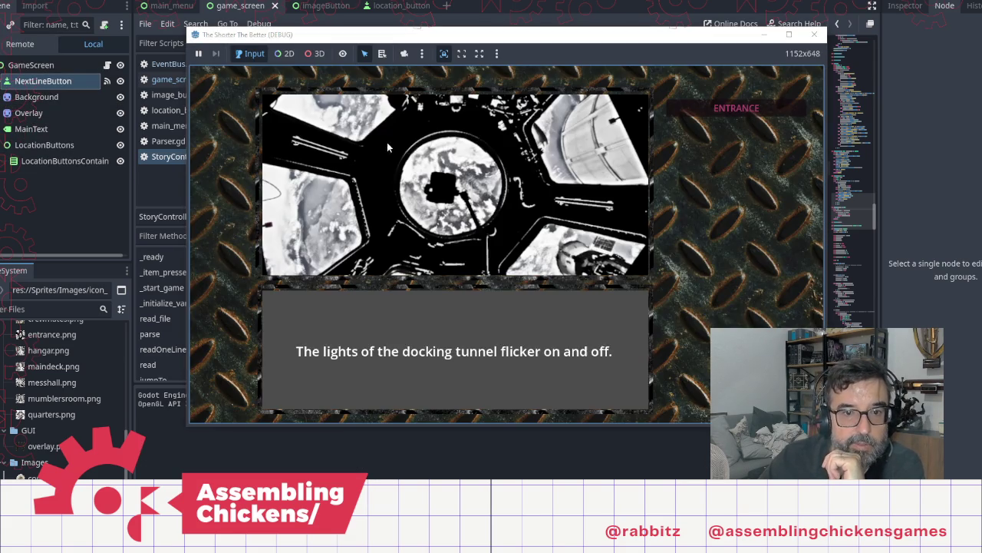
click(454, 198)
click(451, 197)
click(447, 197)
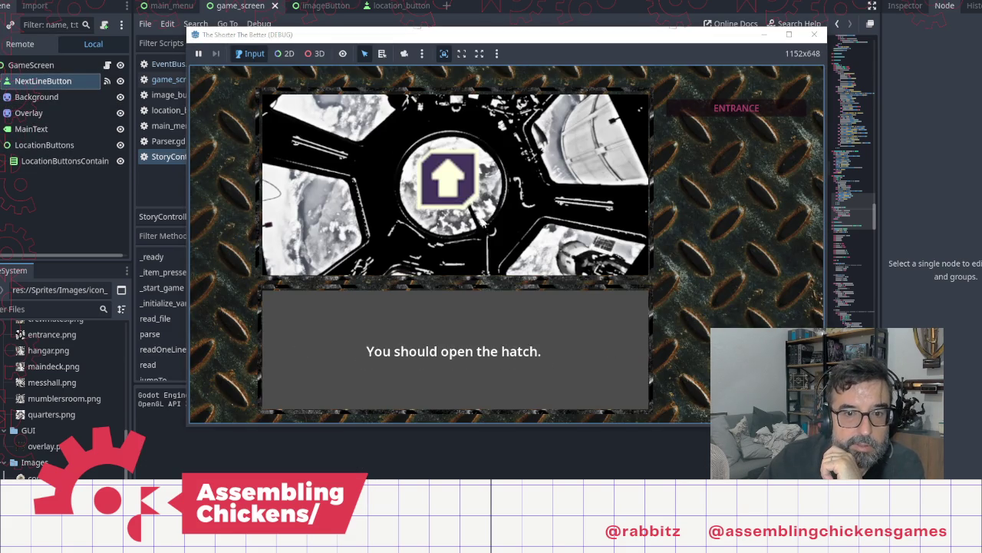
click(442, 197)
click(442, 197)
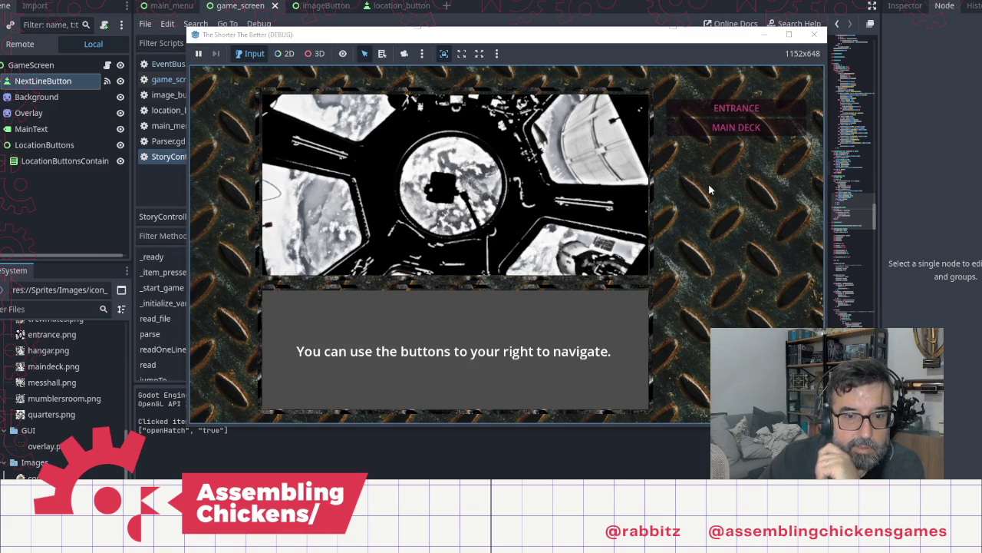
Travel to MAIN DECK and click through its story text
click(721, 131)
click(539, 212)
click(539, 212)
click(539, 212)
click(539, 212)
click(539, 212)
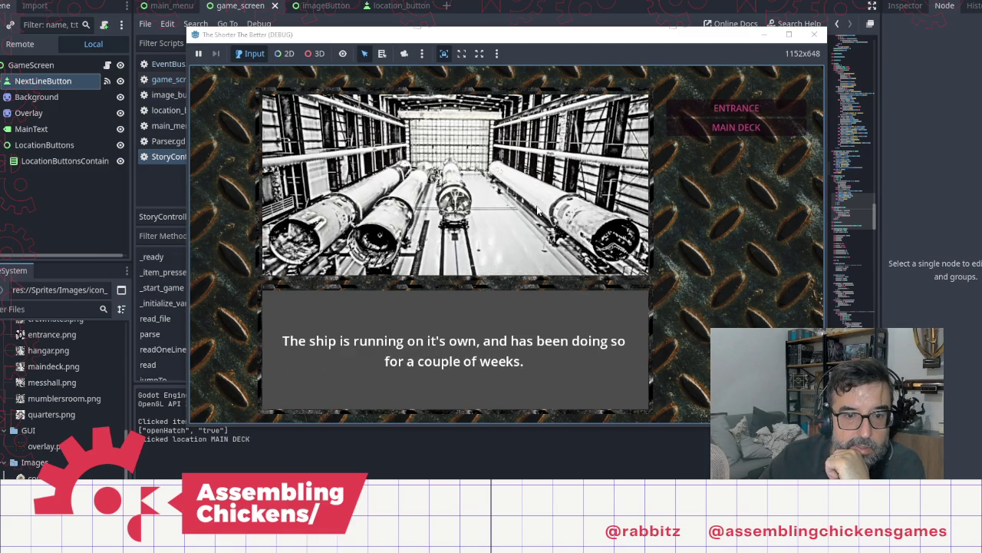
click(539, 212)
click(539, 212)
click(539, 212)
click(539, 211)
click(539, 212)
click(539, 212)
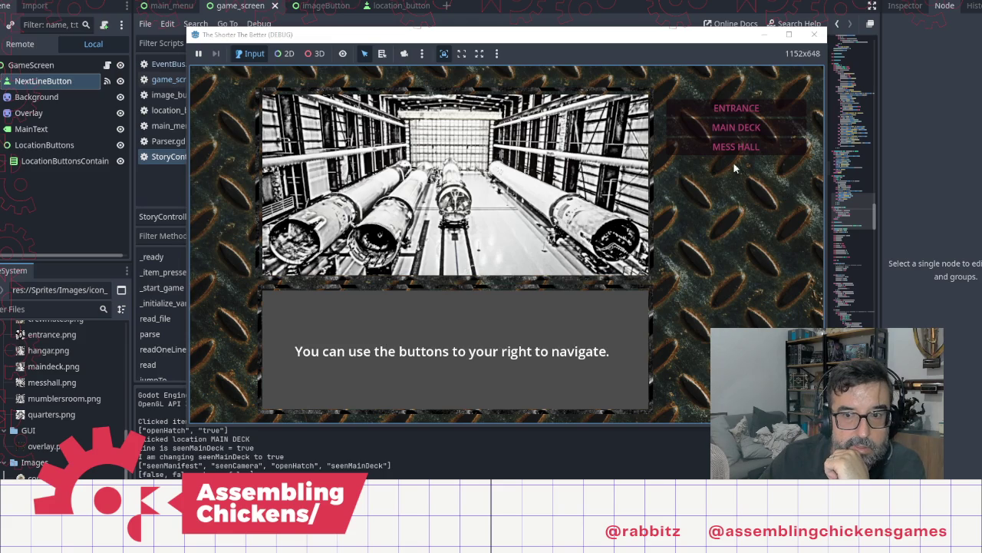
click(570, 236)
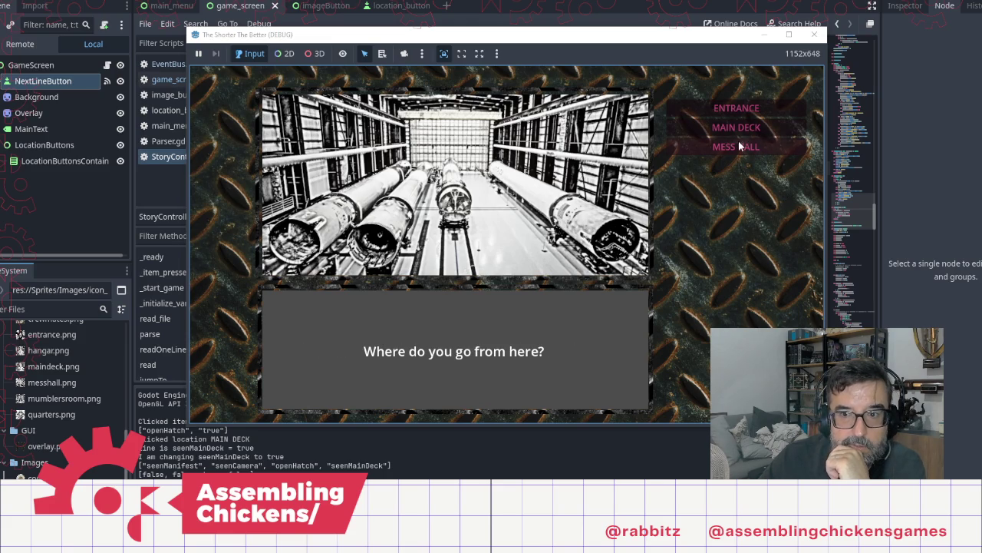
Visit MESS HALL, return to MAIN DECK, then close the game window
click(737, 146)
click(578, 178)
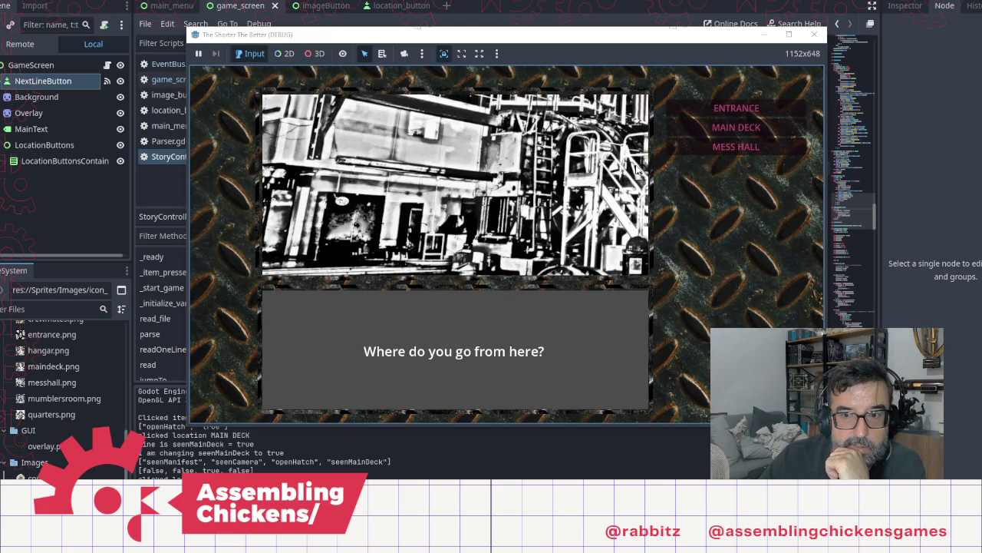
click(721, 131)
click(562, 200)
click(562, 199)
click(562, 199)
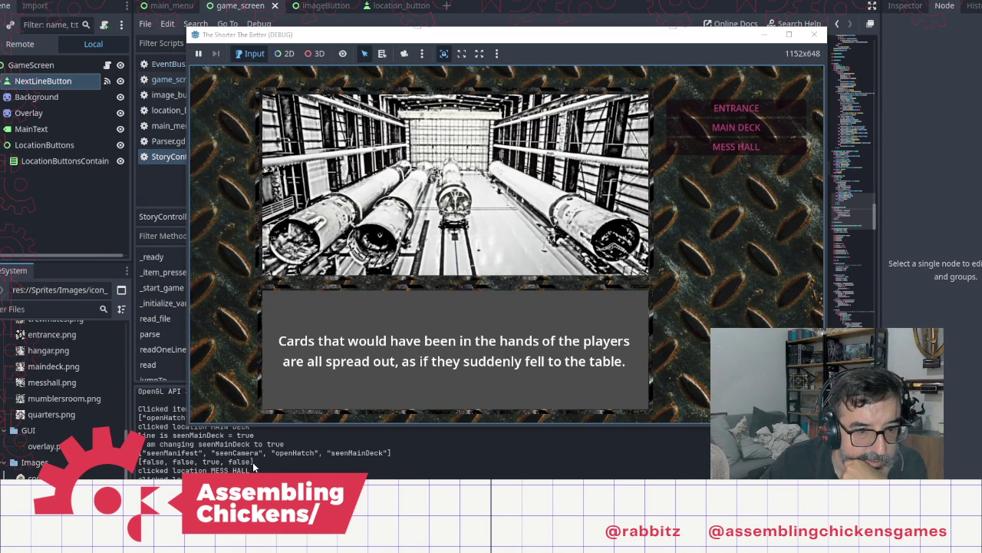
click(345, 461)
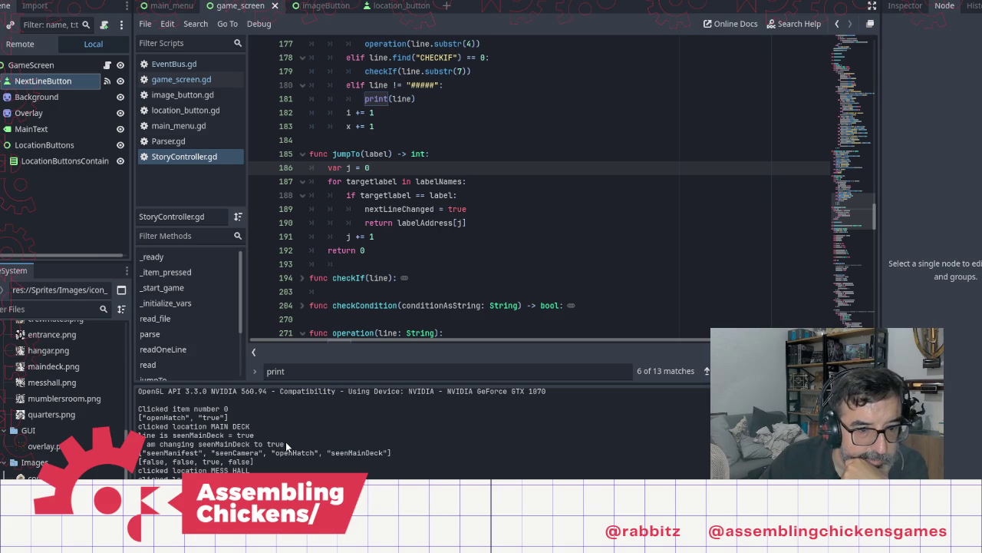
Scroll to the isBoolOp branch and put the caret inside the 'for candidate in BoolVariablesNames' loop
scroll(635, 213, down, 15)
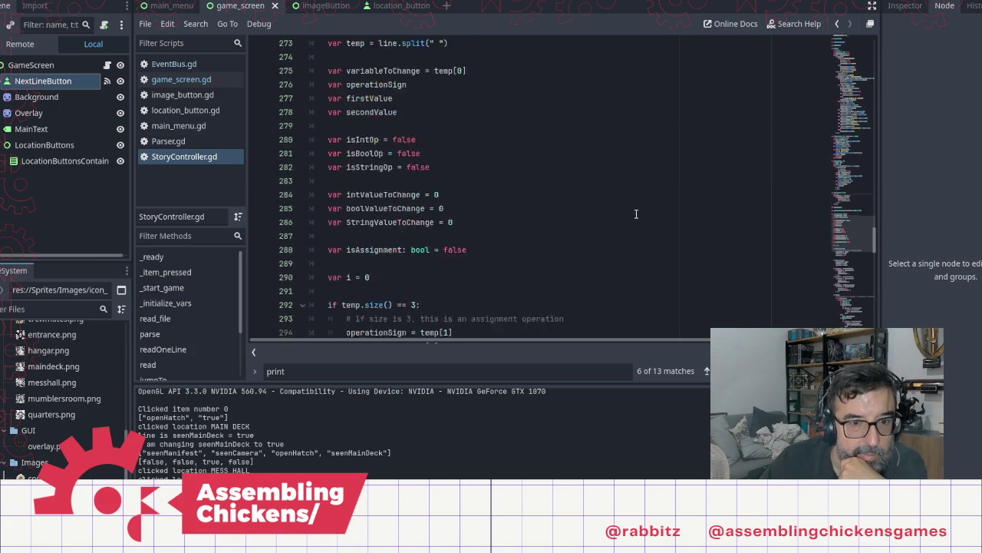
scroll(635, 213, down, 15)
scroll(625, 239, down, 1)
scroll(548, 213, up, 3)
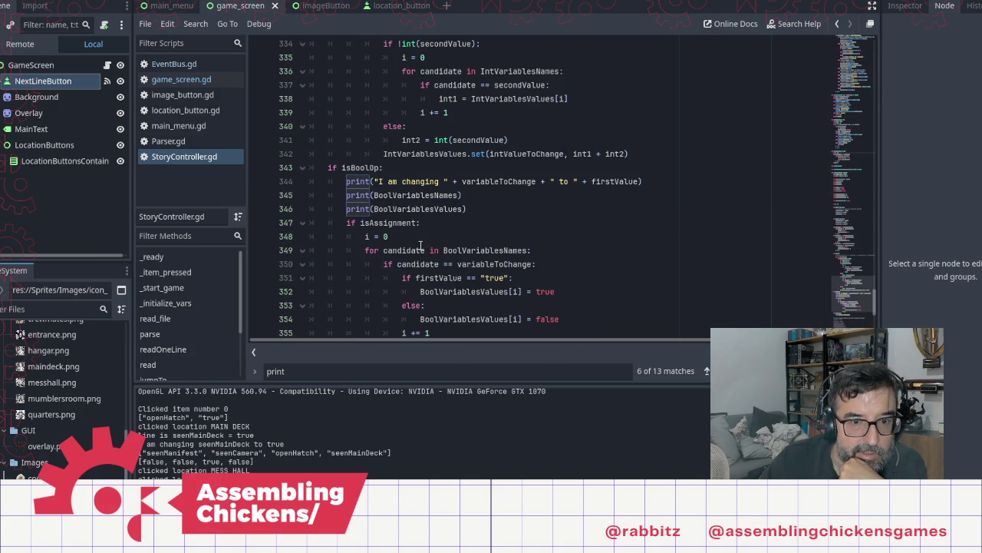
click(420, 238)
key(Down)
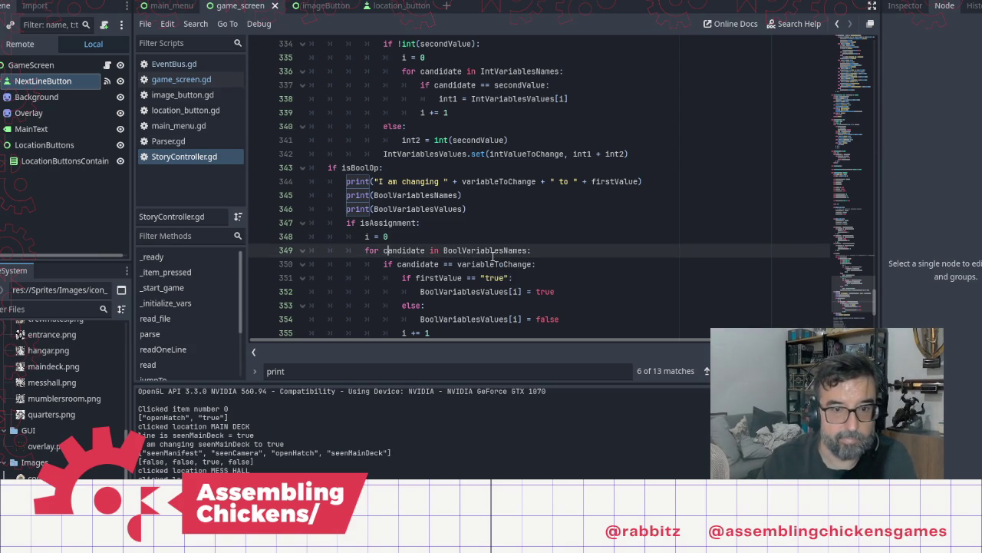
key(Down)
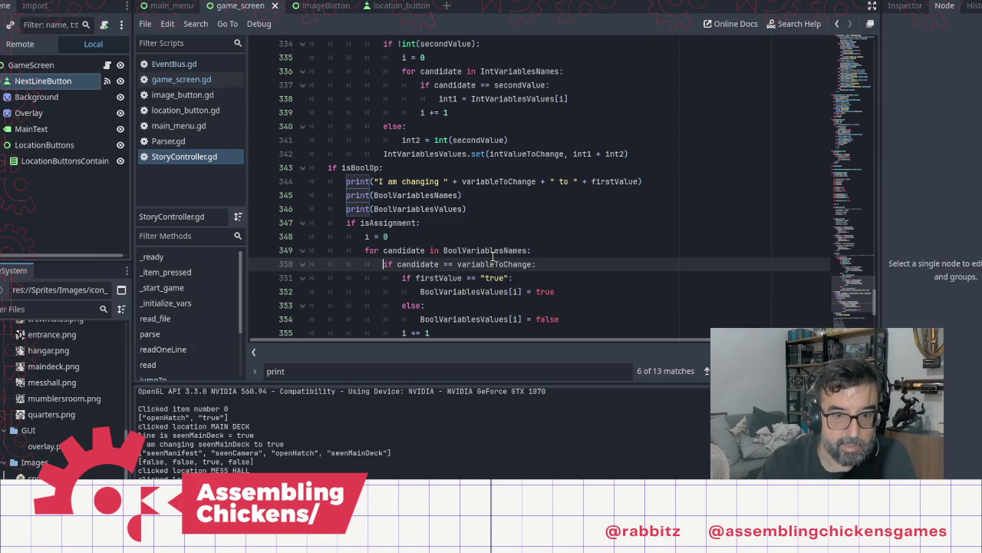
Add print("candidate is " + candidate + " and variable to change is " + variableToChange), then save and run
key(Return)
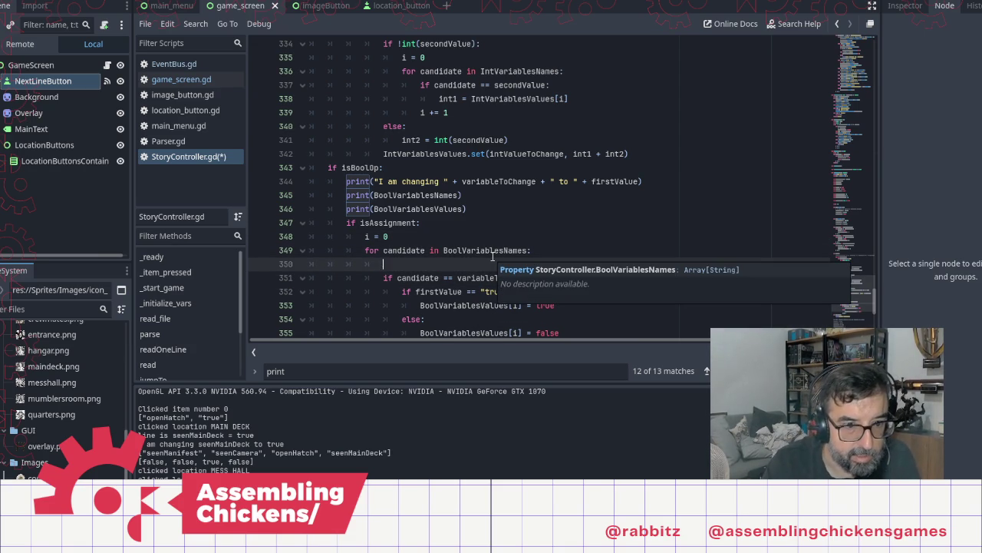
text(print)
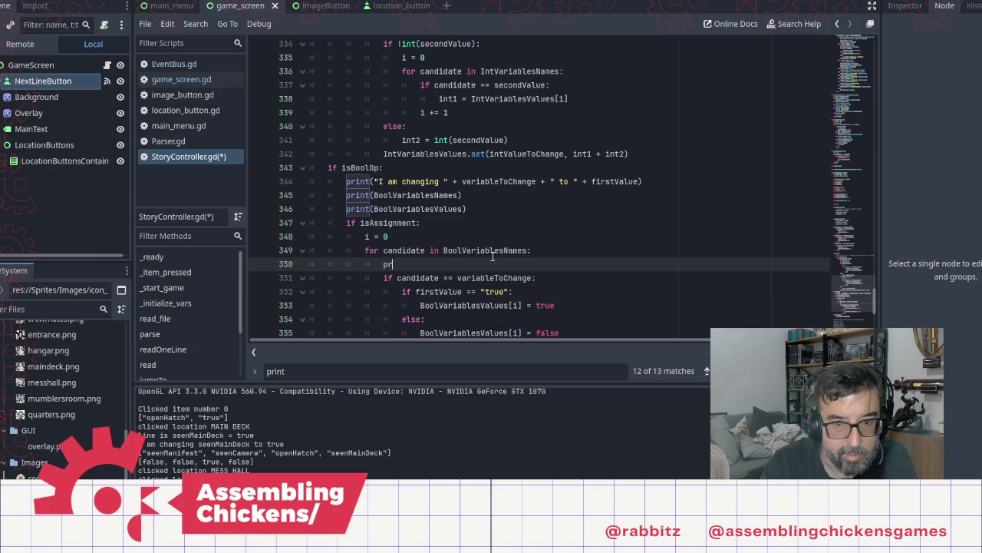
key(Return)
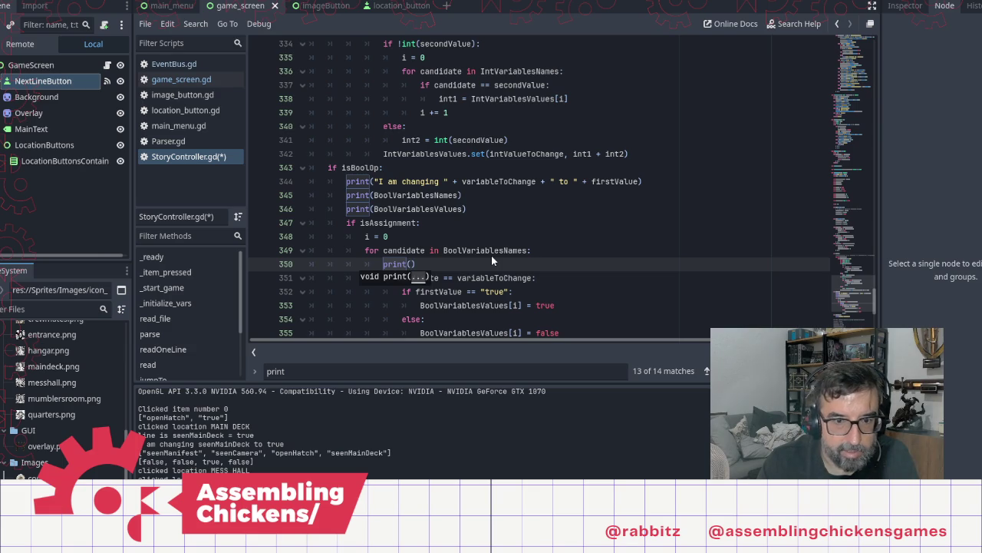
text(can)
key(BackSpace)
key(BackSpace)
key(BackSpace)
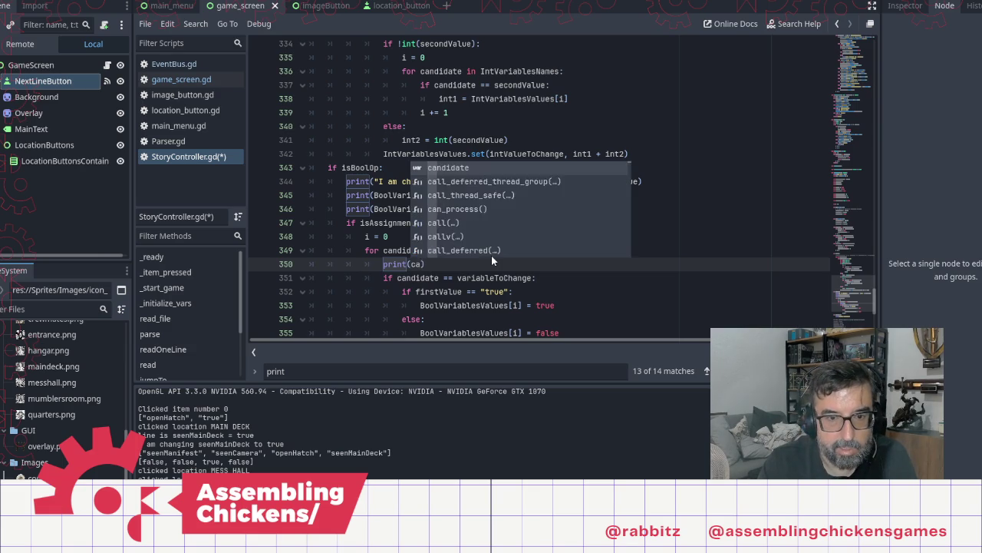
text("candidate is )
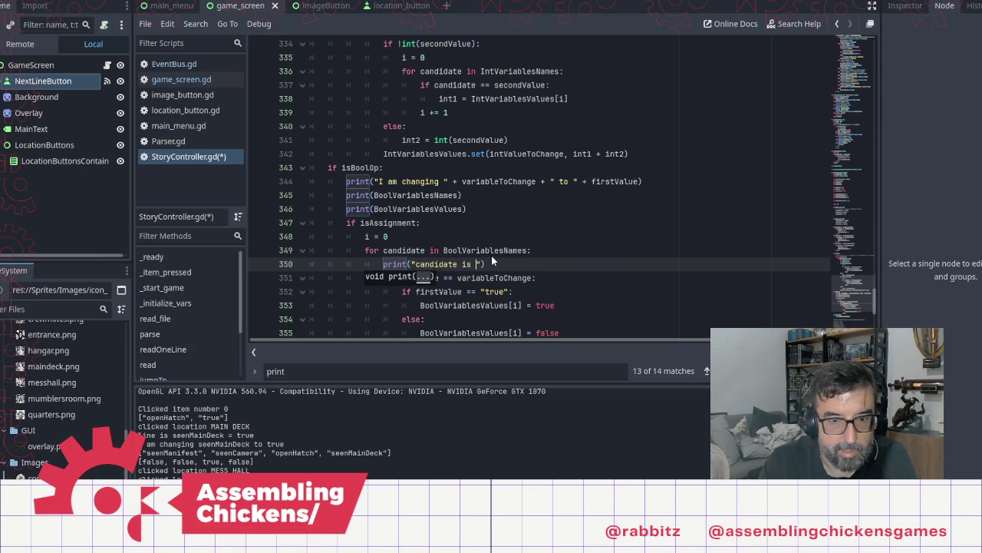
text(" + )
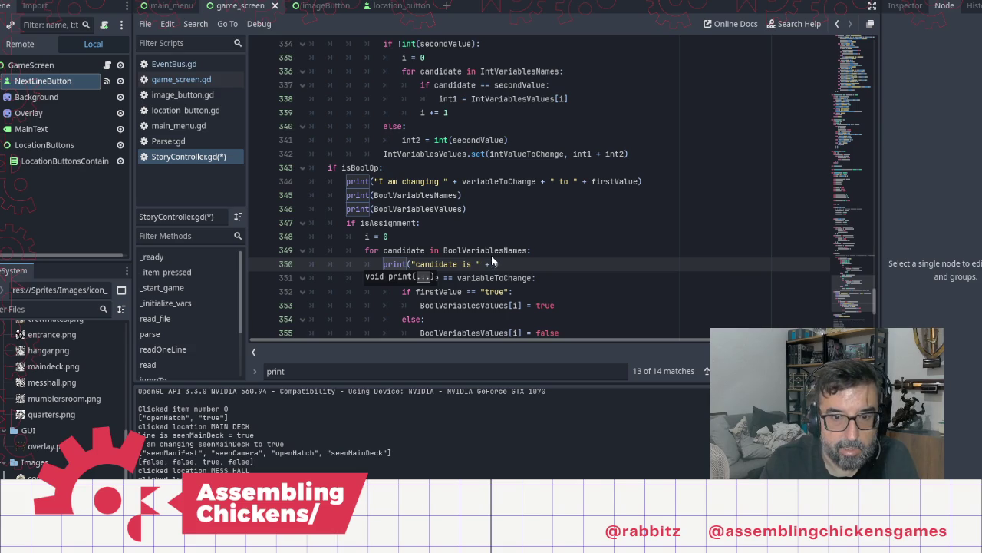
text(candidat)
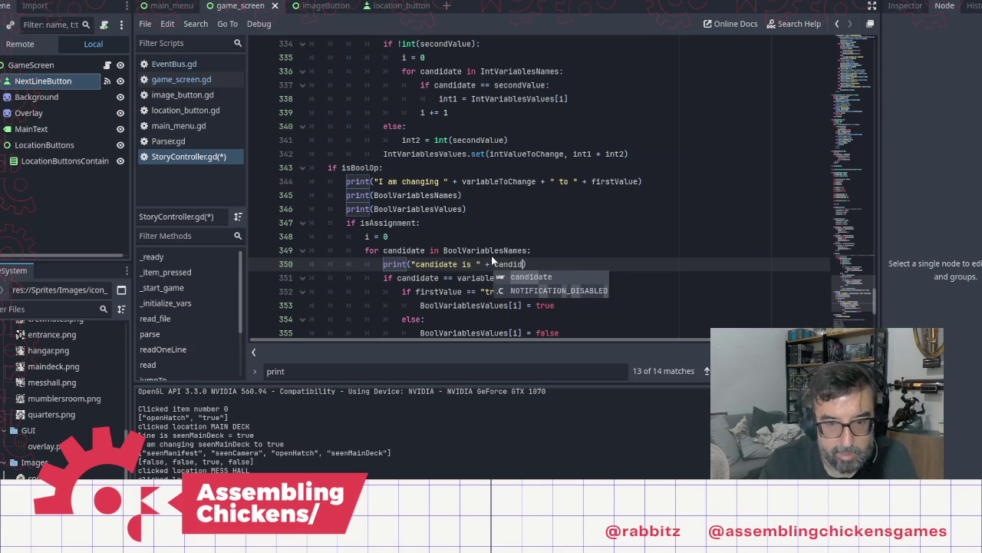
text(e a)
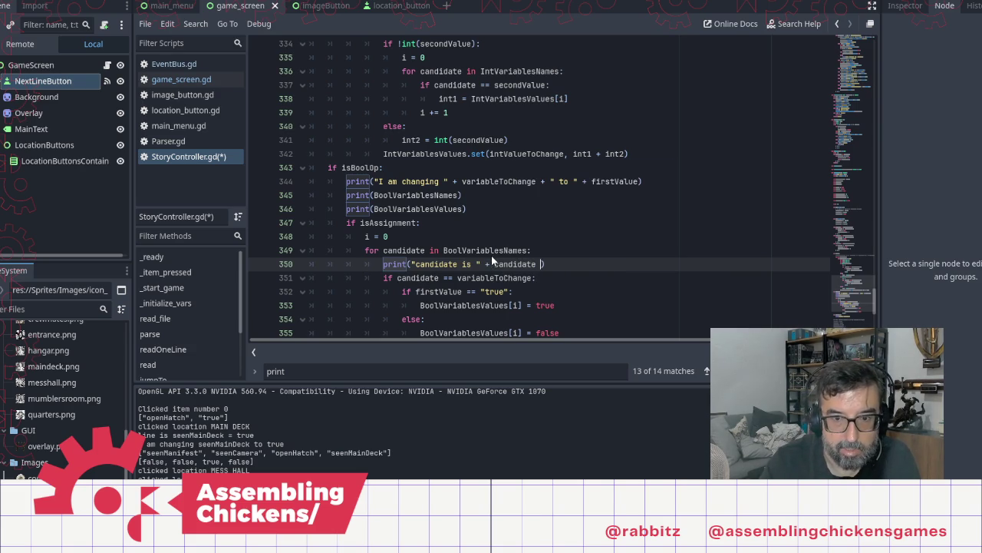
key(BackSpace)
key(BackSpace)
text(+ " and )
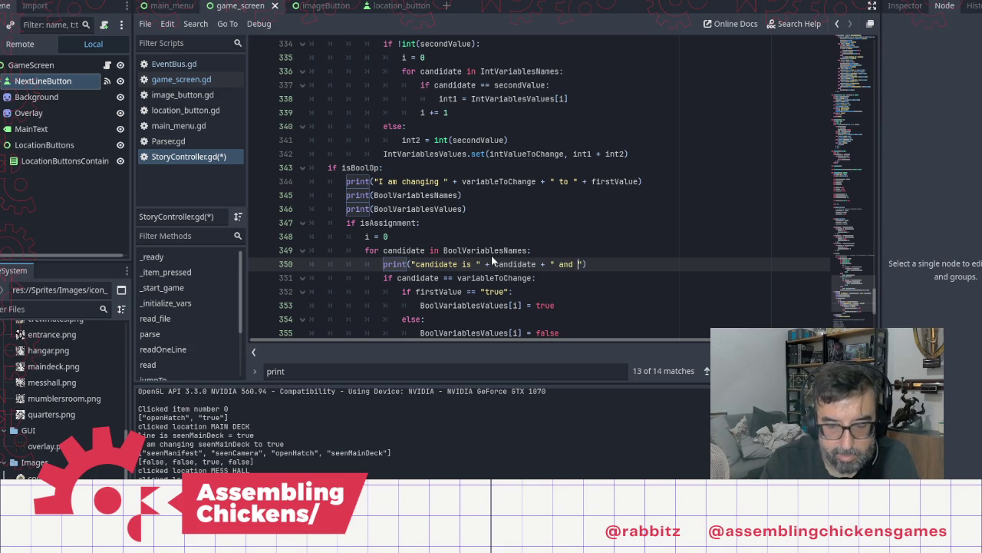
text(variable)
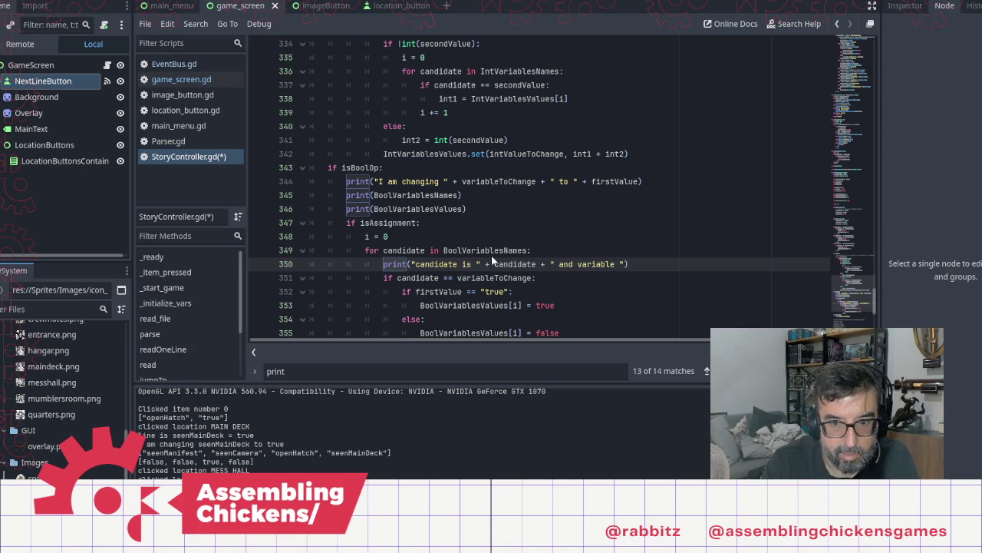
key(BackSpace)
key(BackSpace)
key(BackSpace)
key(BackSpace)
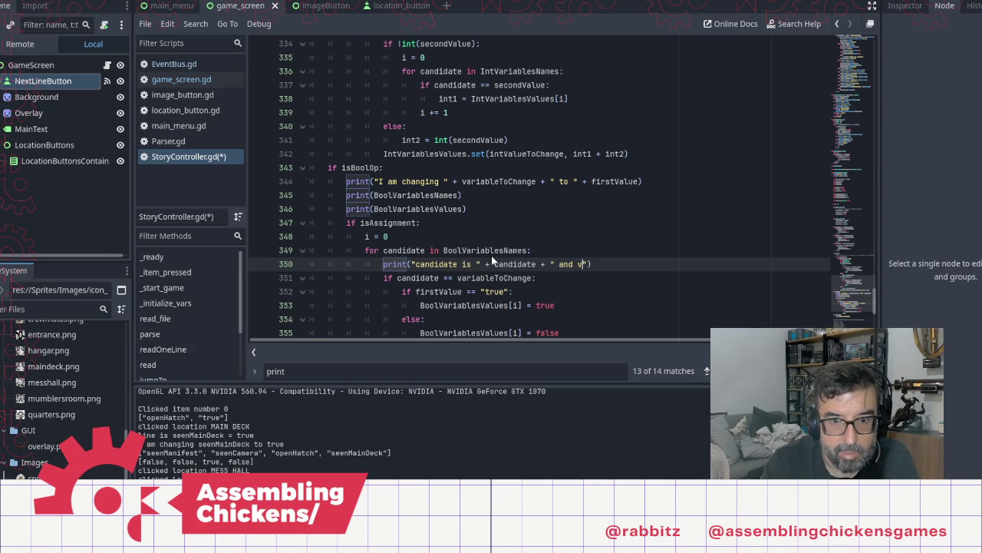
text(ariable )
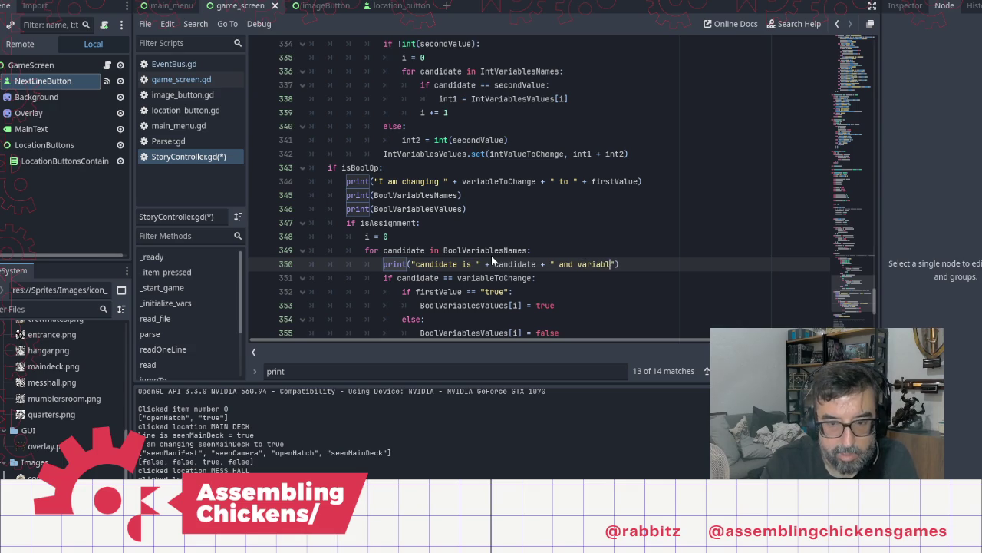
text(to chang)
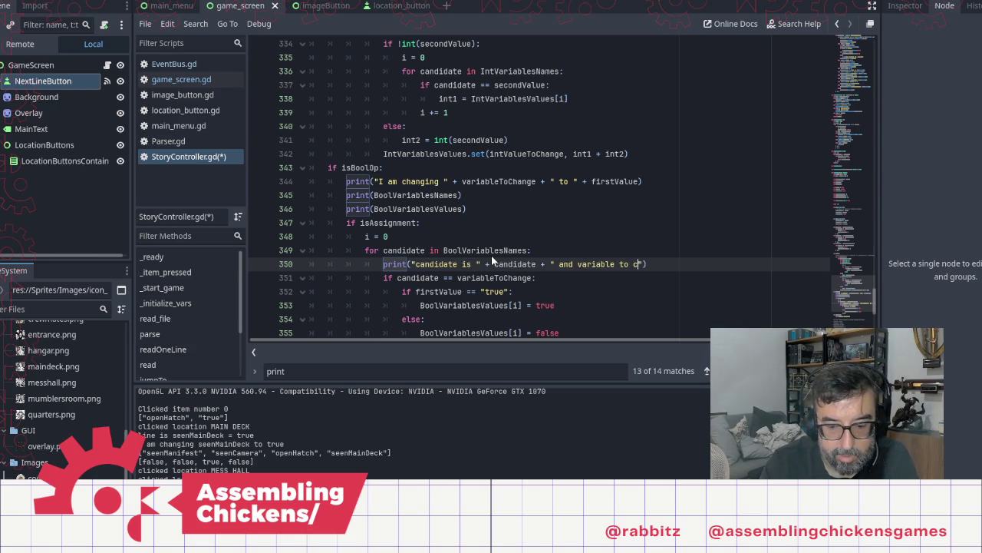
text(e is ")
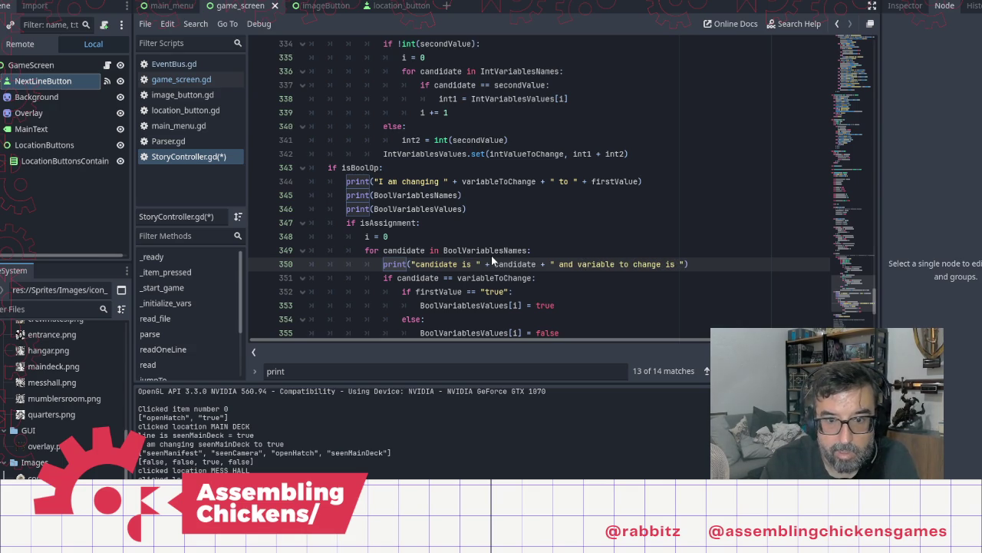
text( + )
text(variabl)
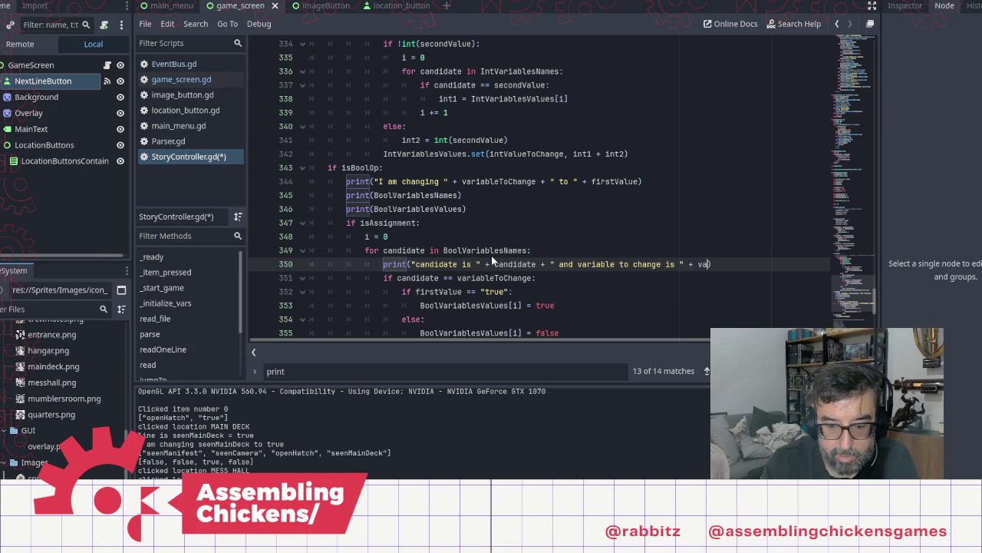
key(Return)
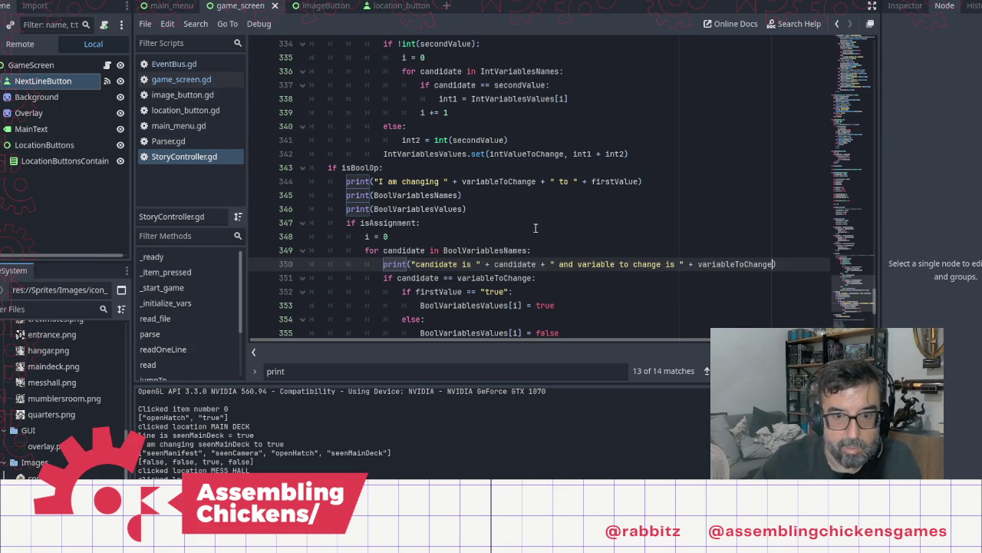
click(826, 7)
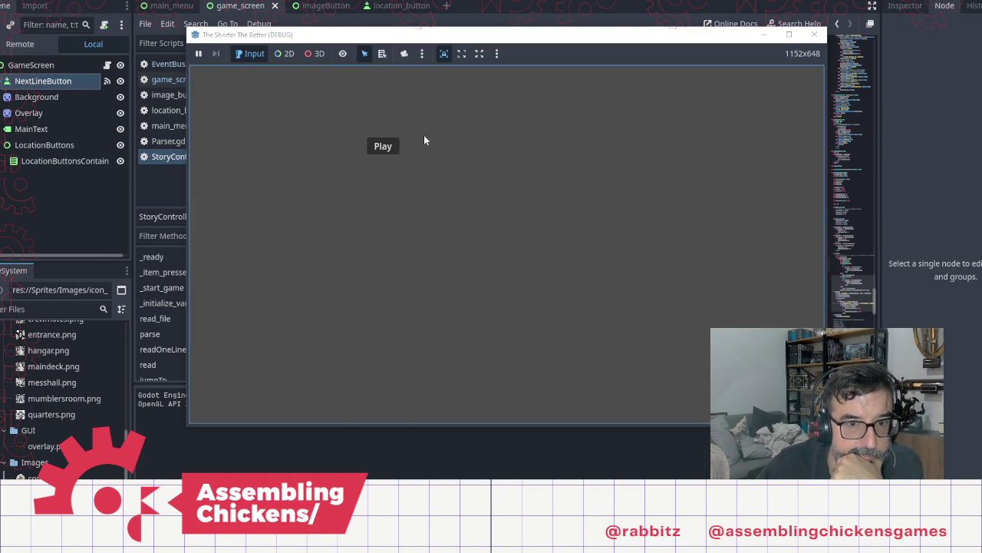
Start the game and click through the opening dialogue to open the hatch
click(384, 146)
click(658, 185)
click(605, 181)
click(551, 177)
click(498, 173)
click(440, 180)
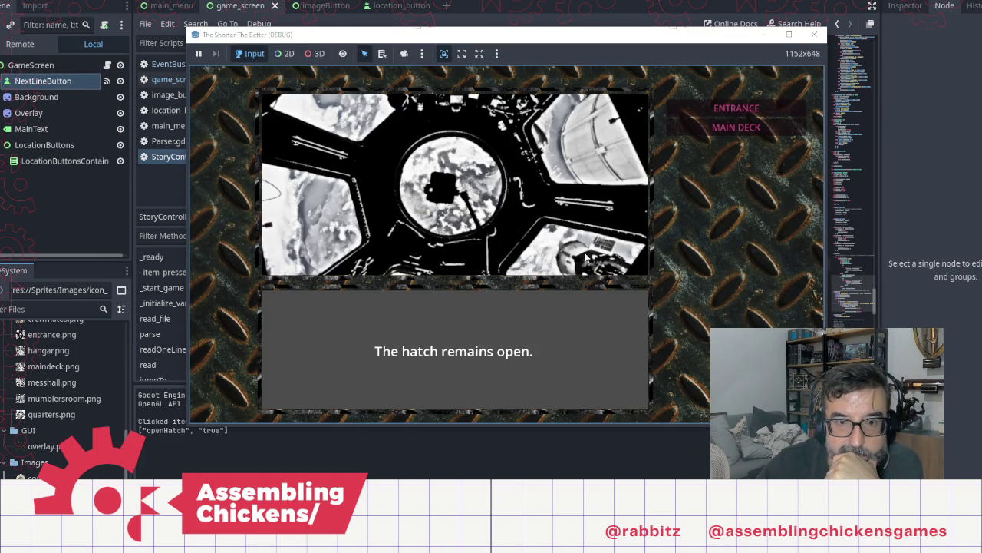
Travel to MAIN DECK, advance to the where-do-you-go prompt, and stop the game with F8
click(736, 127)
click(676, 177)
click(660, 184)
click(619, 238)
click(619, 238)
click(619, 238)
click(619, 238)
click(618, 238)
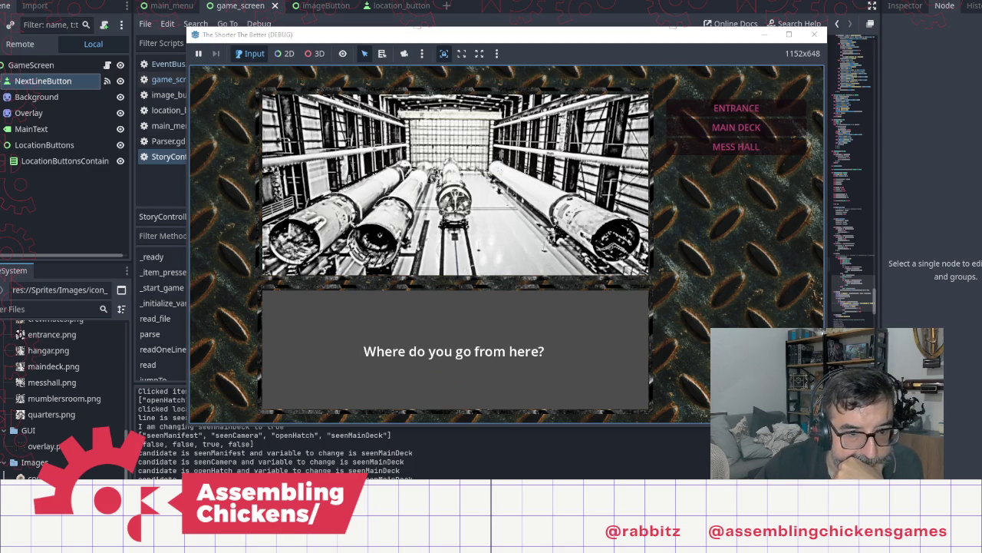
key(F8)
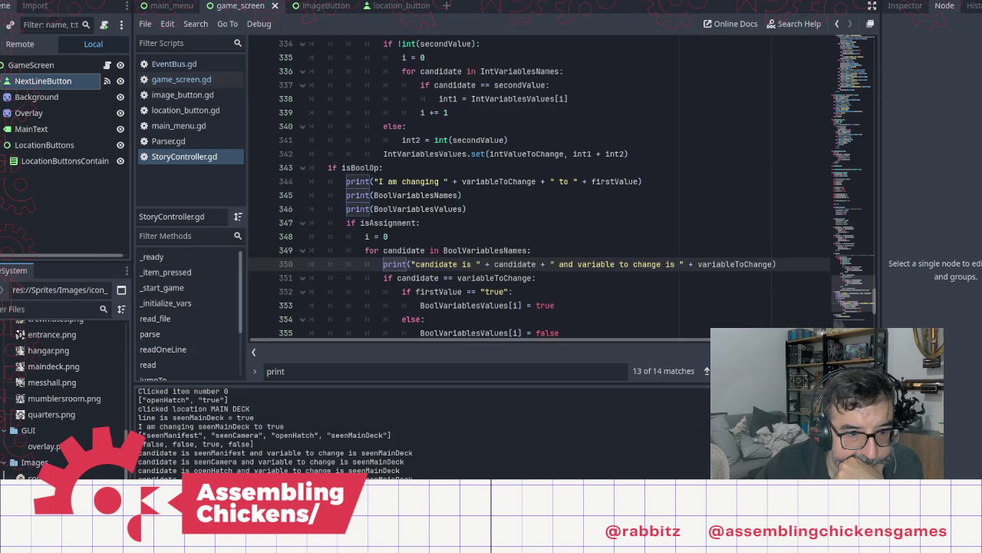
Add print("Yay, they match!") on a new line after line 351 and run the project
click(547, 277)
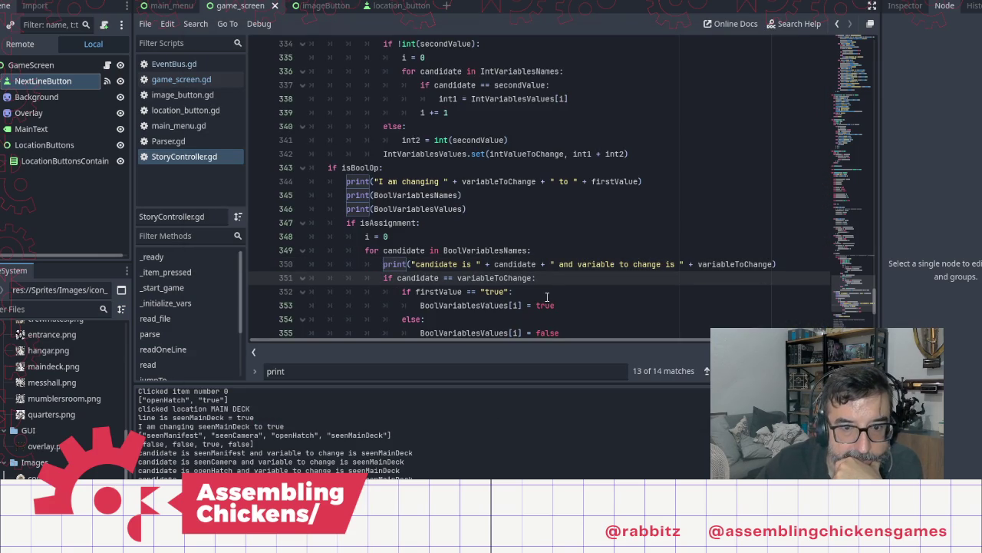
key(Return)
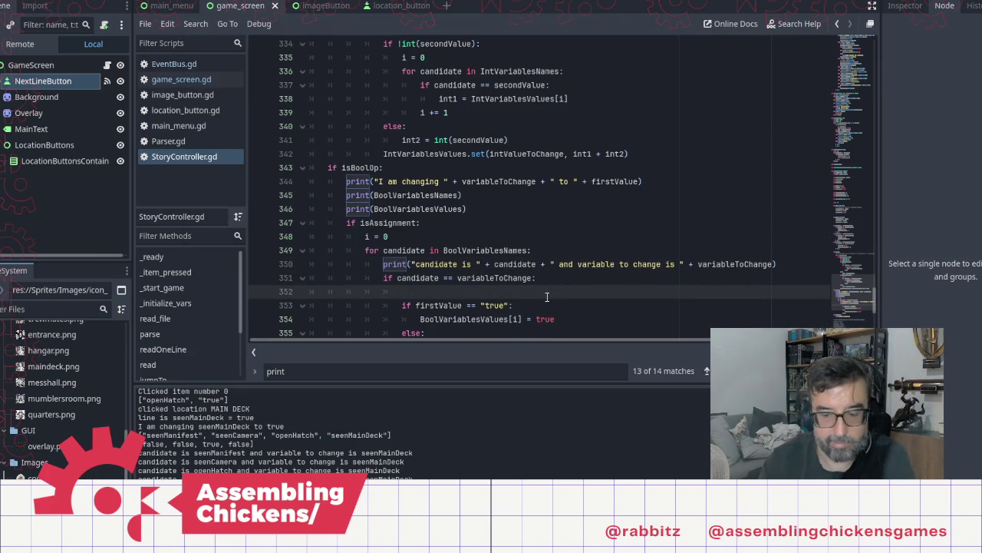
text(print(")
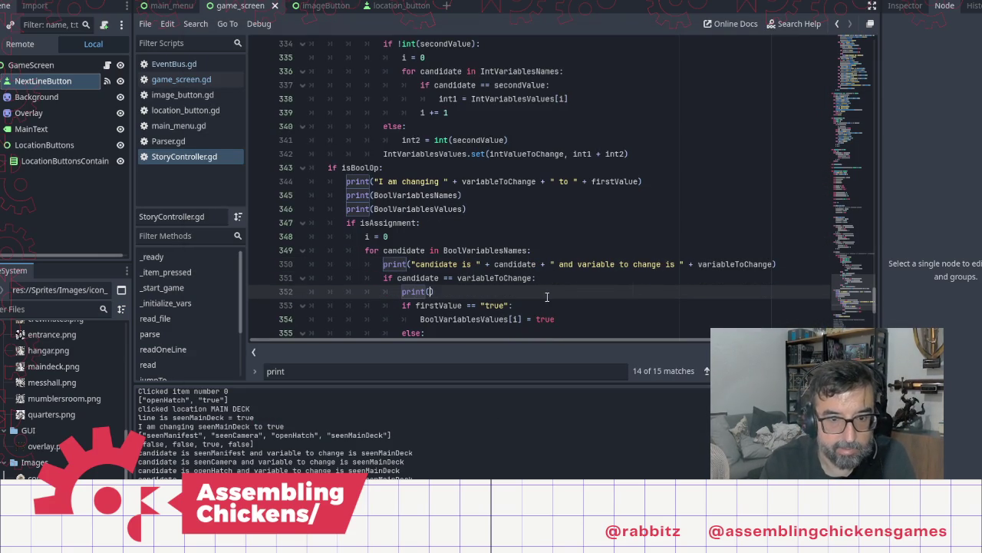
text(Yay, )
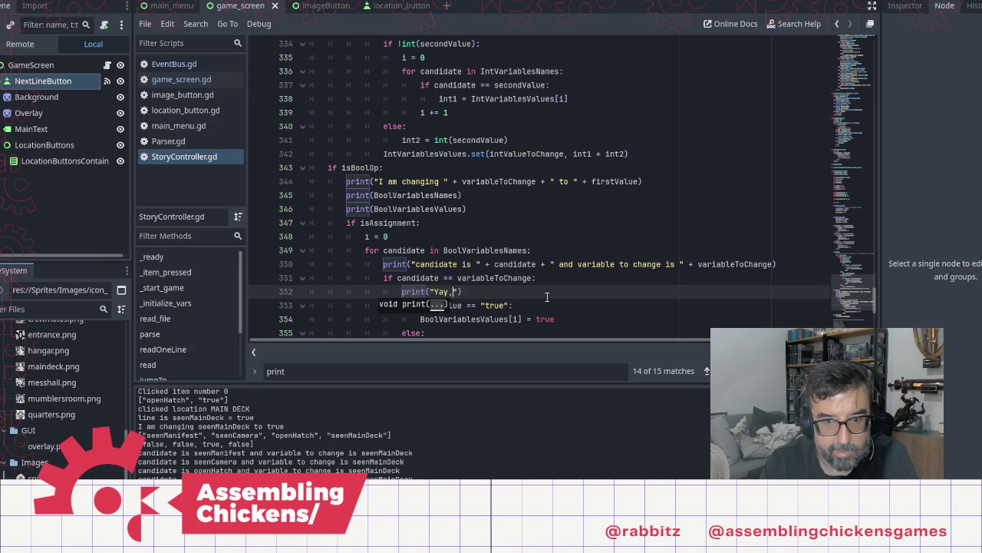
text(they match)
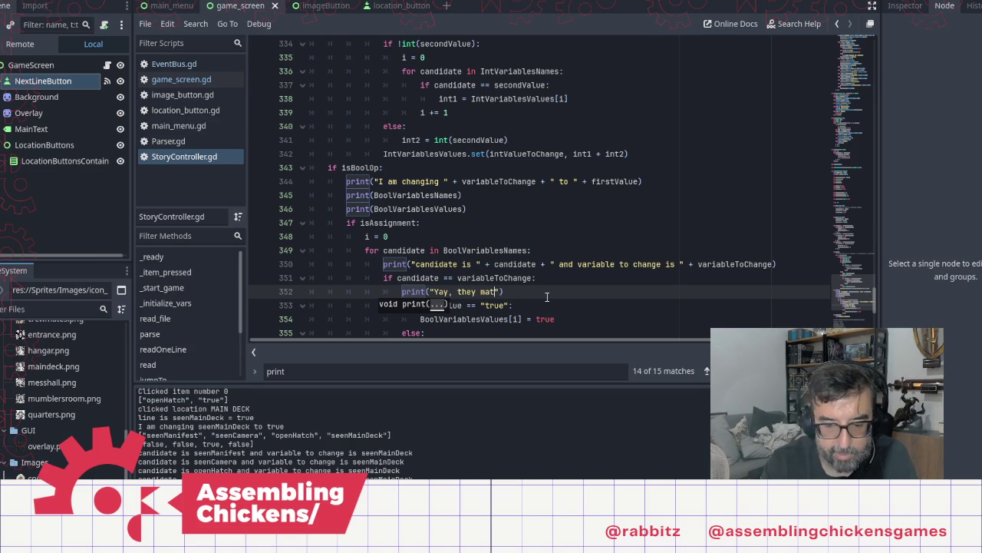
text(!)
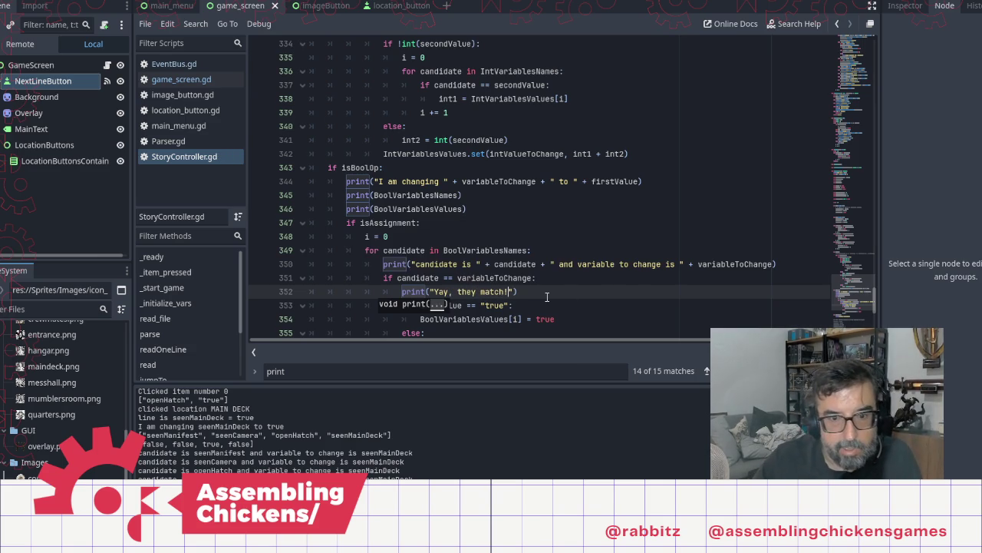
key(F5)
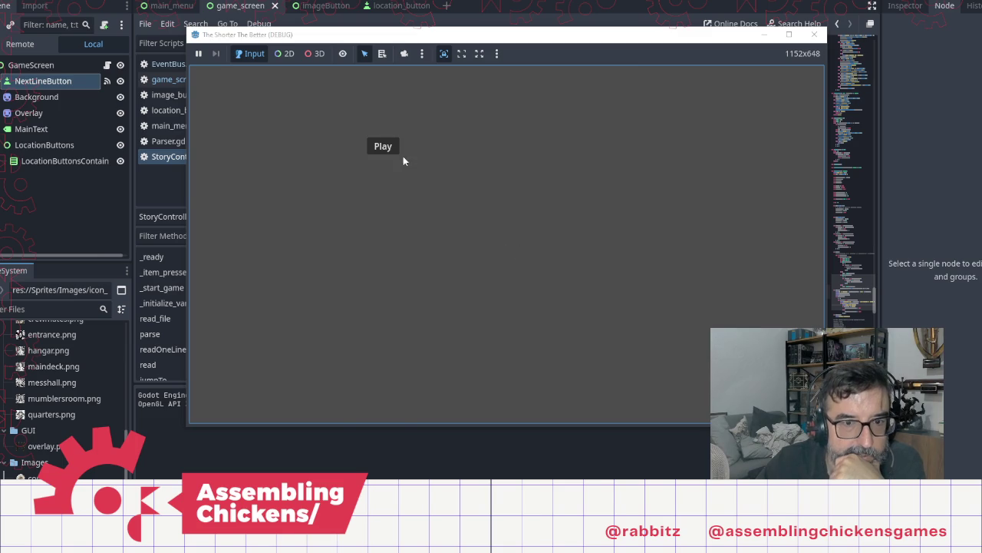
Start the game, advance the opening dialogue, and open the hatch
click(383, 147)
click(547, 307)
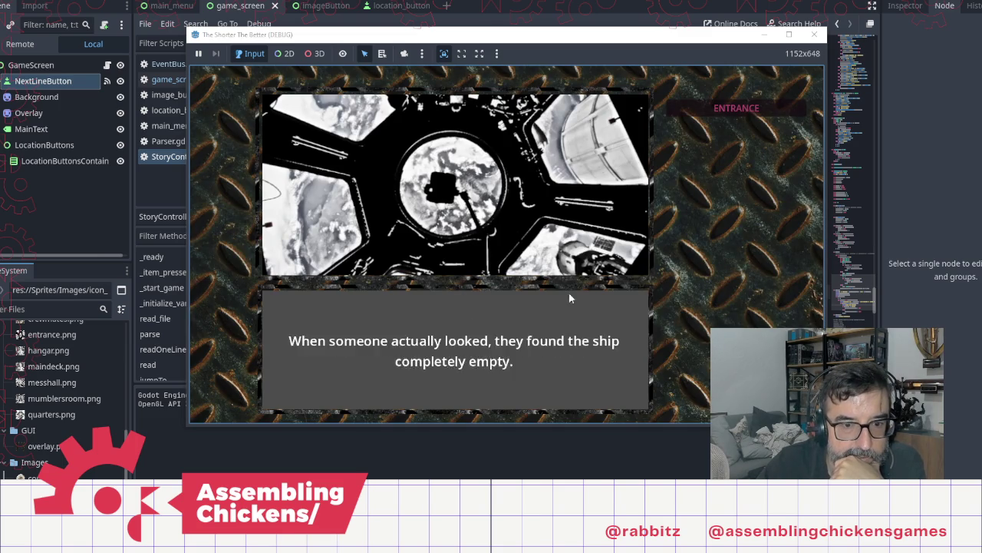
click(579, 292)
click(585, 288)
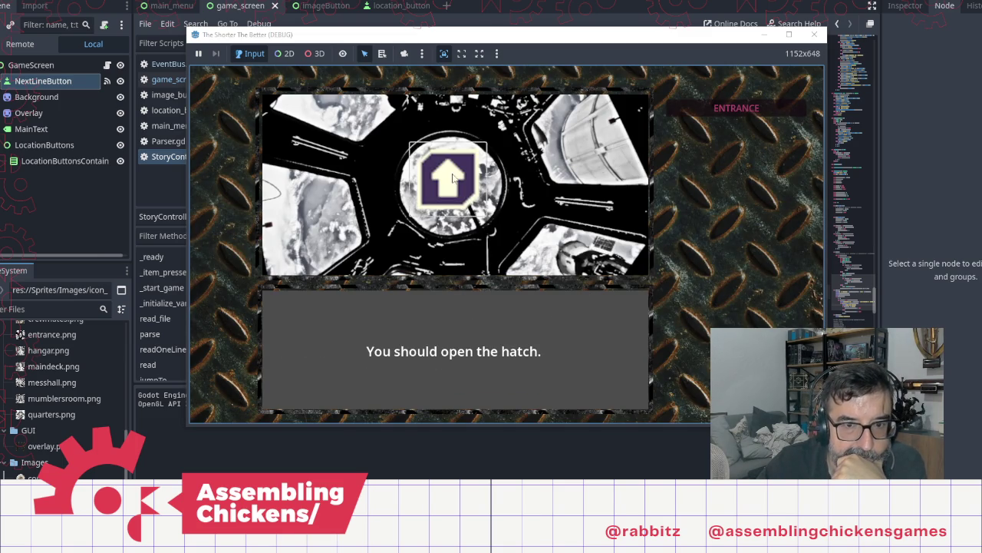
click(448, 178)
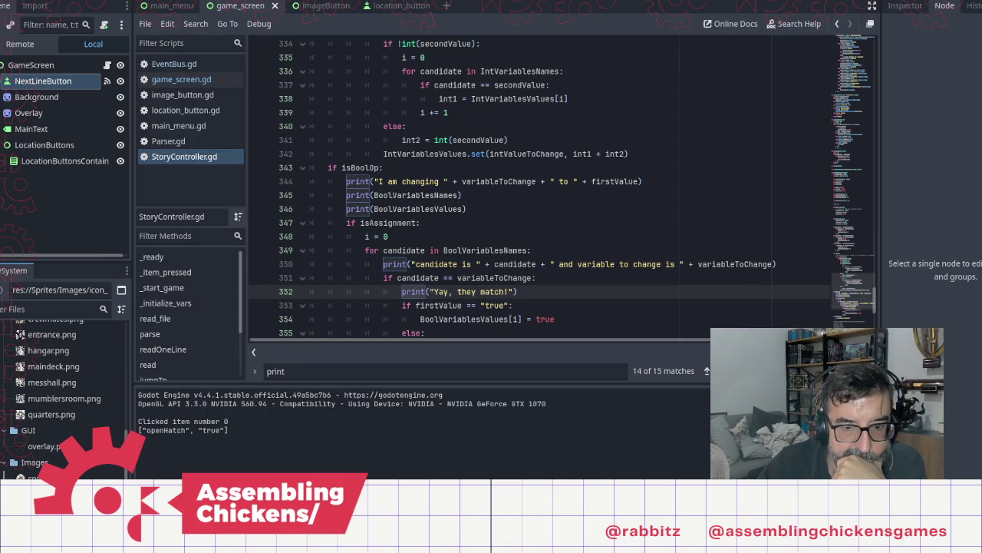
click(458, 456)
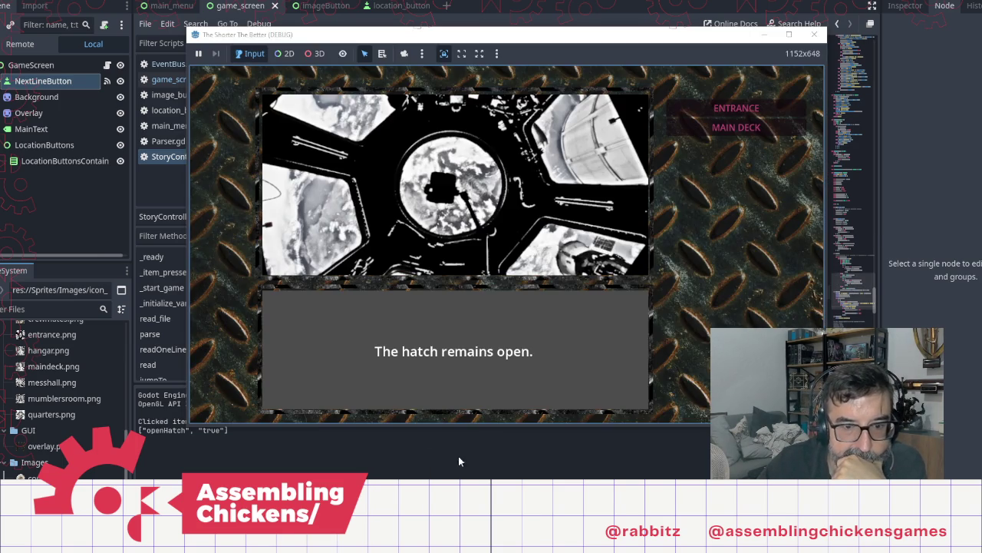
Travel to MAIN DECK and click through all of its story text
click(732, 130)
click(598, 245)
click(599, 244)
click(599, 243)
click(598, 242)
click(599, 243)
click(599, 243)
click(598, 244)
click(598, 244)
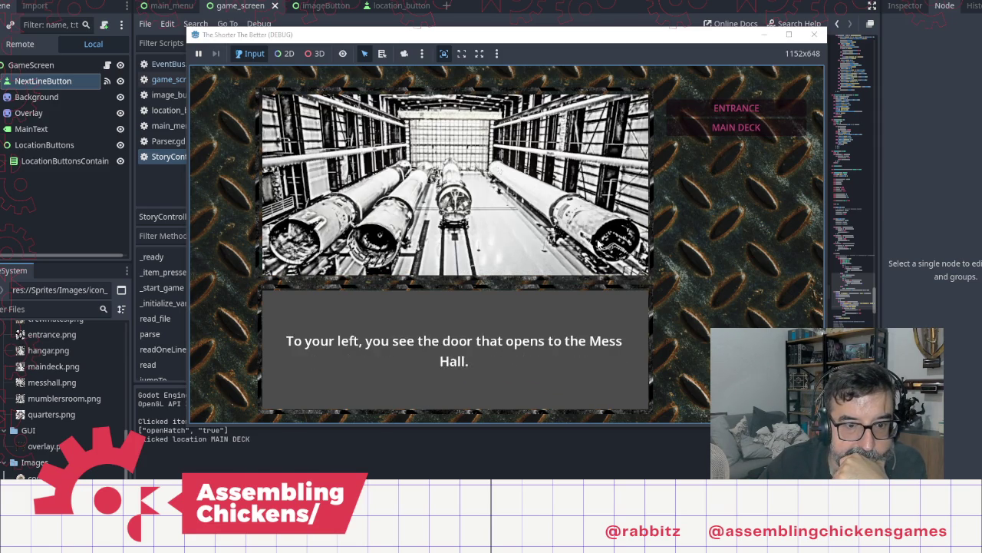
click(598, 244)
click(599, 244)
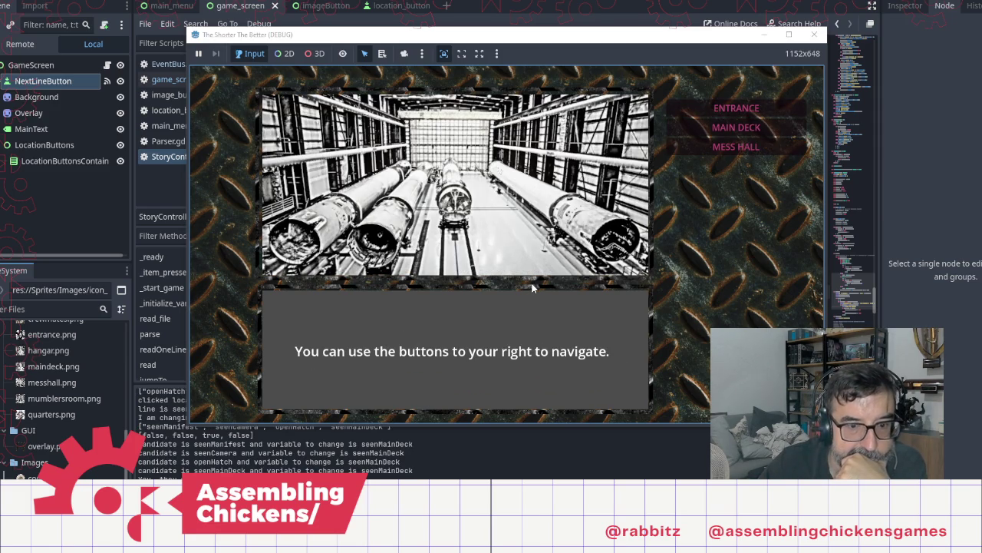
click(538, 287)
click(539, 287)
click(539, 287)
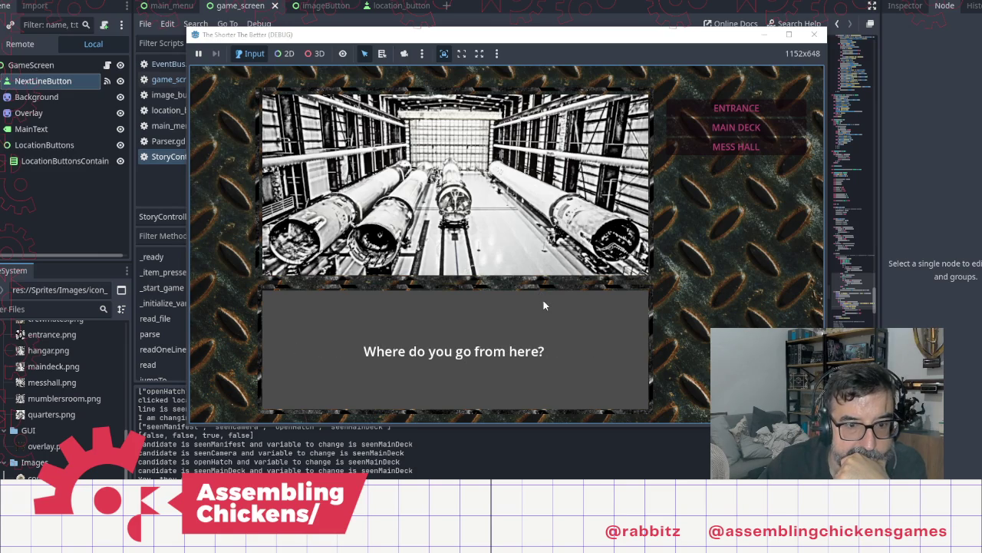
click(543, 300)
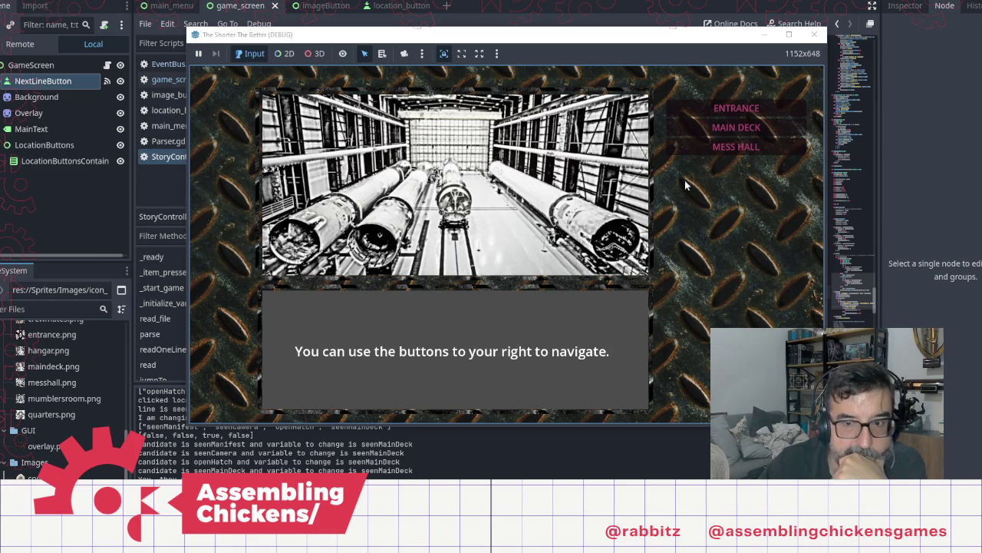
Revisit MAIN DECK to trigger the seenMainDeck change, then return to the editor's Output panel
click(735, 129)
click(614, 253)
click(530, 338)
click(445, 399)
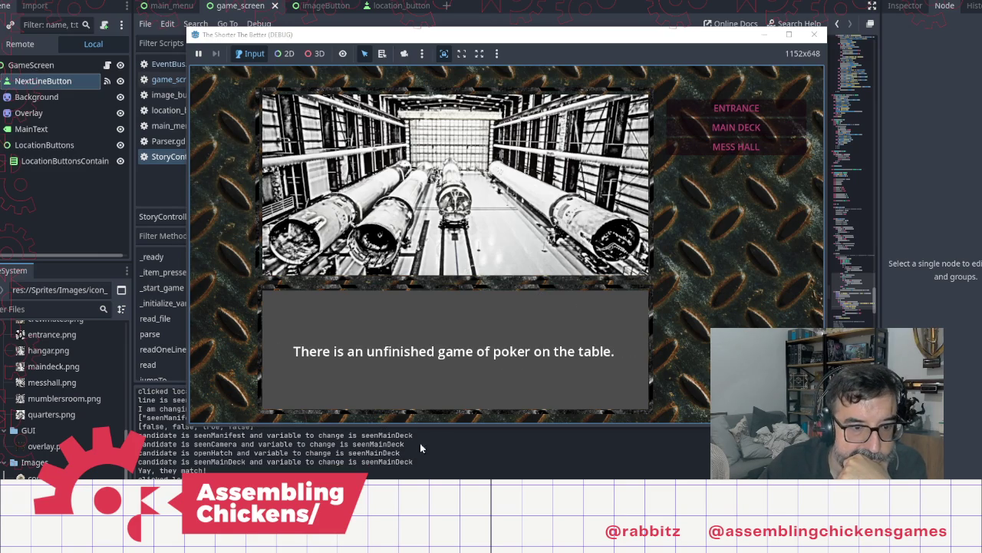
click(407, 458)
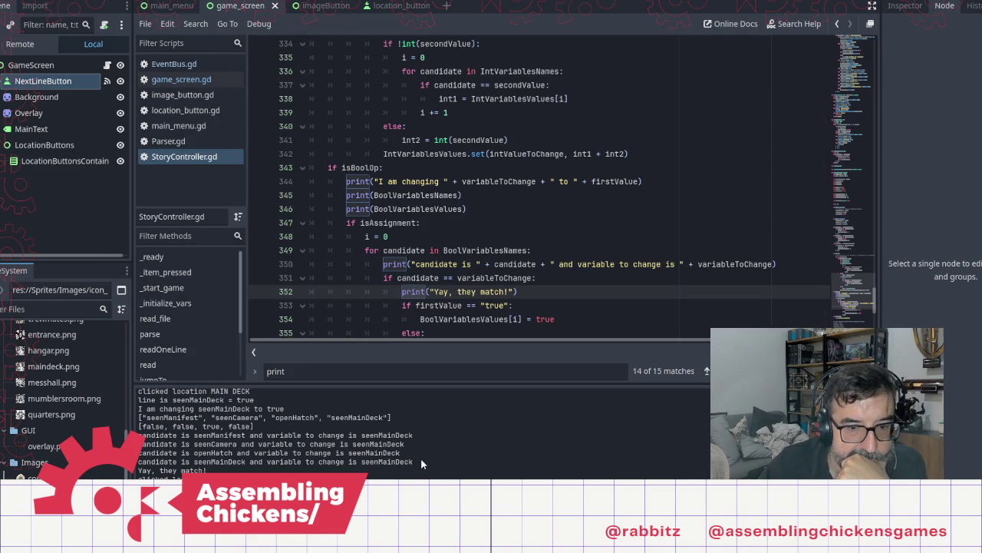
click(511, 307)
scroll(538, 307, down, 2)
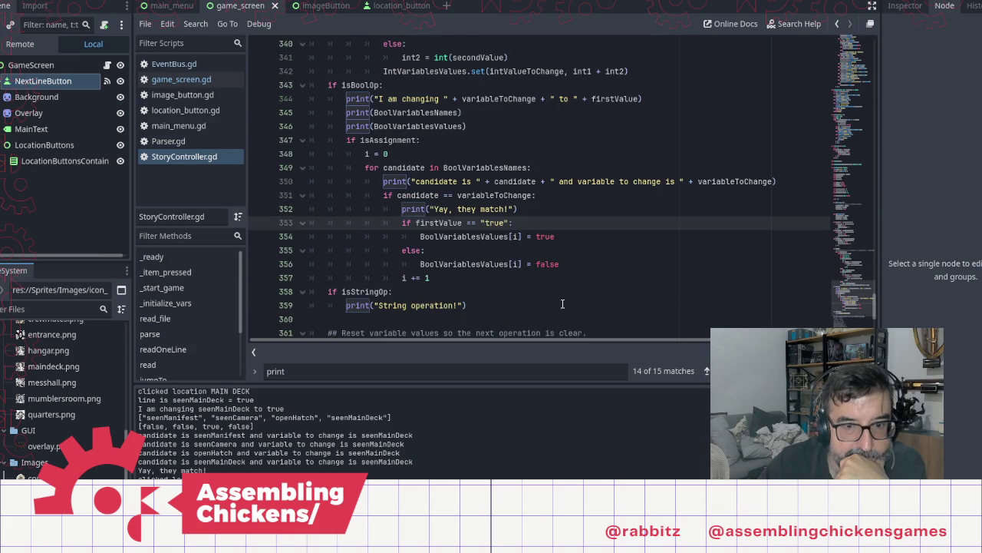
click(570, 241)
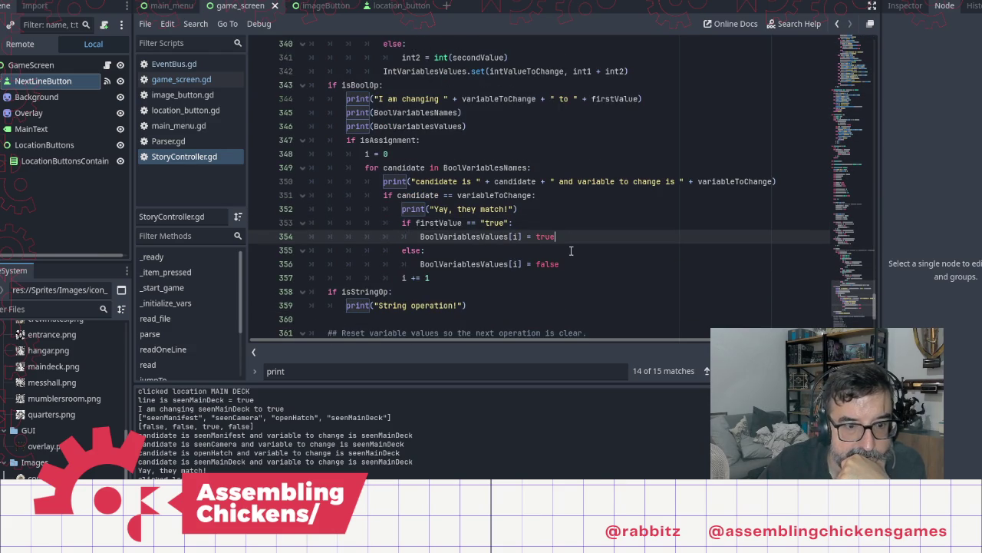